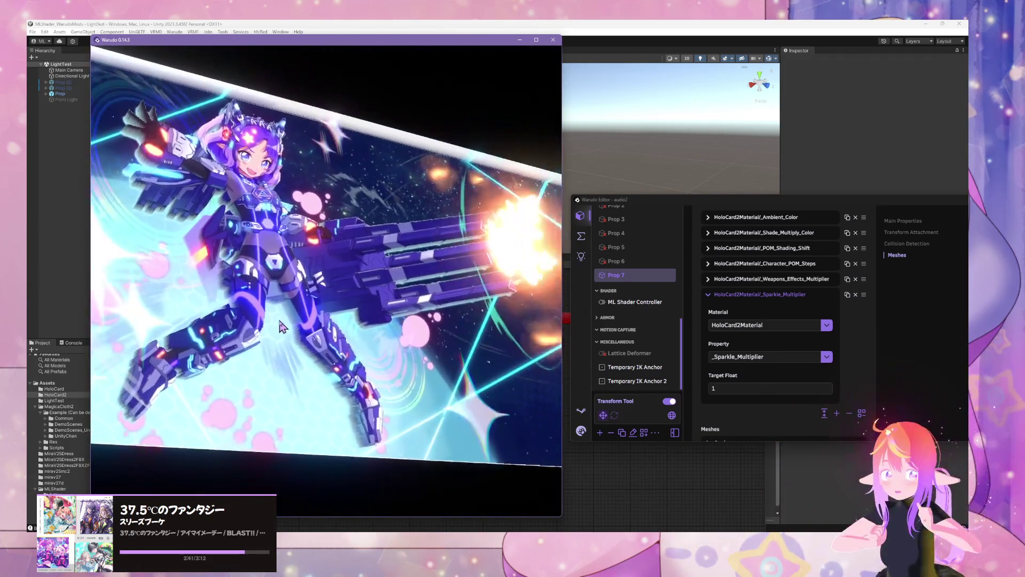
# Preview Point Light with Affect Props on, then set it back to No.
pyautogui.scroll(5, 629, 342)
pyautogui.scroll(2, 629, 341)
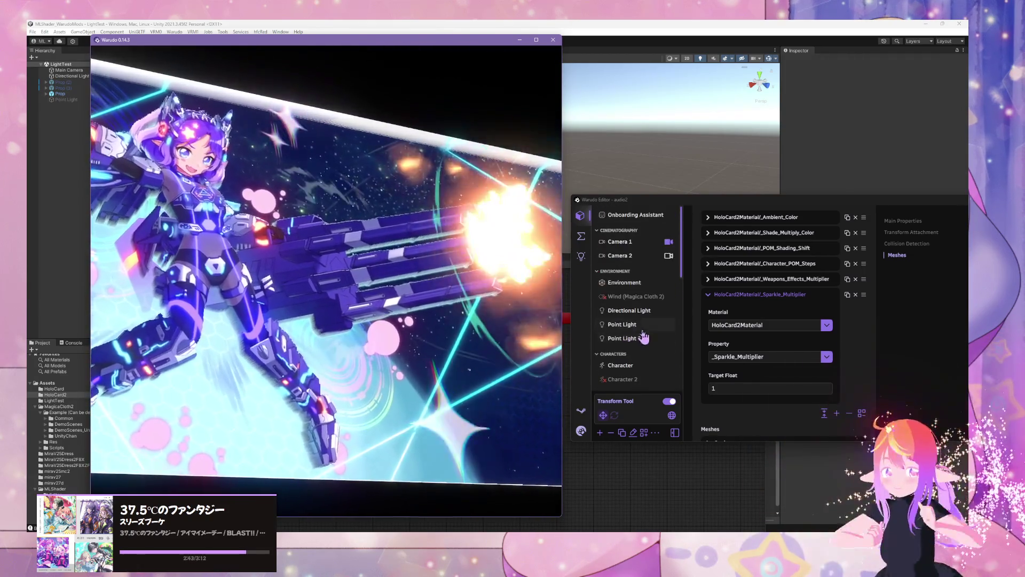
pyautogui.click(635, 324)
pyautogui.click(835, 340)
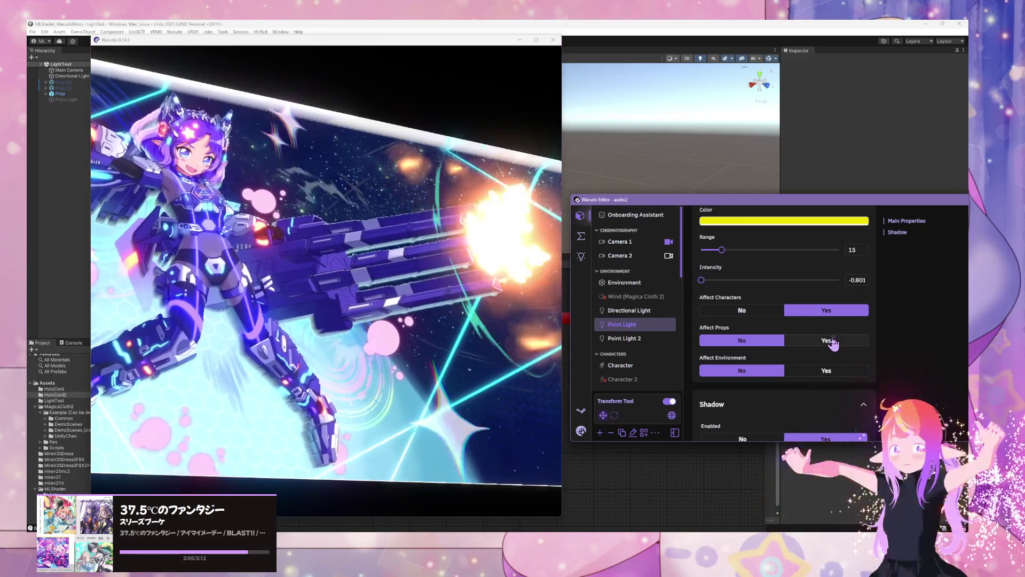
pyautogui.click(508, 290)
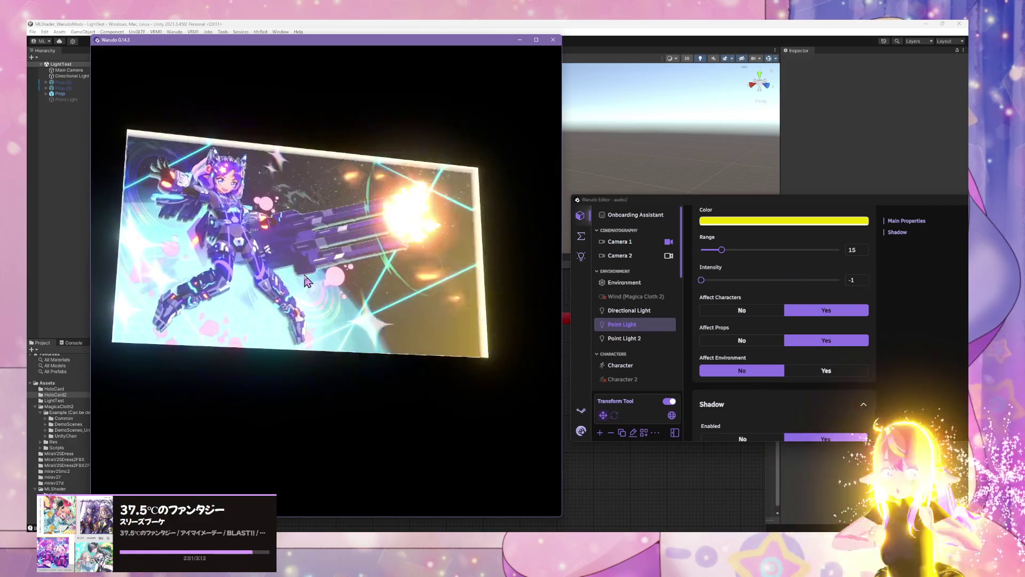
pyautogui.click(748, 342)
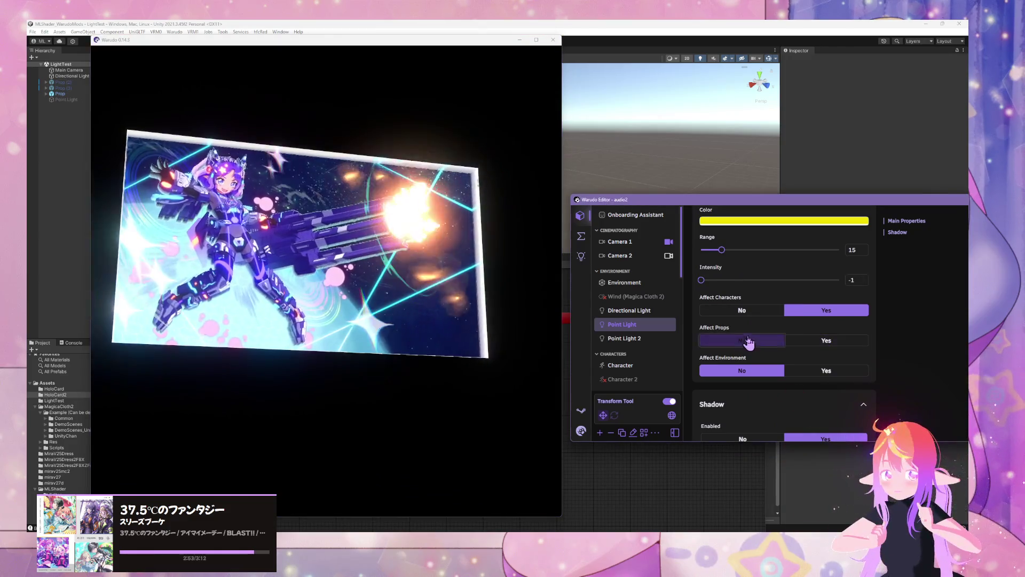
# Preview Point Light 2 lighting the props, then set its Affect Props back to No.
pyautogui.click(645, 338)
pyautogui.click(826, 261)
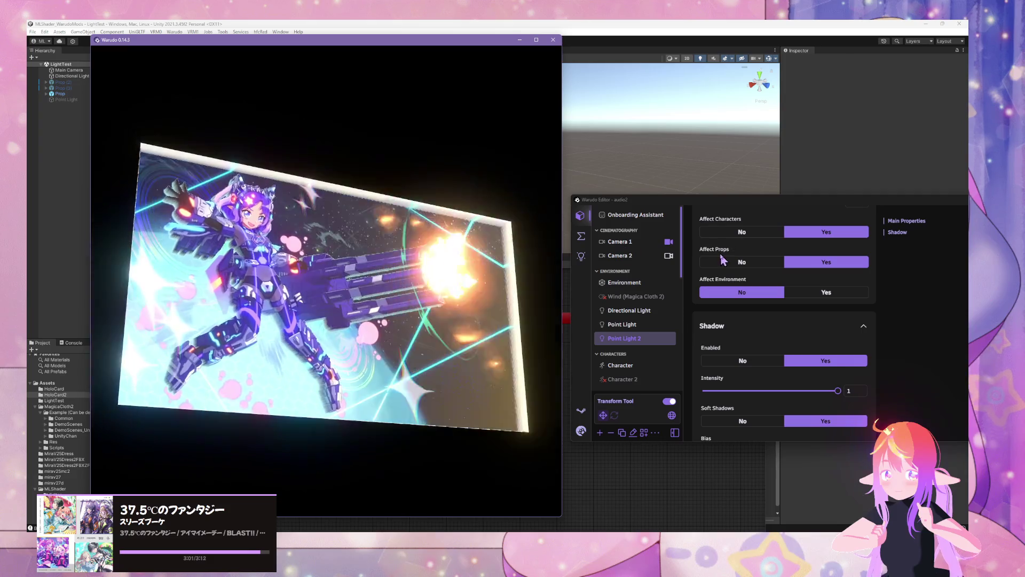
pyautogui.click(742, 261)
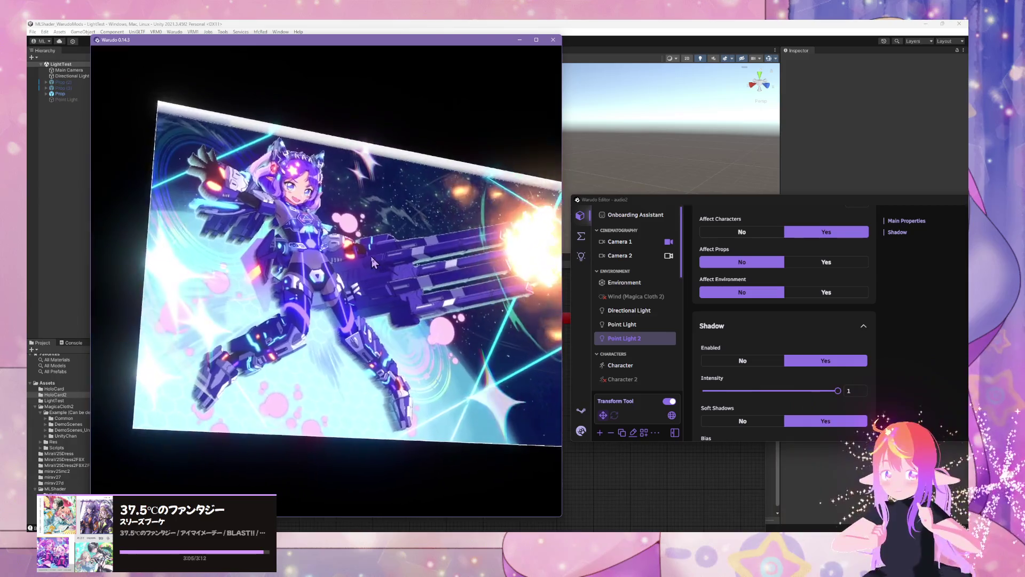
pyautogui.scroll(-4, 646, 331)
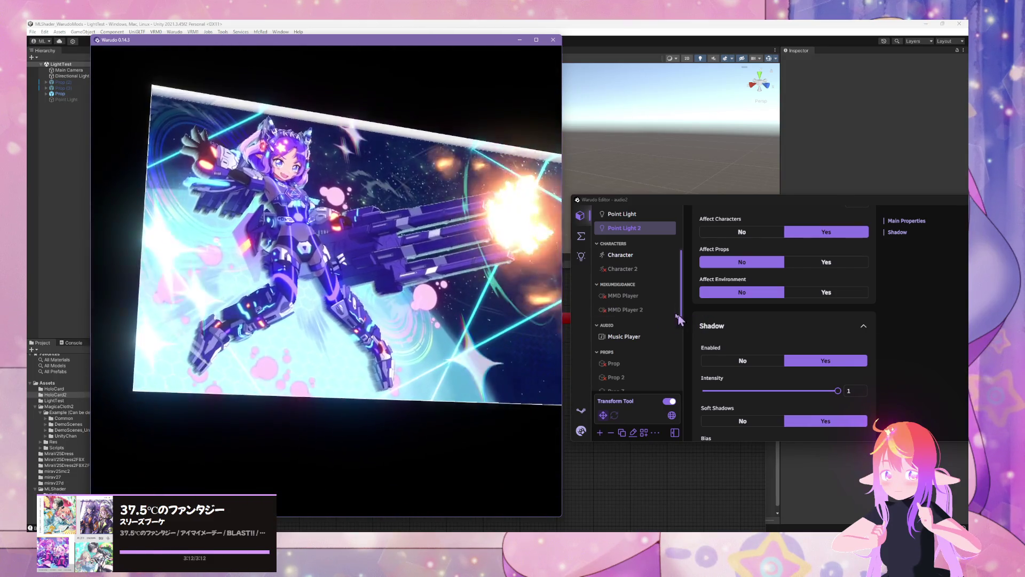
# On Prop 7, raise the alpha of Shade_Multiply_Color's target colour to darken the card.
pyautogui.scroll(-6, 635, 299)
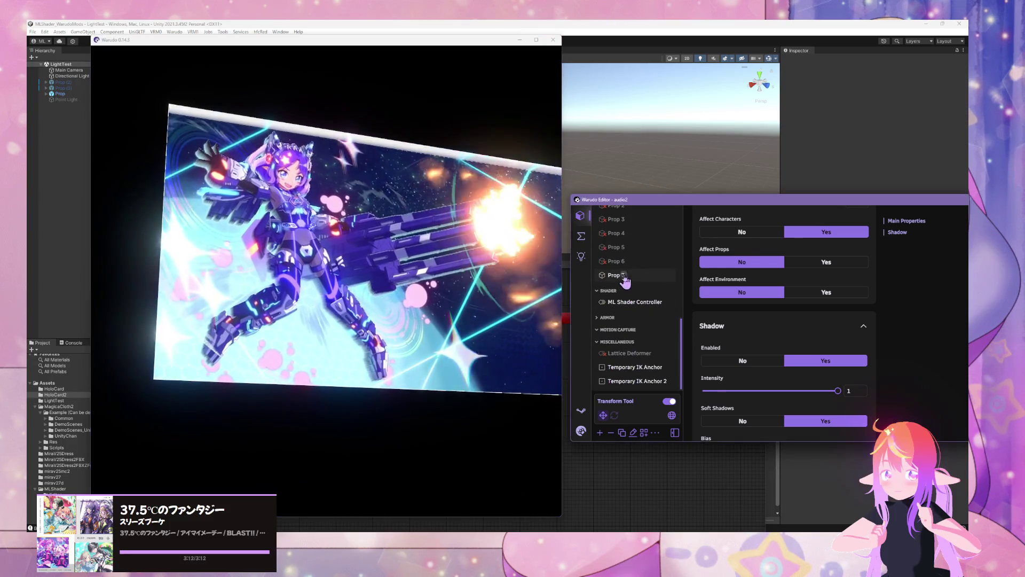
pyautogui.click(623, 275)
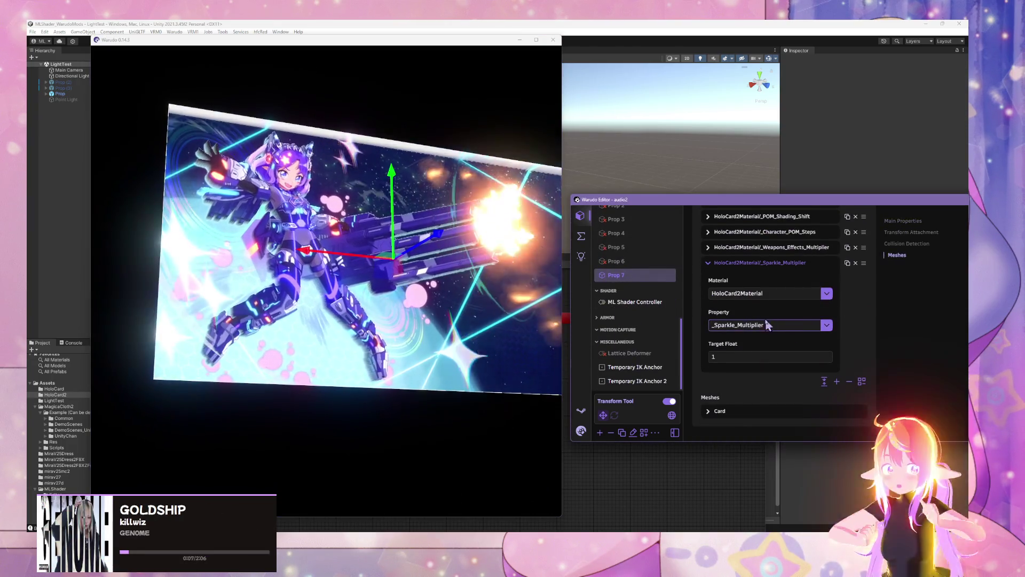
pyautogui.scroll(3, 761, 319)
pyautogui.click(794, 348)
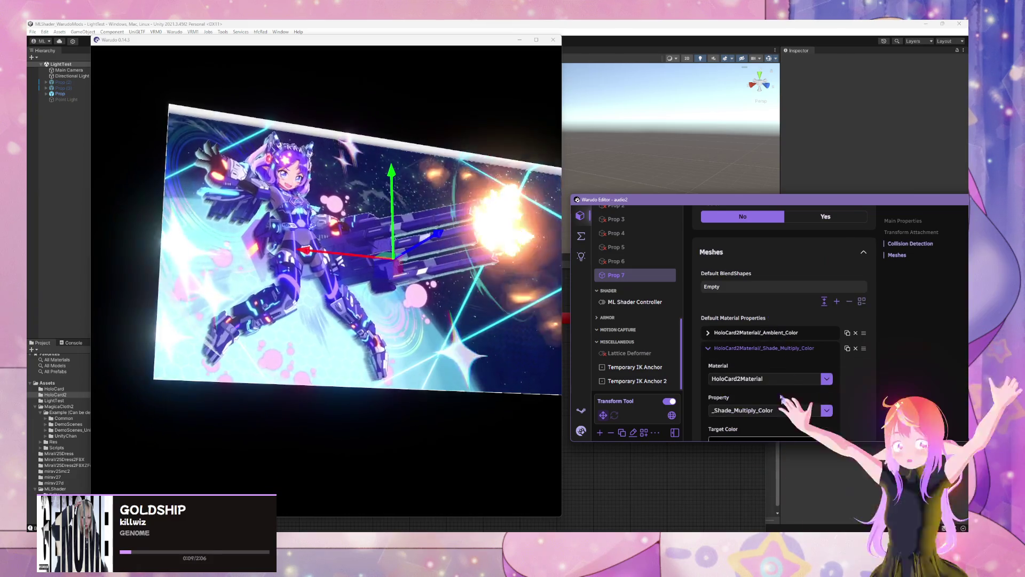
pyautogui.scroll(-4, 783, 273)
pyautogui.click(786, 258)
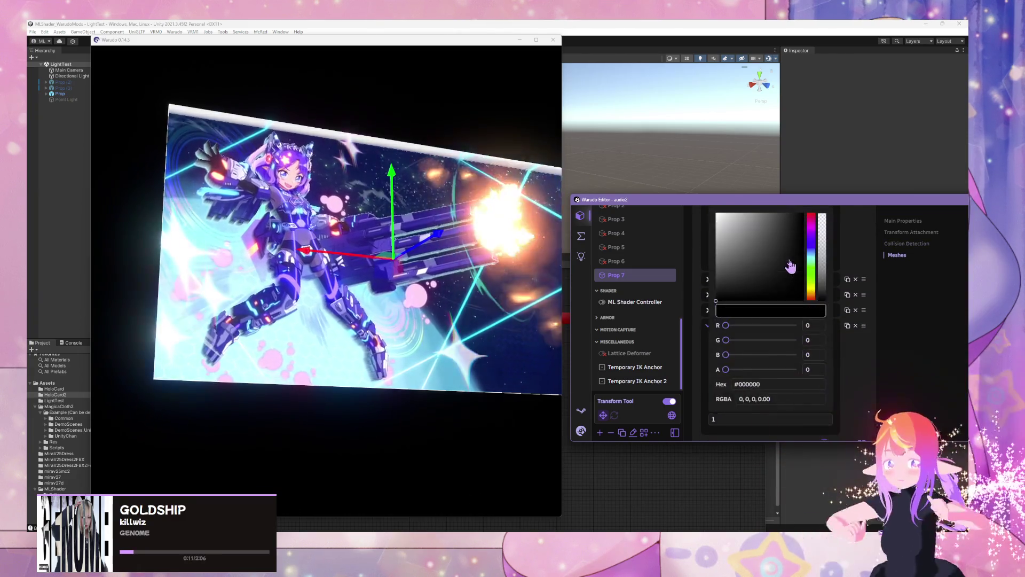
pyautogui.moveTo(726, 369); pyautogui.dragTo(784, 369)
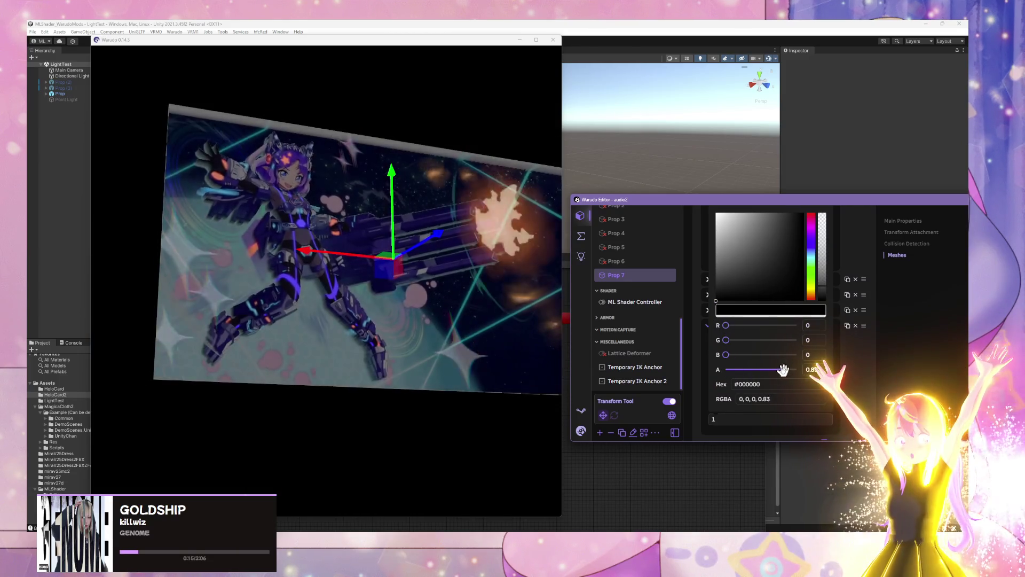
pyautogui.click(709, 315)
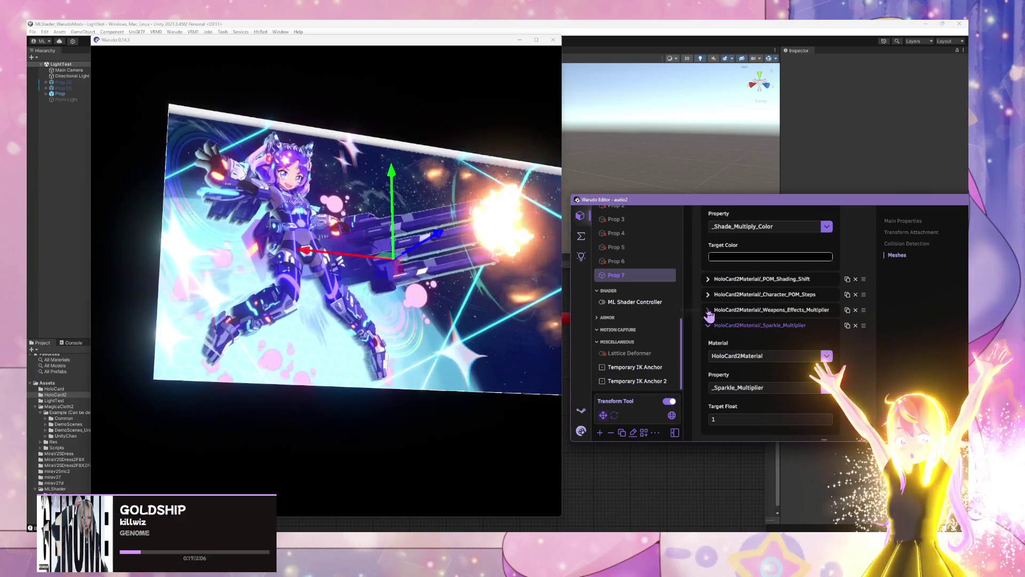
# Inspect Character_POM_Steps and POM_Shading_Shift, reopen the shade target colour, then switch to Spotify.
pyautogui.click(708, 294)
pyautogui.click(707, 295)
pyautogui.click(708, 279)
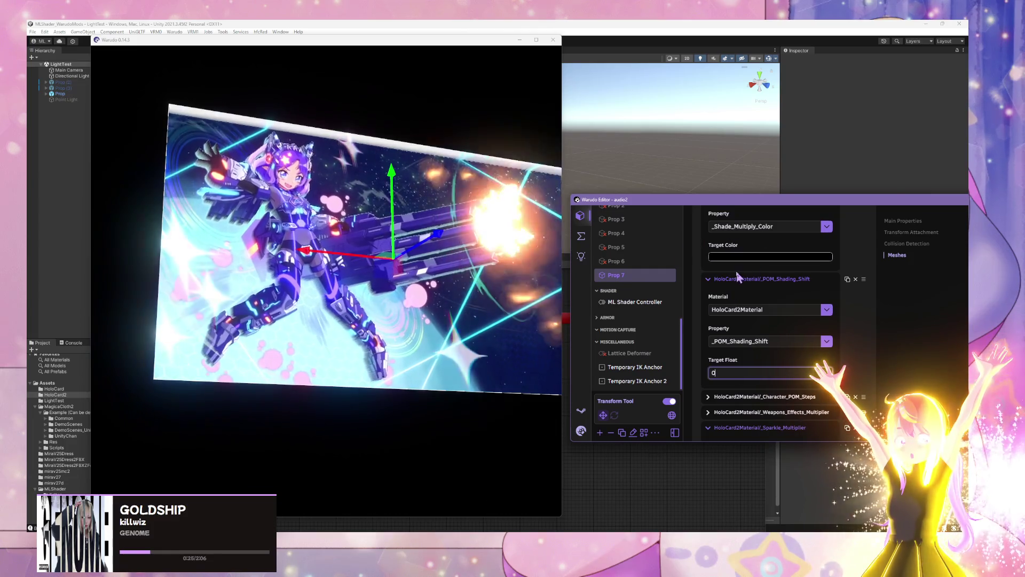
pyautogui.click(767, 284)
pyautogui.scroll(2, 779, 284)
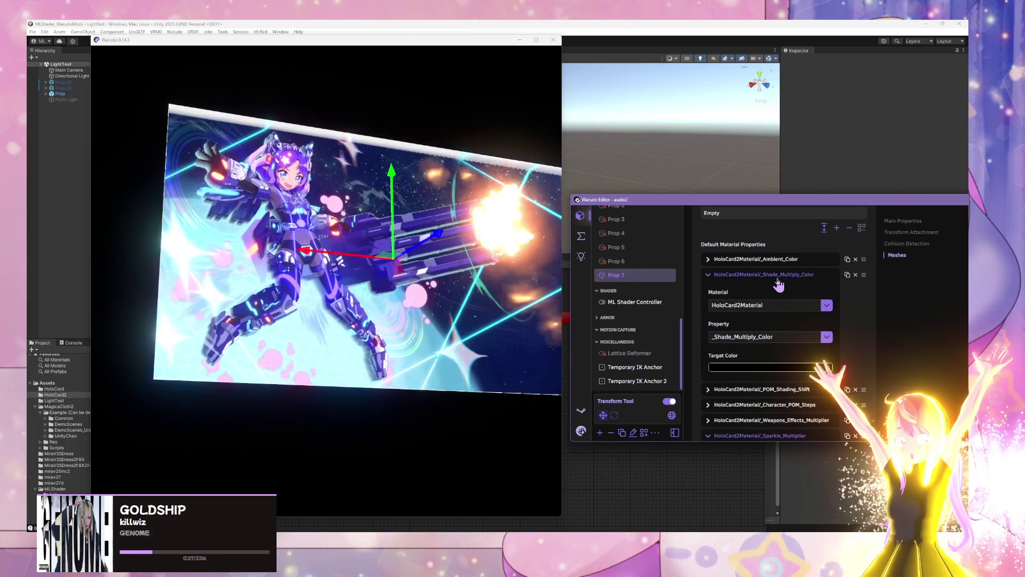
pyautogui.click(755, 368)
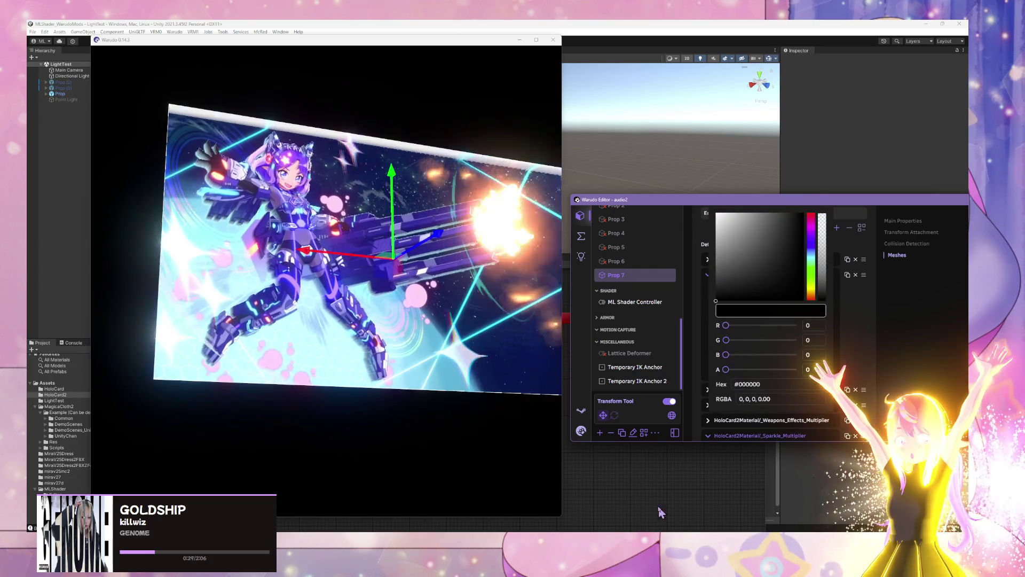
pyautogui.hotkey('alt', 'Tab')
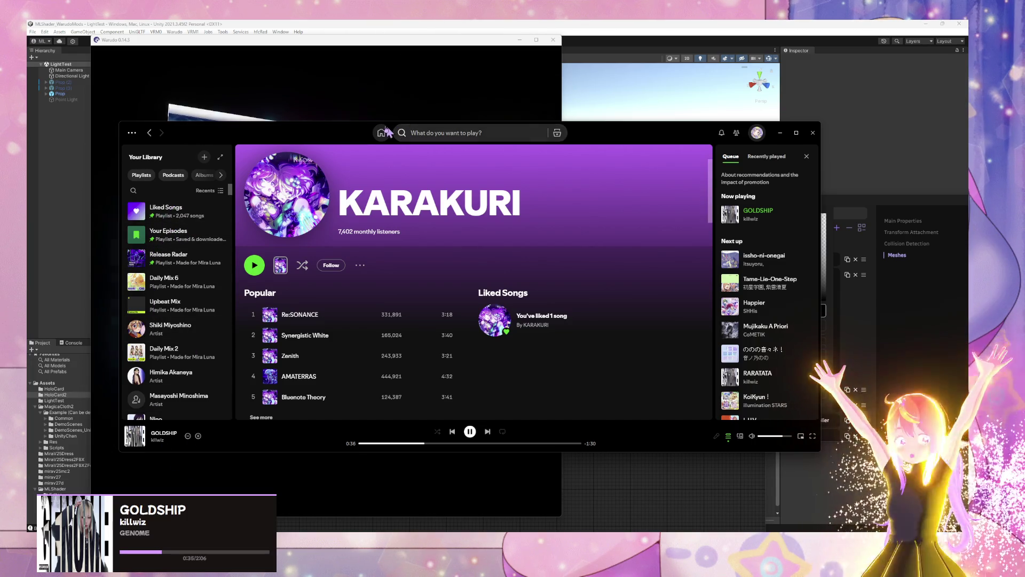
# Go to Spotify's home page and minimise the Spotify window.
pyautogui.click(382, 133)
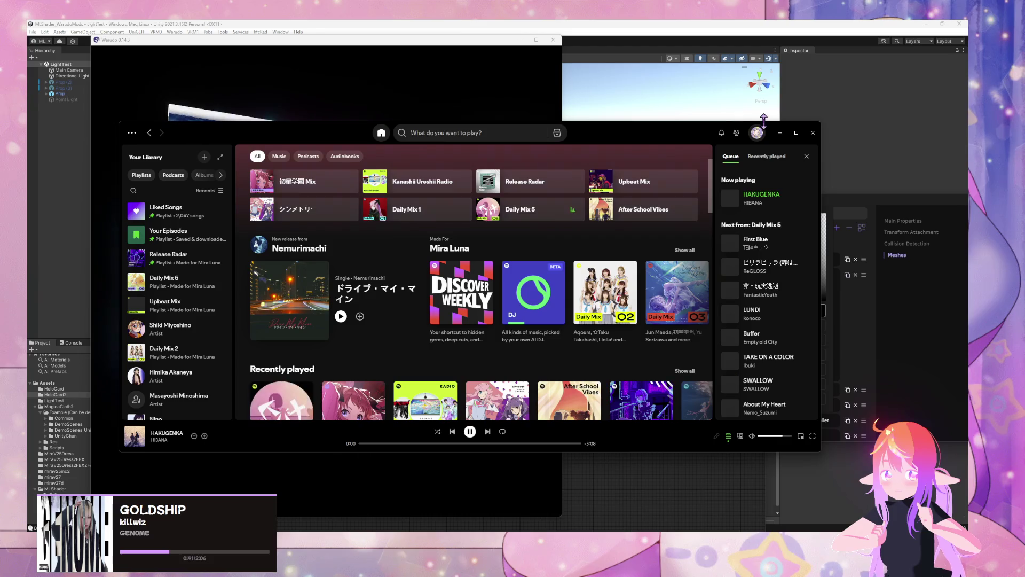
pyautogui.click(780, 133)
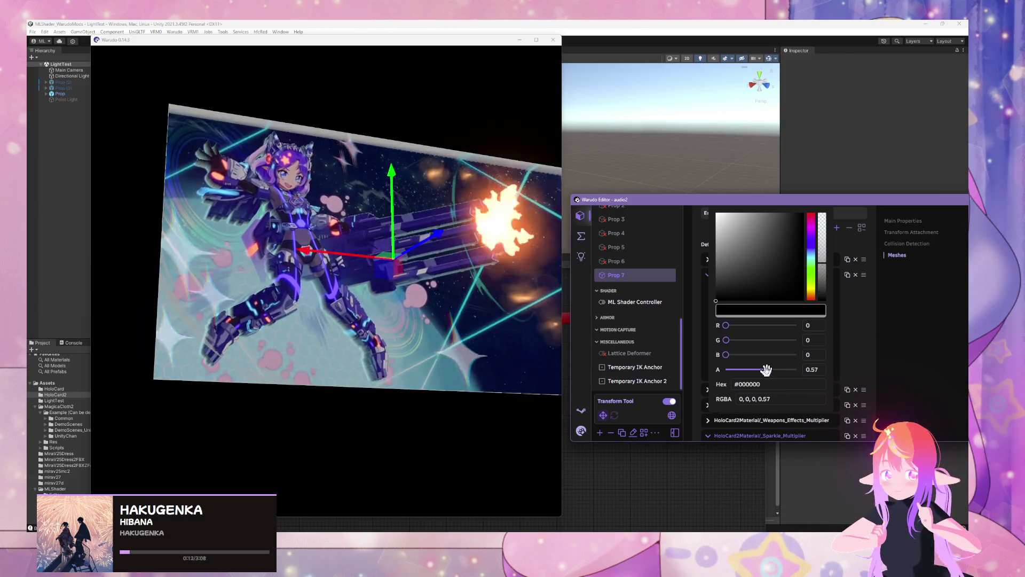
# Keep shade alpha 0.57, then set Sparkle_Multiplier to 3.74 and Weapons_Effects_Multiplier to 10.37.
pyautogui.click(679, 310)
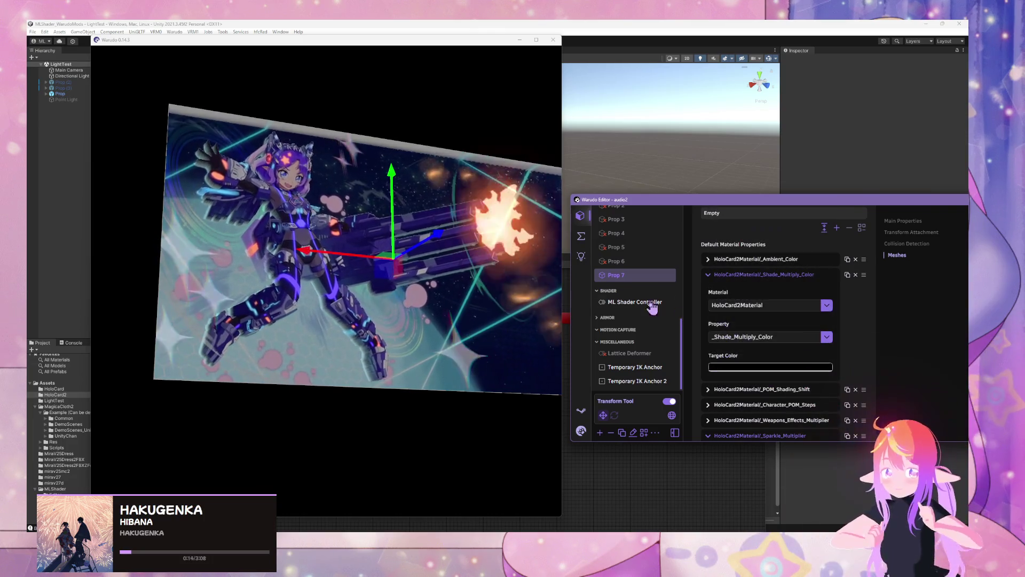
pyautogui.click(776, 273)
pyautogui.scroll(-2, 743, 323)
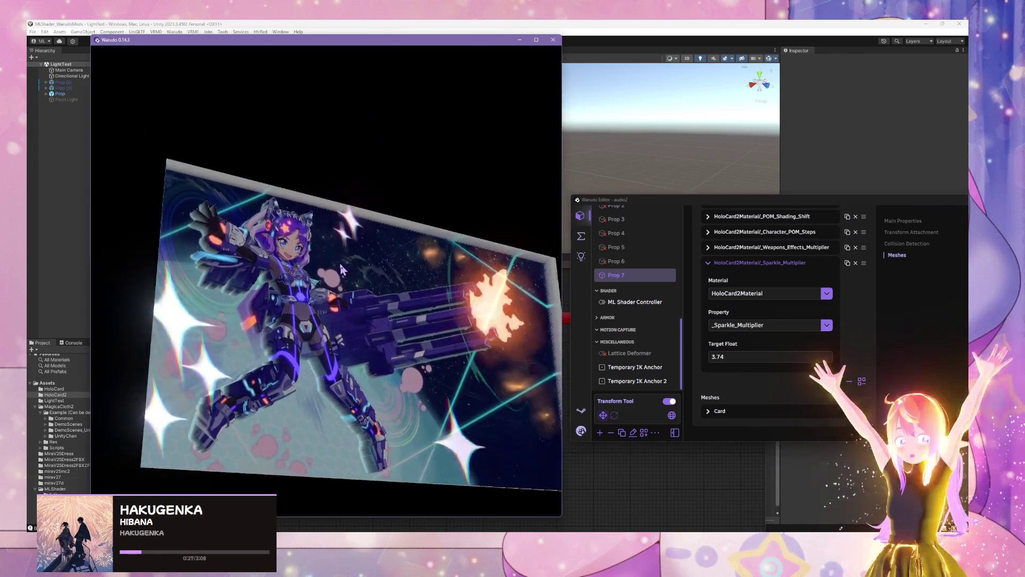
pyautogui.click(339, 263)
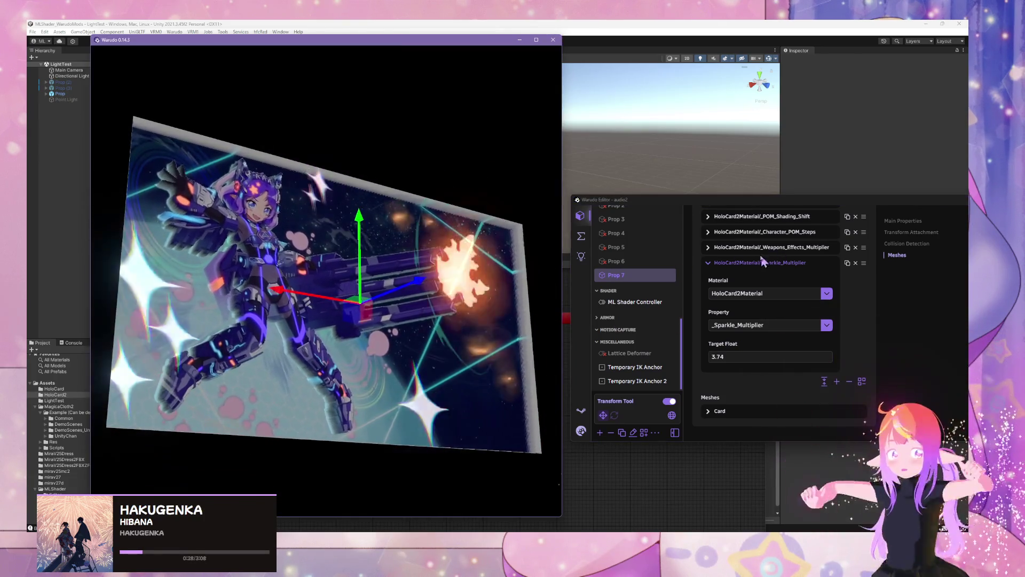
pyautogui.click(764, 262)
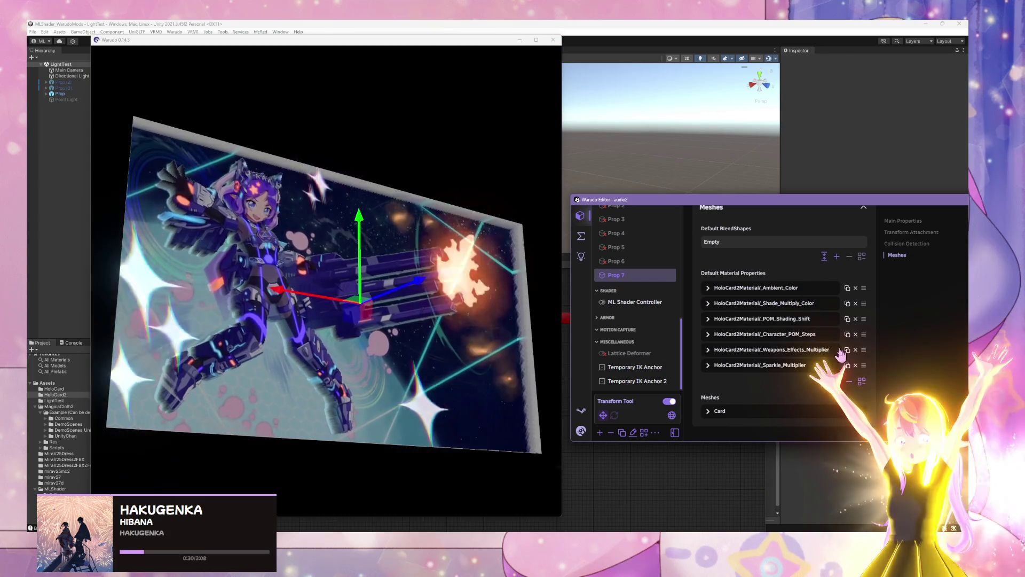
pyautogui.click(815, 350)
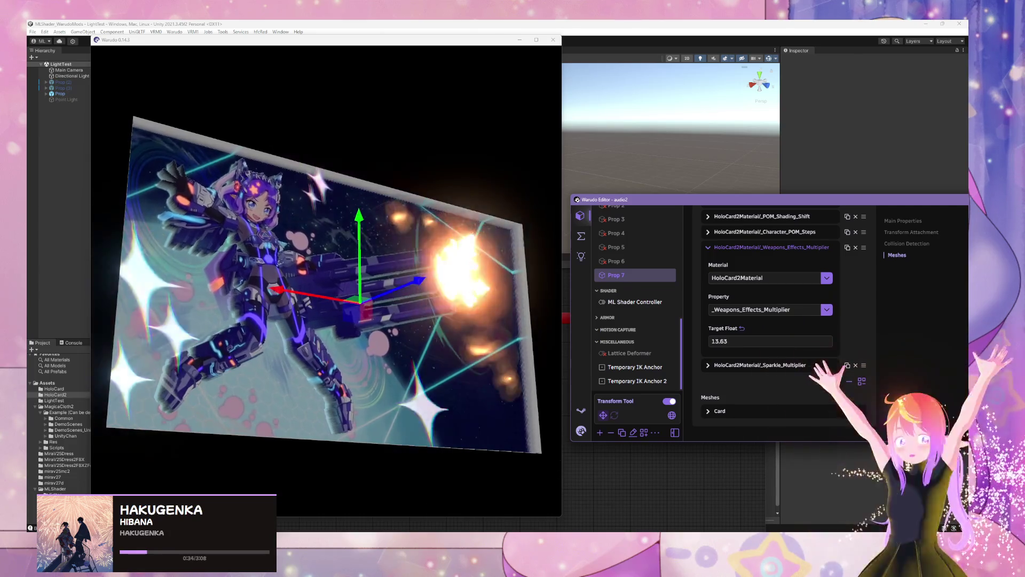
pyautogui.click(334, 267)
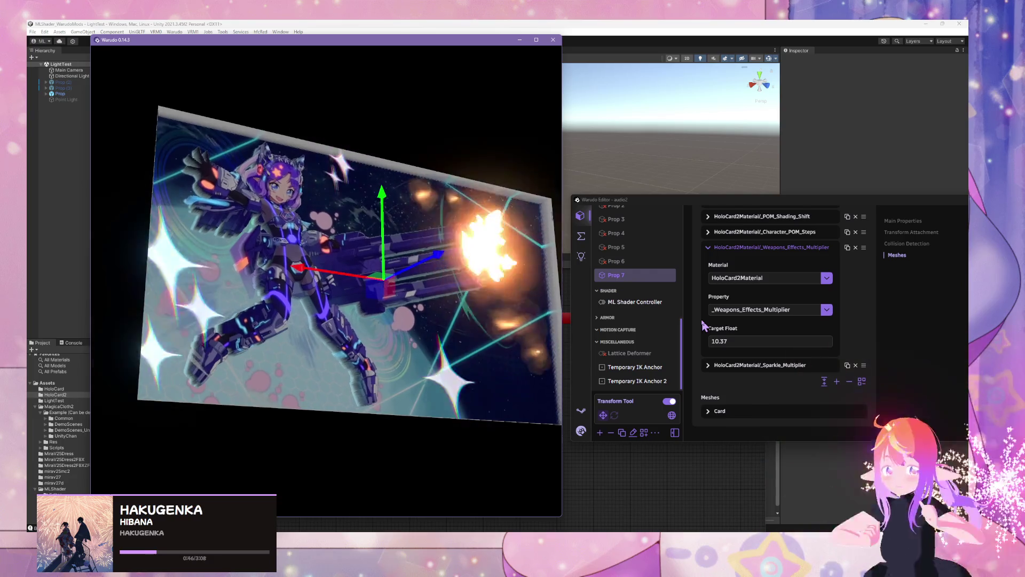
pyautogui.scroll(3, 769, 329)
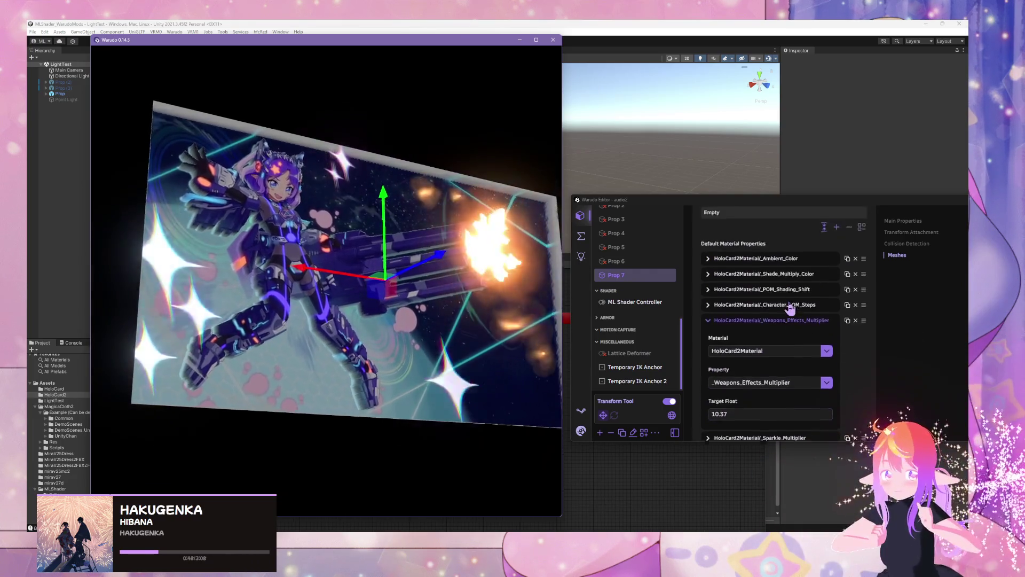
# Lower the shade colour's alpha slightly to brighten the card.
pyautogui.click(783, 311)
pyautogui.click(768, 412)
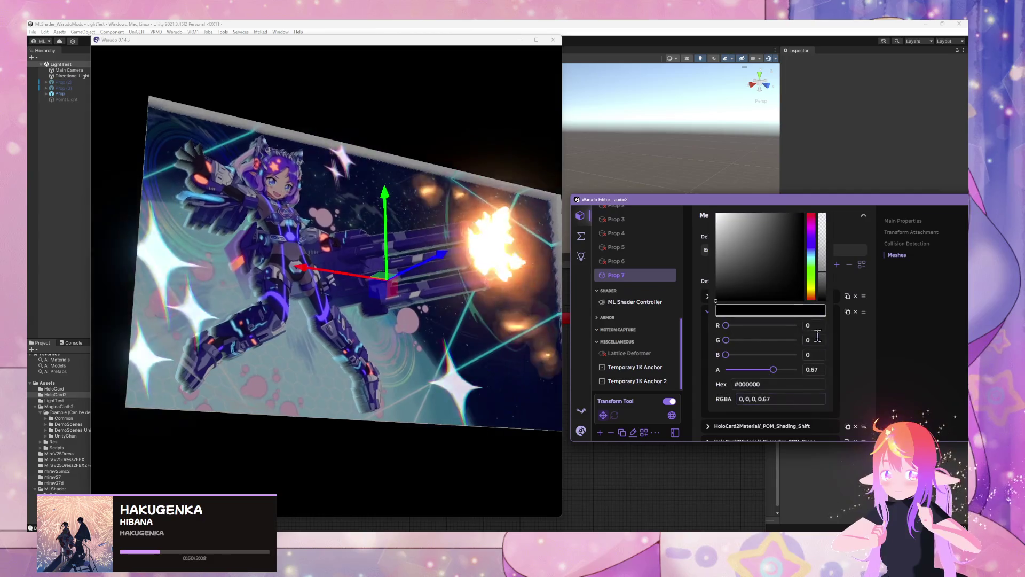
pyautogui.moveTo(774, 368)
pyautogui.mouseDown()
pyautogui.moveTo(731, 365)
pyautogui.moveTo(769, 368)
pyautogui.mouseUp()
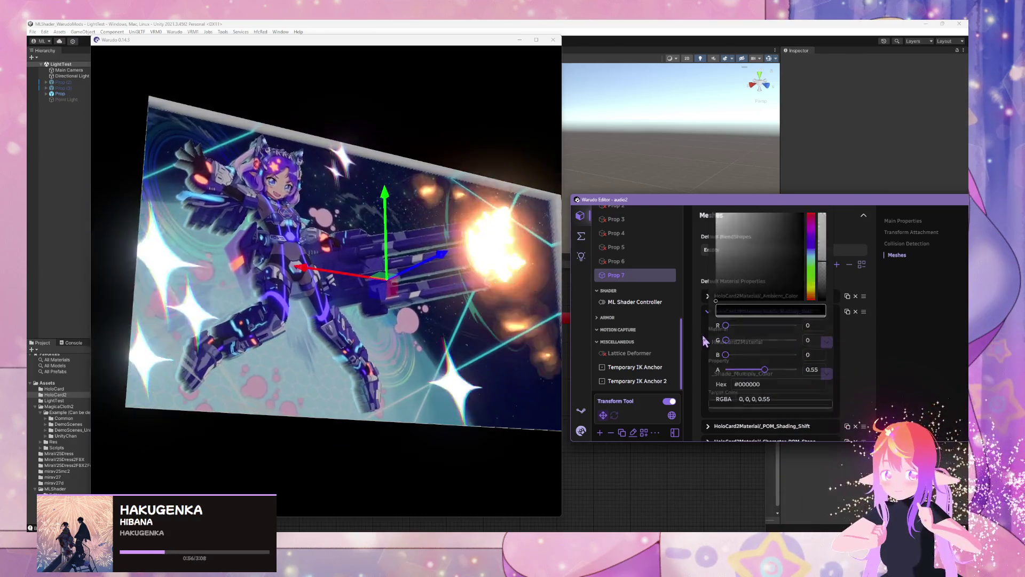
pyautogui.click(701, 335)
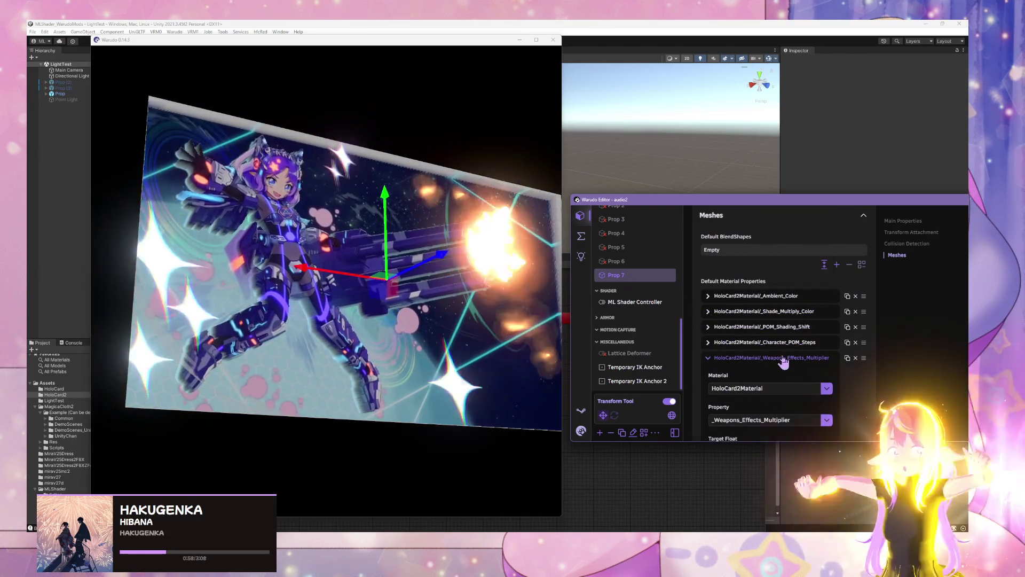
# Remove _Character_POM_Steps, check the sparkle and weapons (7.94) multipliers, and add a new entry.
pyautogui.click(790, 357)
pyautogui.click(808, 336)
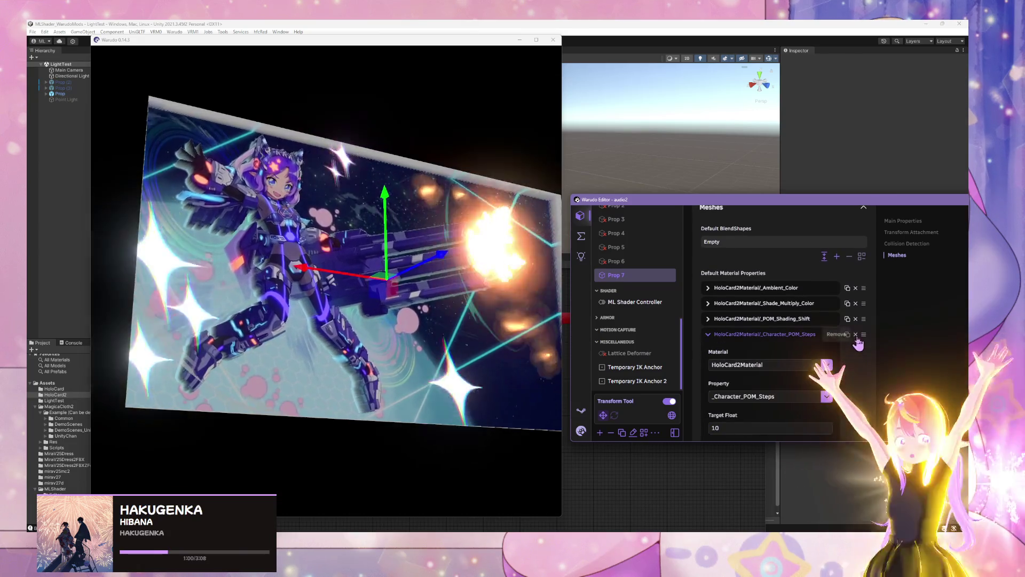
pyautogui.click(855, 336)
pyautogui.click(795, 365)
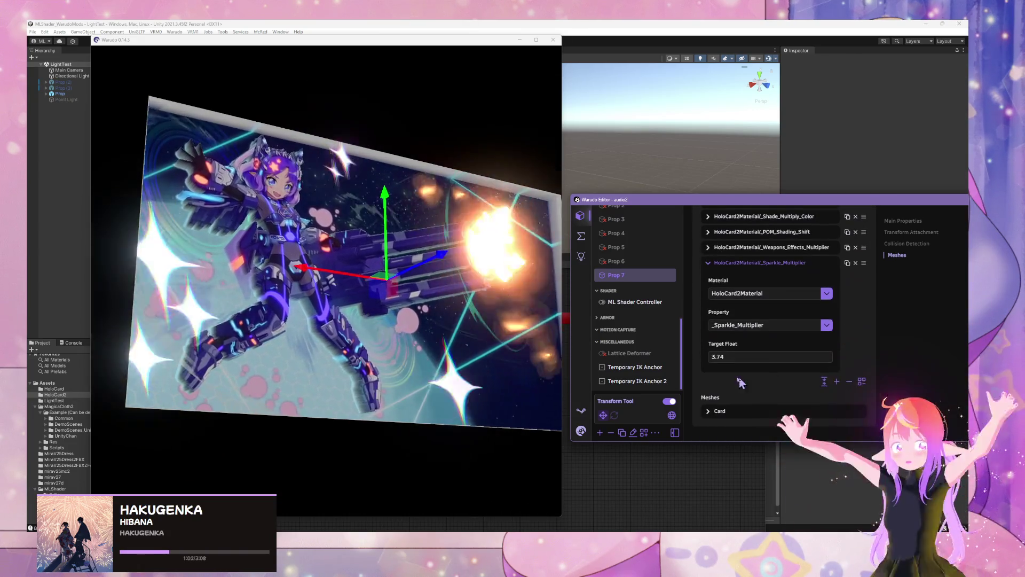
pyautogui.click(779, 247)
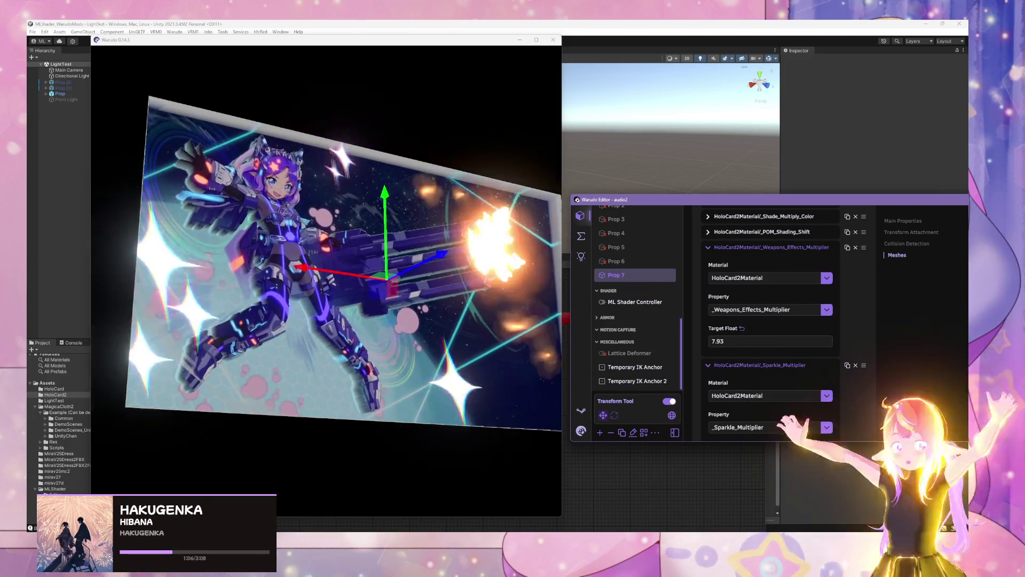
pyautogui.click(454, 325)
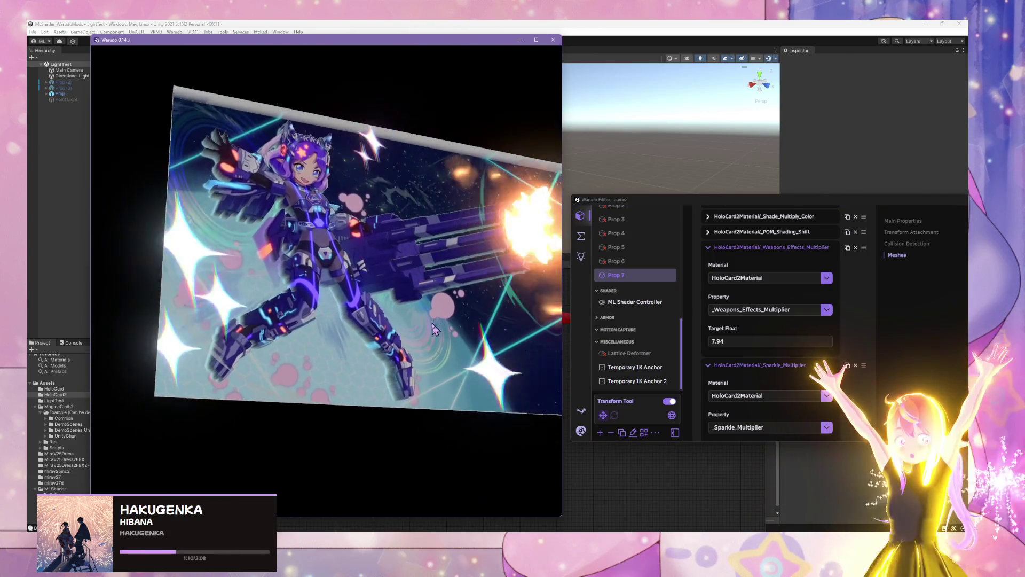
pyautogui.click(729, 249)
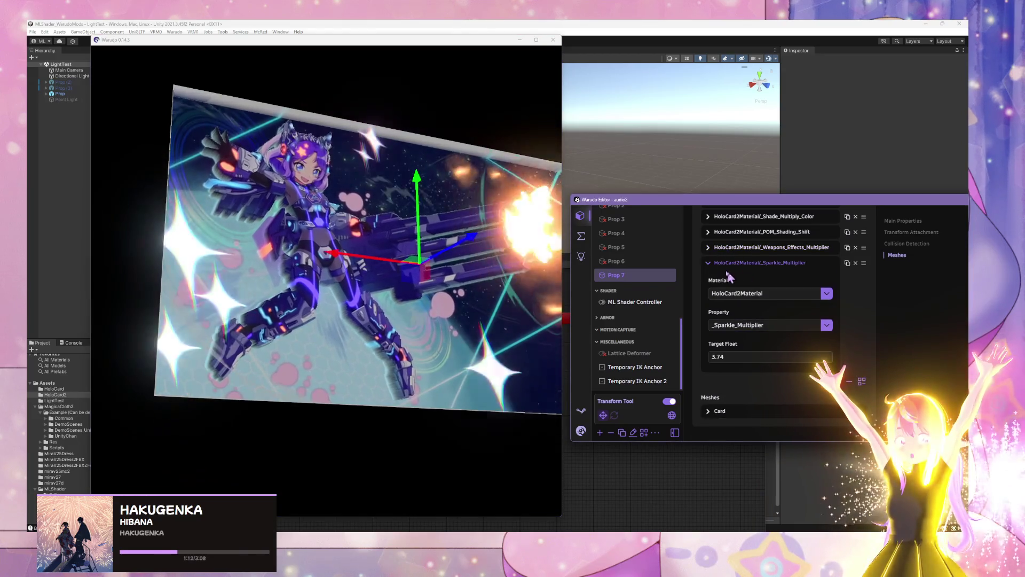
pyautogui.click(720, 262)
pyautogui.click(790, 380)
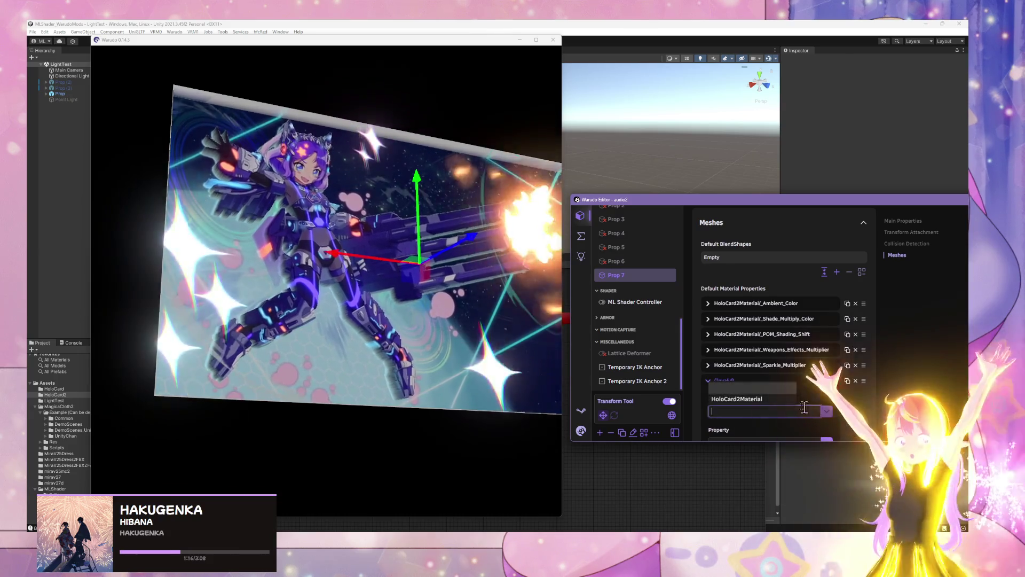
# Set the new entry to HoloCard2Material's _Body_Shine_Multiplier property.
pyautogui.click(782, 401)
pyautogui.scroll(-2, 783, 403)
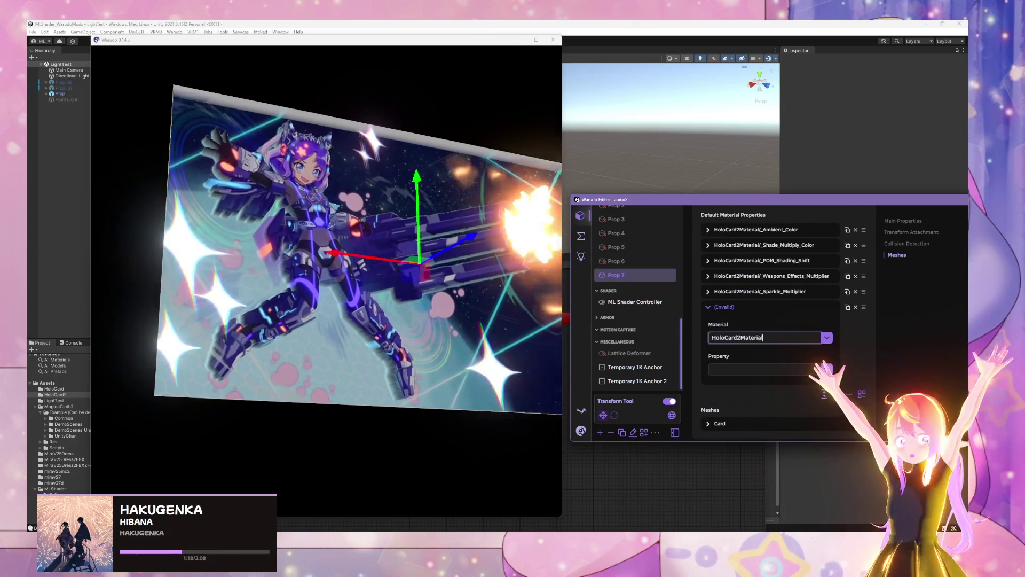
pyautogui.click(799, 368)
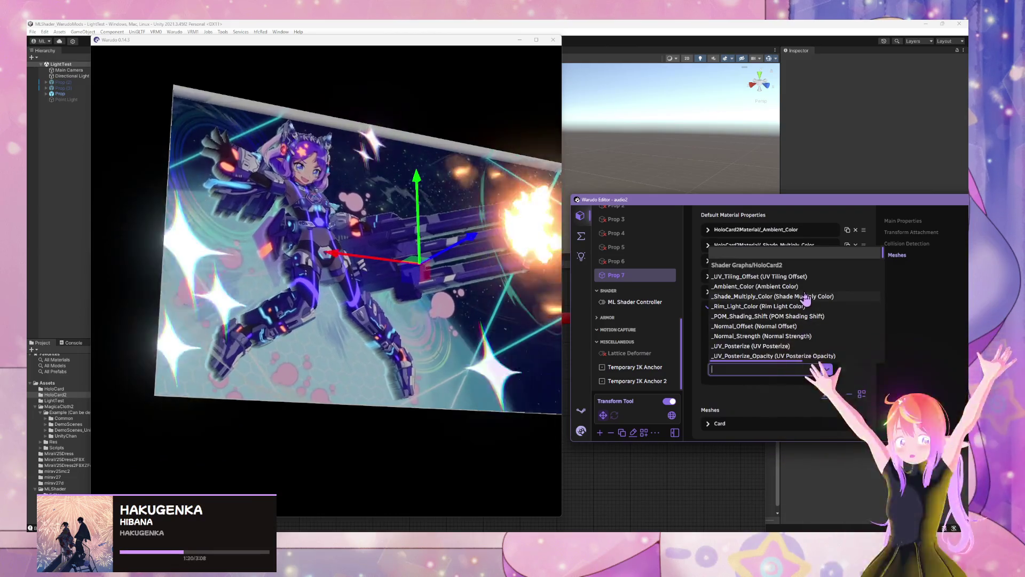
pyautogui.scroll(-2, 770, 290)
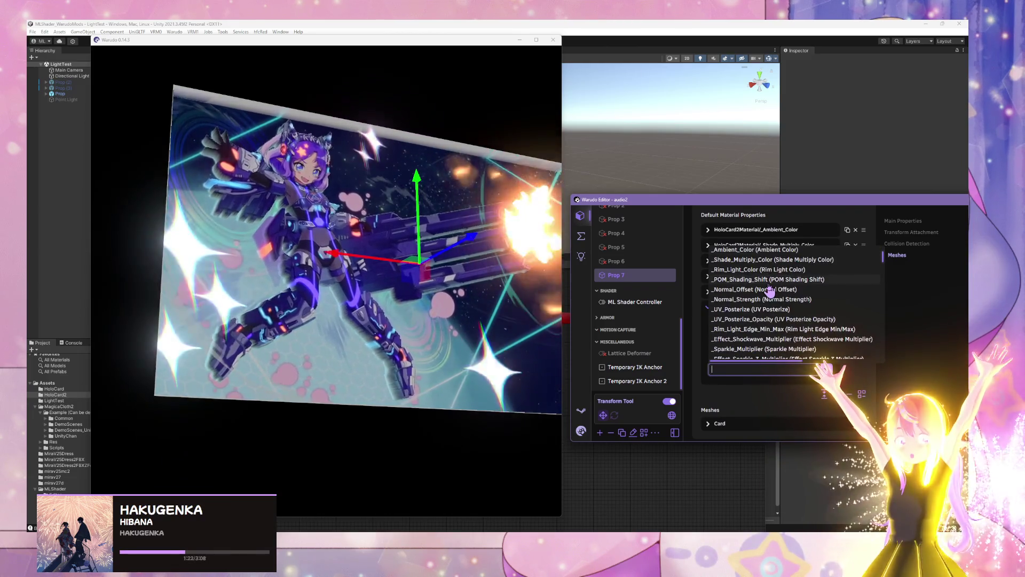
pyautogui.scroll(-1, 797, 342)
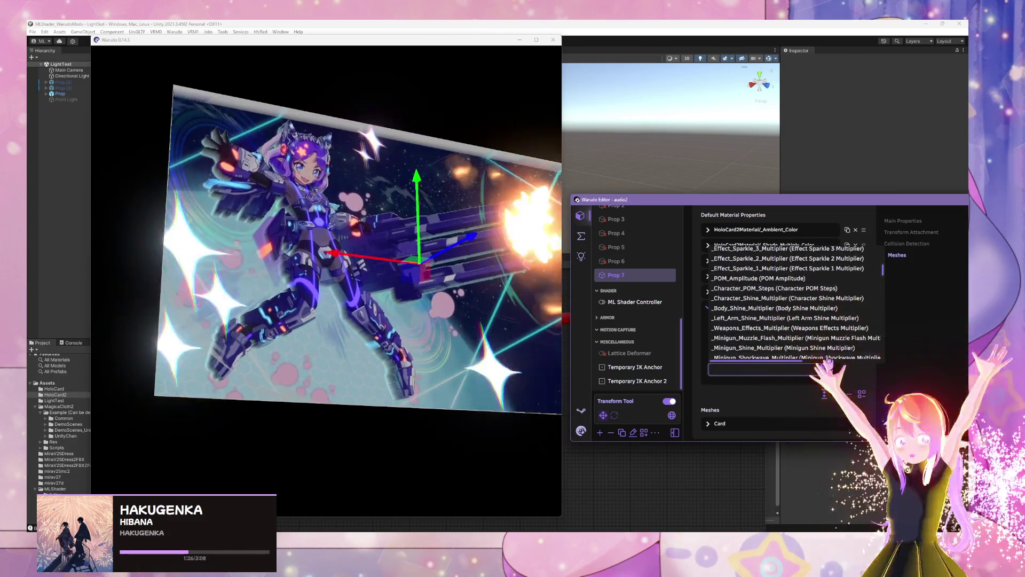
pyautogui.click(787, 308)
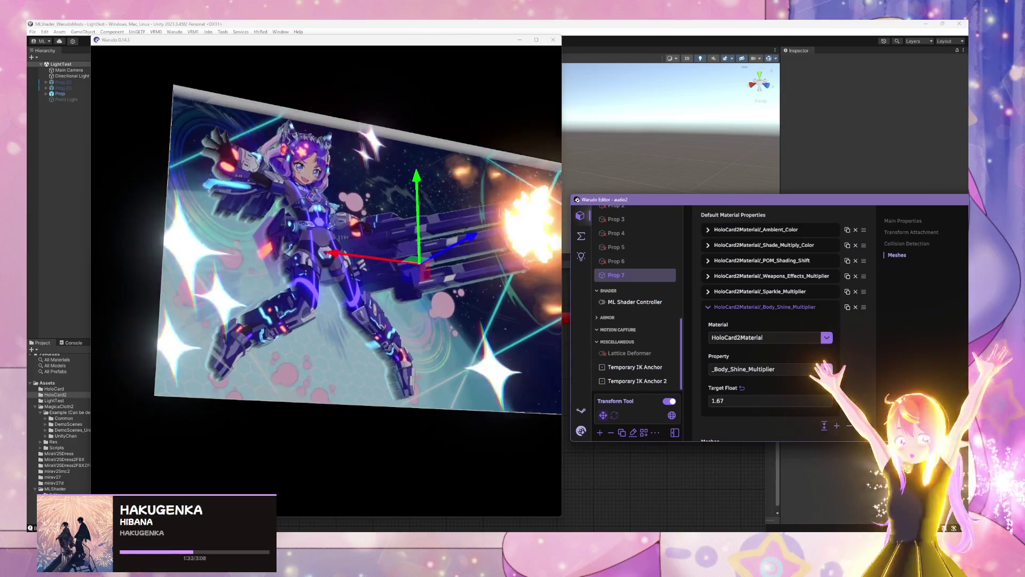
pyautogui.click(753, 314)
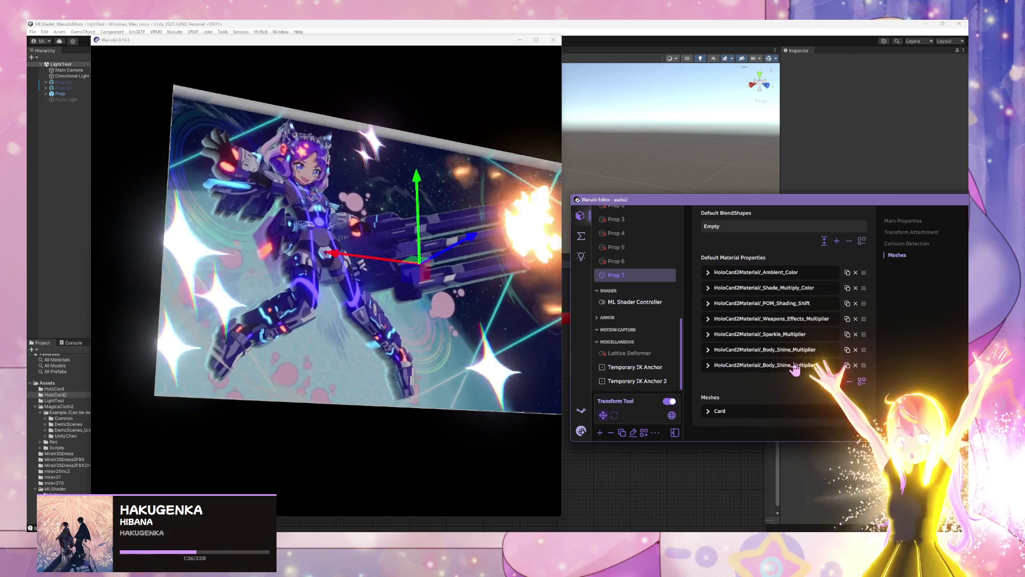
# Change the duplicate entry's property to _Left_Arm_Shine_Multiplier.
pyautogui.click(811, 380)
pyautogui.scroll(-2, 827, 363)
pyautogui.click(827, 355)
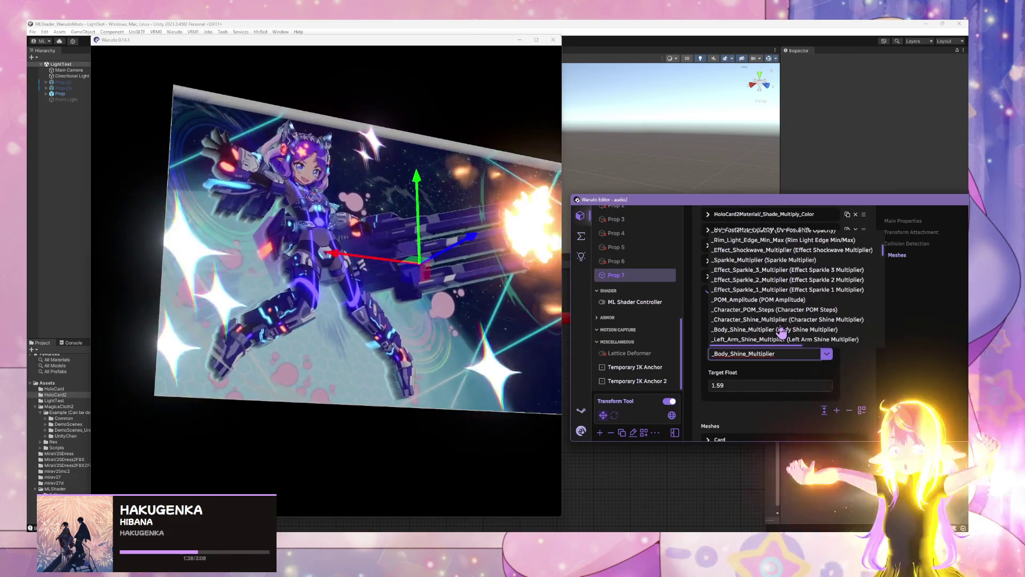
pyautogui.scroll(5, 781, 331)
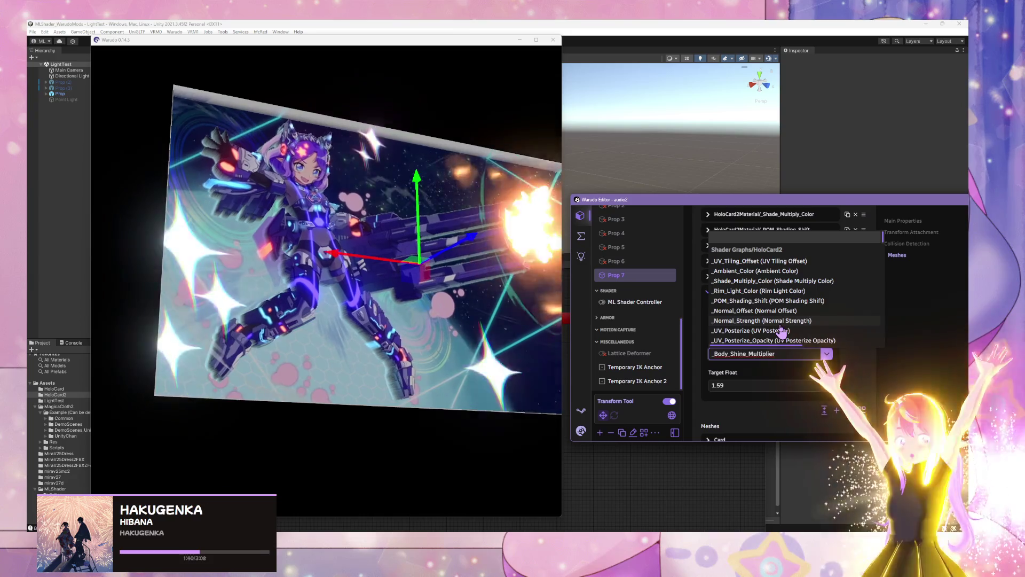
pyautogui.scroll(-5, 781, 331)
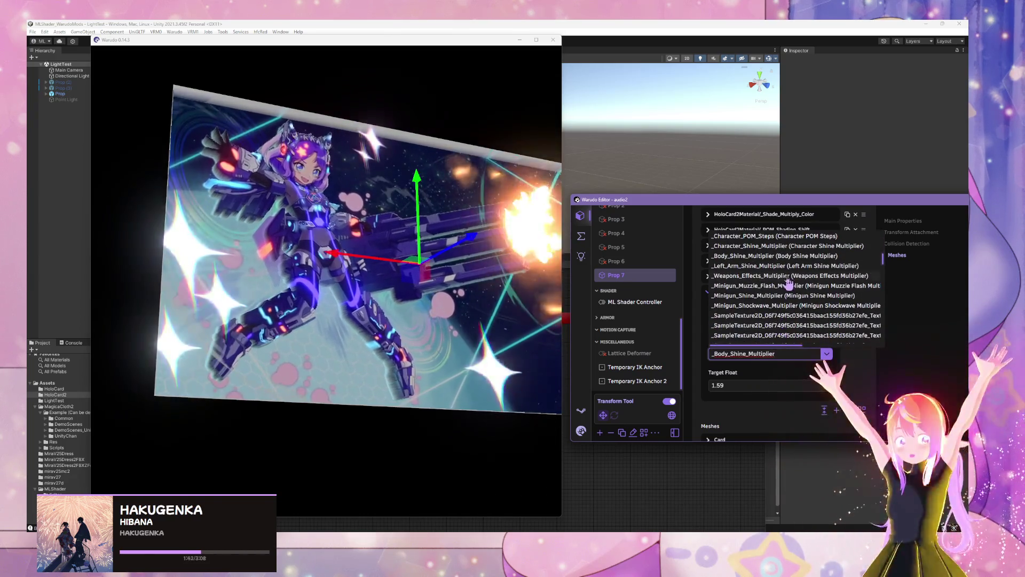
pyautogui.click(783, 267)
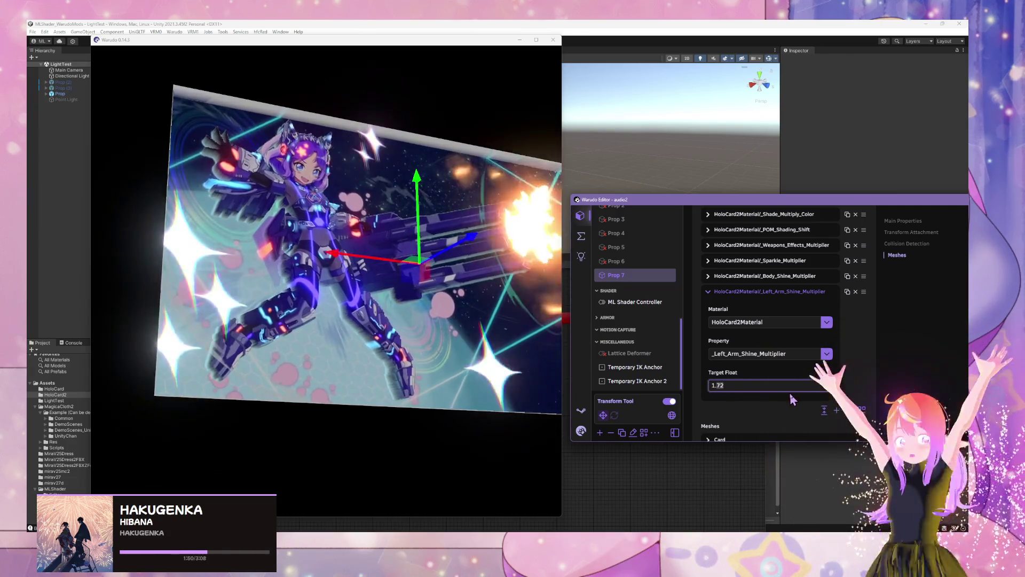
# Check _Body_Shine_Multiplier's 1.59 value in the preview, then open the _Shade_Multiply_Color colour picker.
pyautogui.click(738, 276)
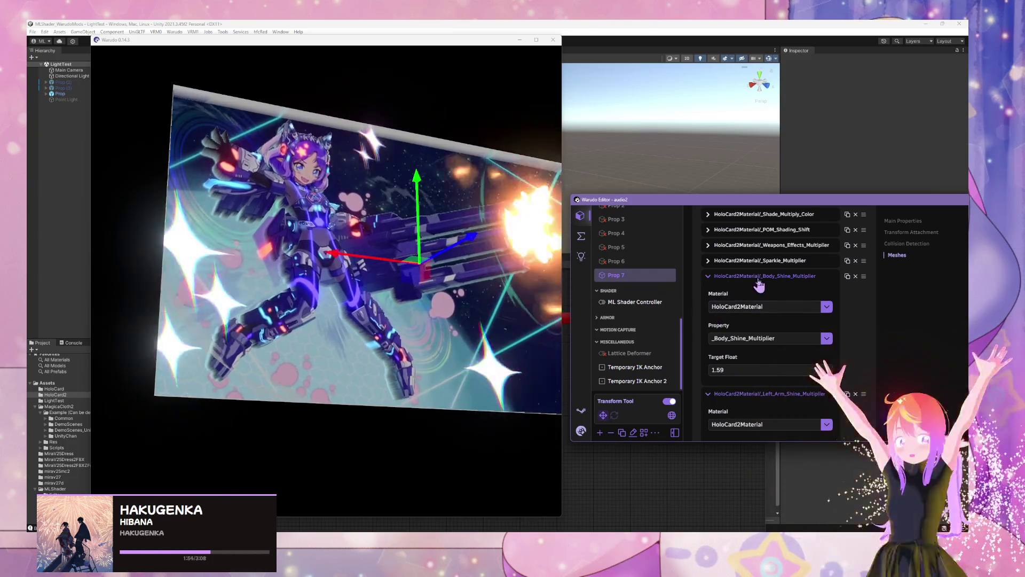
pyautogui.click(493, 275)
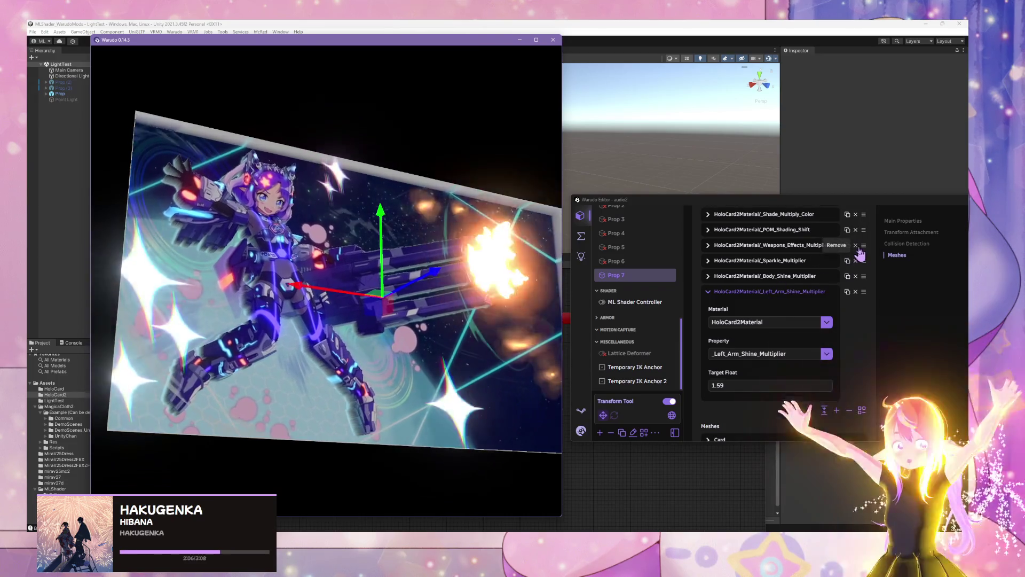
pyautogui.click(789, 216)
pyautogui.click(758, 313)
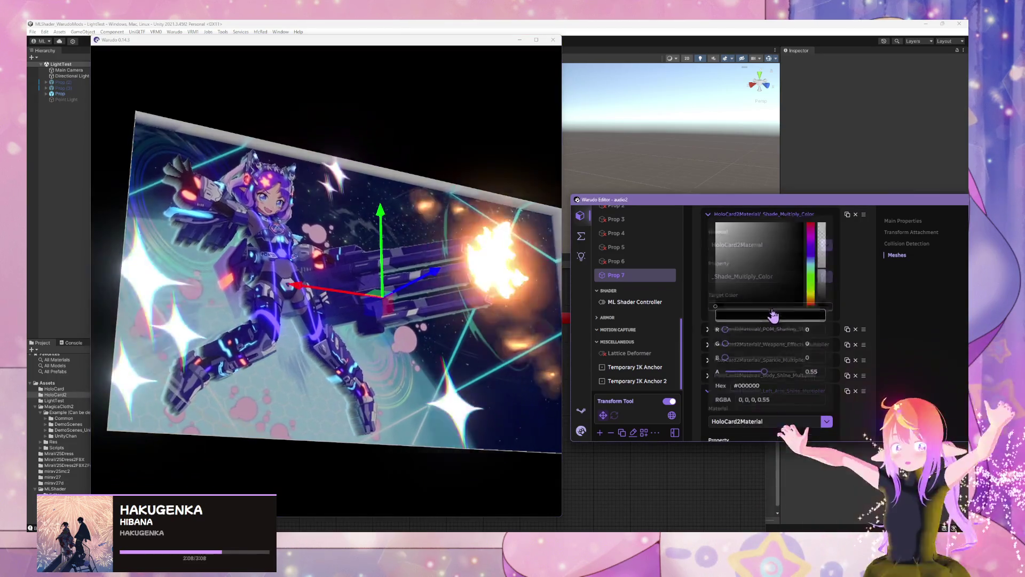
# Set the shade colour alpha to 0.12 and the _POM_Shading_Shift target float to 0.48.
pyautogui.moveTo(761, 367)
pyautogui.mouseDown()
pyautogui.moveTo(734, 365)
pyautogui.moveTo(801, 369)
pyautogui.moveTo(735, 365)
pyautogui.mouseUp()
pyautogui.click(890, 330)
pyautogui.scroll(3, 785, 289)
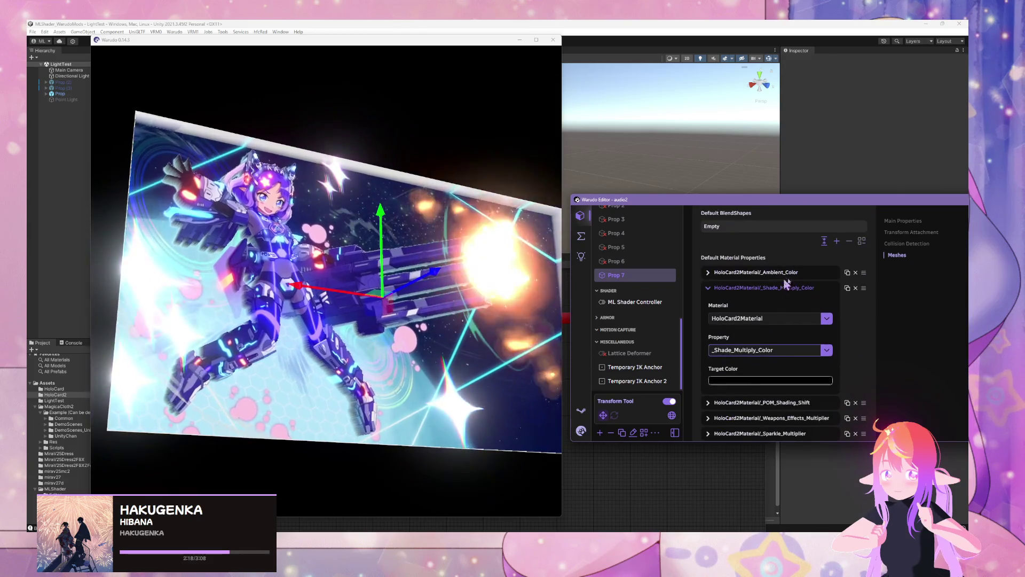
pyautogui.click(802, 304)
pyautogui.moveTo(718, 384); pyautogui.dragTo(694, 385)
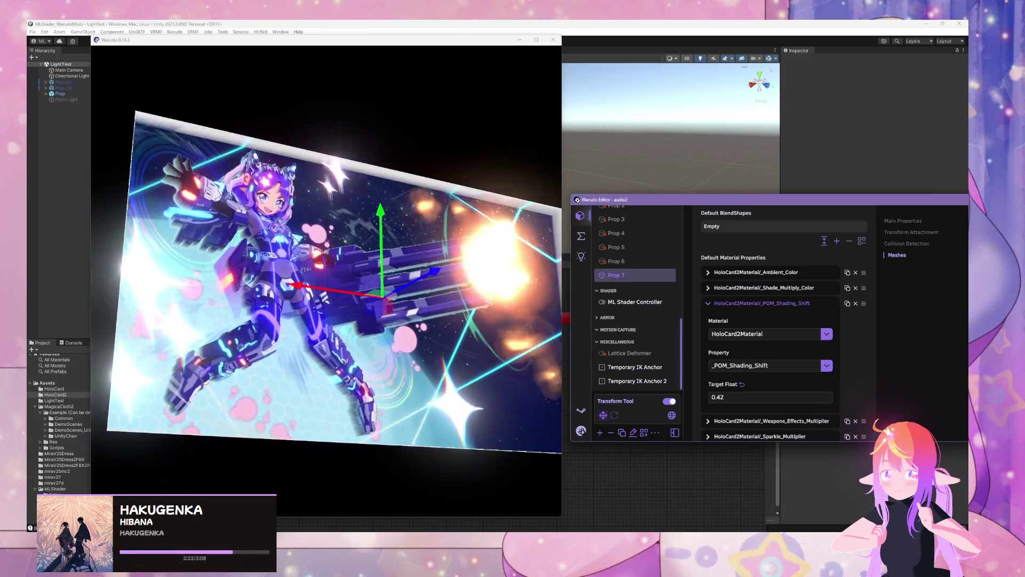
pyautogui.click(385, 210)
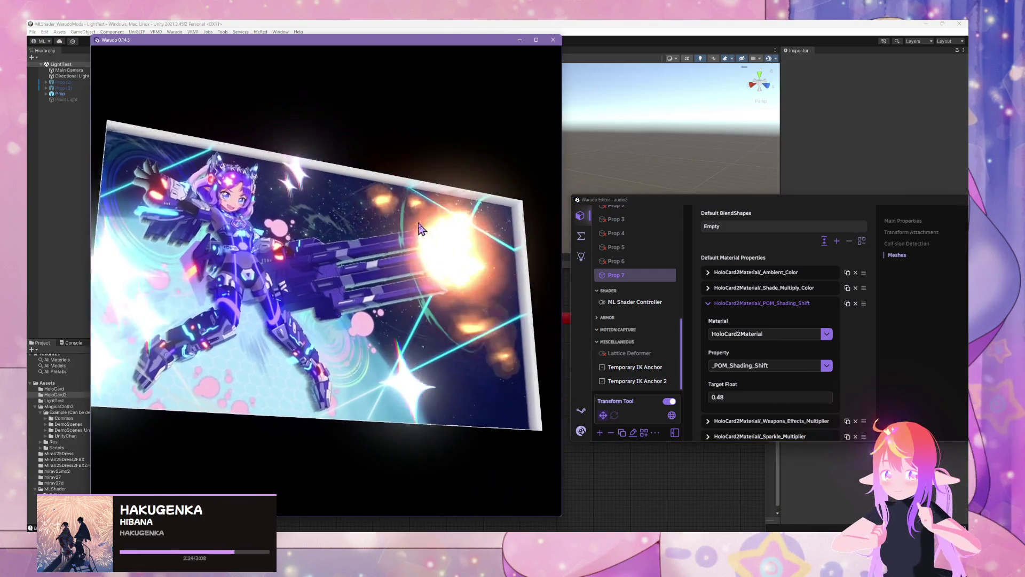
pyautogui.click(446, 229)
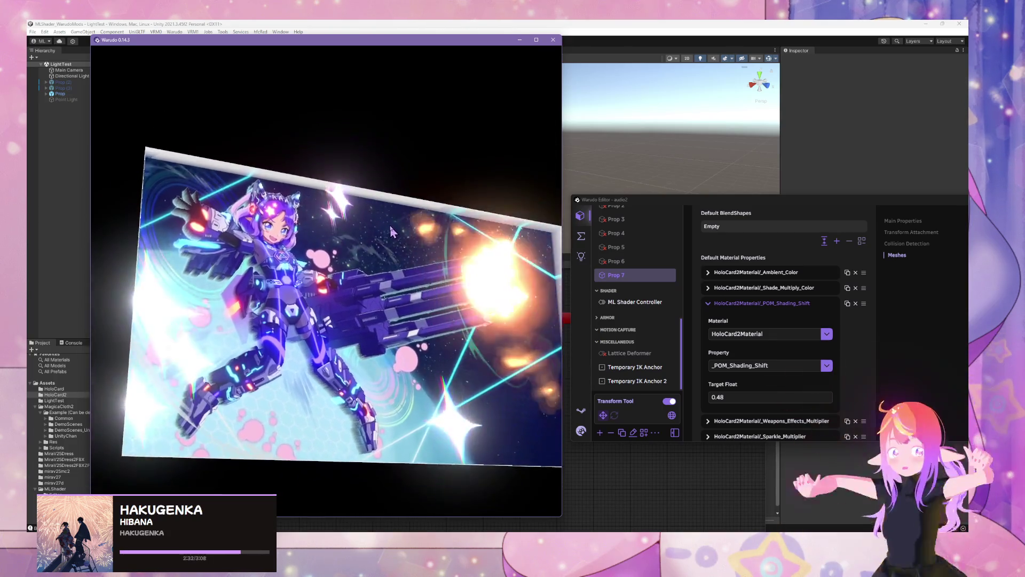
pyautogui.click(774, 279)
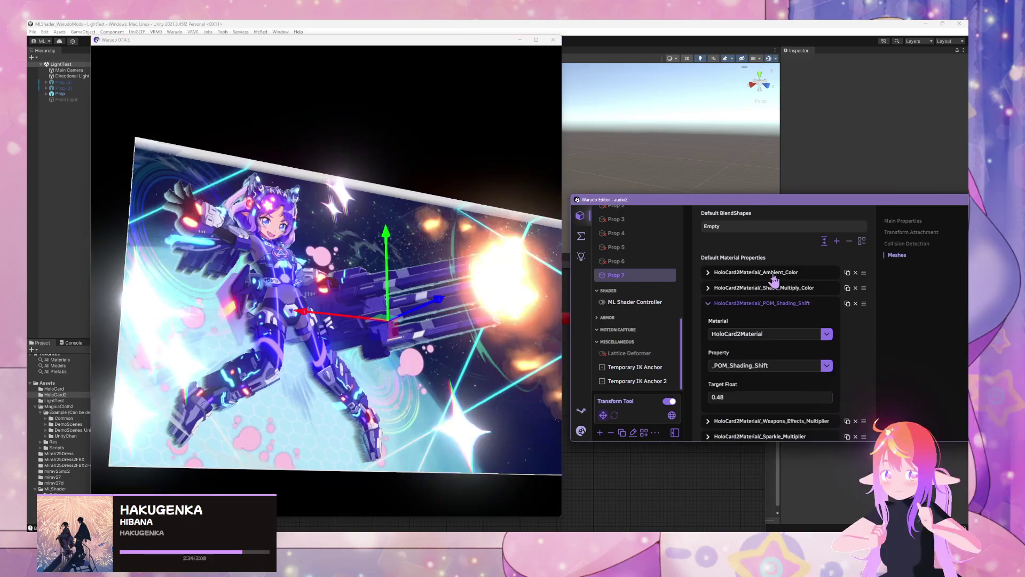
# Raise the black _Ambient_Color's alpha from about 0.24 to full, then turn off the Transform Tool.
pyautogui.click(774, 278)
pyautogui.click(728, 367)
pyautogui.moveTo(726, 369)
pyautogui.mouseDown()
pyautogui.moveTo(787, 366)
pyautogui.moveTo(774, 369)
pyautogui.mouseUp()
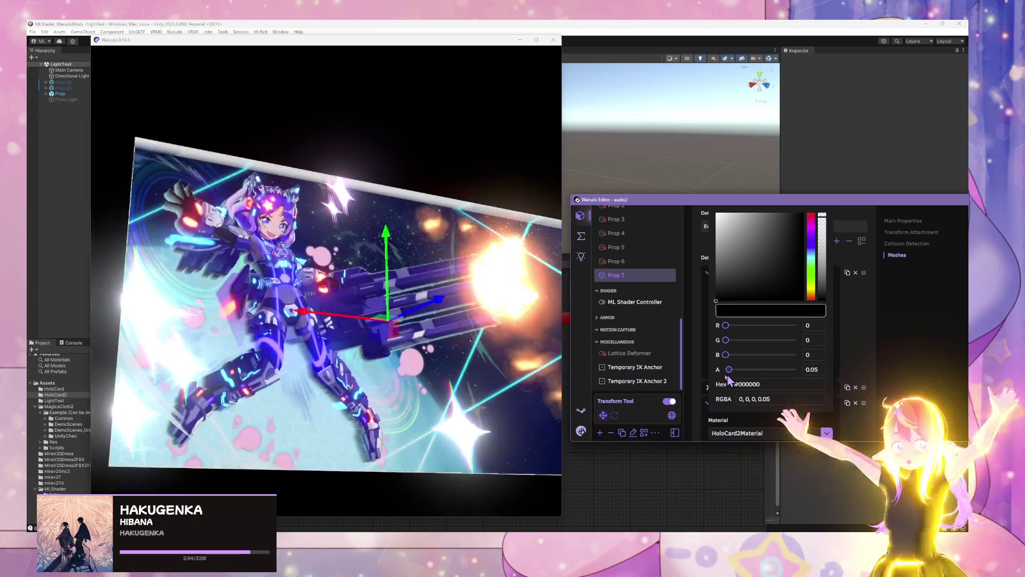
pyautogui.click(344, 295)
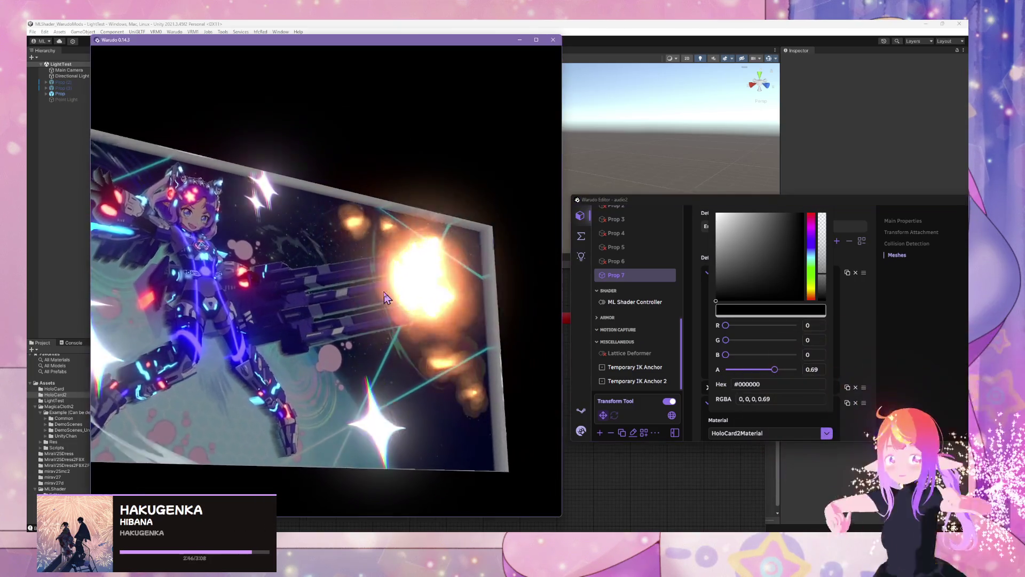
pyautogui.moveTo(770, 372)
pyautogui.mouseDown()
pyautogui.moveTo(790, 371)
pyautogui.moveTo(696, 379)
pyautogui.moveTo(800, 382)
pyautogui.mouseUp()
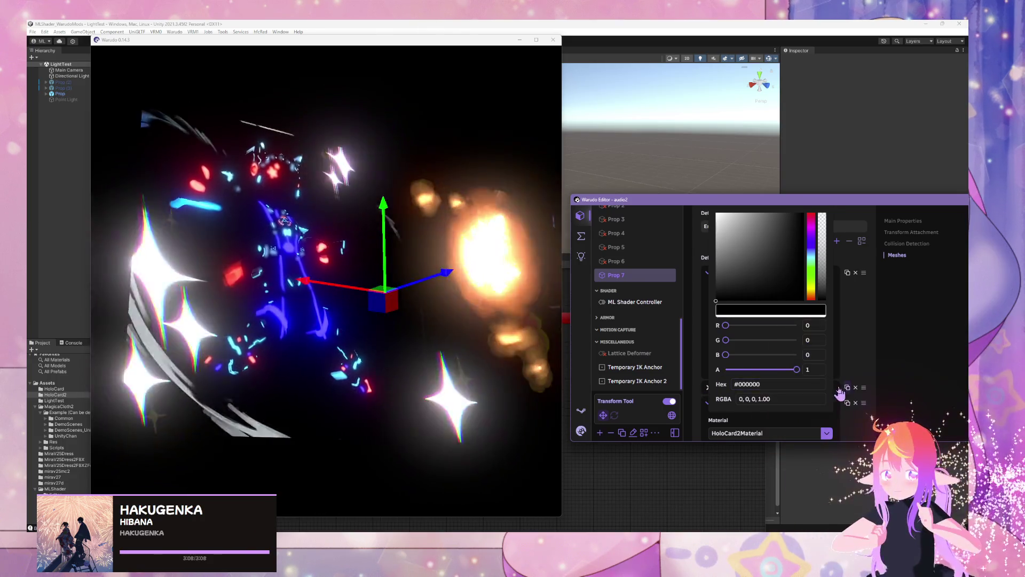
pyautogui.click(668, 401)
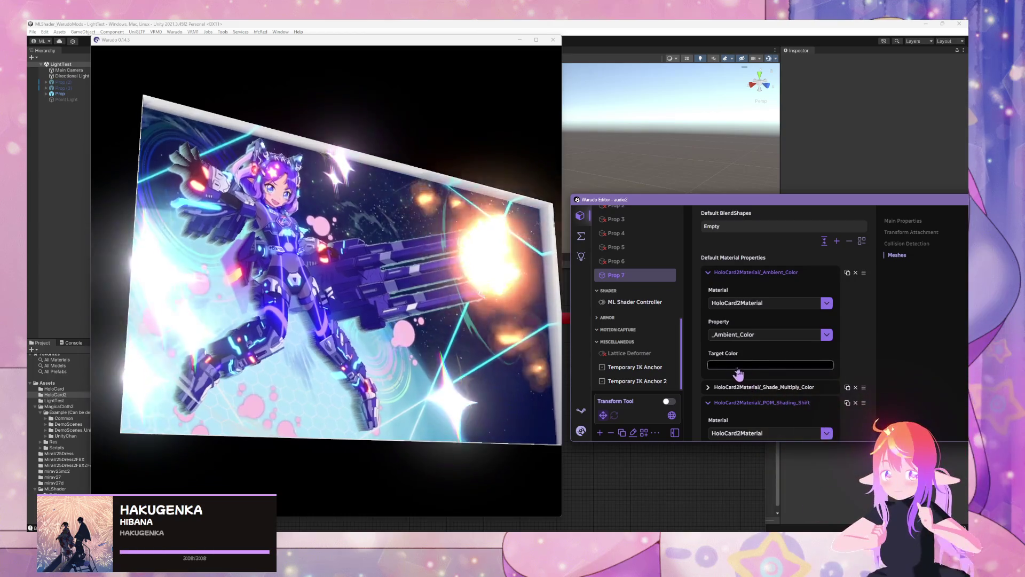
# Set the _Ambient_Color target alpha to 0, close the picker, and go to the blueprints list.
pyautogui.click(753, 366)
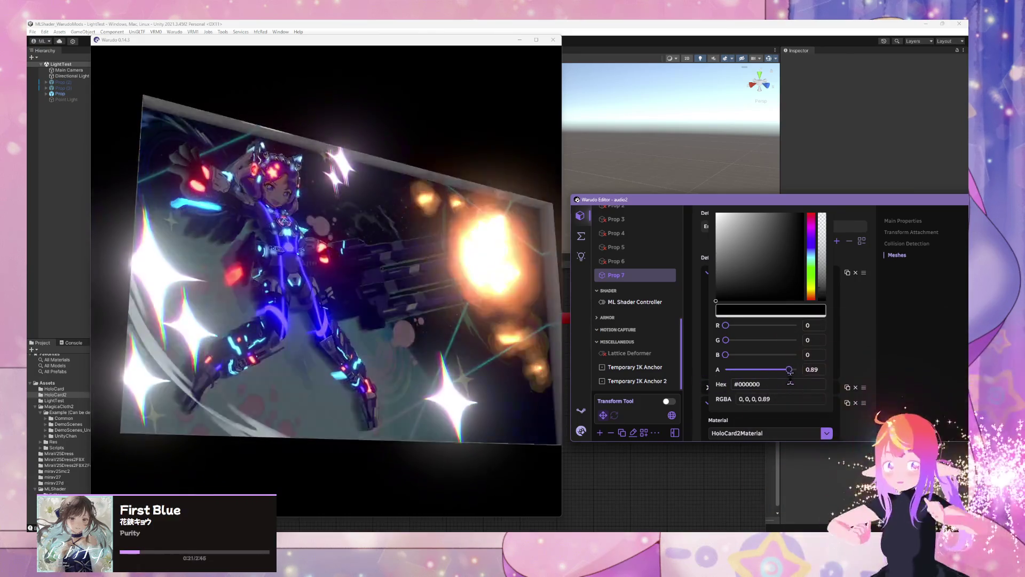
pyautogui.moveTo(786, 369); pyautogui.dragTo(725, 369)
pyautogui.click(402, 289)
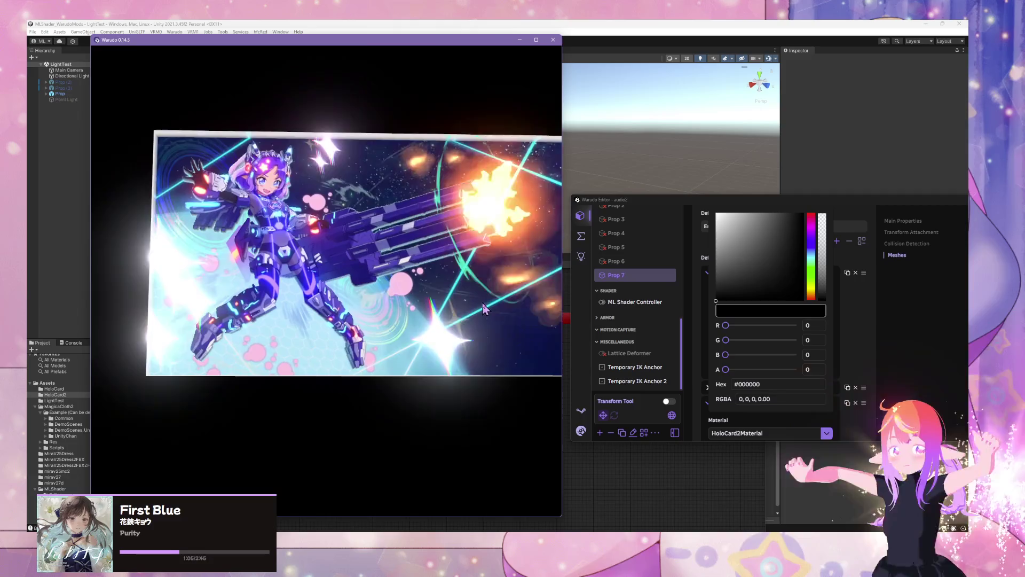
pyautogui.click(906, 389)
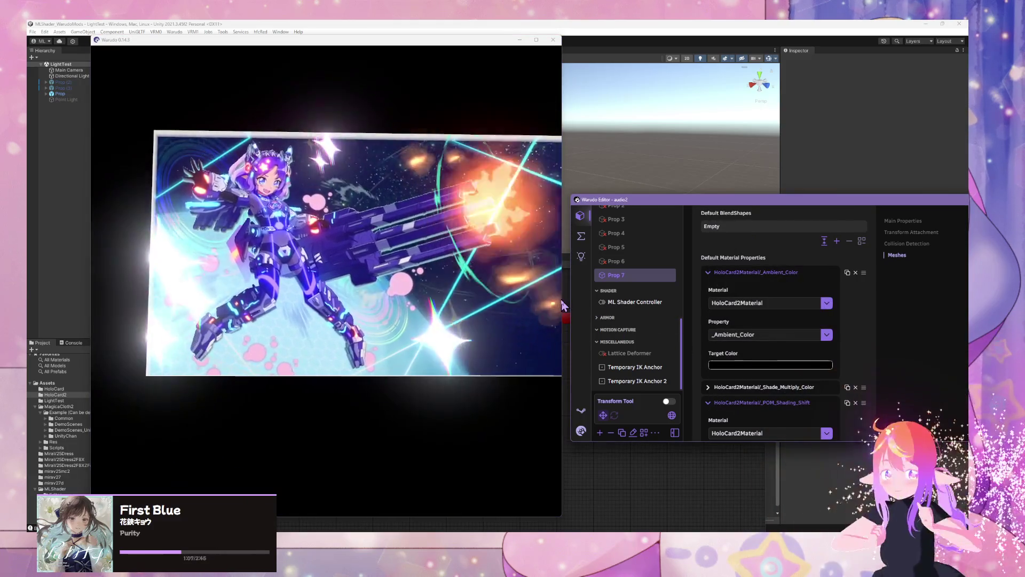
pyautogui.click(476, 299)
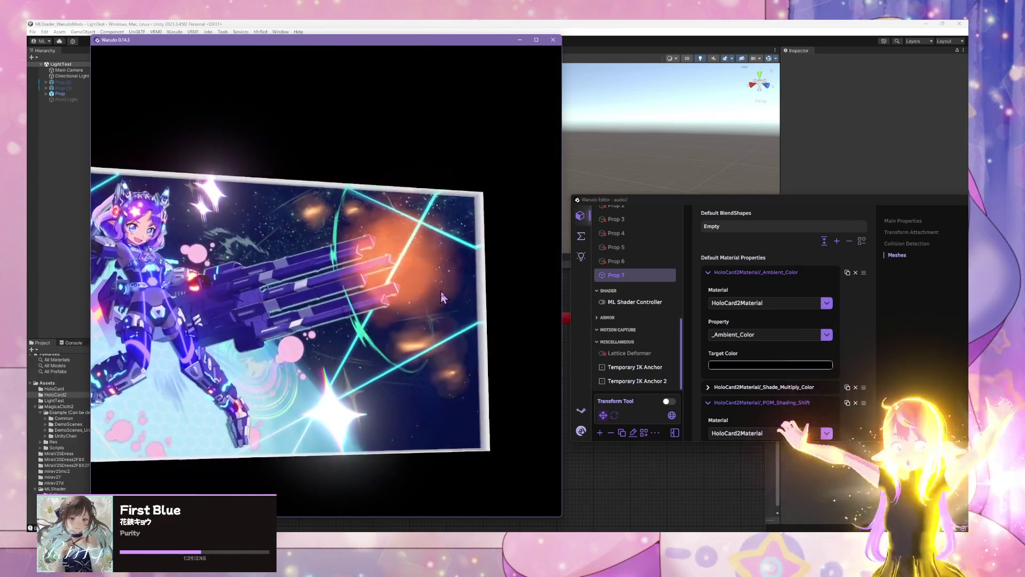
pyautogui.click(580, 237)
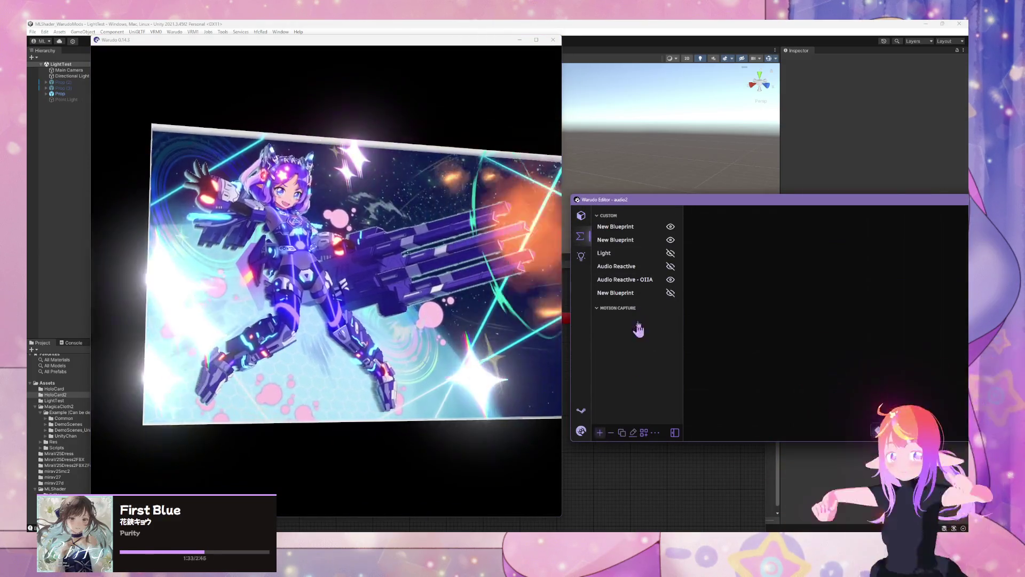
# Delete the extra New Blueprint.
pyautogui.click(610, 433)
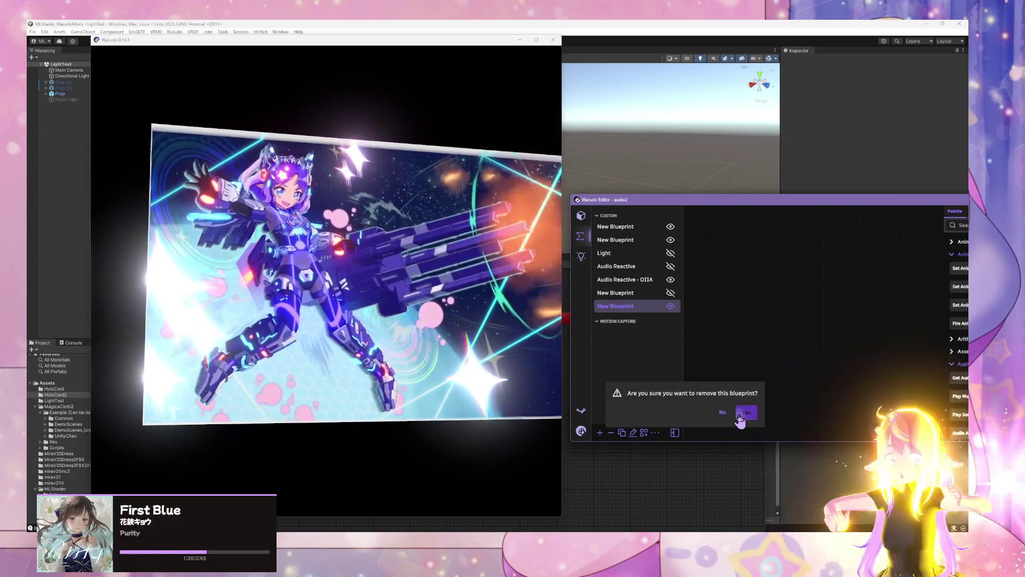
pyautogui.click(745, 413)
pyautogui.moveTo(752, 206); pyautogui.dragTo(611, 204)
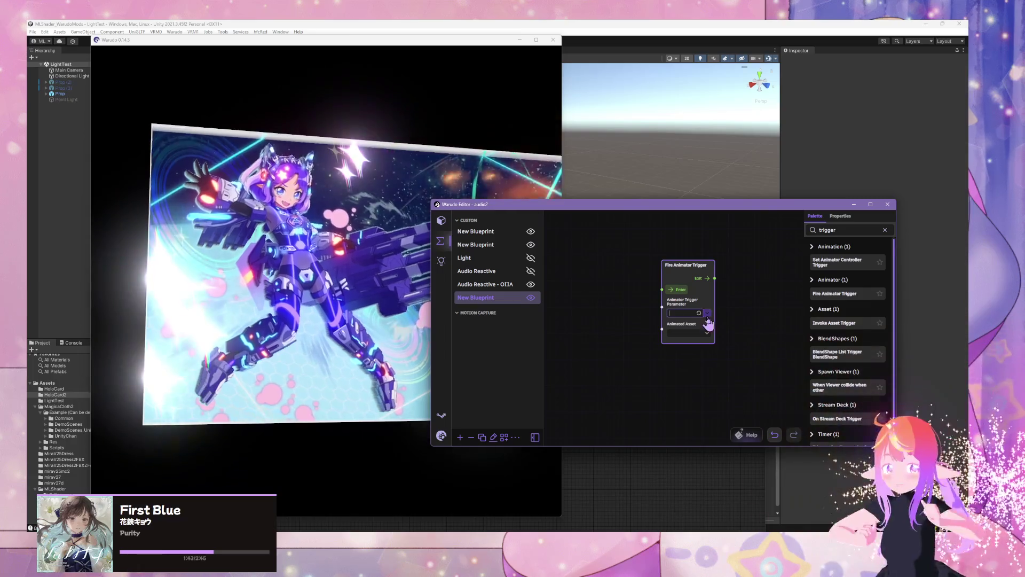
# Point the Fire Animator Trigger at Prop 7 with the Toggle Fire parameter.
pyautogui.click(706, 332)
pyautogui.scroll(-5, 612, 302)
pyautogui.click(550, 325)
pyautogui.click(707, 313)
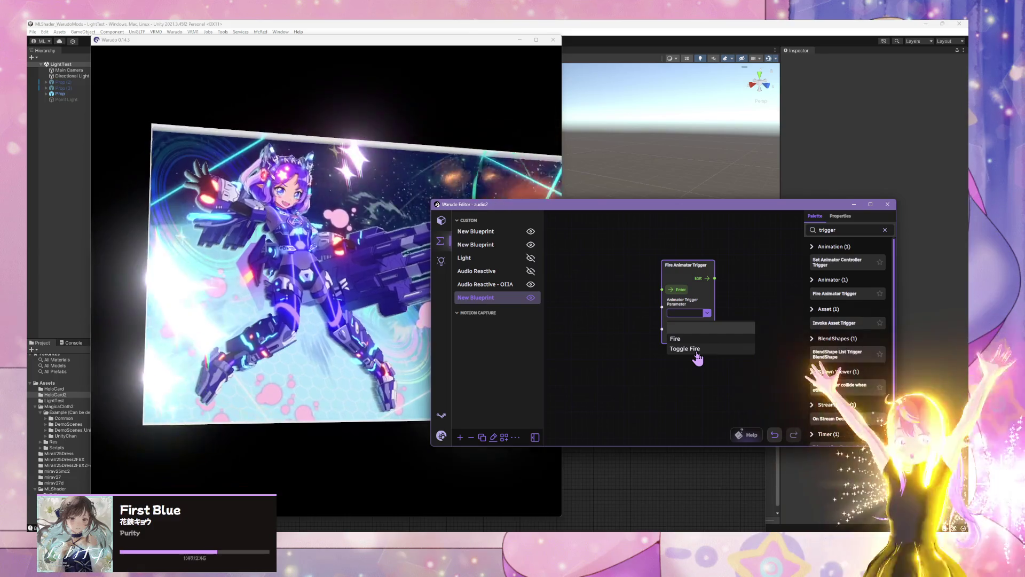
pyautogui.click(696, 349)
pyautogui.moveTo(682, 206); pyautogui.dragTo(814, 215)
# Test-fire the trigger repeatedly to watch the card's cannons fire, then switch to Unity.
pyautogui.click(810, 297)
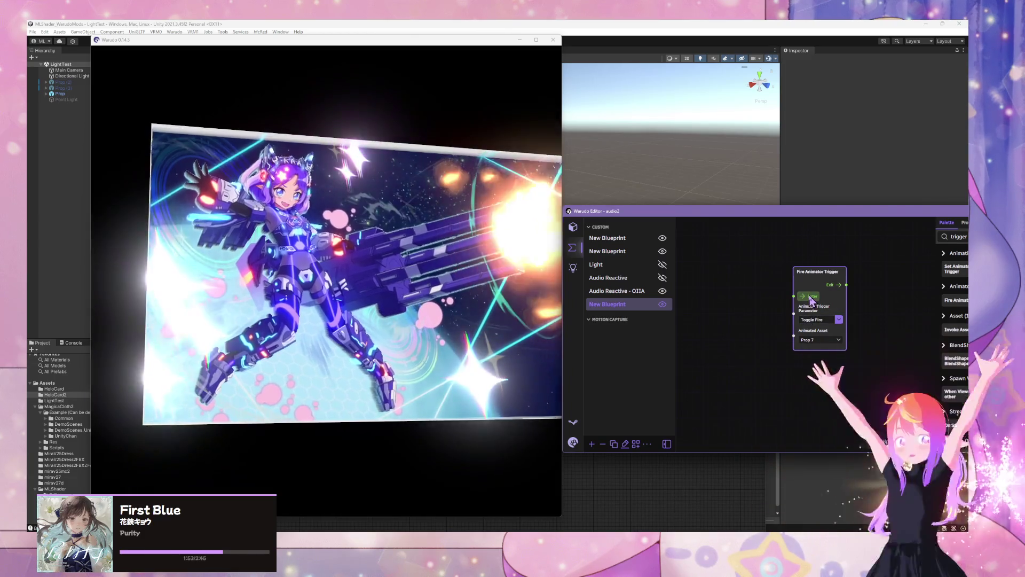
pyautogui.click(811, 298)
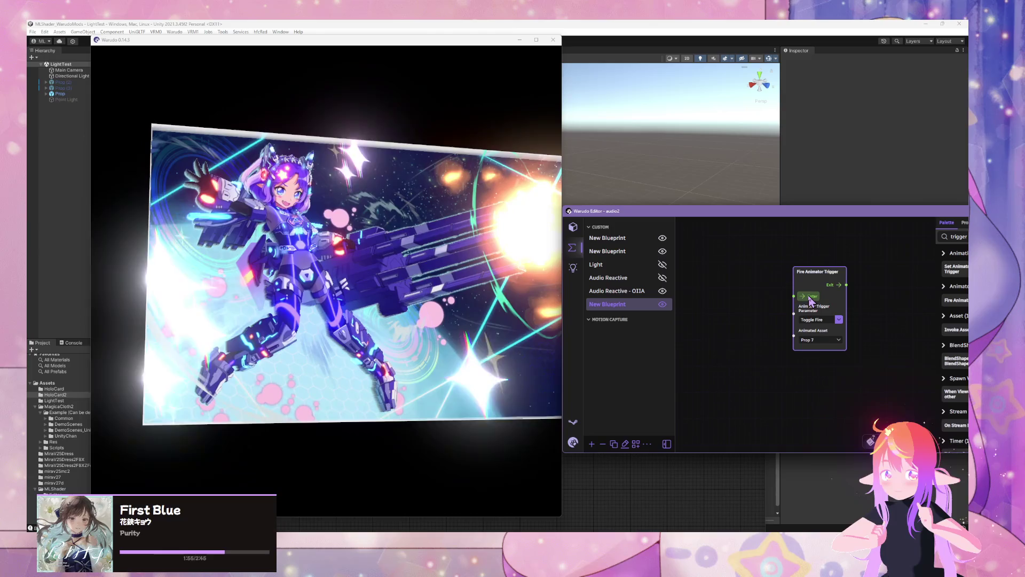
pyautogui.click(810, 298)
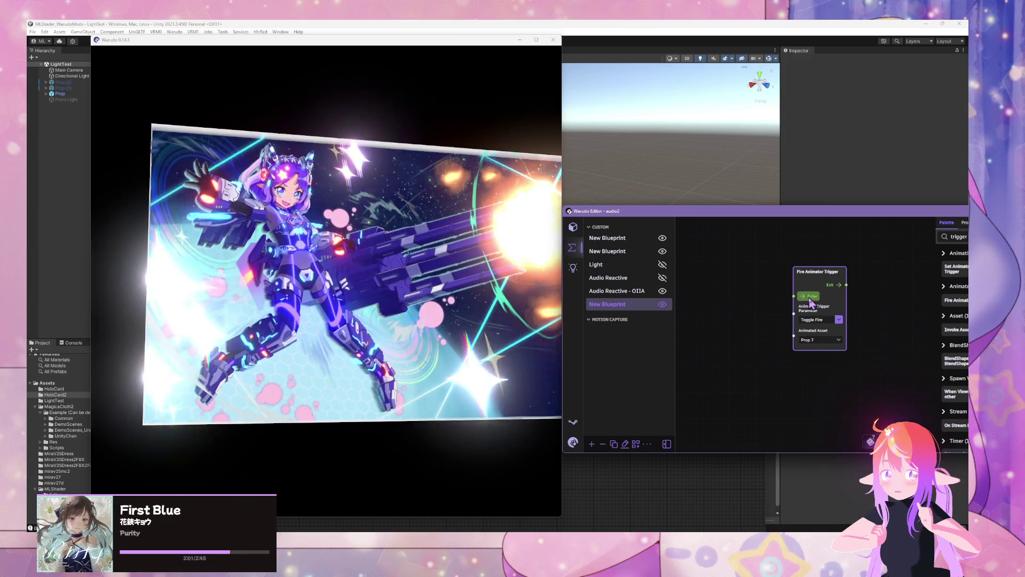
pyautogui.click(811, 297)
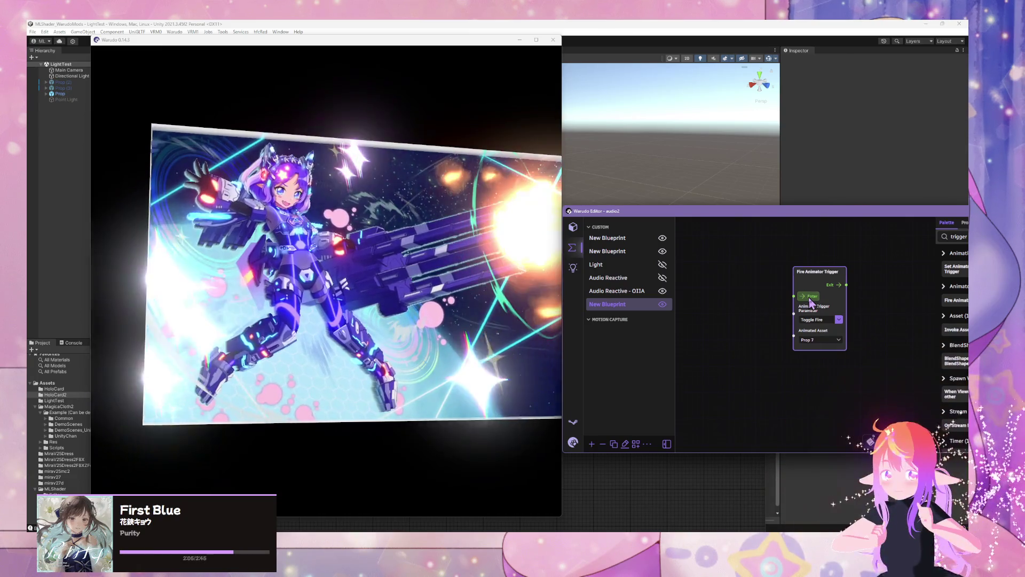
pyautogui.click(810, 298)
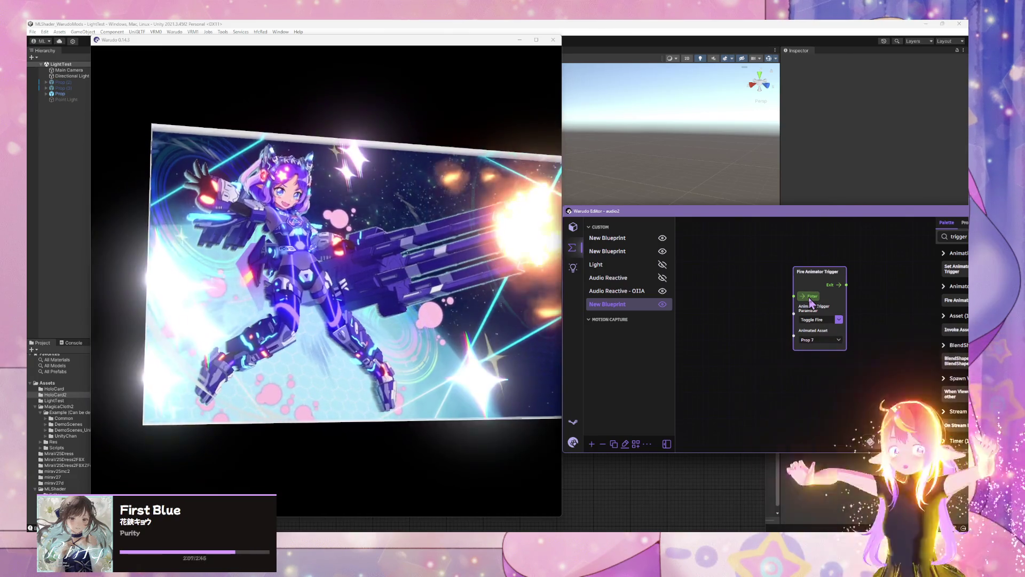
pyautogui.click(531, 210)
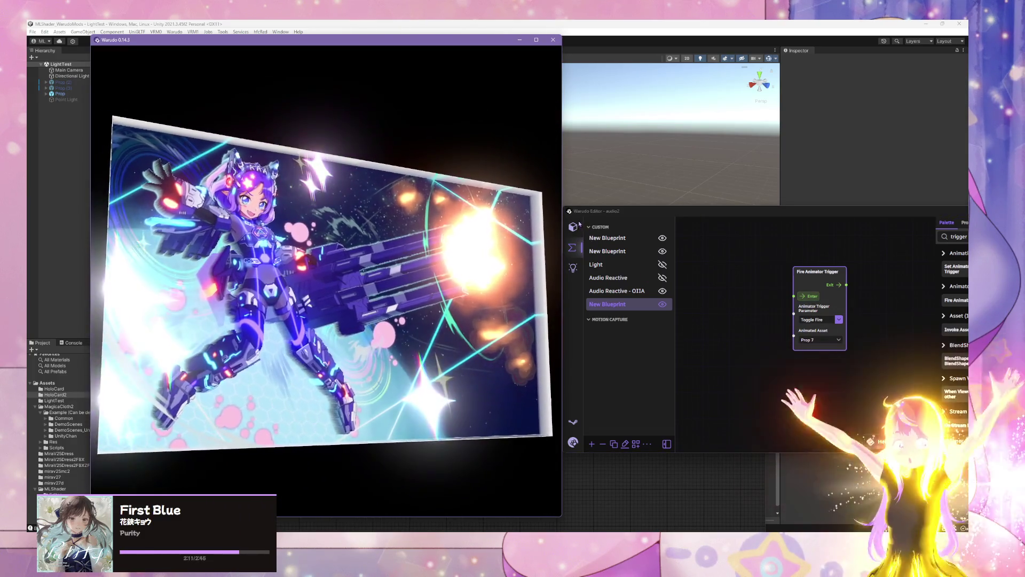
pyautogui.click(813, 297)
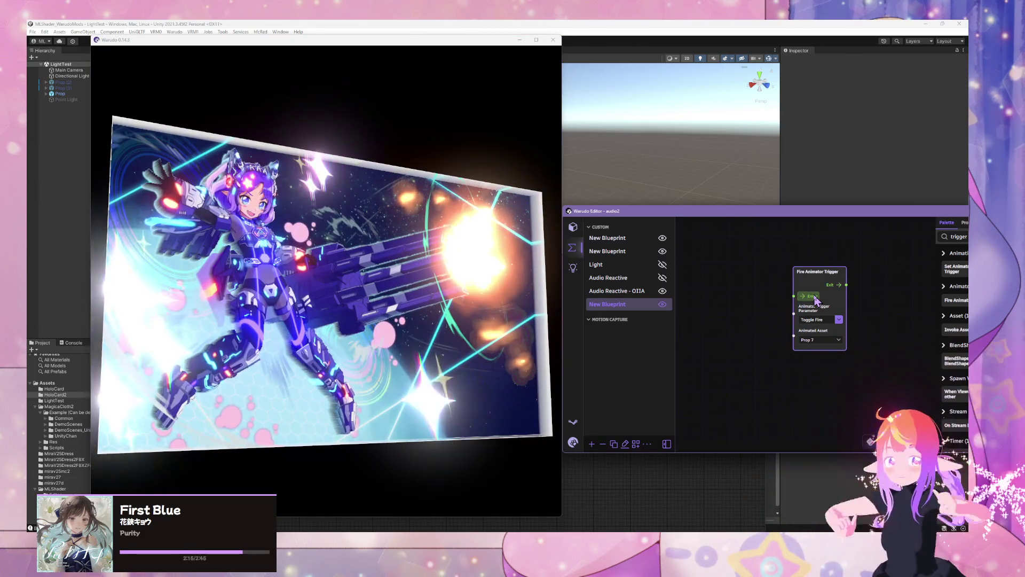
pyautogui.click(483, 243)
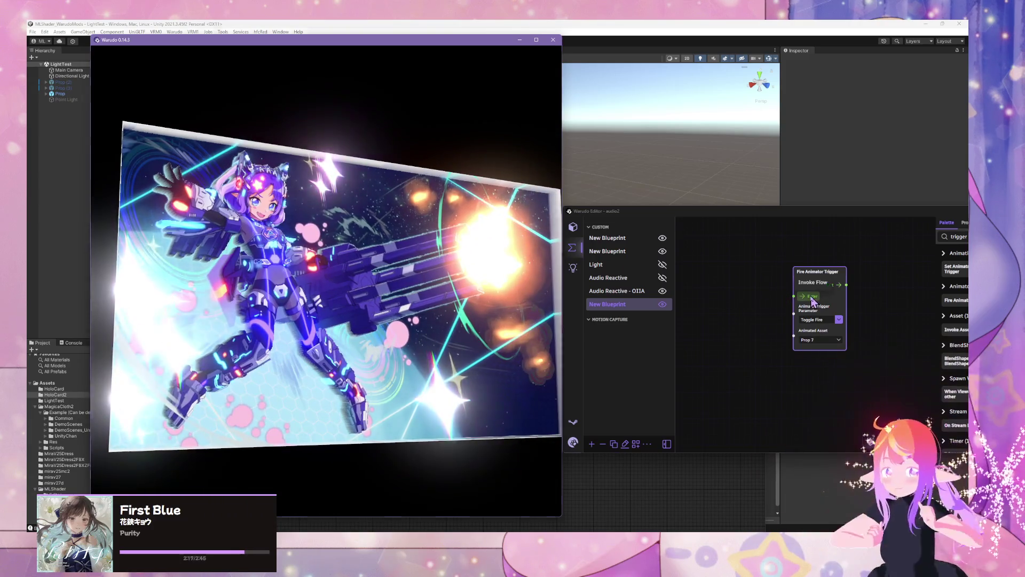
pyautogui.click(811, 296)
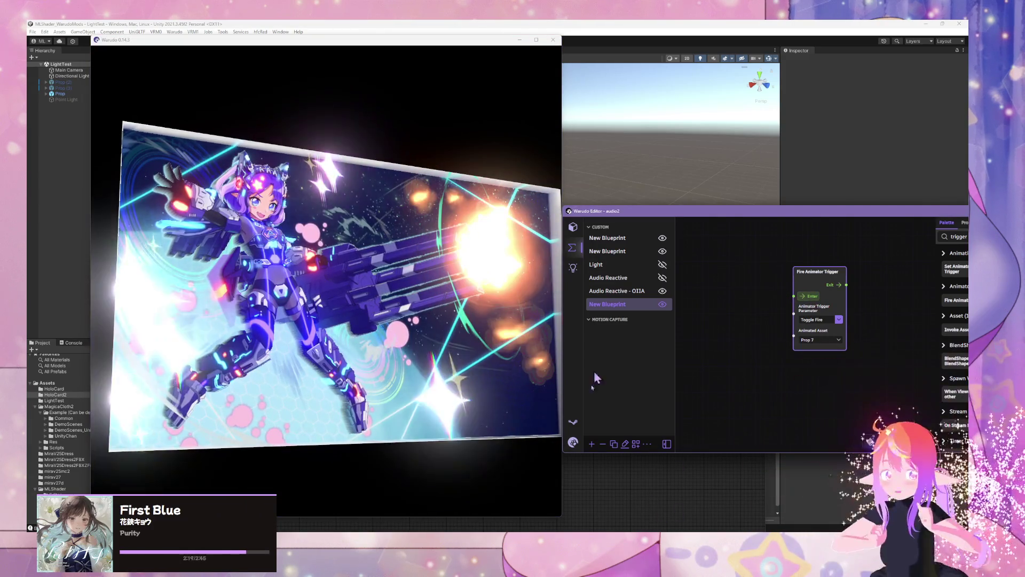
pyautogui.click(658, 514)
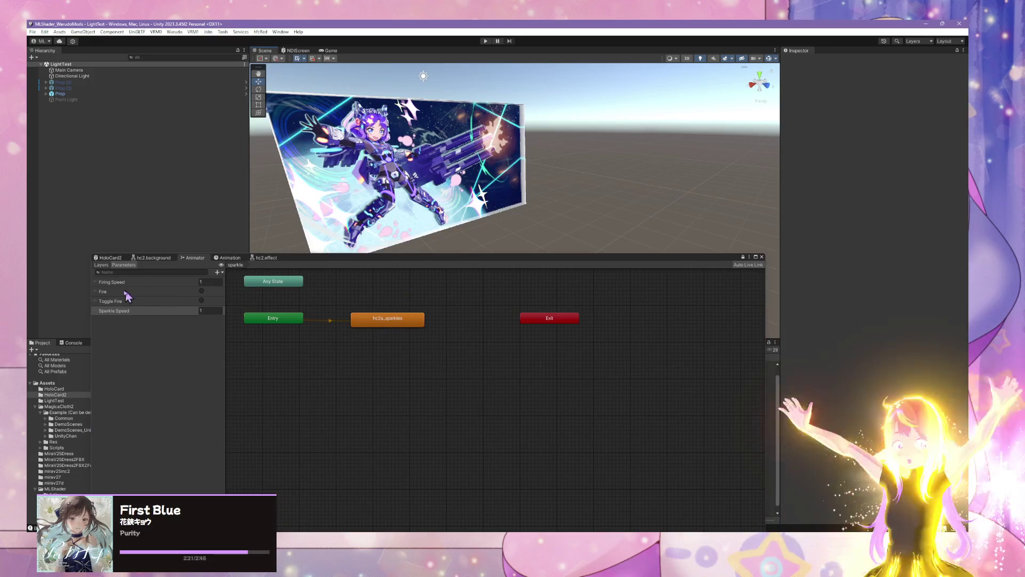
# Show the Prop's hc2a.minigun.fire clip in the Animation timeline, zoomed in on its keyframes.
pyautogui.click(118, 301)
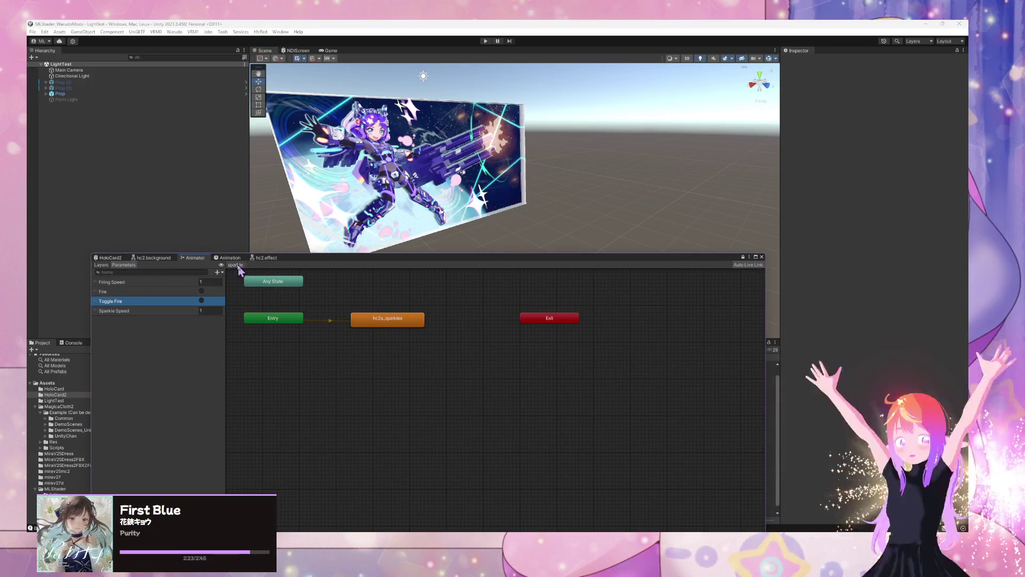
pyautogui.click(265, 258)
pyautogui.click(232, 258)
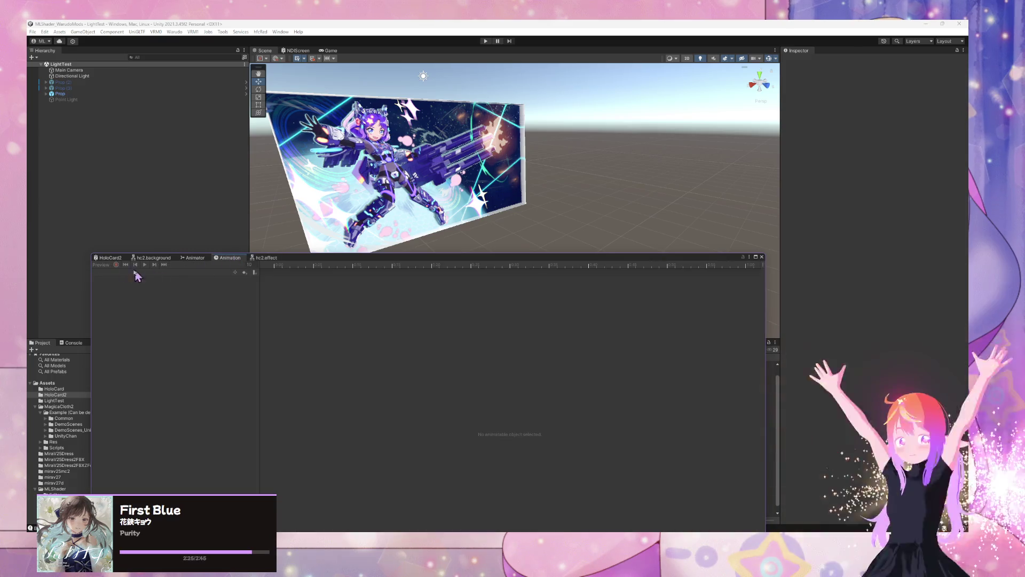
pyautogui.click(120, 94)
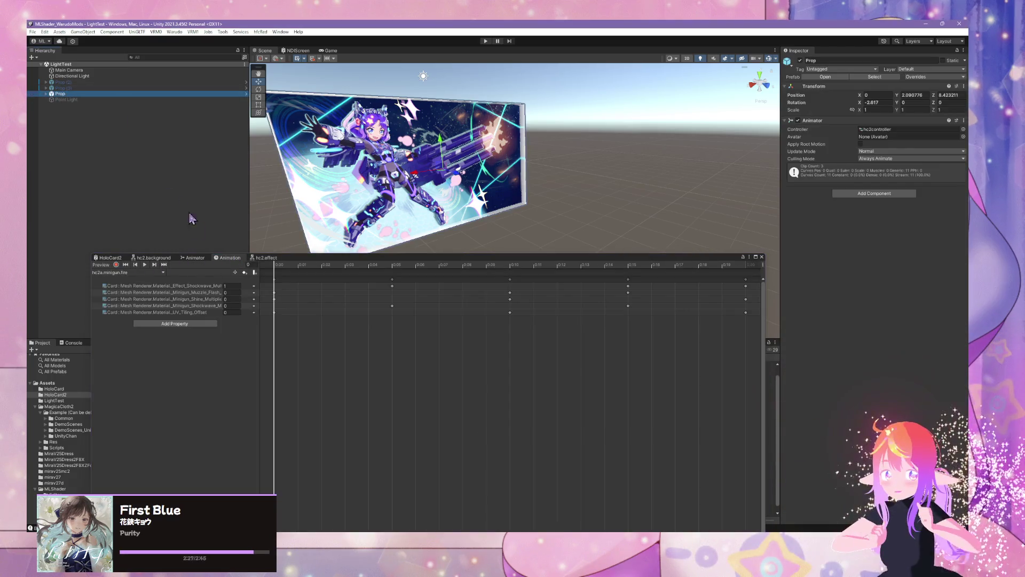
pyautogui.moveTo(252, 279); pyautogui.dragTo(292, 358)
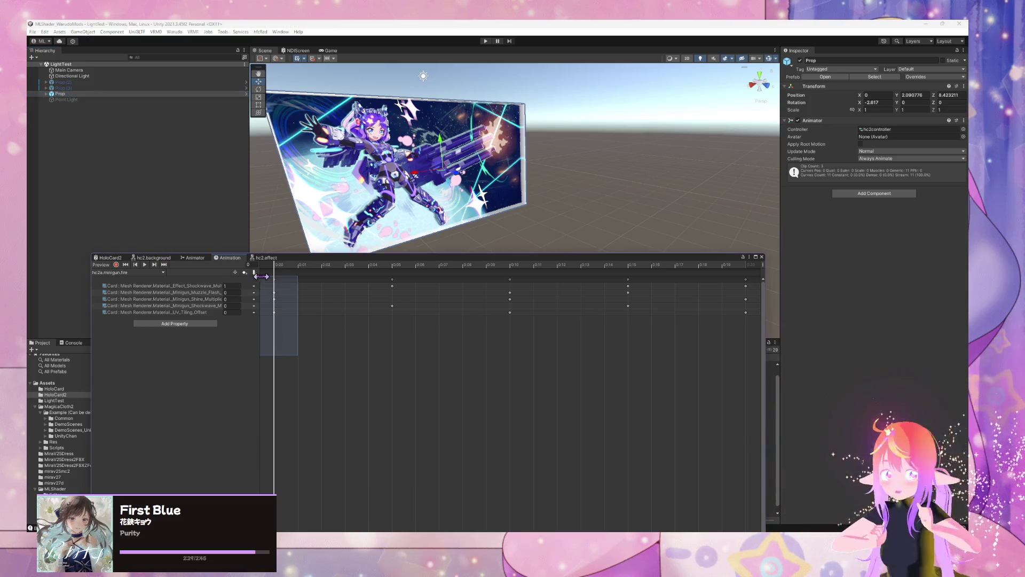
pyautogui.scroll(2, 301, 320)
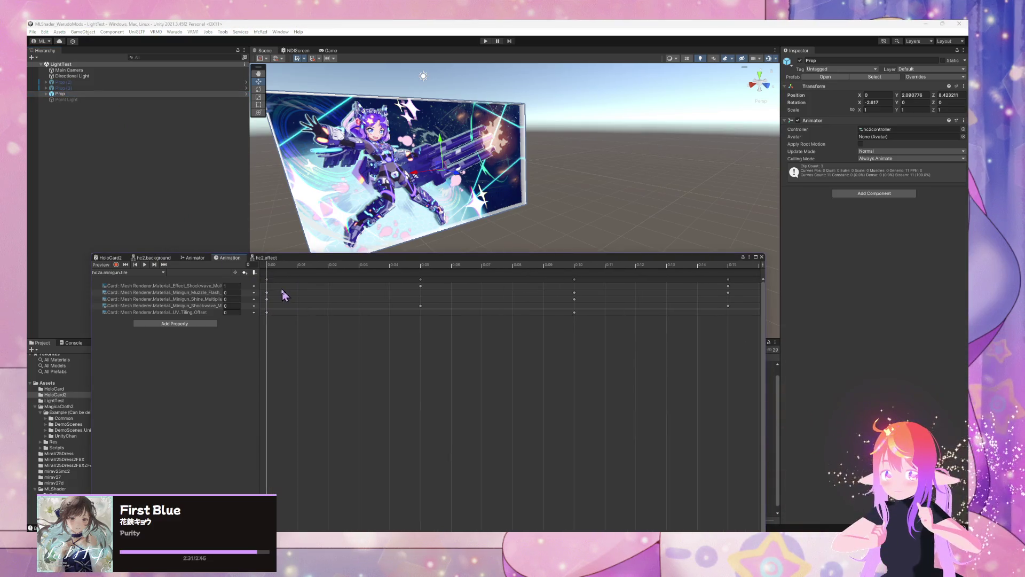
# Locate the shockwave multiplier keyframe at frame 5 and set Effect Shockwave Multiplier to 0.
pyautogui.click(192, 287)
pyautogui.click(307, 298)
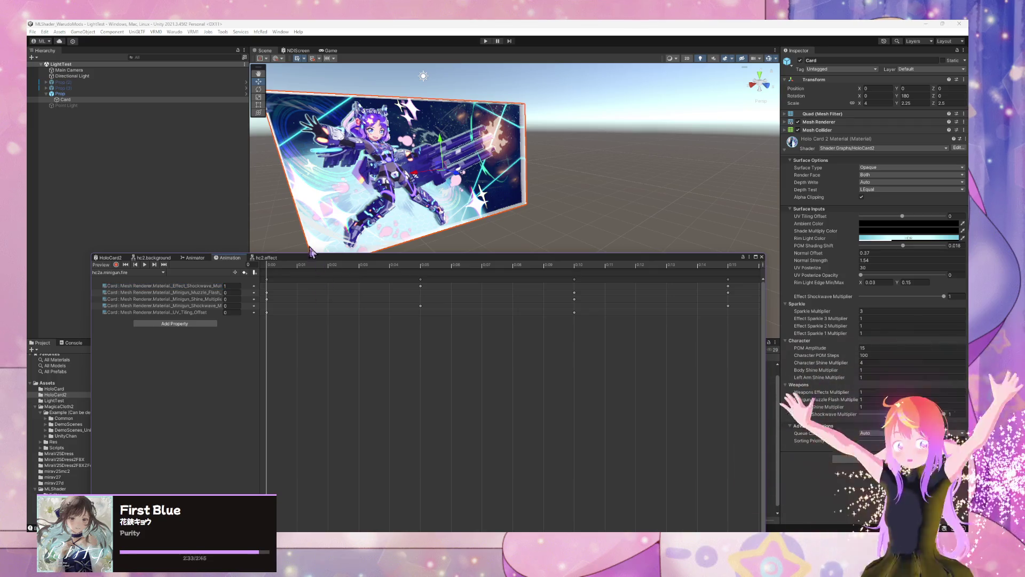
pyautogui.moveTo(285, 265)
pyautogui.mouseDown()
pyautogui.moveTo(390, 268)
pyautogui.moveTo(379, 279)
pyautogui.moveTo(267, 275)
pyautogui.moveTo(383, 275)
pyautogui.mouseUp()
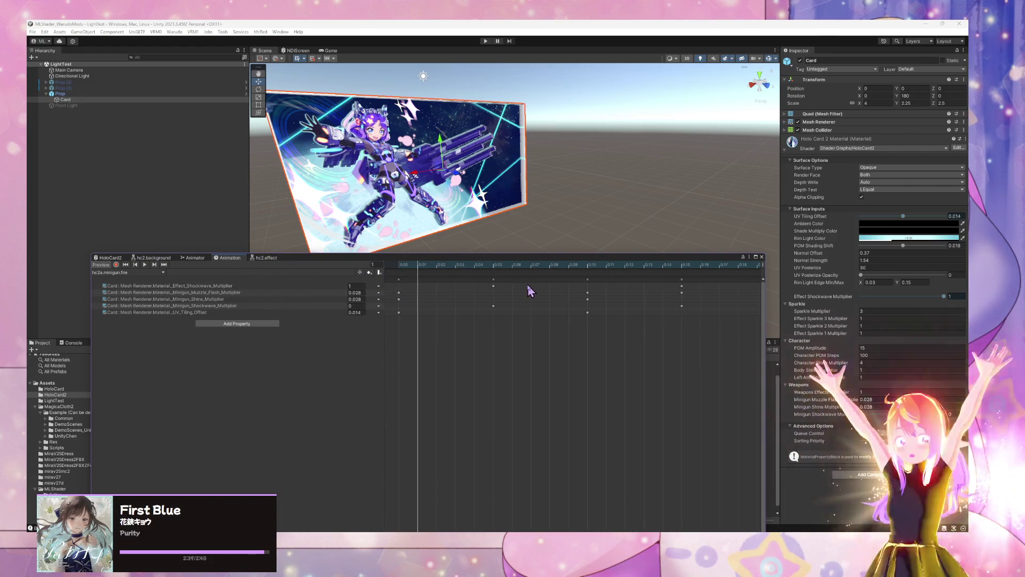
pyautogui.scroll(-2, 491, 285)
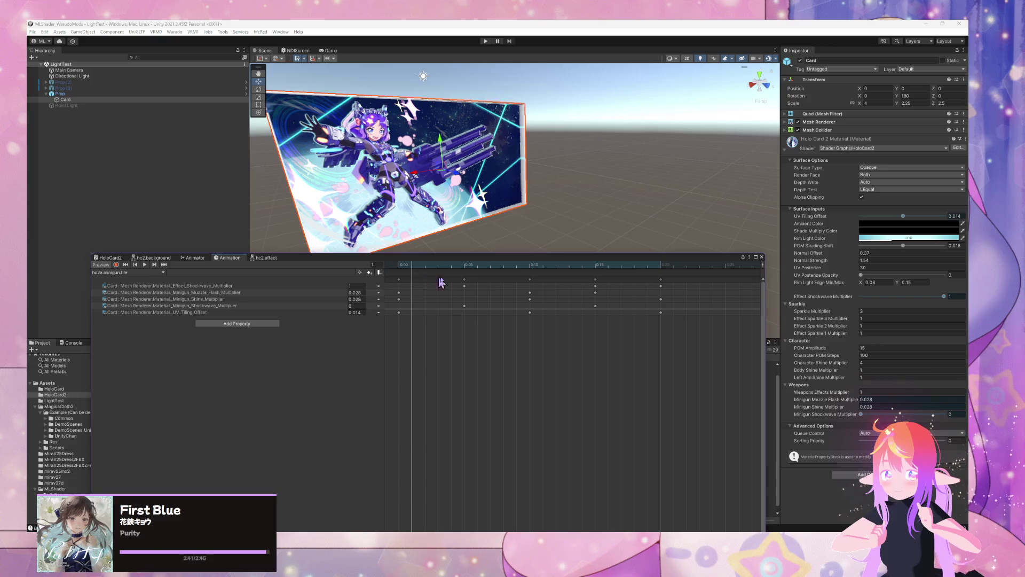
pyautogui.click(464, 286)
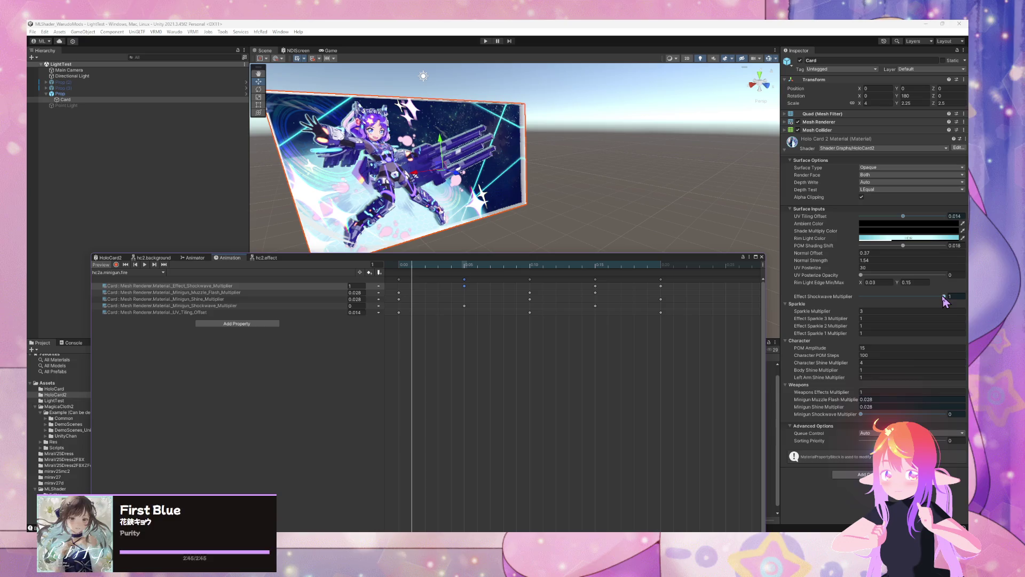
pyautogui.moveTo(415, 273); pyautogui.dragTo(472, 276)
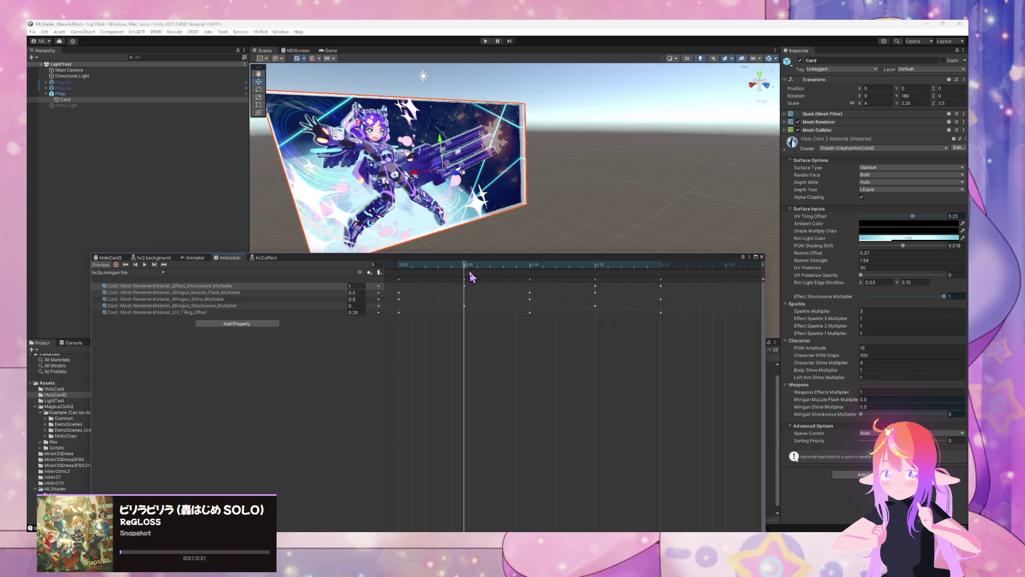
pyautogui.moveTo(945, 295); pyautogui.dragTo(770, 299)
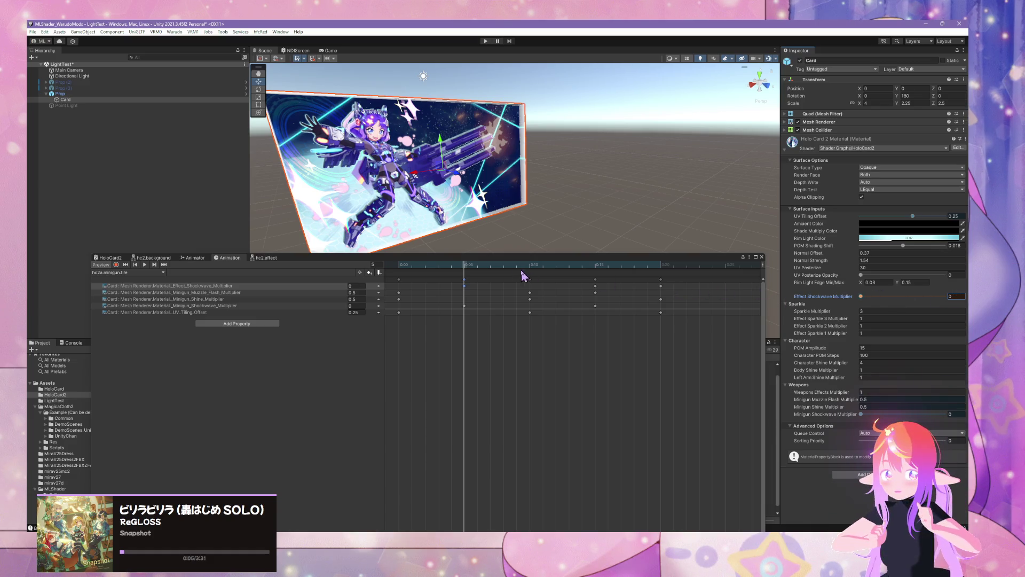
# Turn on Record and key Effect Shockwave Multiplier to 0 at frame 5.
pyautogui.moveTo(464, 271); pyautogui.dragTo(312, 274)
pyautogui.click(145, 265)
pyautogui.click(137, 265)
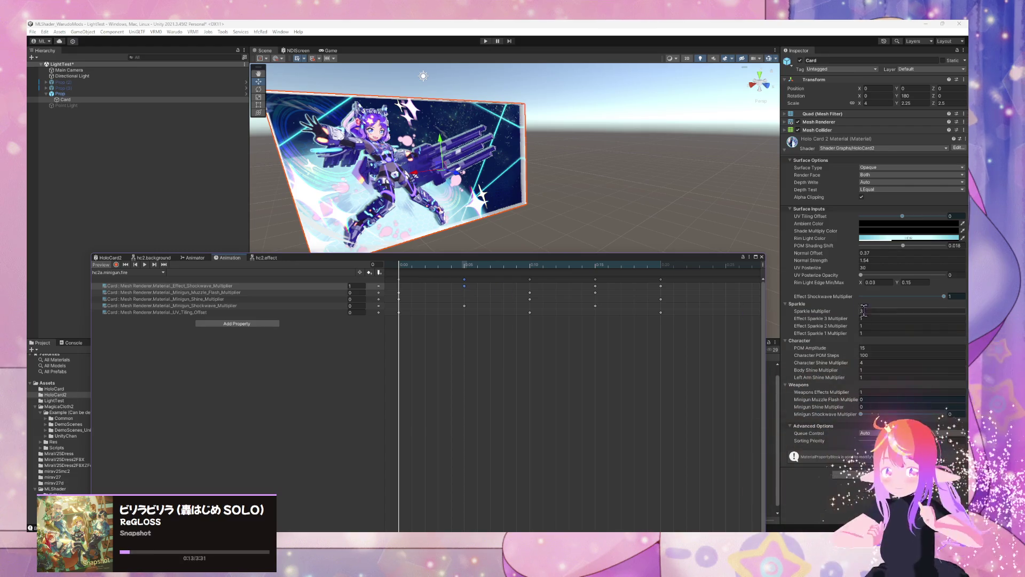
pyautogui.moveTo(405, 269)
pyautogui.mouseDown()
pyautogui.moveTo(464, 277)
pyautogui.moveTo(310, 263)
pyautogui.mouseUp()
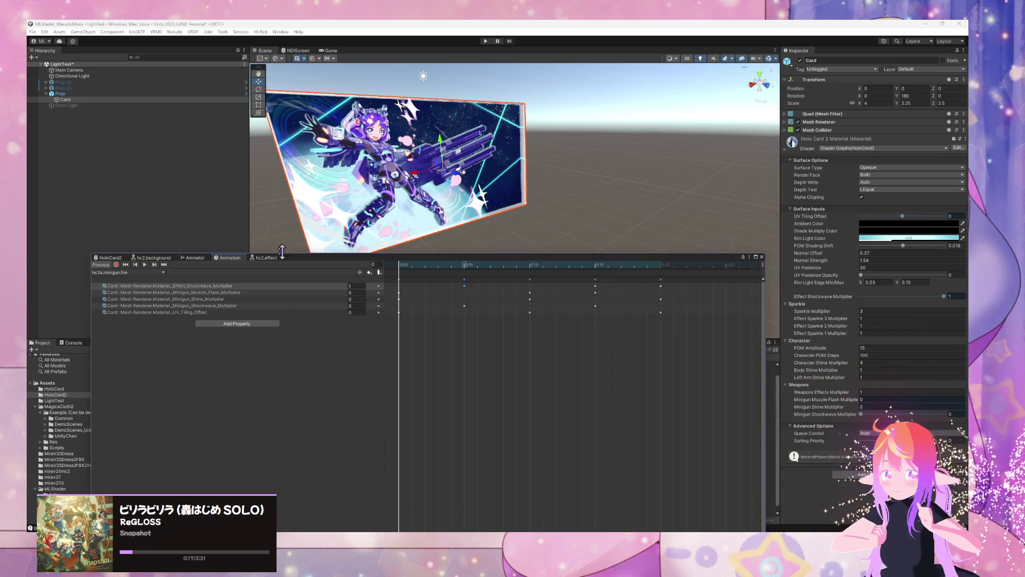
pyautogui.click(116, 264)
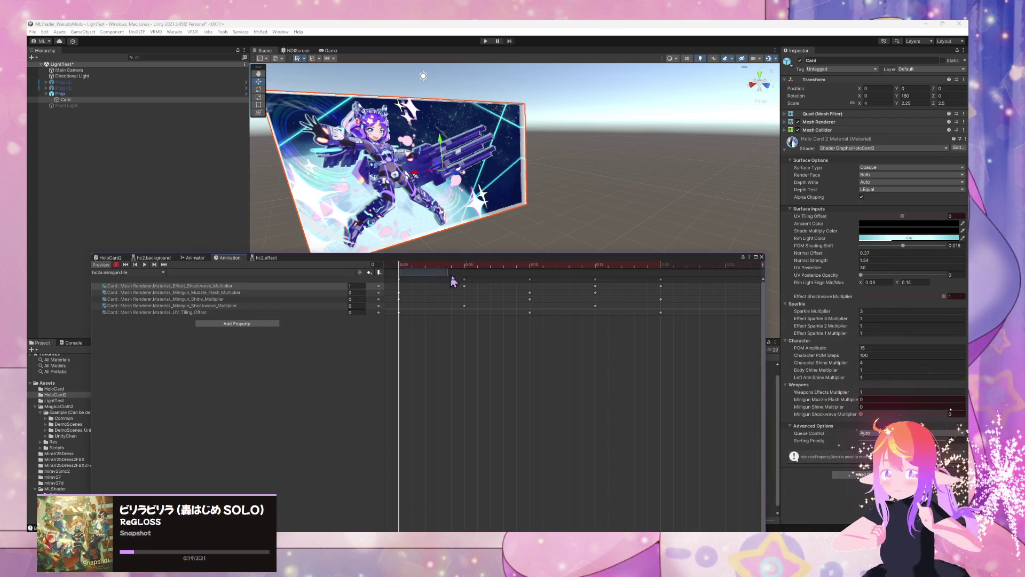
pyautogui.moveTo(463, 266); pyautogui.dragTo(463, 282)
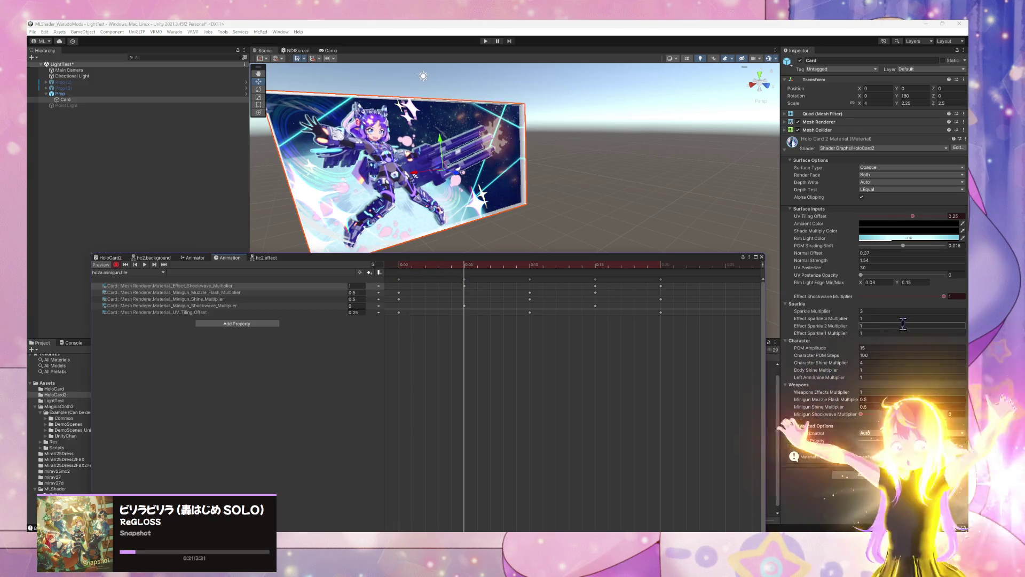
pyautogui.moveTo(944, 295); pyautogui.dragTo(732, 299)
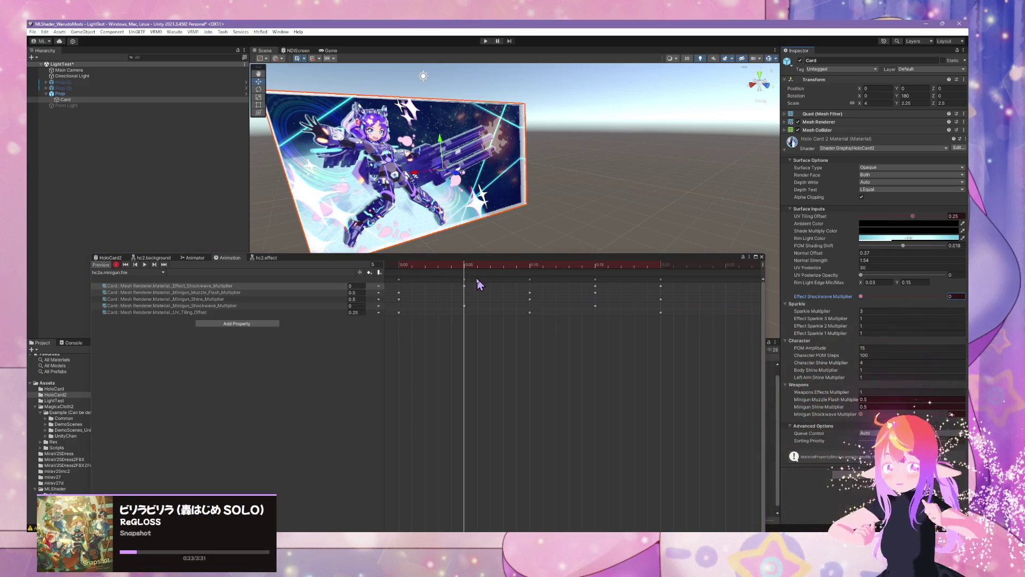
# Key Effect Shockwave Multiplier back to 1 at frame 15.
pyautogui.moveTo(469, 267); pyautogui.dragTo(331, 274)
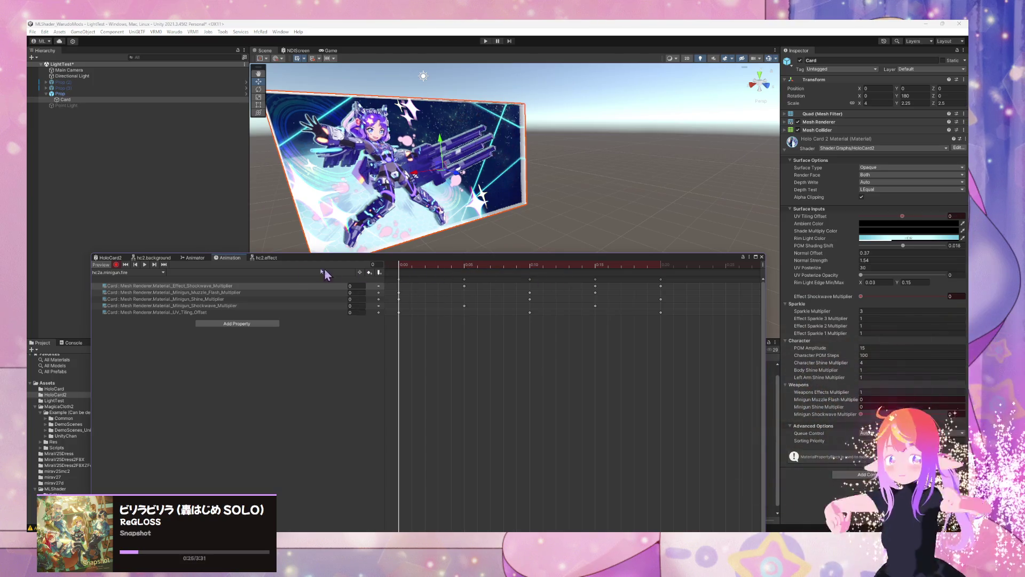
pyautogui.click(144, 264)
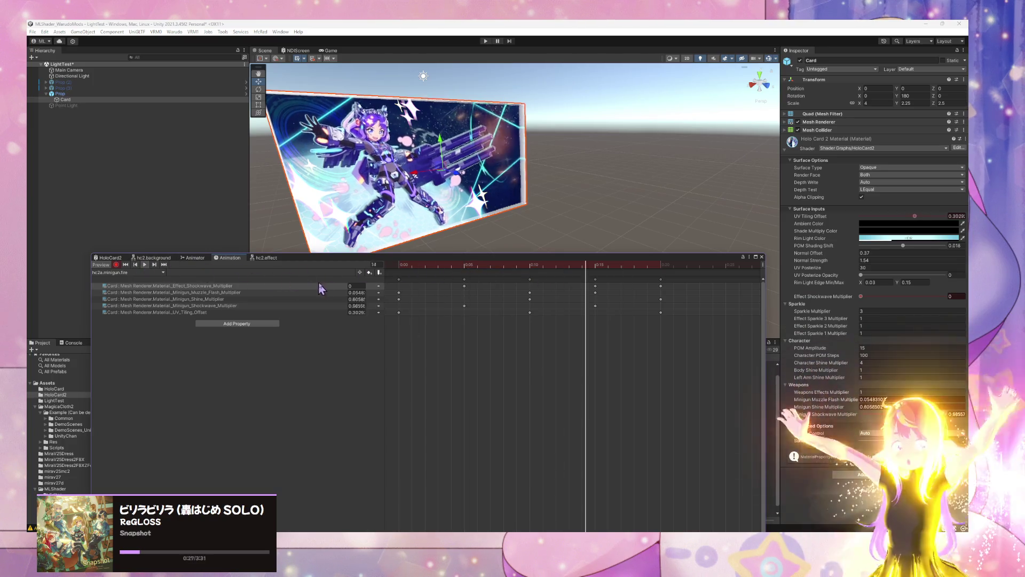
pyautogui.click(435, 273)
pyautogui.moveTo(438, 269); pyautogui.dragTo(599, 278)
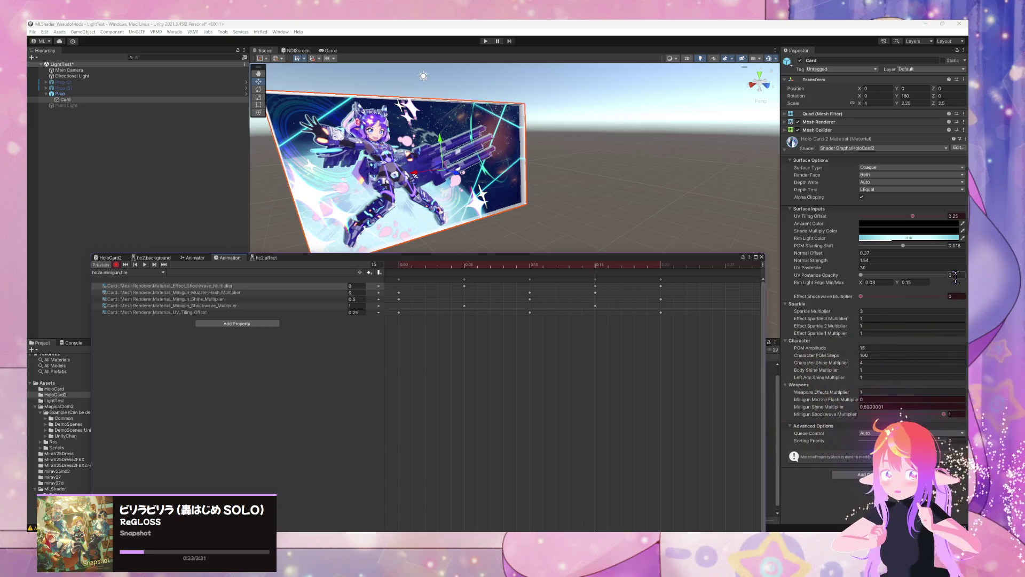
pyautogui.click(953, 296)
pyautogui.write('1')
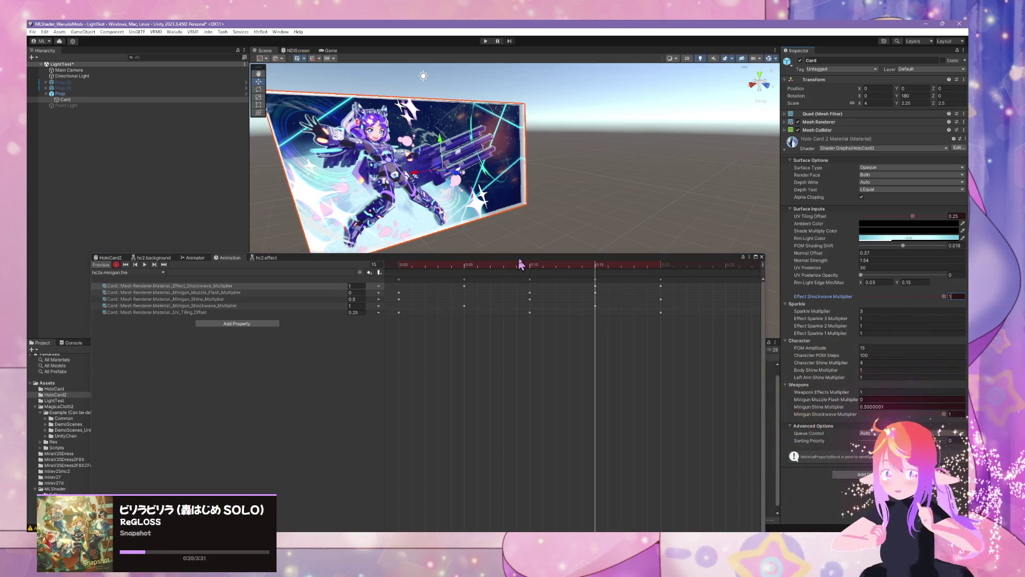
# Play the fire clip and watch the shockwave effect on the card in the scene view.
pyautogui.click(144, 264)
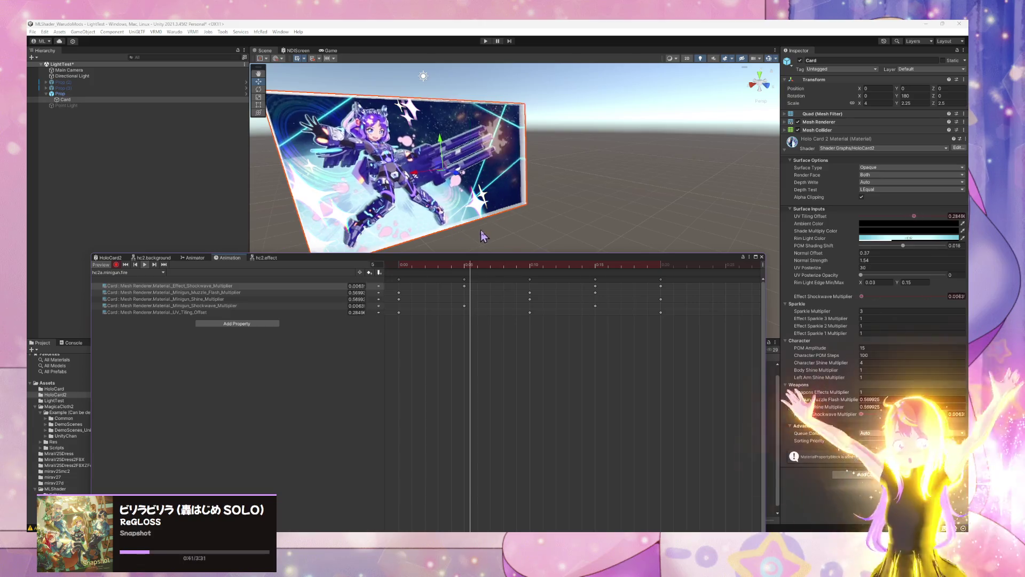
pyautogui.moveTo(479, 235)
pyautogui.mouseDown()
pyautogui.moveTo(449, 204)
pyautogui.moveTo(474, 187)
pyautogui.mouseUp()
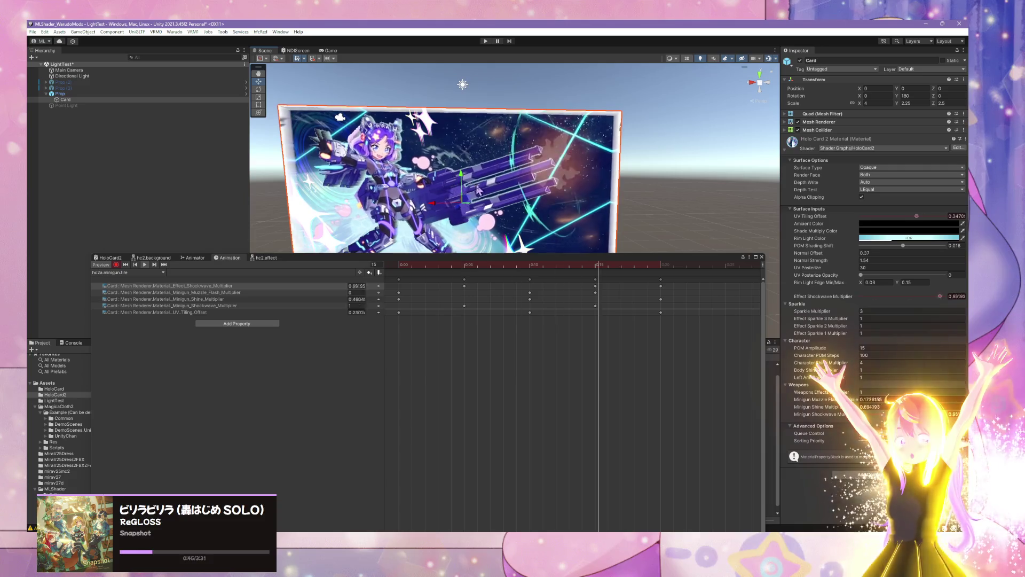
pyautogui.scroll(-5, 533, 221)
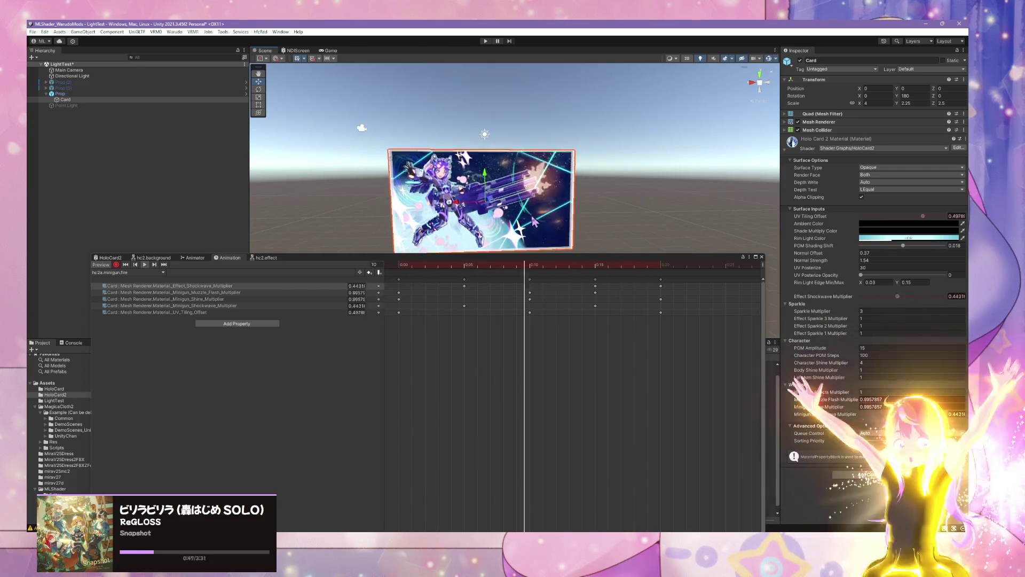
pyautogui.scroll(4, 533, 221)
pyautogui.moveTo(441, 275)
pyautogui.mouseDown()
pyautogui.moveTo(568, 168)
pyautogui.moveTo(488, 184)
pyautogui.mouseUp()
pyautogui.scroll(3, 489, 184)
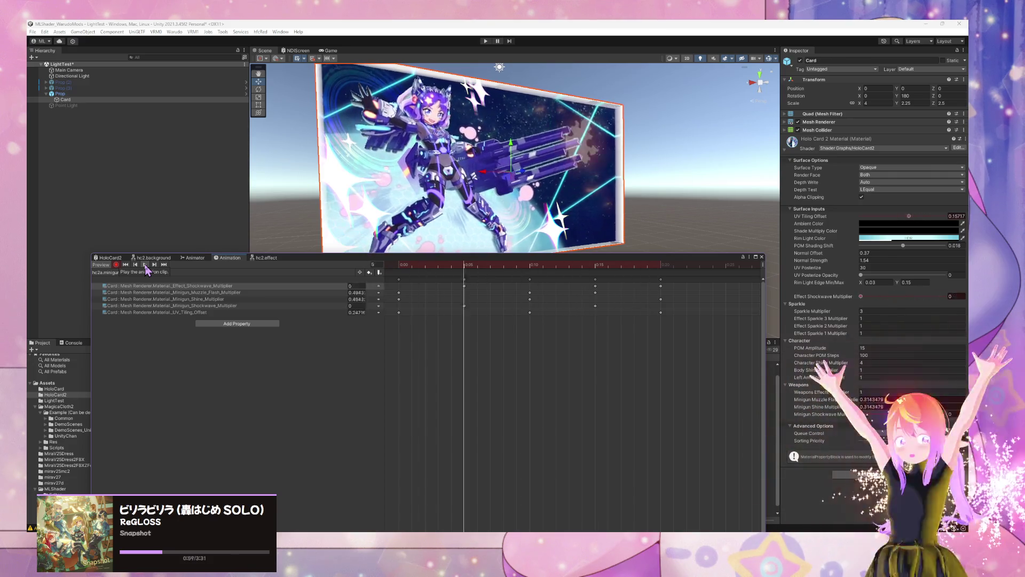
# Stop the preview at frame 0 and select all keyframes in the fire clip.
pyautogui.click(126, 265)
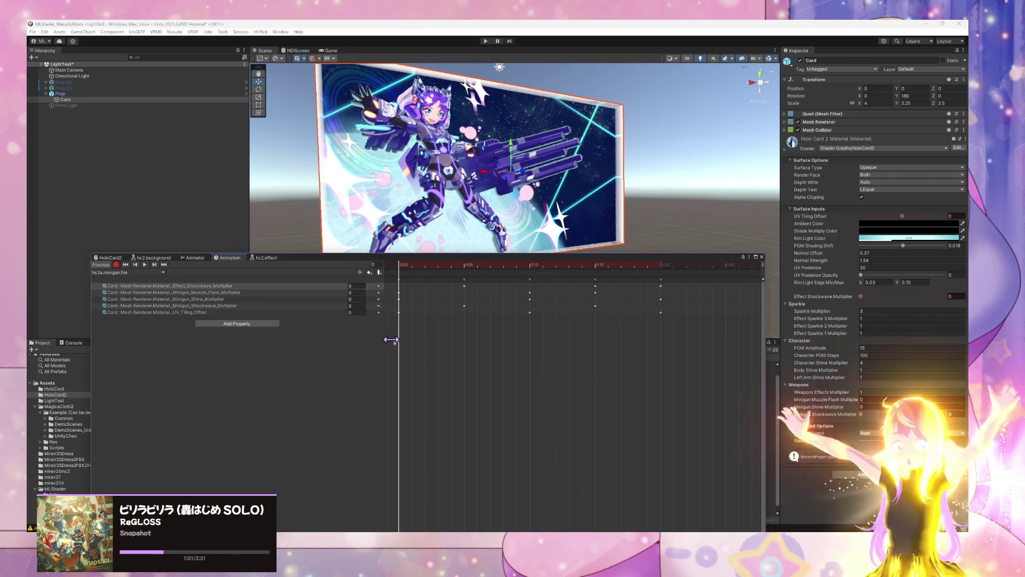
pyautogui.click(399, 279)
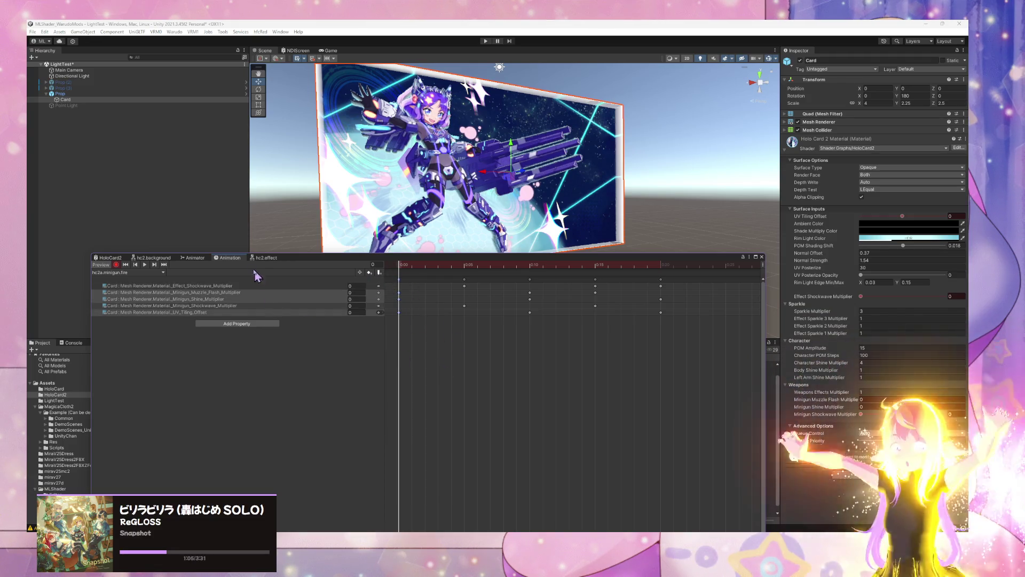
pyautogui.moveTo(713, 361)
pyautogui.mouseDown()
pyautogui.moveTo(437, 277)
pyautogui.moveTo(385, 277)
pyautogui.mouseUp()
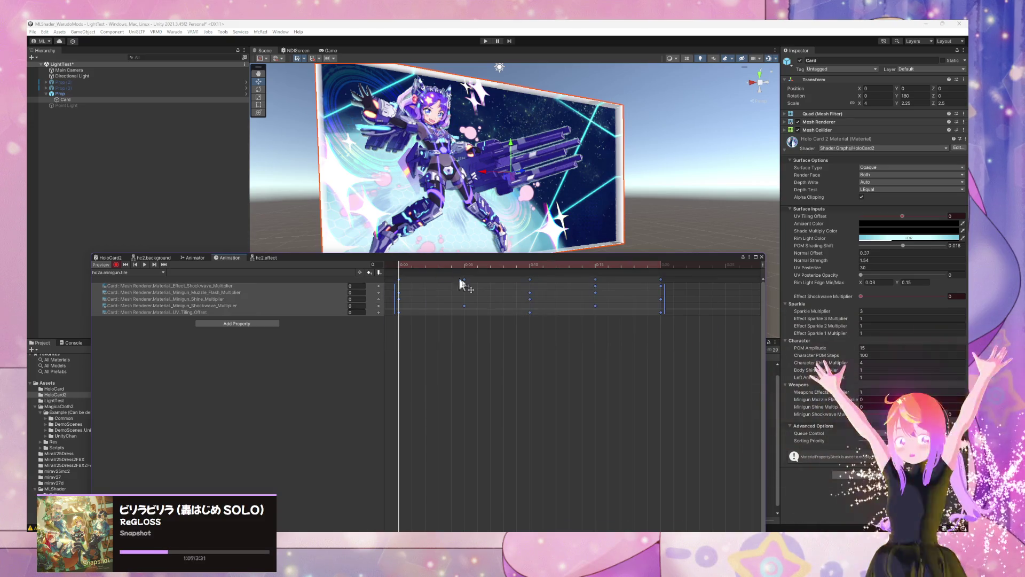
pyautogui.click(128, 273)
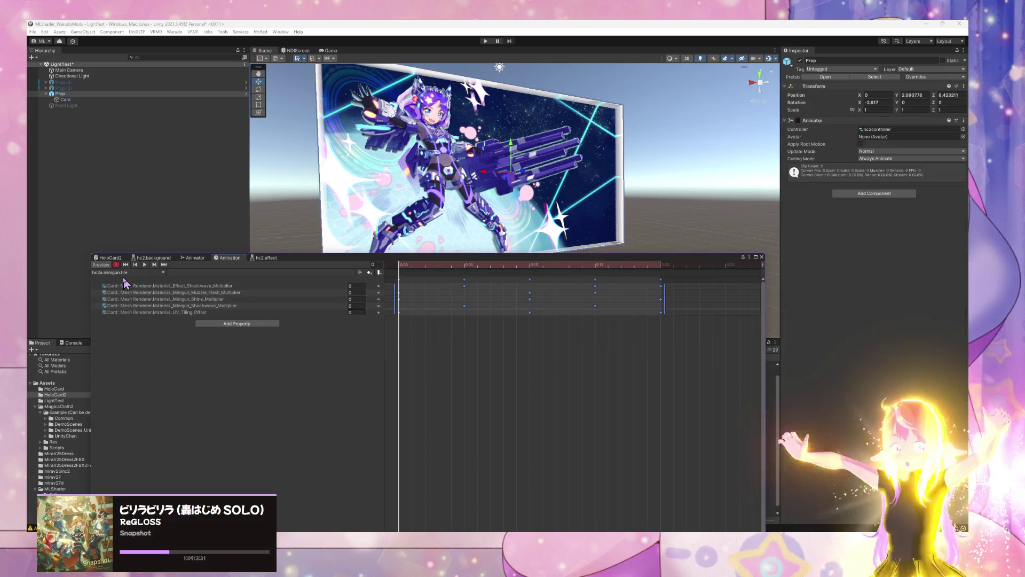
# Create a new empty animation clip saved as hc2a.minigun.stop.
pyautogui.click(128, 299)
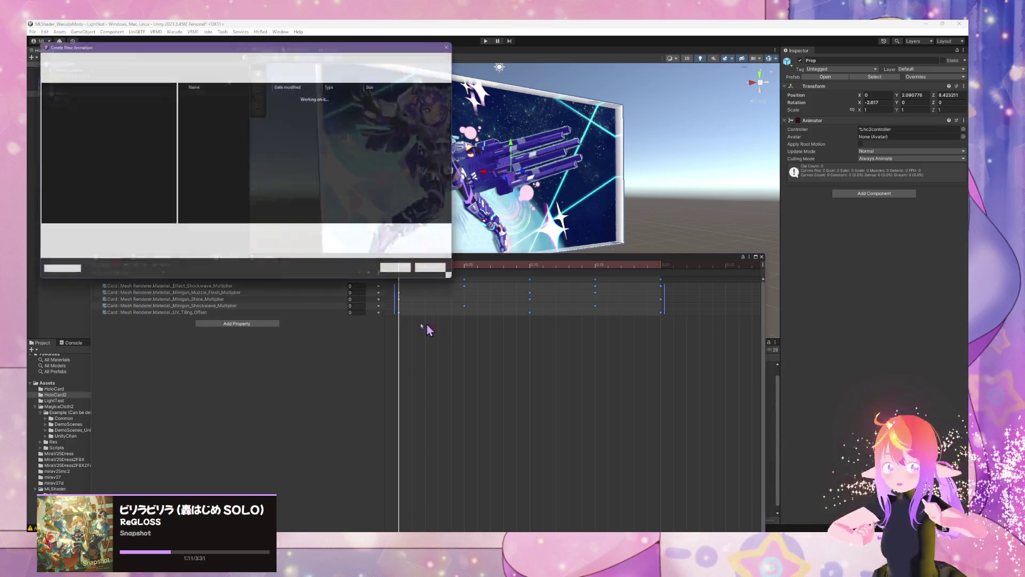
pyautogui.click(253, 95)
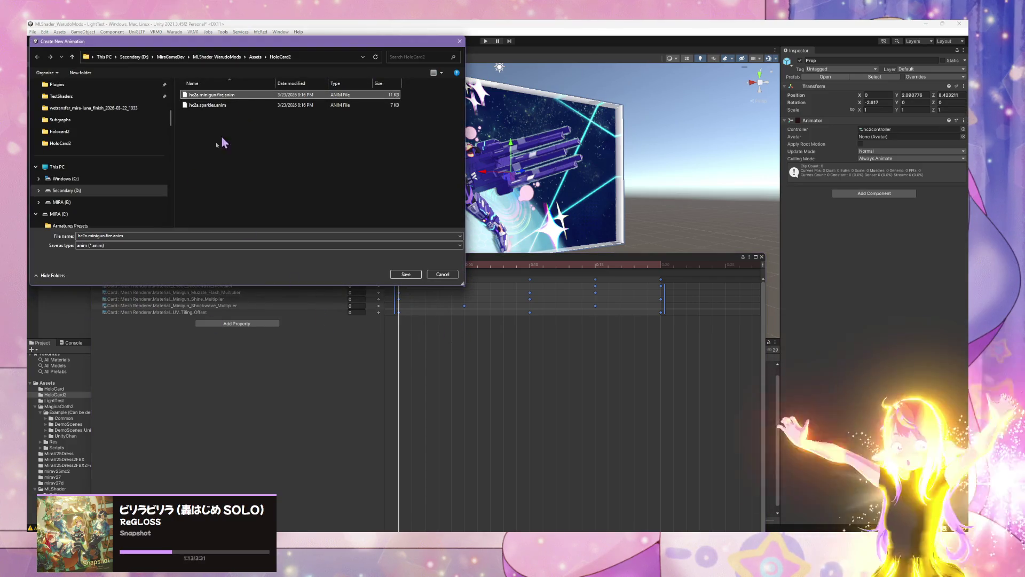
pyautogui.click(112, 235)
pyautogui.press('BackSpace')
pyautogui.press('BackSpace')
pyautogui.press('BackSpace')
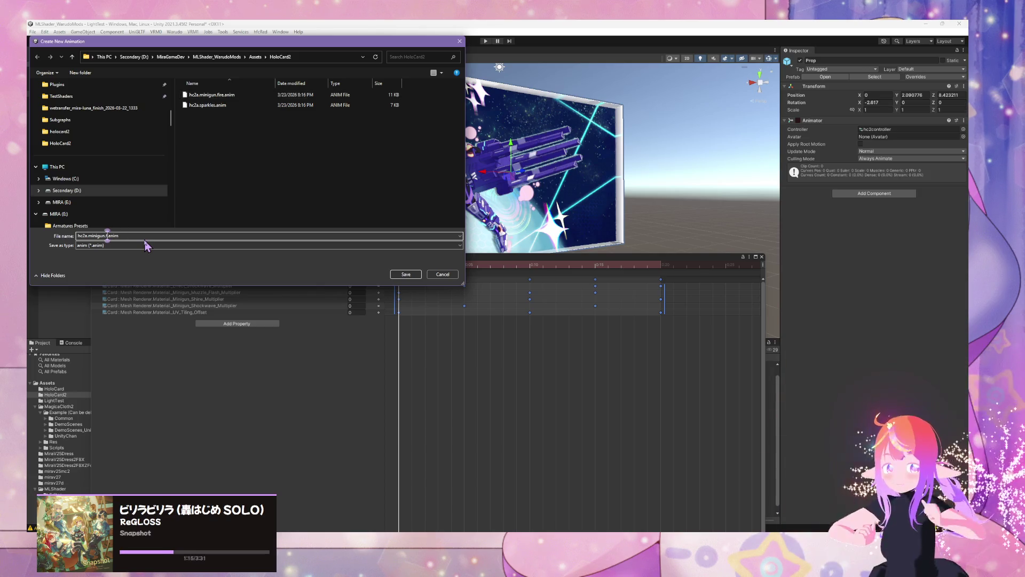
pyautogui.write('op')
pyautogui.press('Return')
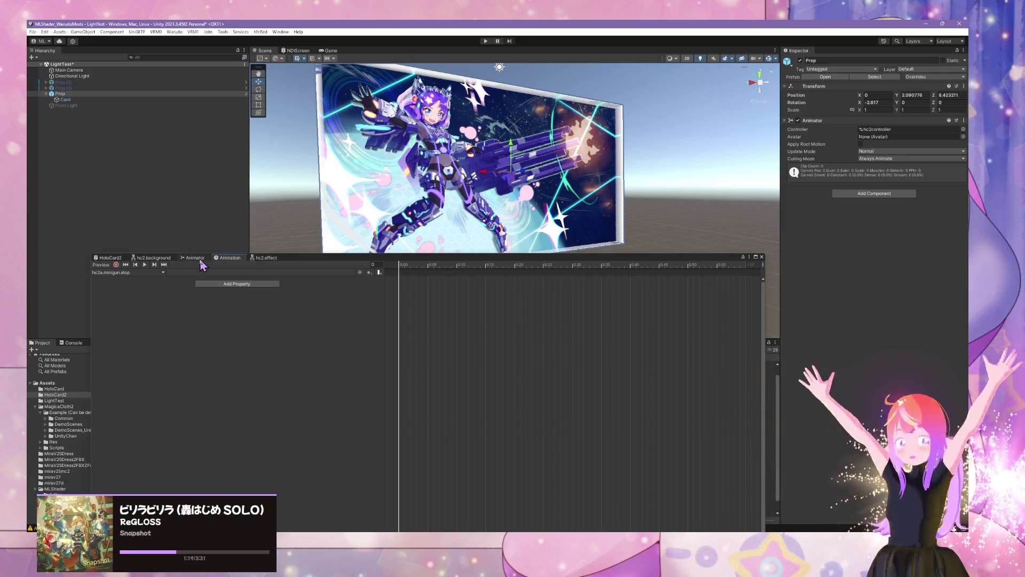
# Delete the hc2a_sparkles and stray hc2a_minigun_stop nodes from the minigun_fire layer.
pyautogui.click(199, 259)
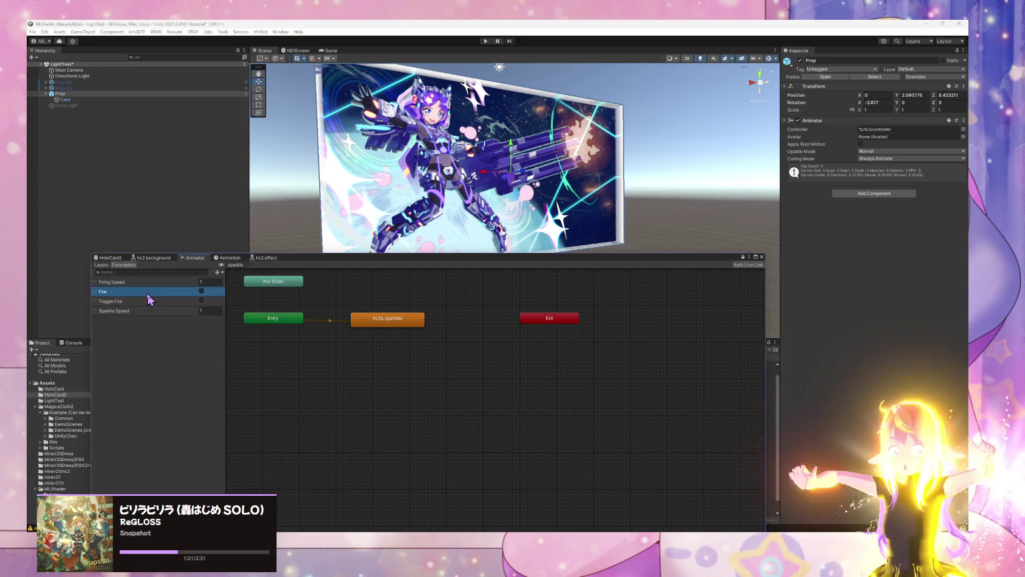
pyautogui.click(101, 265)
pyautogui.click(133, 284)
pyautogui.moveTo(469, 434); pyautogui.dragTo(352, 371)
pyautogui.click(388, 379)
pyautogui.press('Delete')
pyautogui.moveTo(406, 407)
pyautogui.mouseDown()
pyautogui.moveTo(401, 381)
pyautogui.moveTo(385, 373)
pyautogui.mouseUp()
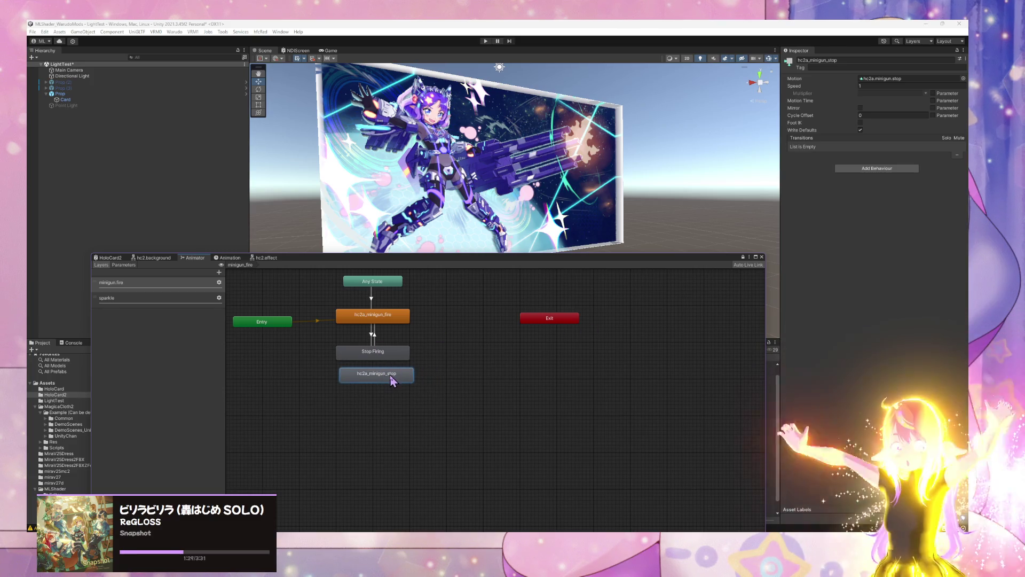
pyautogui.press('Delete')
pyautogui.click(374, 353)
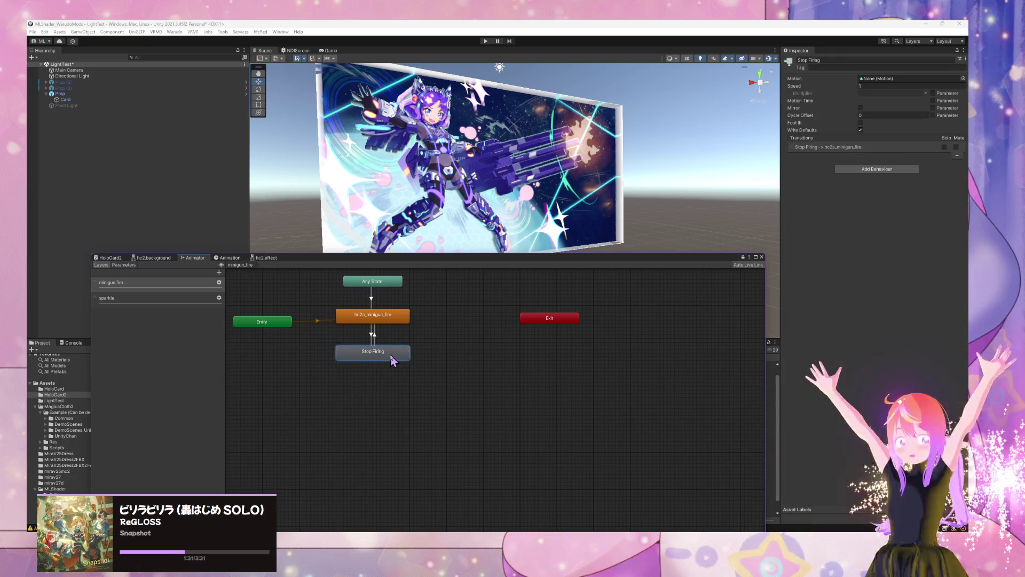
# Set the Stop Firing state's Motion to hc2a.minigun.stop.
pyautogui.click(963, 79)
pyautogui.write('top')
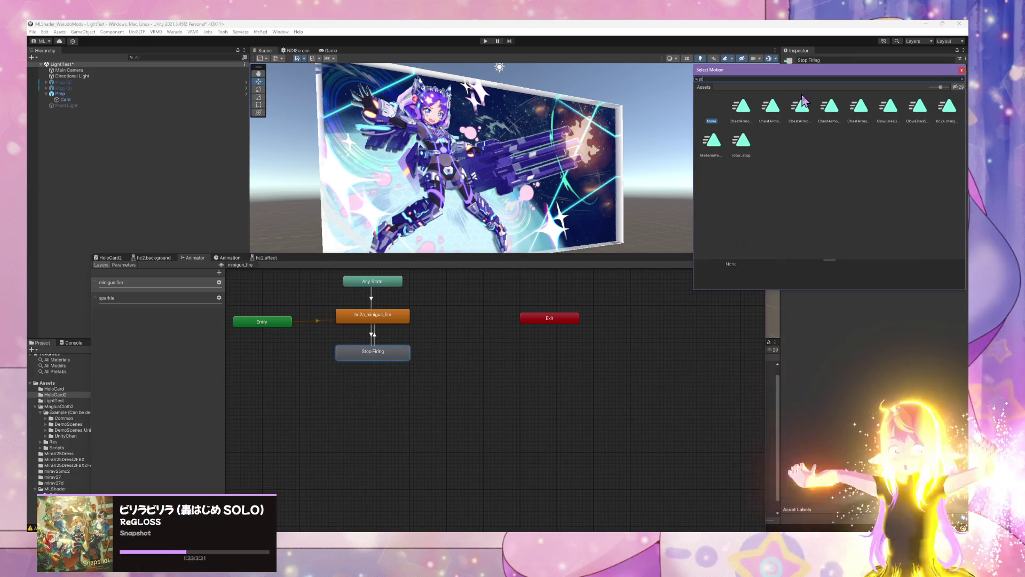
pyautogui.doubleClick(749, 116)
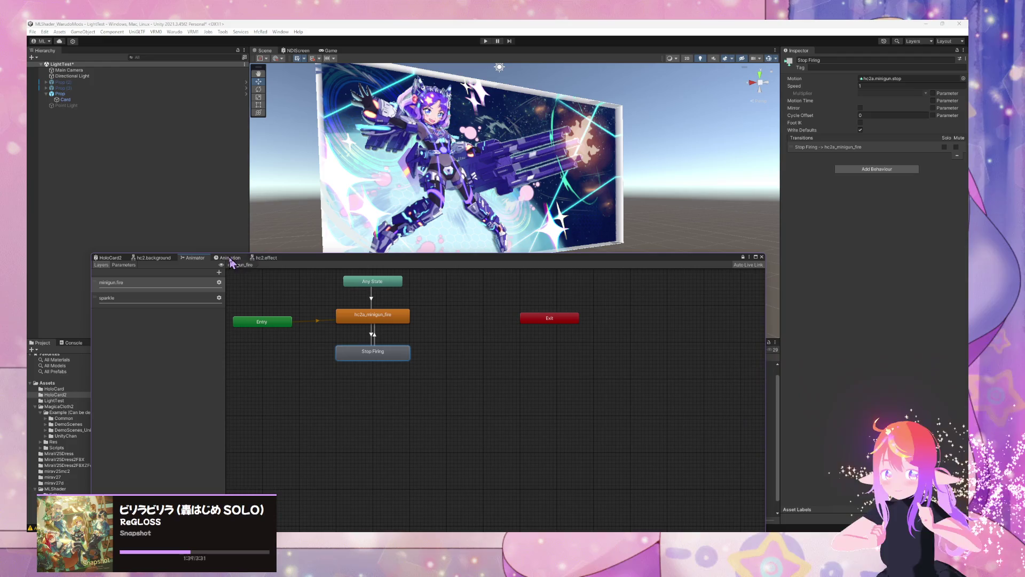
pyautogui.click(267, 259)
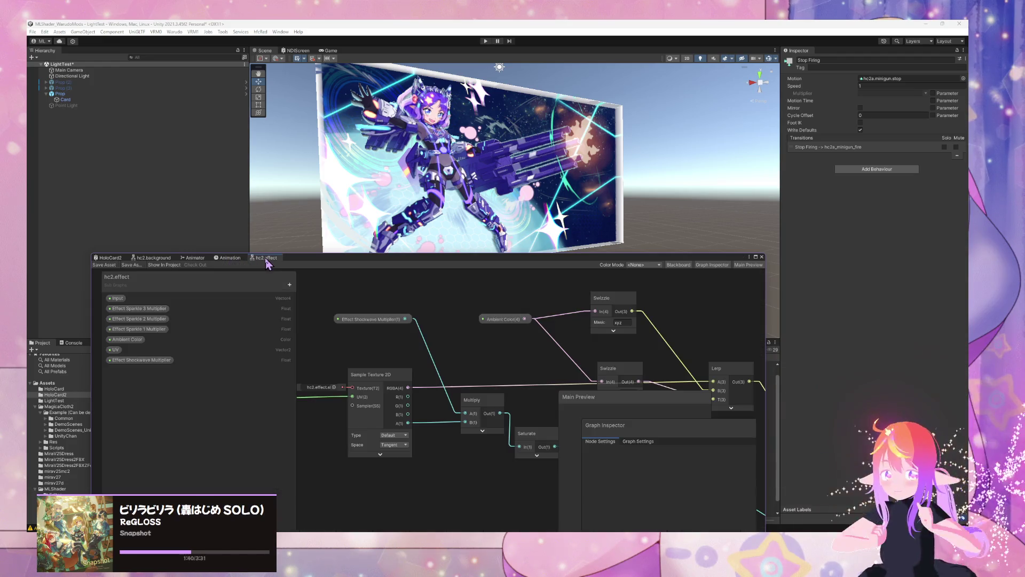
# In hc2a.minigun.stop, delete every keyframe after the first column.
pyautogui.click(195, 257)
pyautogui.click(228, 257)
pyautogui.click(160, 273)
pyautogui.click(151, 297)
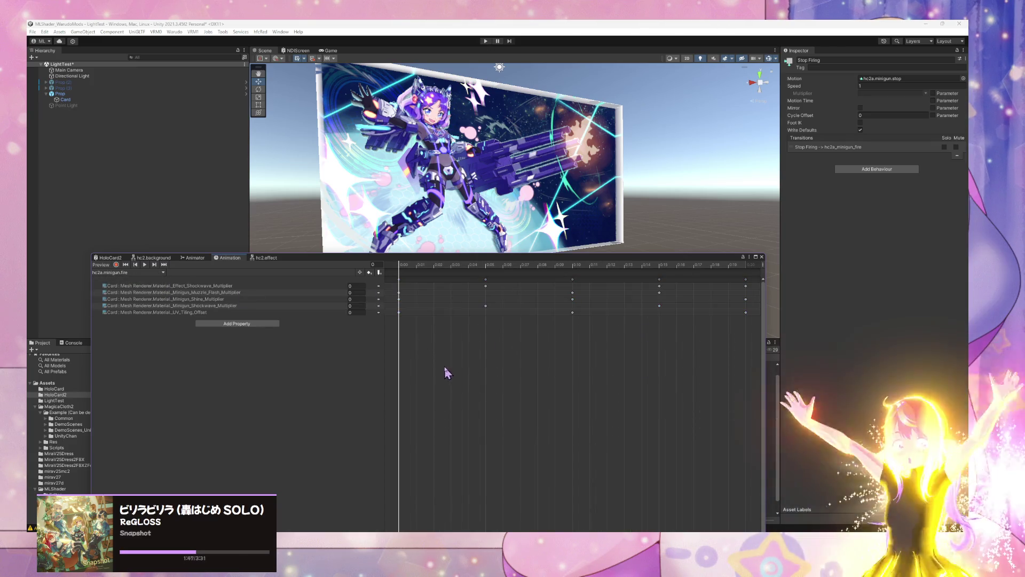
pyautogui.click(129, 273)
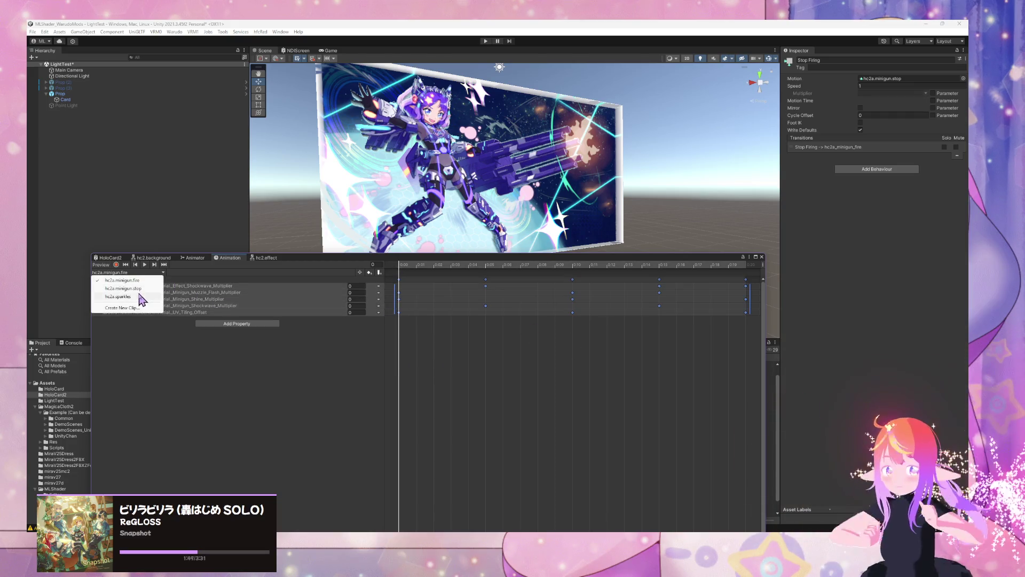
pyautogui.click(151, 304)
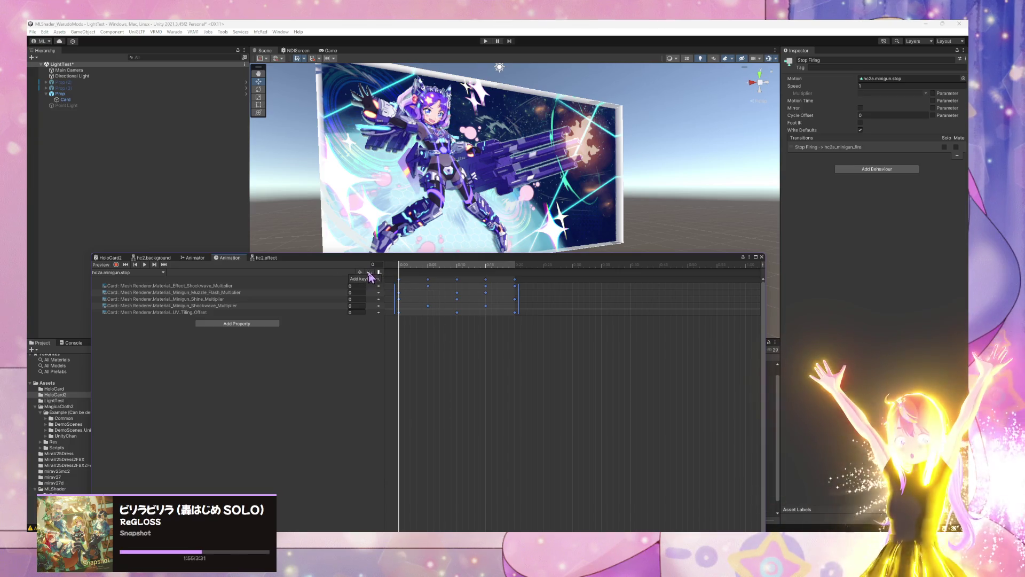
pyautogui.moveTo(547, 336)
pyautogui.mouseDown()
pyautogui.moveTo(424, 269)
pyautogui.moveTo(645, 273)
pyautogui.moveTo(660, 222)
pyautogui.mouseUp()
pyautogui.press('Delete')
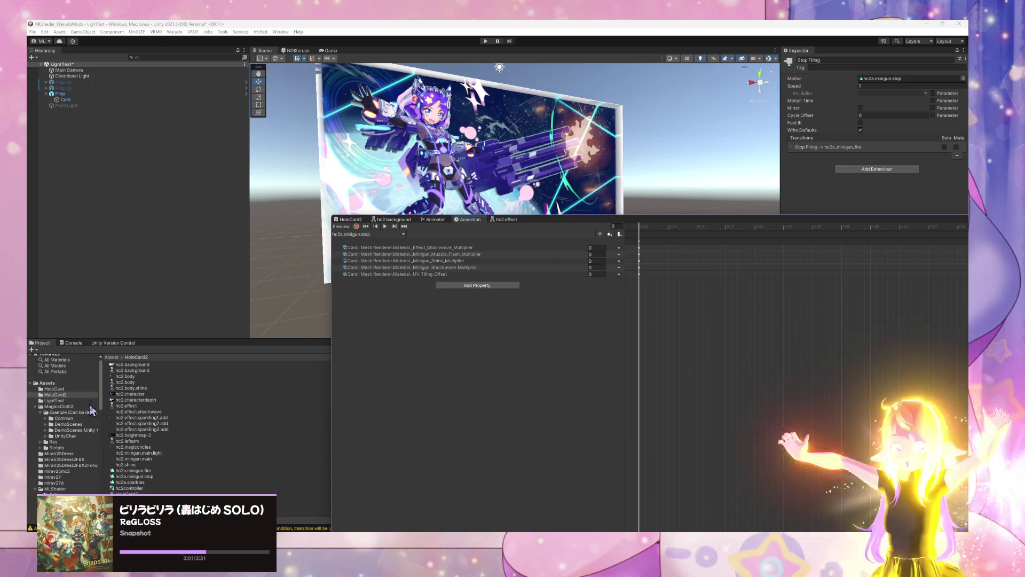
# Uncheck Loop Time on the hc2a.minigun.stop clip asset.
pyautogui.click(138, 475)
pyautogui.click(860, 84)
pyautogui.scroll(5, 619, 180)
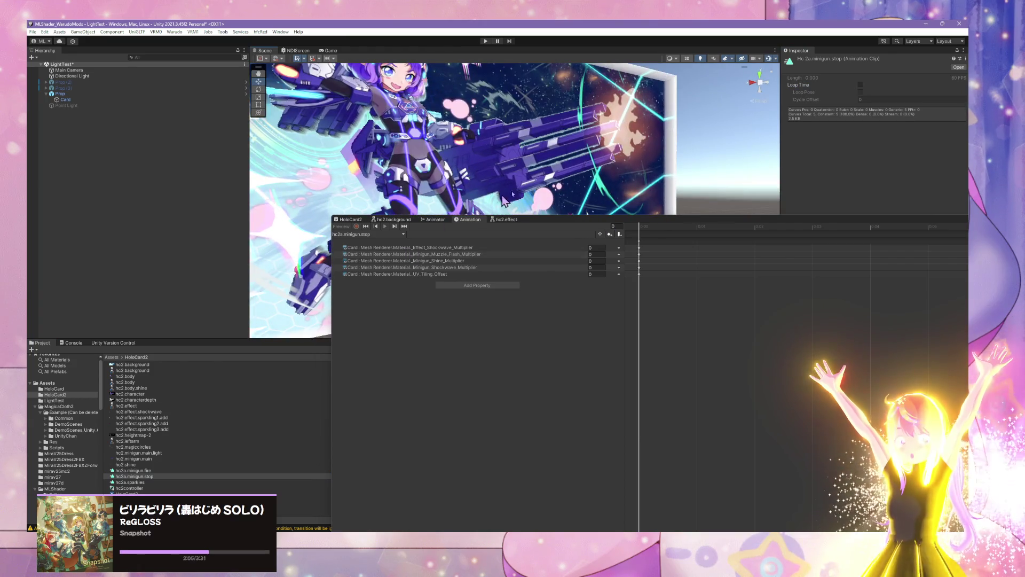
pyautogui.scroll(-5, 474, 211)
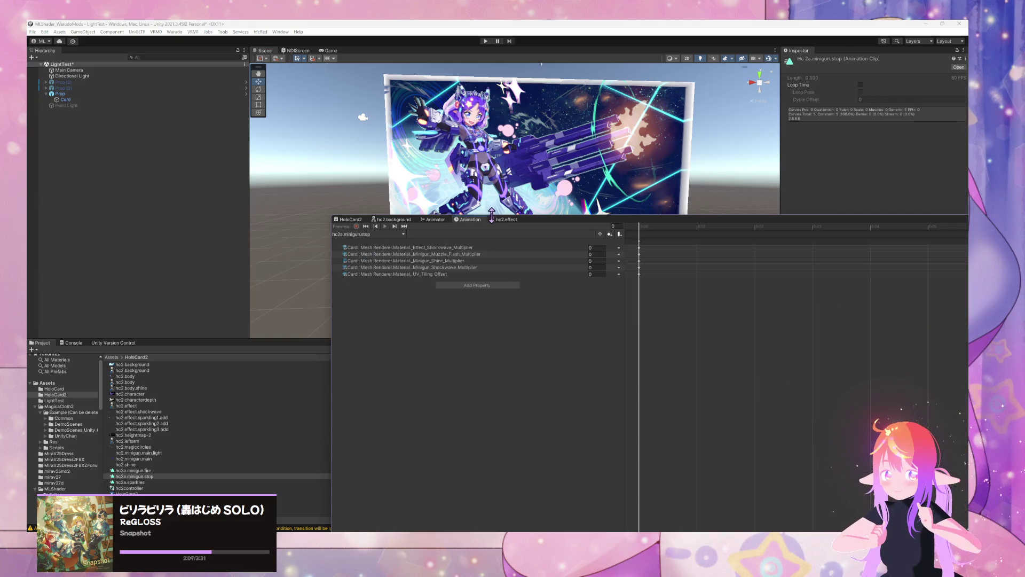
pyautogui.click(437, 220)
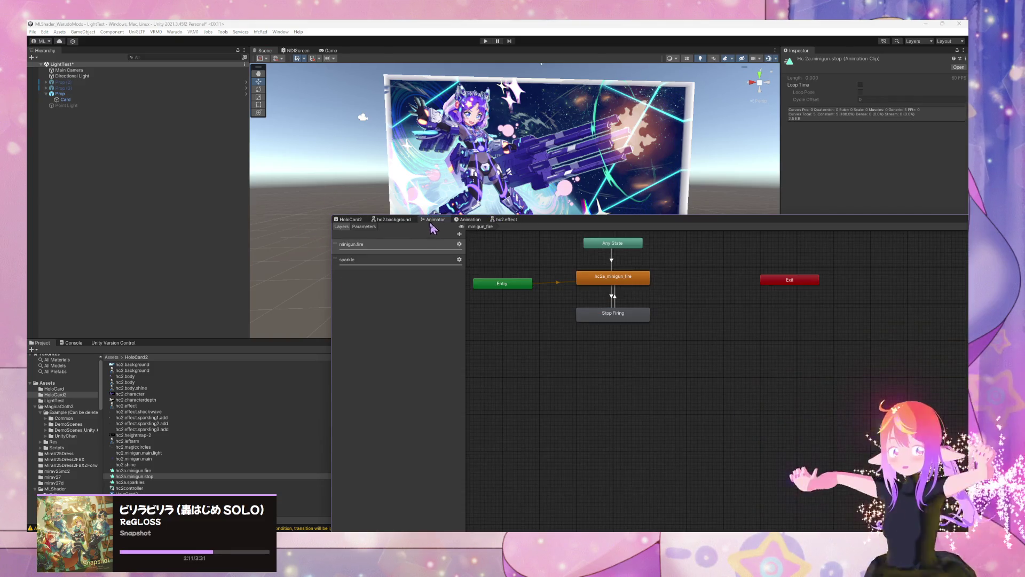
# Add a Trigger parameter named Toggle Sparkle to the animator.
pyautogui.click(384, 260)
pyautogui.click(363, 227)
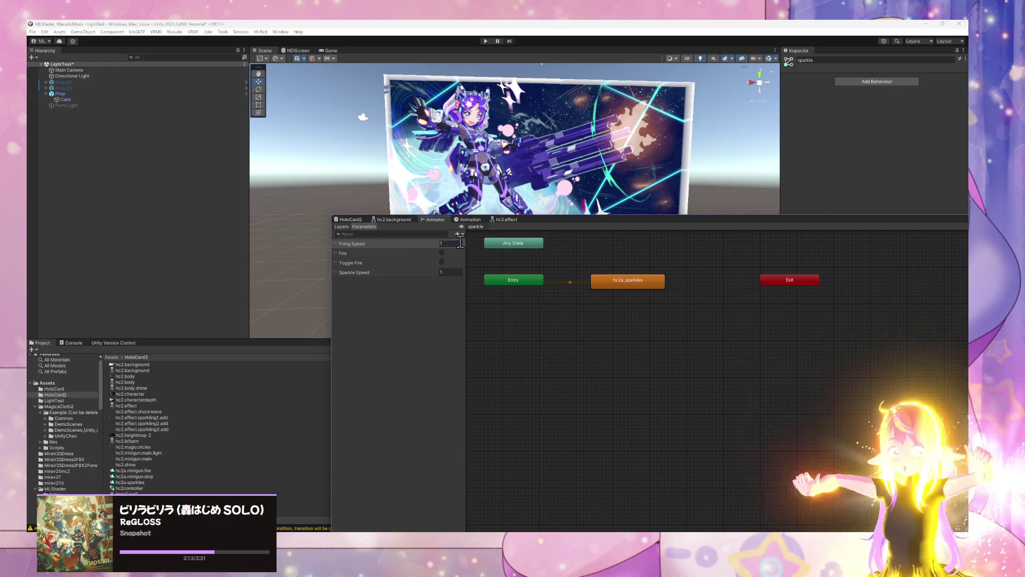
pyautogui.click(460, 234)
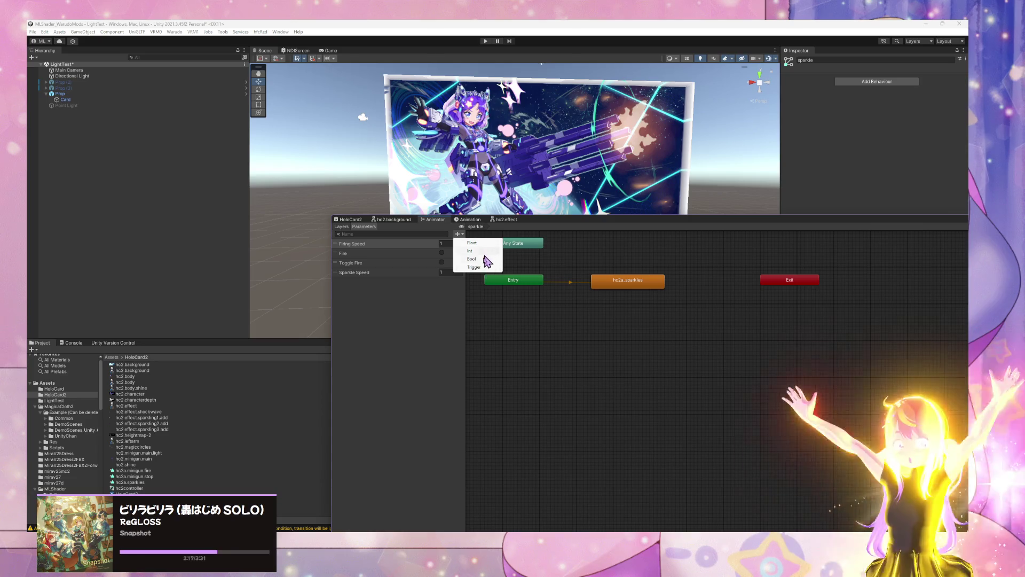
pyautogui.click(476, 267)
pyautogui.write('Tog')
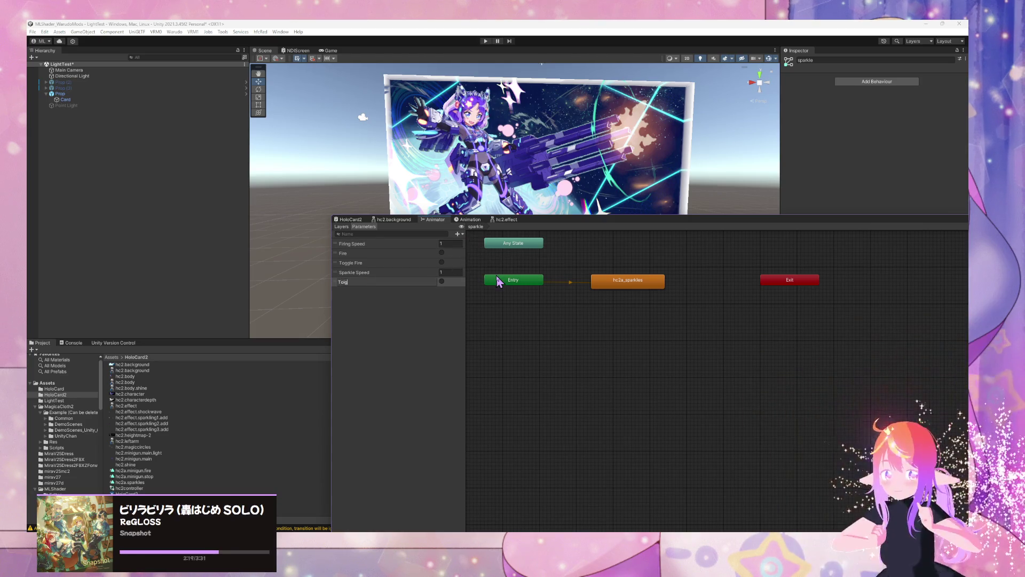
pyautogui.write('gle Sp')
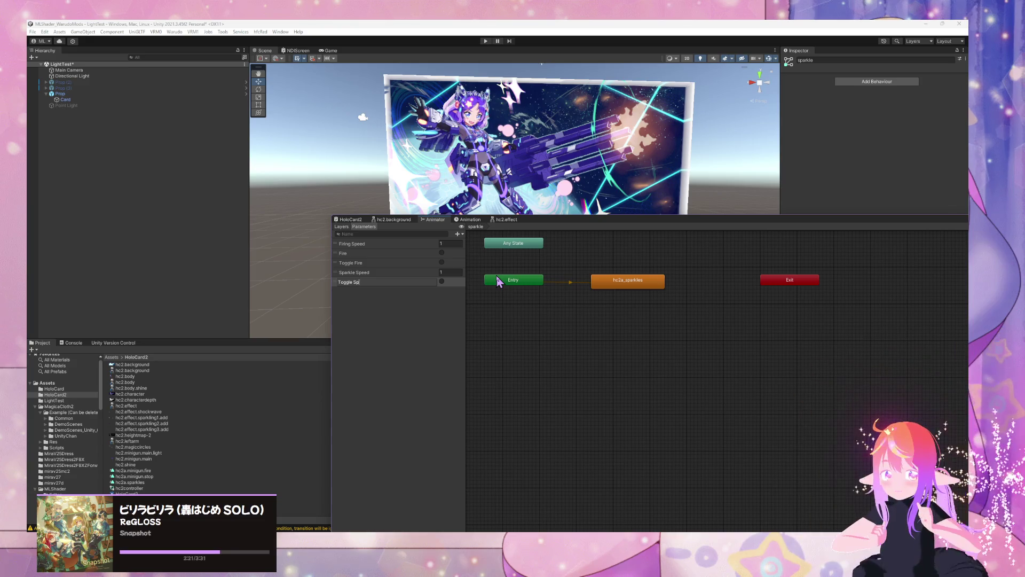
pyautogui.press('BackSpace')
pyautogui.press('BackSpace')
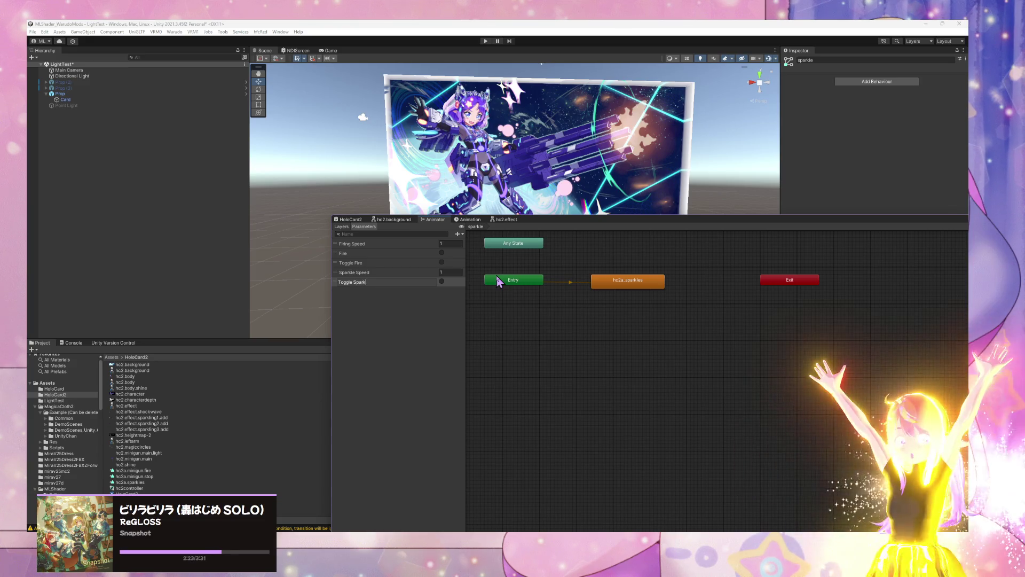
pyautogui.write('kle')
pyautogui.press('Return')
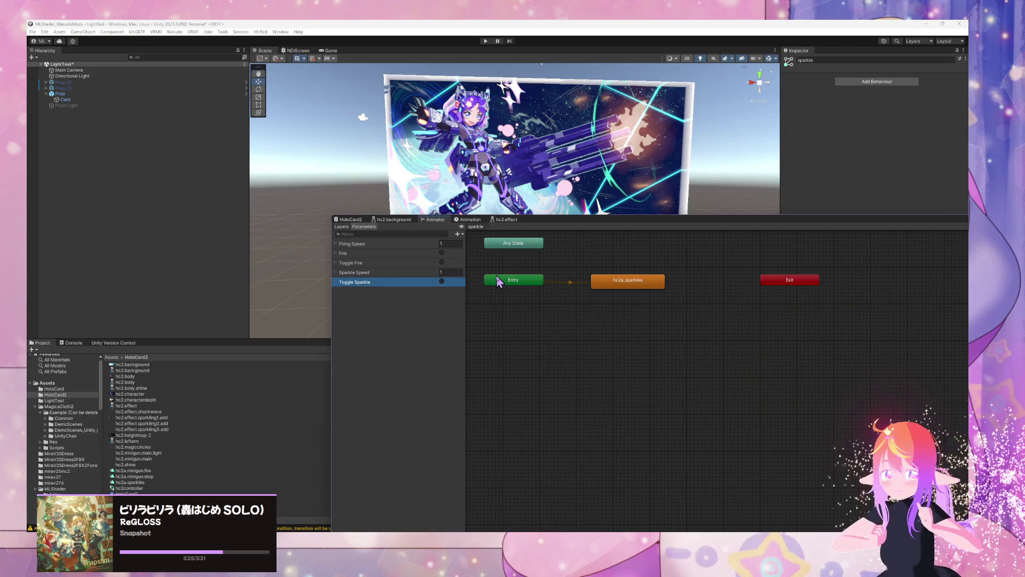
# Create a new empty state below hc2a_sparkles in the sparkle layer.
pyautogui.moveTo(614, 290); pyautogui.dragTo(615, 271)
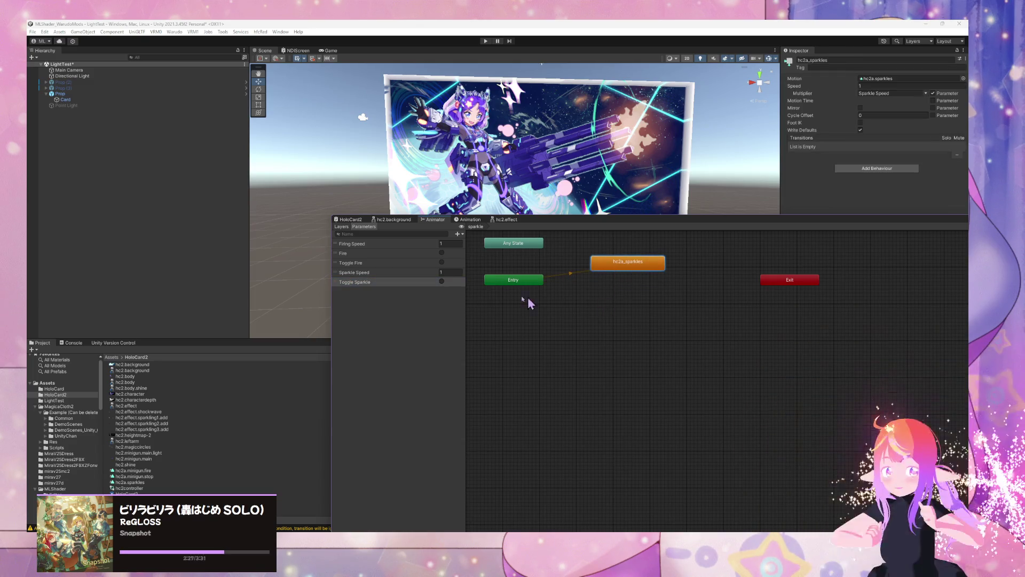
pyautogui.rightClick(625, 288)
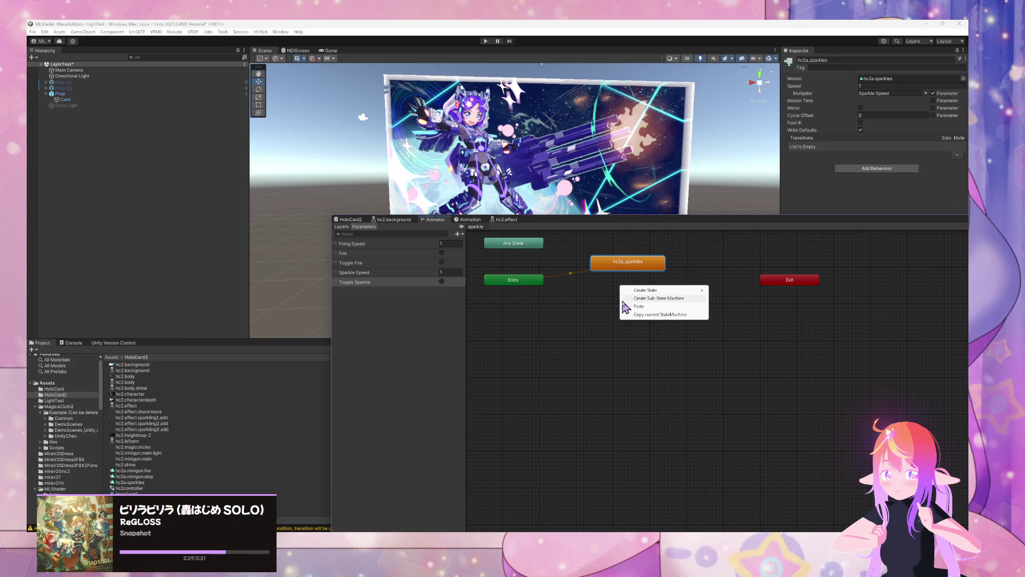
pyautogui.click(739, 291)
pyautogui.moveTo(654, 291); pyautogui.dragTo(625, 310)
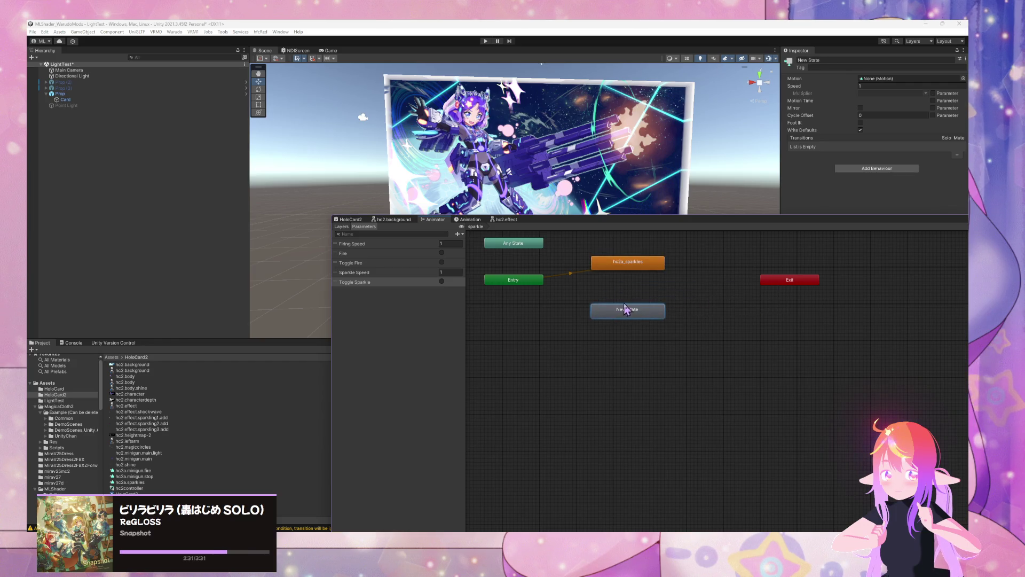
# Check the Stop Firing state and Toggle Sparkle parameter, then return to the sparkle layer.
pyautogui.click(342, 226)
pyautogui.click(386, 247)
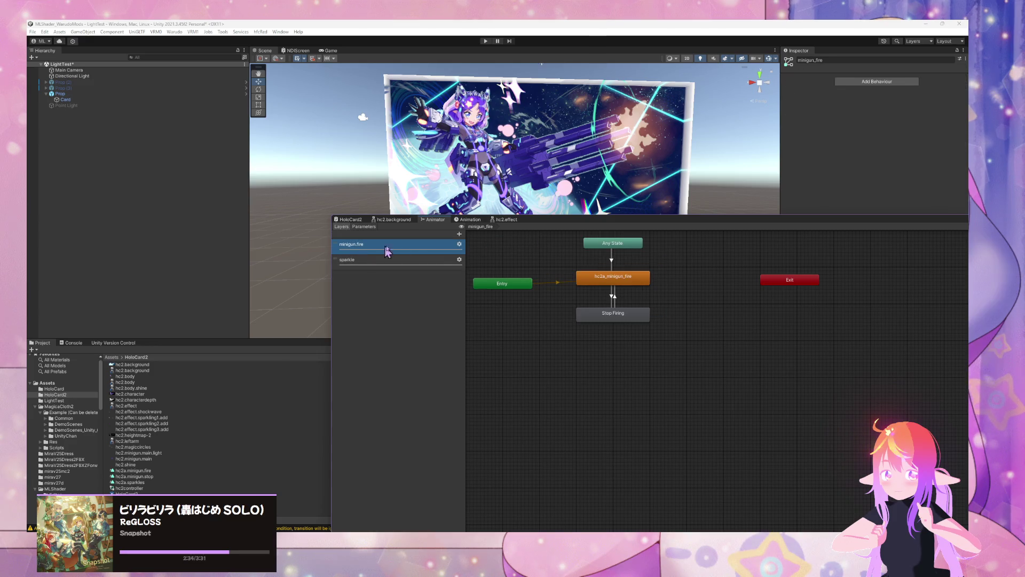
pyautogui.click(364, 226)
pyautogui.click(614, 312)
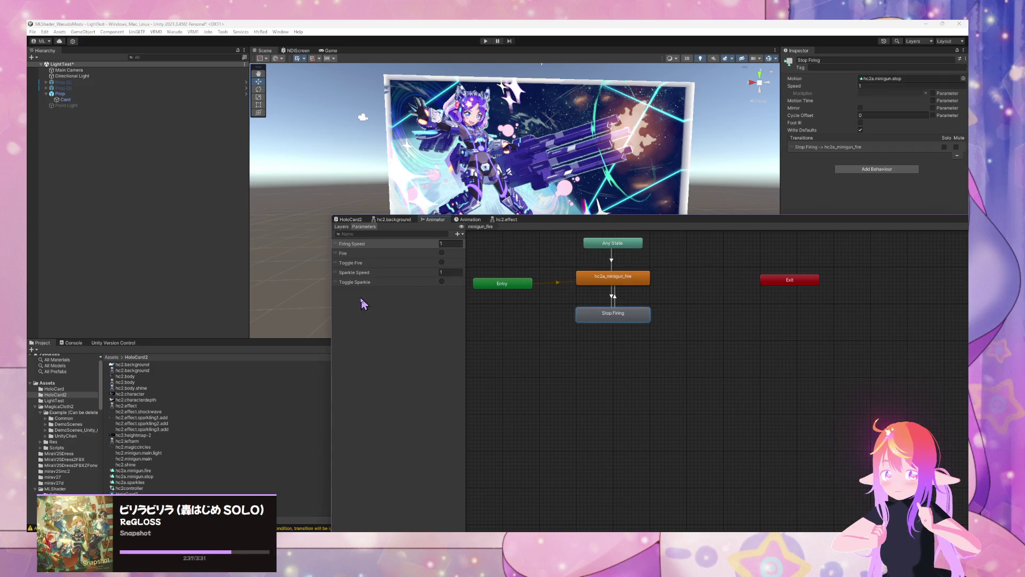
pyautogui.click(383, 284)
pyautogui.click(342, 227)
pyautogui.click(364, 226)
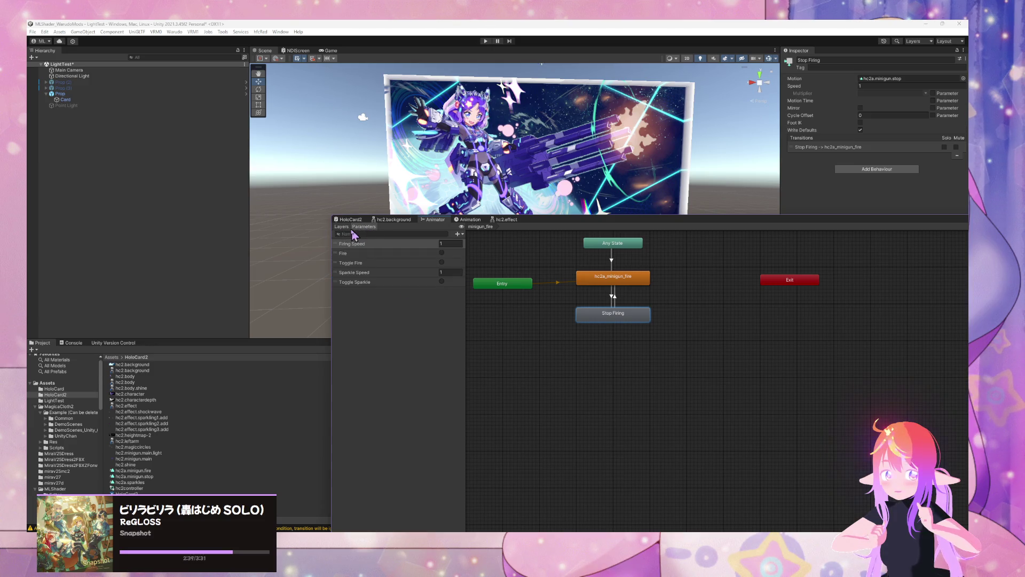
pyautogui.click(343, 227)
pyautogui.click(394, 259)
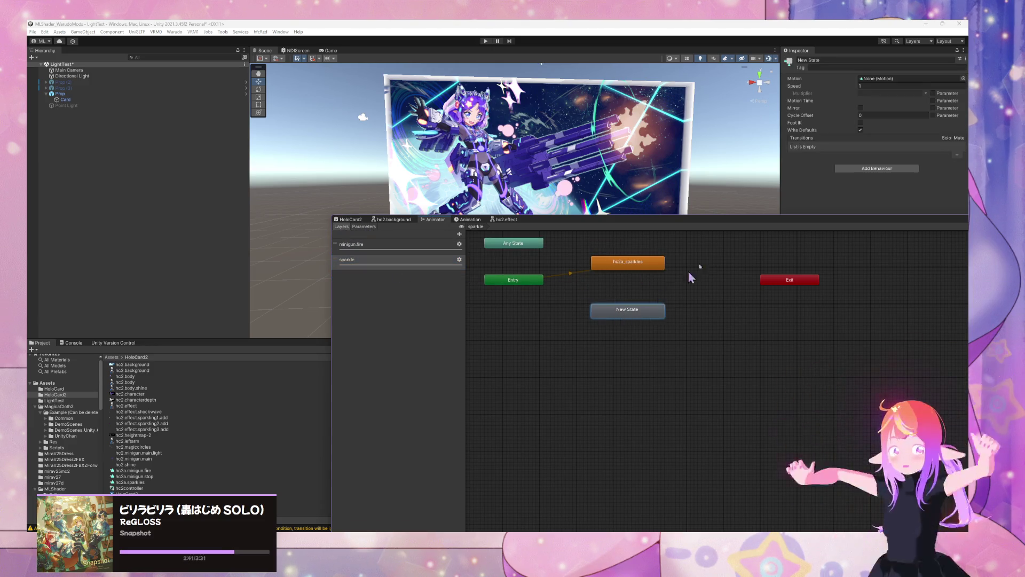
# Rename the new state to Stop Sparkle, leaving its motion as None.
pyautogui.click(890, 60)
pyautogui.write('Stop')
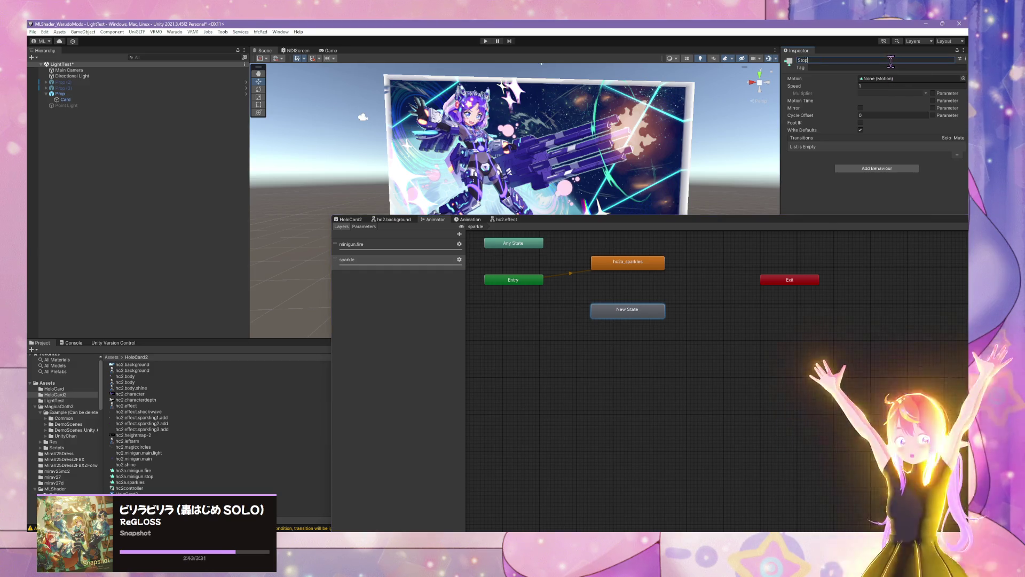
pyautogui.write(' Sparkle')
pyautogui.press('Return')
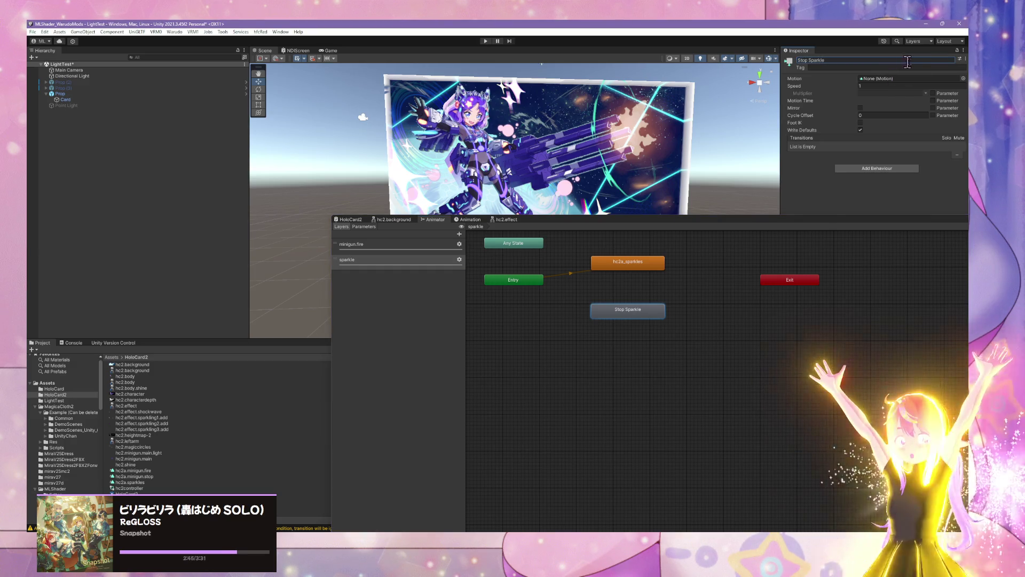
pyautogui.click(962, 78)
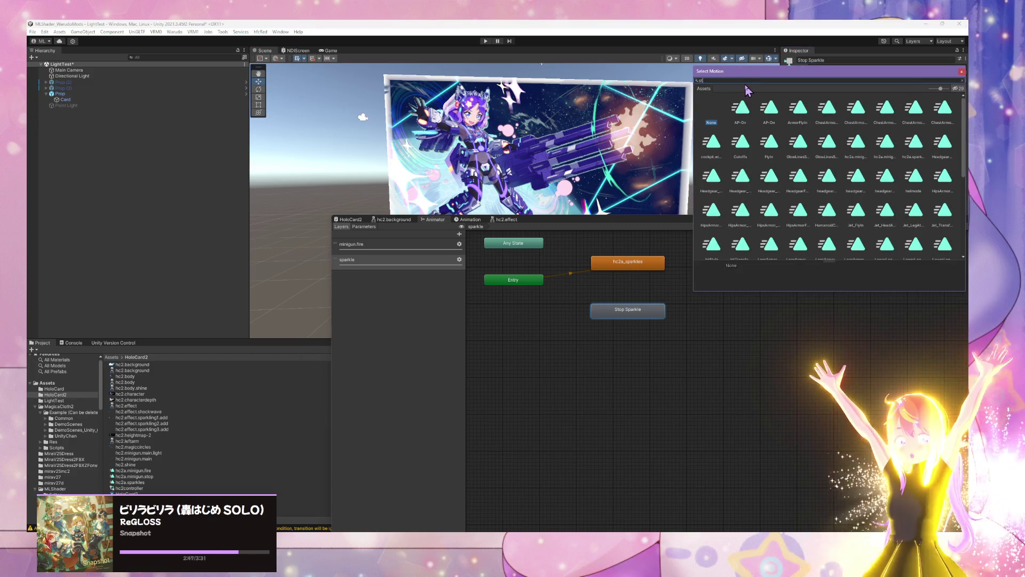
pyautogui.write('pa')
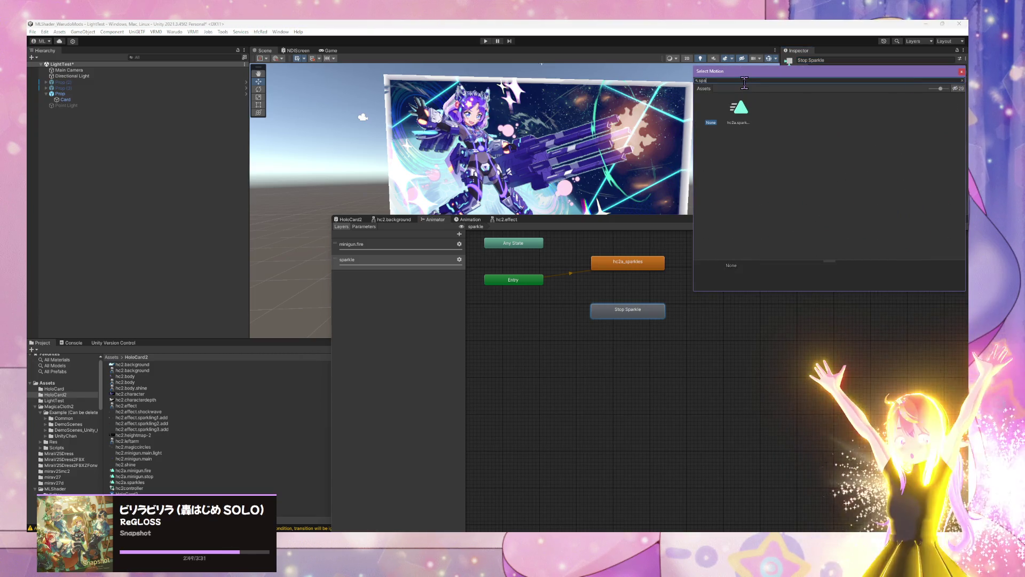
pyautogui.click(742, 119)
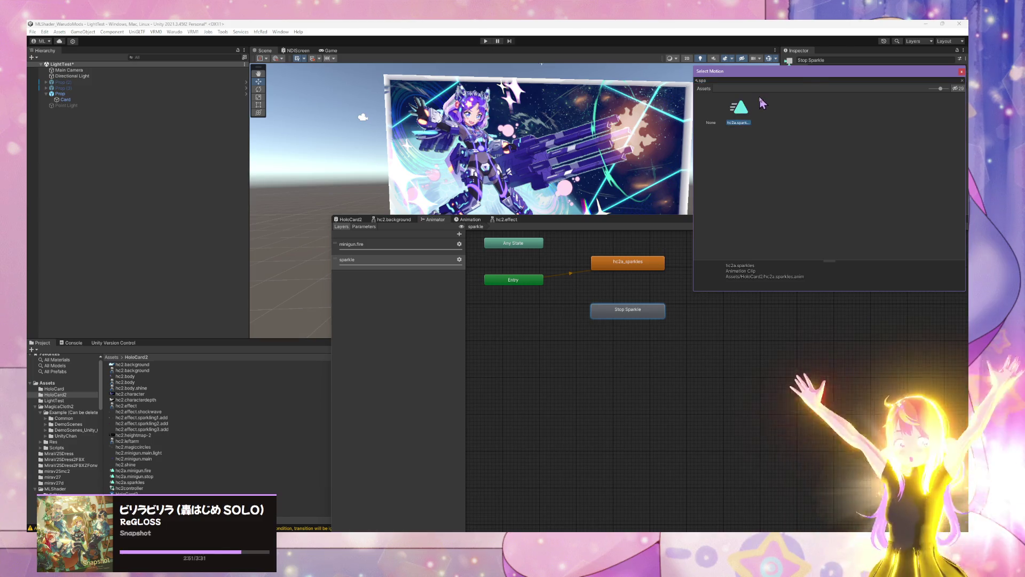
pyautogui.press('Escape')
pyautogui.click(469, 219)
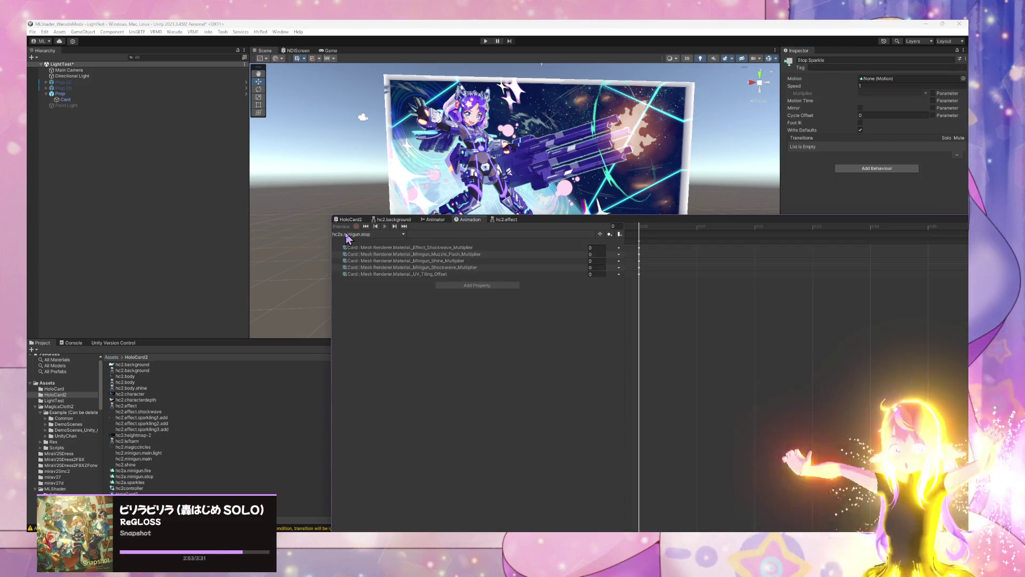
# Create a new clip for the Card named hc2a.sparkles.stop.
pyautogui.click(101, 99)
pyautogui.click(376, 235)
pyautogui.click(380, 270)
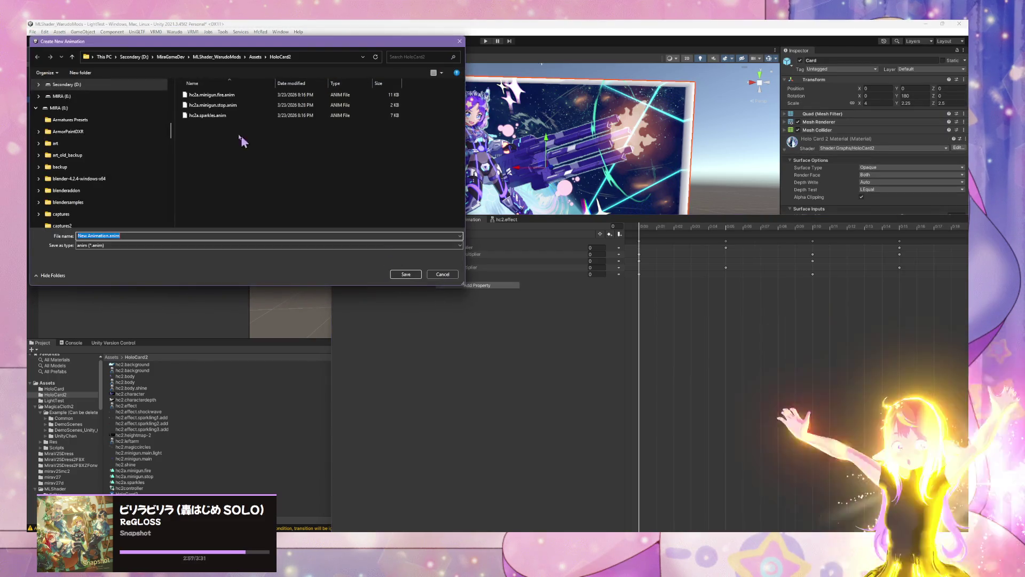
pyautogui.click(224, 116)
pyautogui.click(100, 235)
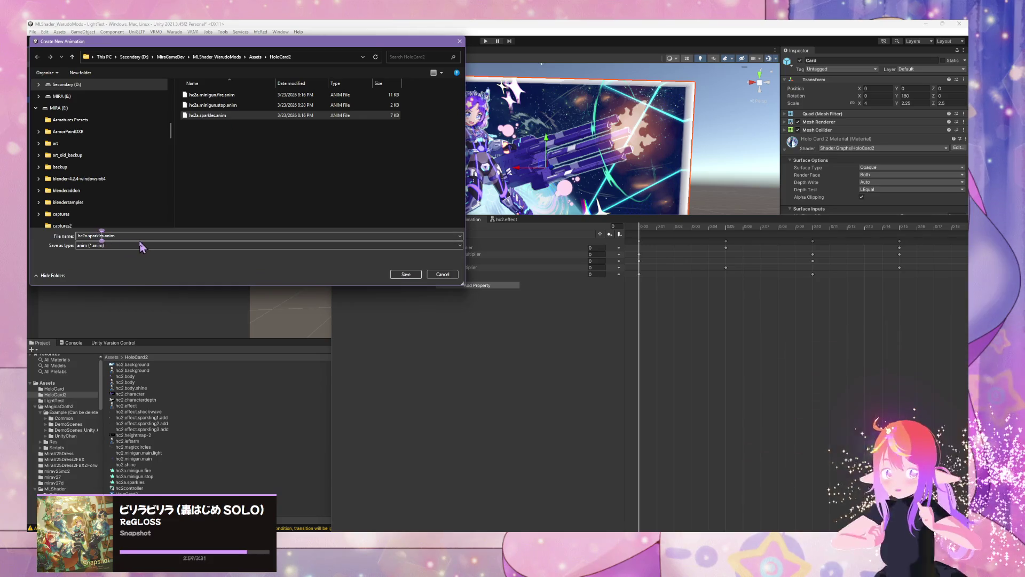
pyautogui.write('.stop')
pyautogui.press('Return')
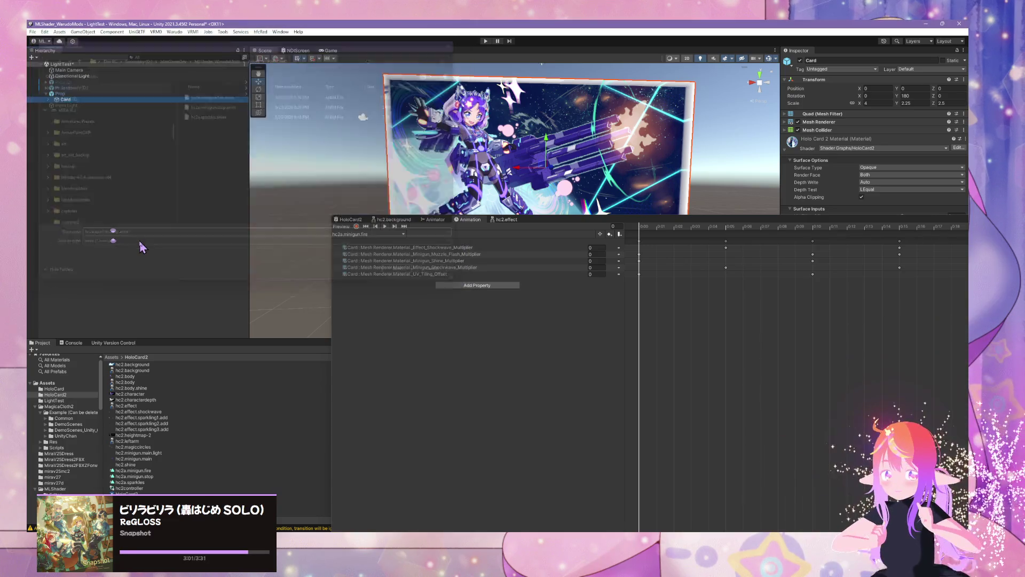
# Paste the three Sparkle multiplier tracks into hc2a.sparkles.stop and delete all keyframes after 0:00.
pyautogui.click(349, 235)
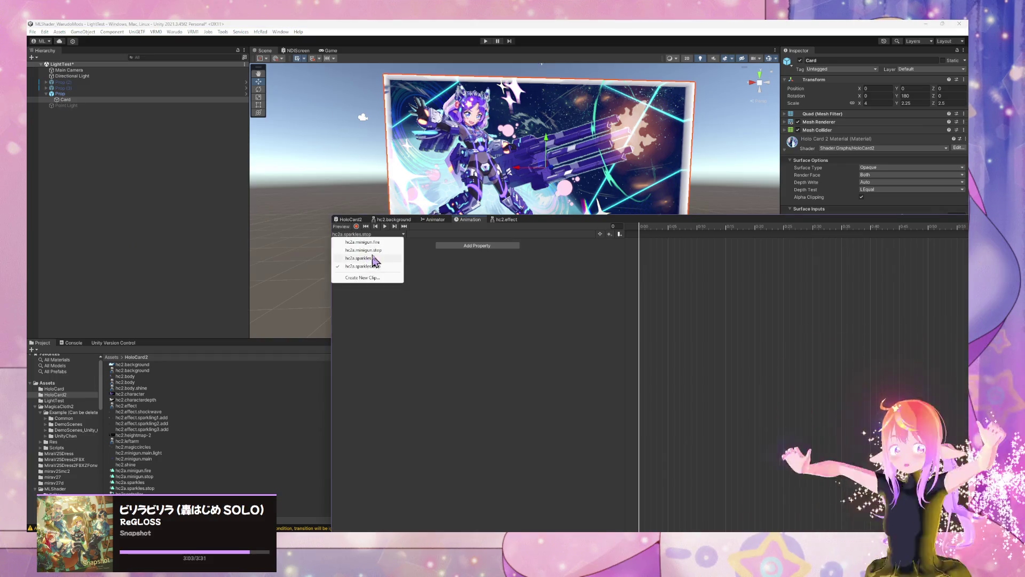
pyautogui.click(374, 265)
pyautogui.click(350, 234)
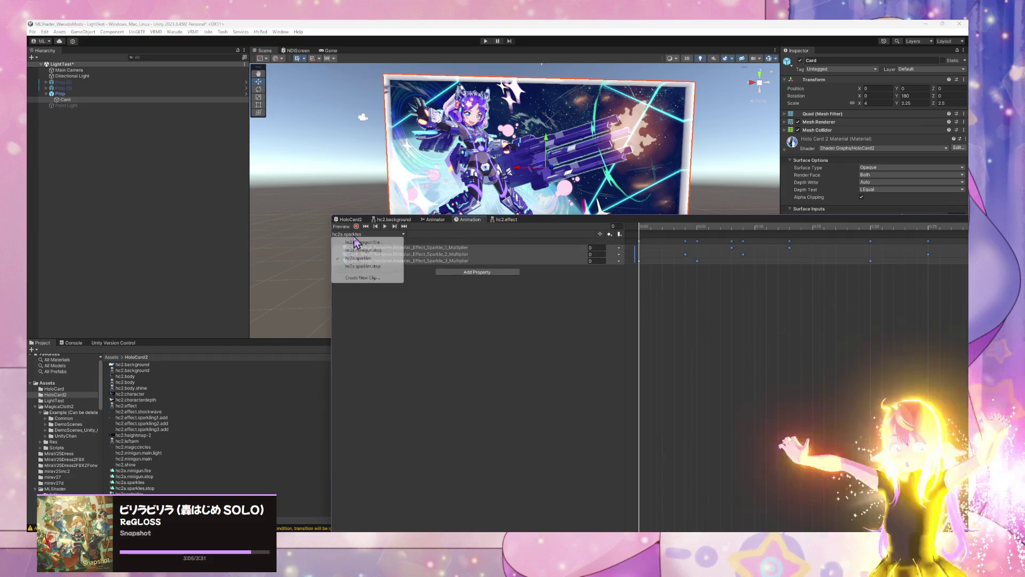
pyautogui.click(376, 272)
pyautogui.hotkey('ctrl', 'v')
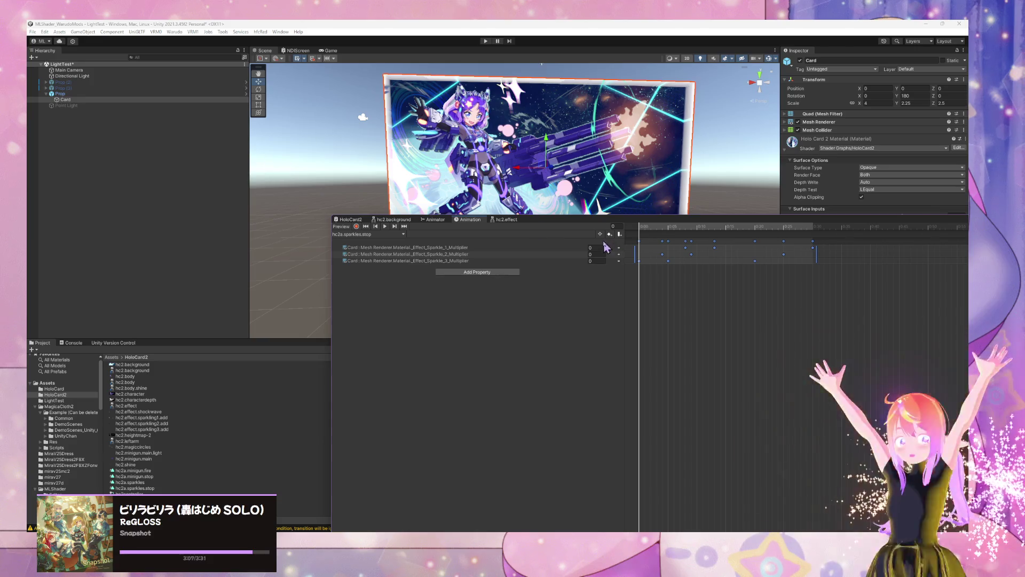
pyautogui.moveTo(860, 317); pyautogui.dragTo(662, 237)
pyautogui.press('Delete')
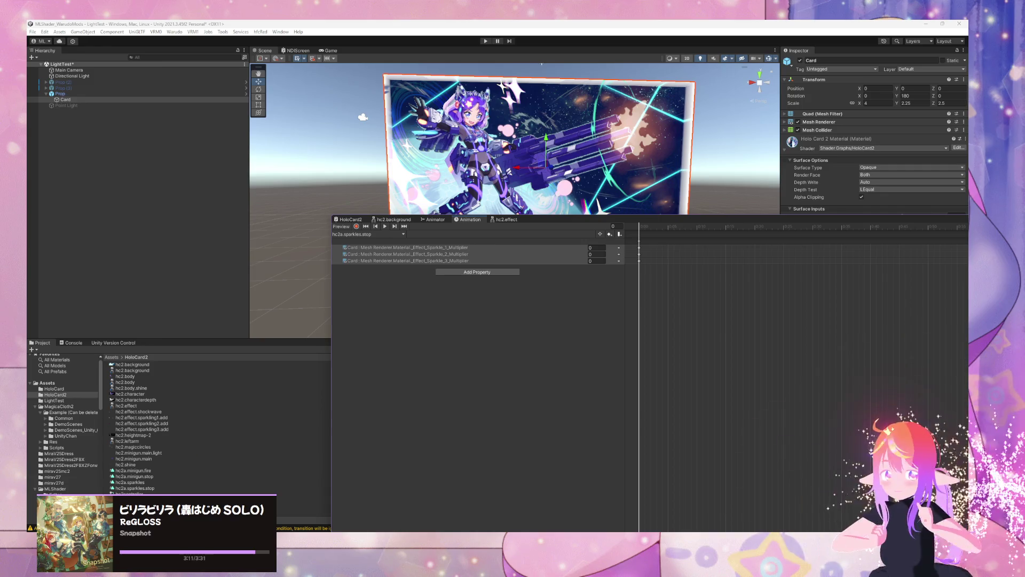
# Uncheck Loop Time on the hc2a.sparkles.stop clip asset.
pyautogui.scroll(-2, 148, 485)
pyautogui.click(136, 460)
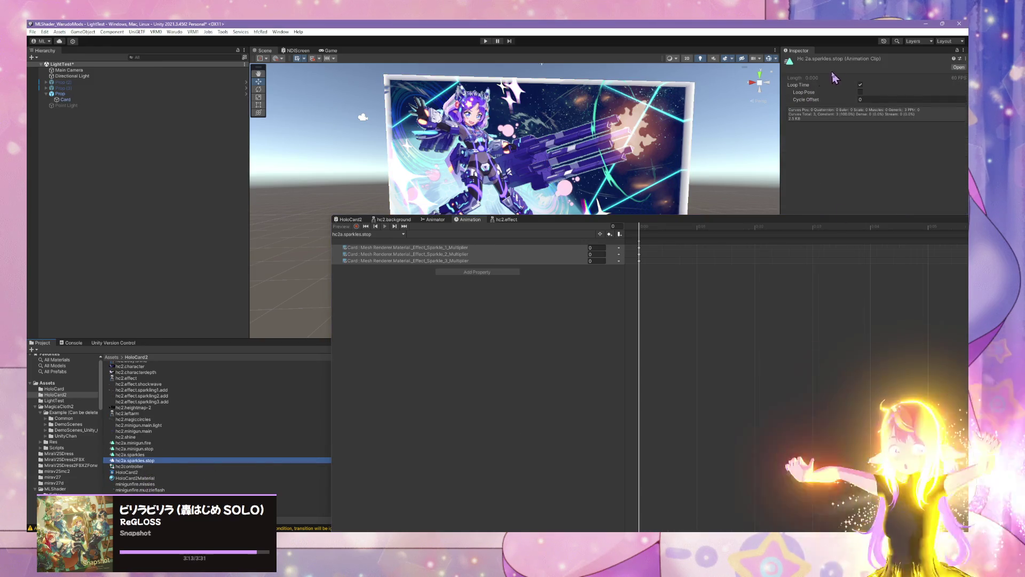
pyautogui.click(860, 85)
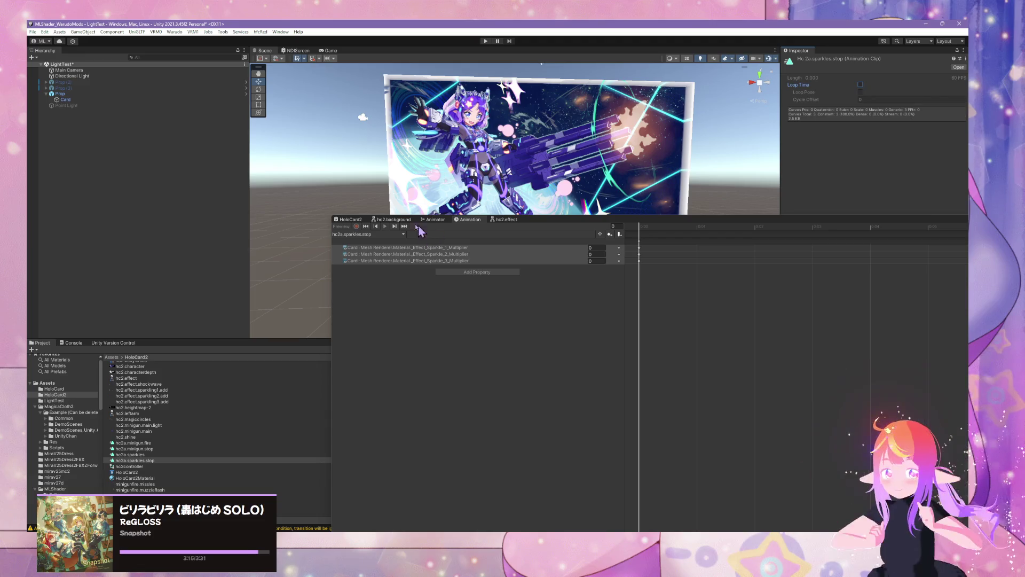
pyautogui.click(435, 220)
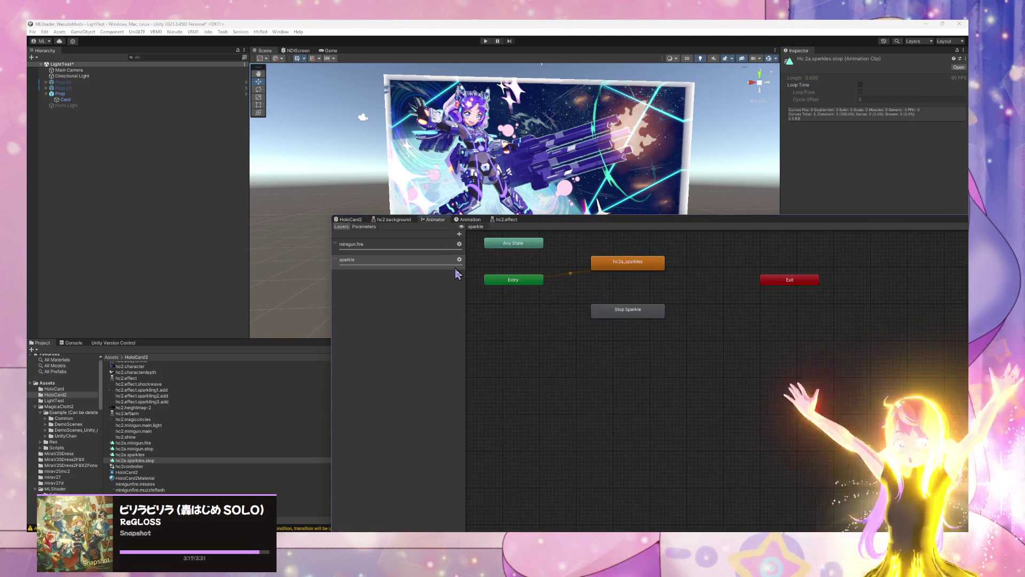
# Connect hc2a_sparkles and Stop Sparkle with transitions in both directions.
pyautogui.click(651, 268)
pyautogui.rightClick(650, 269)
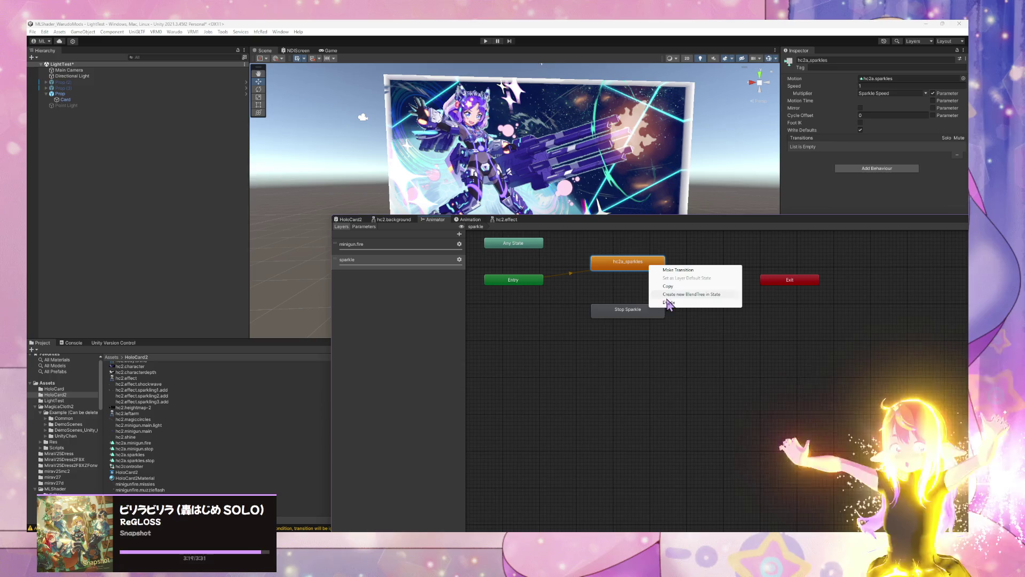
pyautogui.click(670, 269)
pyautogui.click(629, 312)
pyautogui.rightClick(643, 310)
pyautogui.click(676, 315)
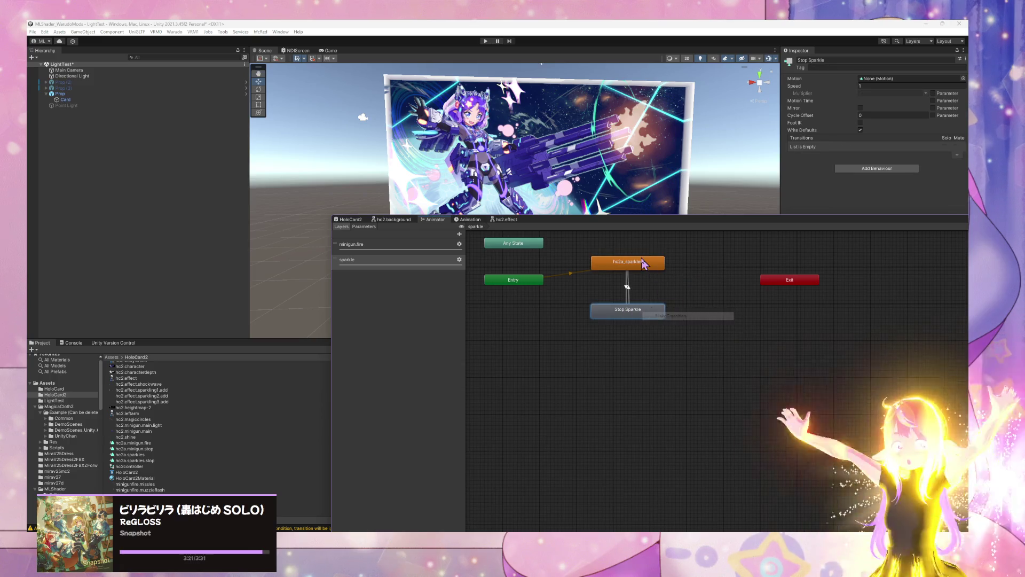
pyautogui.click(627, 263)
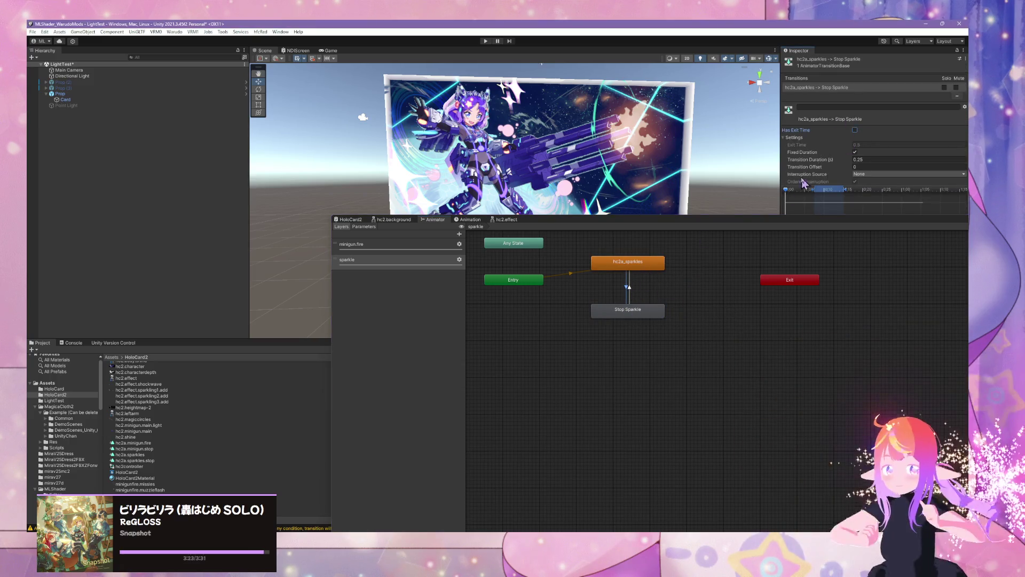
pyautogui.click(630, 291)
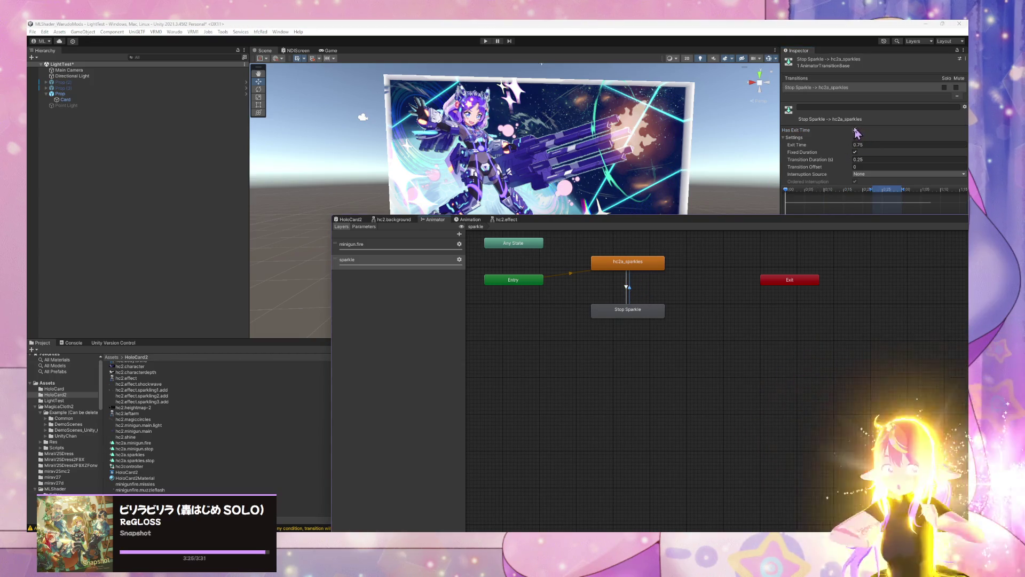
# Assign hc2a.sparkles.stop as the Stop Sparkle state's Motion.
pyautogui.click(633, 315)
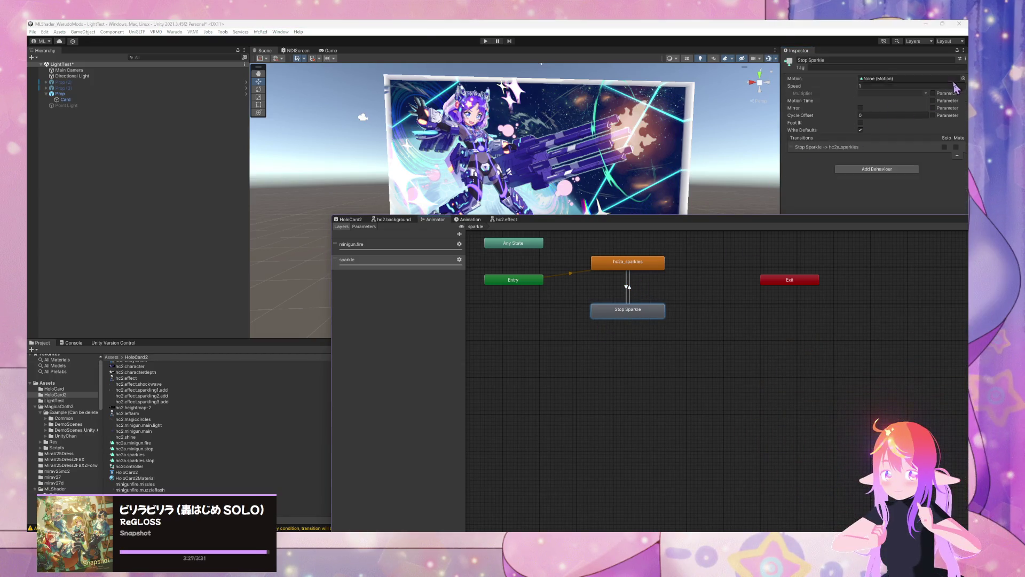
pyautogui.click(963, 78)
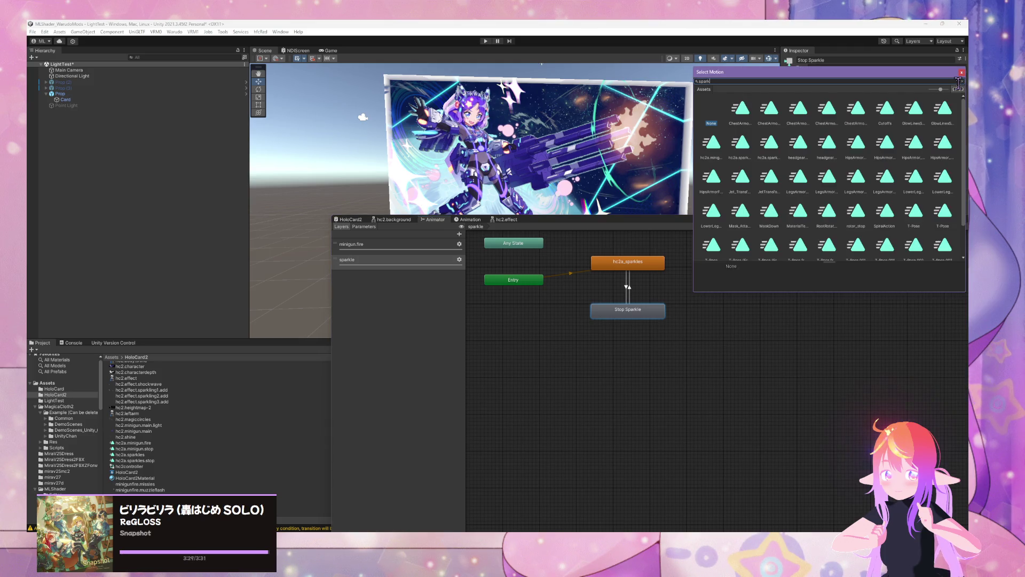
pyautogui.write('parkle')
pyautogui.click(769, 115)
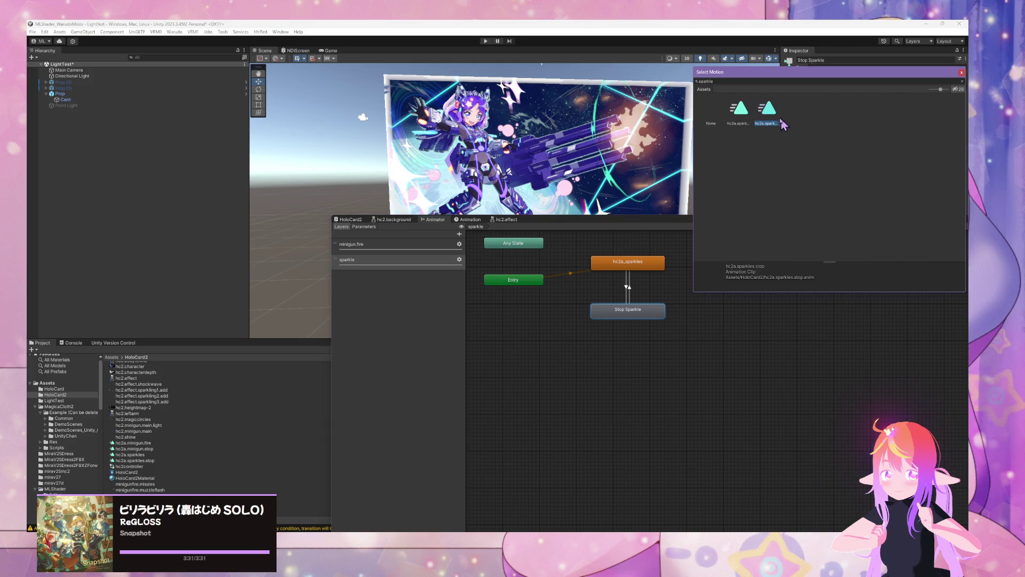
pyautogui.doubleClick(769, 122)
pyautogui.moveTo(628, 263); pyautogui.dragTo(629, 270)
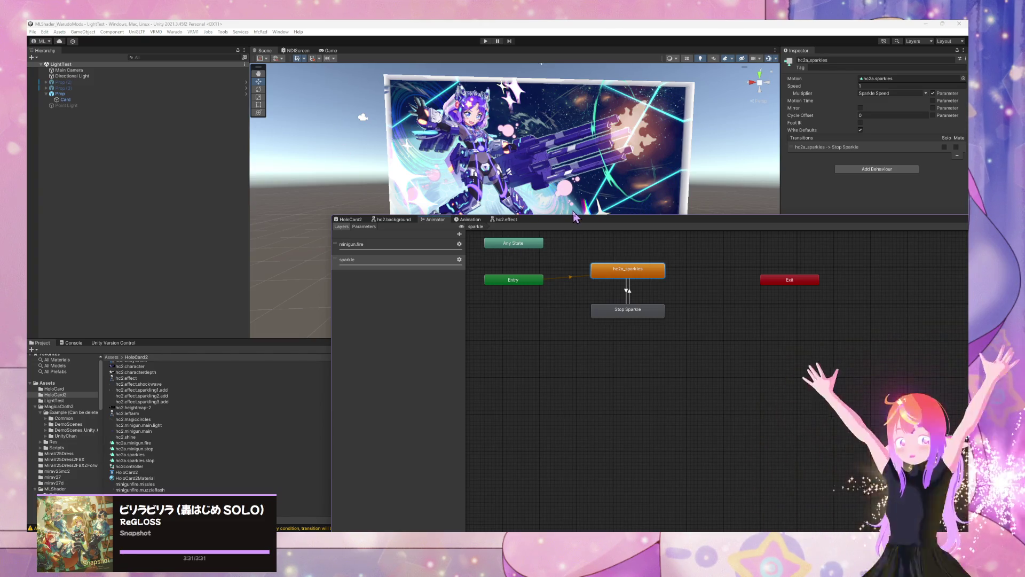
pyautogui.moveTo(331, 427); pyautogui.dragTo(378, 427)
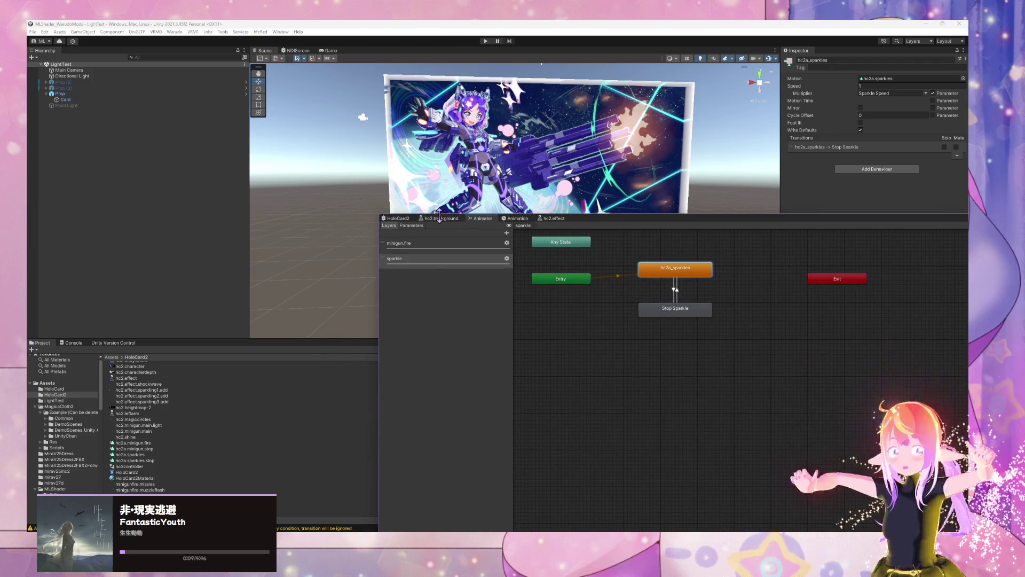
# Switch to the HoloCard2 shader graph and bring the Sample Texture and Swizzle nodes into view.
pyautogui.click(440, 218)
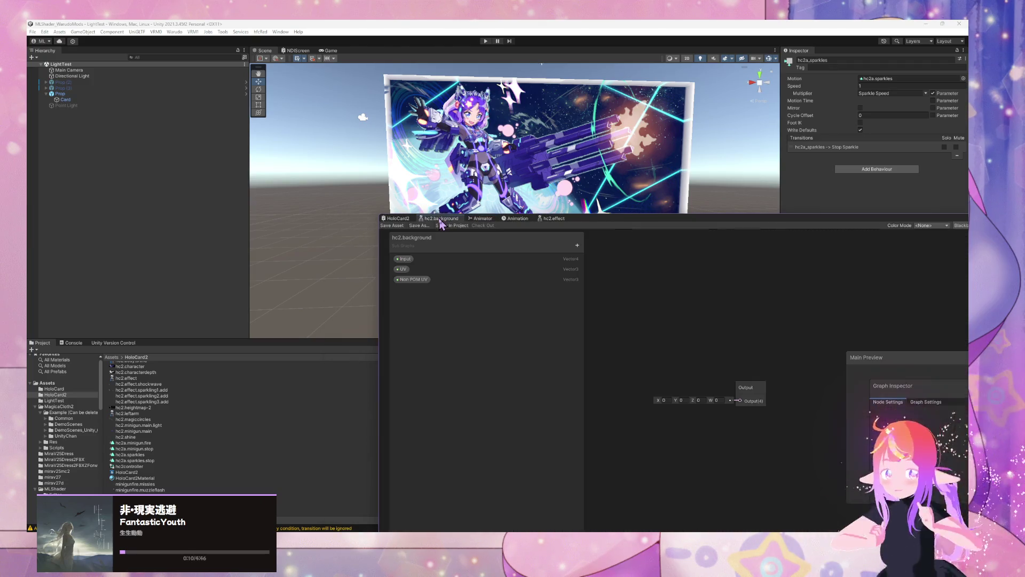
pyautogui.click(398, 219)
pyautogui.moveTo(606, 320)
pyautogui.mouseDown()
pyautogui.moveTo(689, 264)
pyautogui.moveTo(706, 282)
pyautogui.mouseUp()
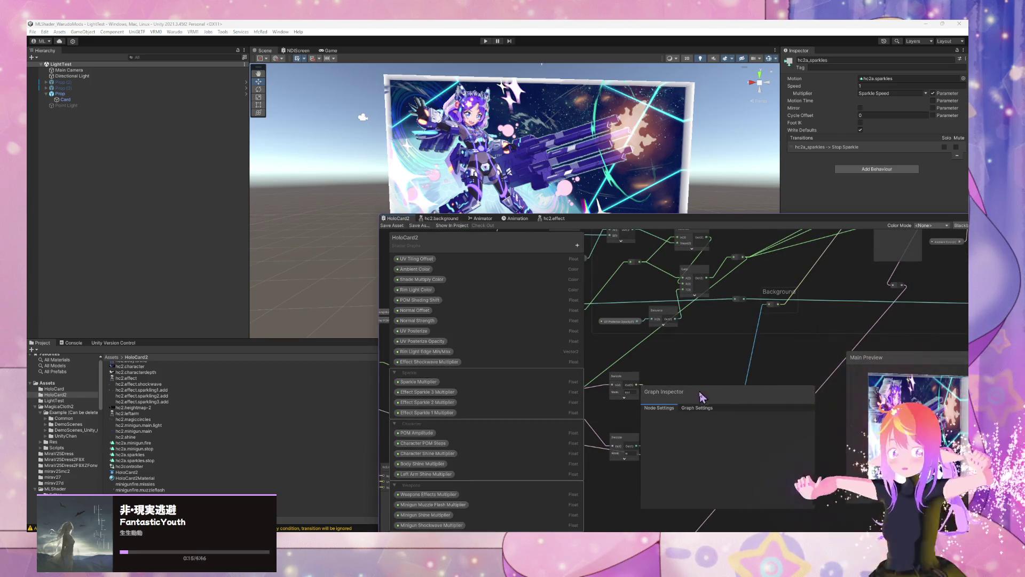
pyautogui.moveTo(699, 393); pyautogui.dragTo(849, 256)
pyautogui.moveTo(769, 342)
pyautogui.mouseDown()
pyautogui.moveTo(652, 382)
pyautogui.moveTo(639, 319)
pyautogui.moveTo(651, 290)
pyautogui.moveTo(678, 379)
pyautogui.moveTo(658, 427)
pyautogui.moveTo(701, 408)
pyautogui.mouseUp()
pyautogui.scroll(-6, 700, 408)
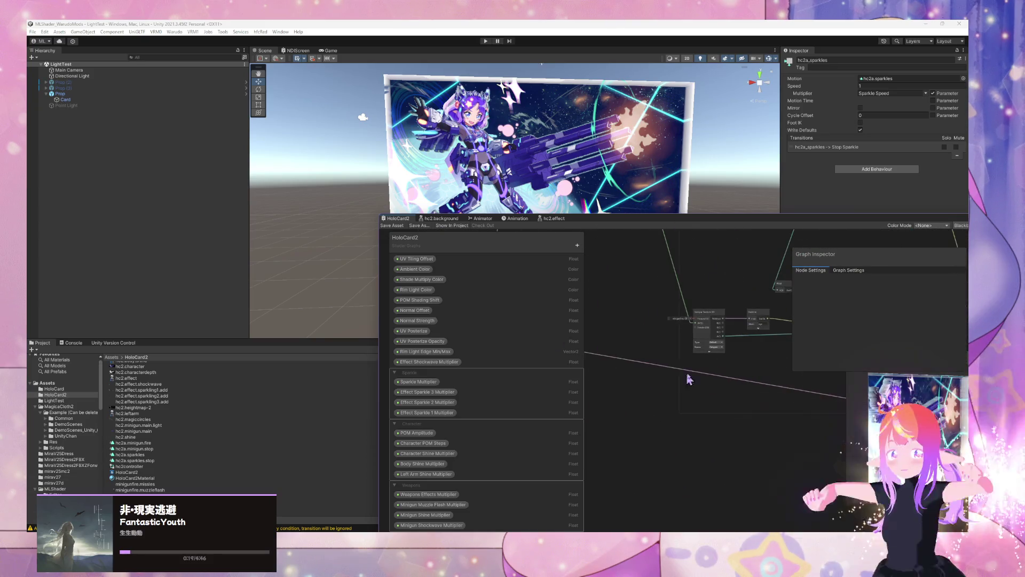
pyautogui.scroll(6, 701, 478)
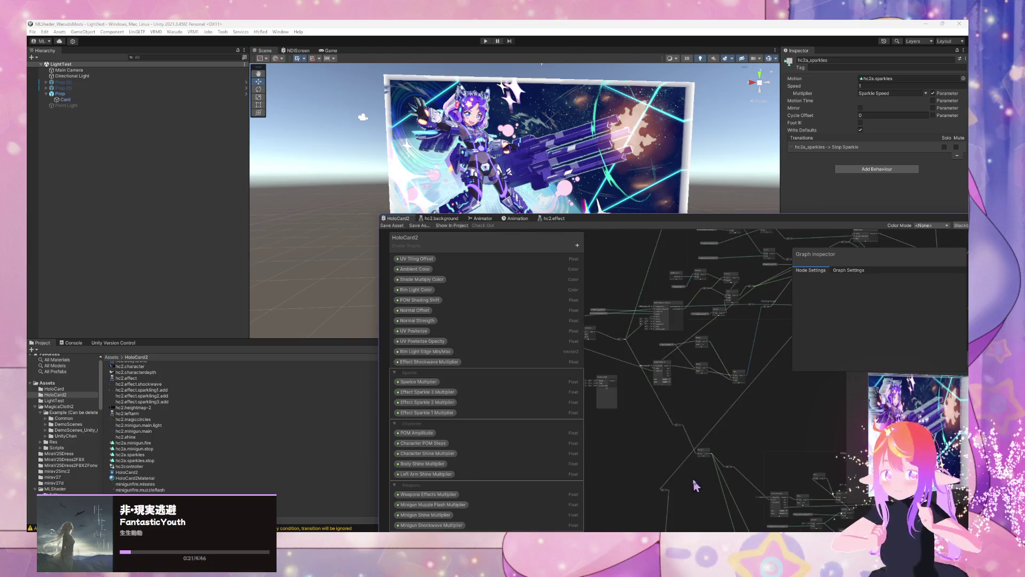
pyautogui.moveTo(654, 400)
pyautogui.mouseDown()
pyautogui.moveTo(619, 448)
pyautogui.moveTo(659, 457)
pyautogui.moveTo(664, 377)
pyautogui.moveTo(579, 453)
pyautogui.moveTo(660, 398)
pyautogui.moveTo(709, 299)
pyautogui.moveTo(744, 309)
pyautogui.moveTo(726, 337)
pyautogui.mouseUp()
# Add a reroute point on the blue connection and search the node menu for 'hc'.
pyautogui.doubleClick(726, 338)
pyautogui.moveTo(768, 389)
pyautogui.mouseDown()
pyautogui.moveTo(701, 356)
pyautogui.moveTo(801, 382)
pyautogui.mouseUp()
pyautogui.moveTo(619, 365)
pyautogui.mouseDown()
pyautogui.moveTo(799, 408)
pyautogui.moveTo(689, 367)
pyautogui.moveTo(844, 408)
pyautogui.moveTo(609, 342)
pyautogui.moveTo(590, 347)
pyautogui.moveTo(599, 366)
pyautogui.moveTo(612, 361)
pyautogui.mouseUp()
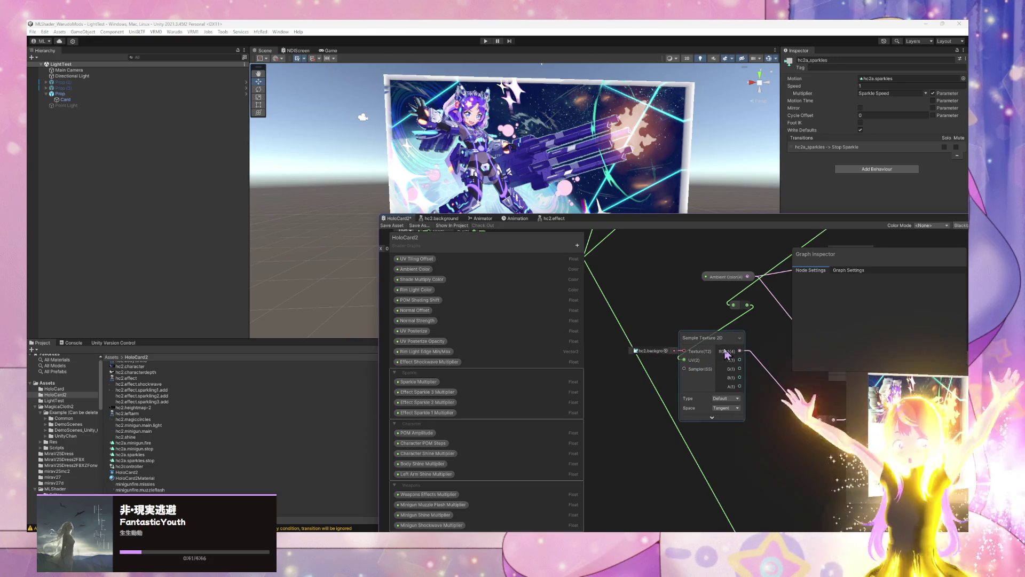
pyautogui.press('space')
pyautogui.write('hc')
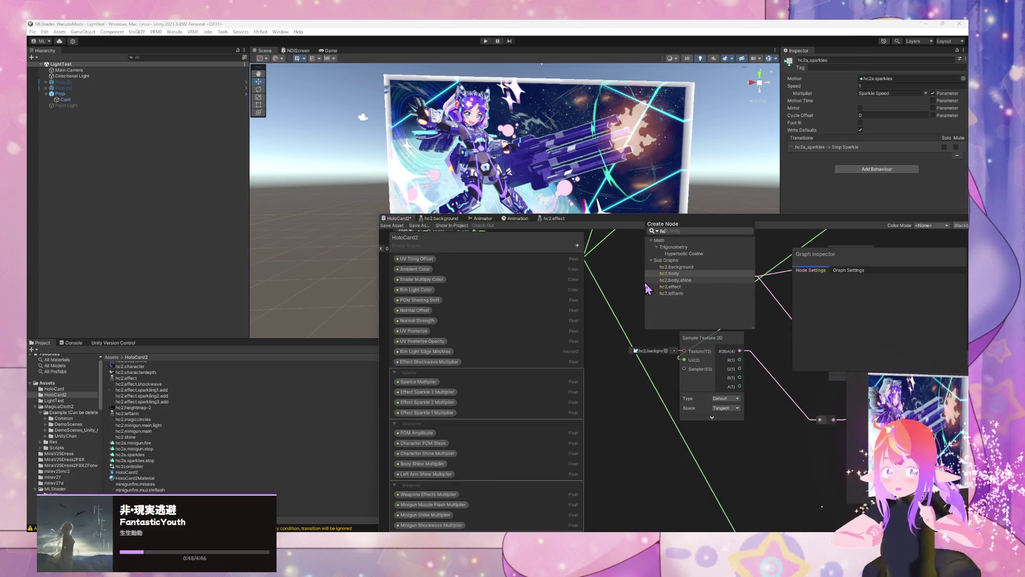
# Add the hc2.background sub-graph node, collapse its preview, and connect its UV input.
pyautogui.press('Up')
pyautogui.press('Return')
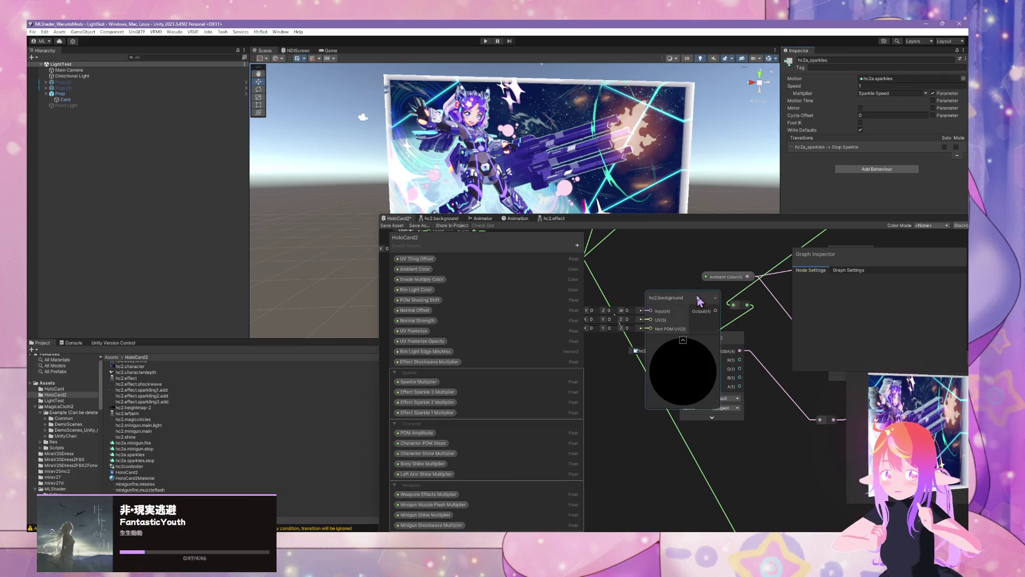
pyautogui.moveTo(699, 301); pyautogui.dragTo(615, 403)
pyautogui.scroll(-3, 710, 394)
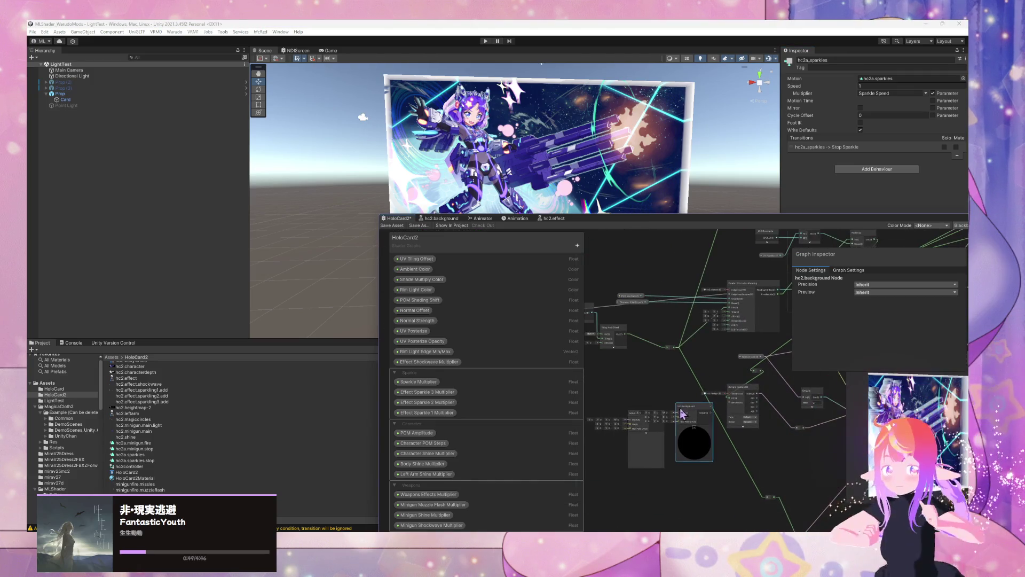
pyautogui.click(695, 428)
pyautogui.moveTo(695, 428)
pyautogui.mouseDown()
pyautogui.moveTo(689, 374)
pyautogui.moveTo(741, 310)
pyautogui.moveTo(759, 291)
pyautogui.moveTo(857, 248)
pyautogui.mouseUp()
pyautogui.scroll(3, 689, 368)
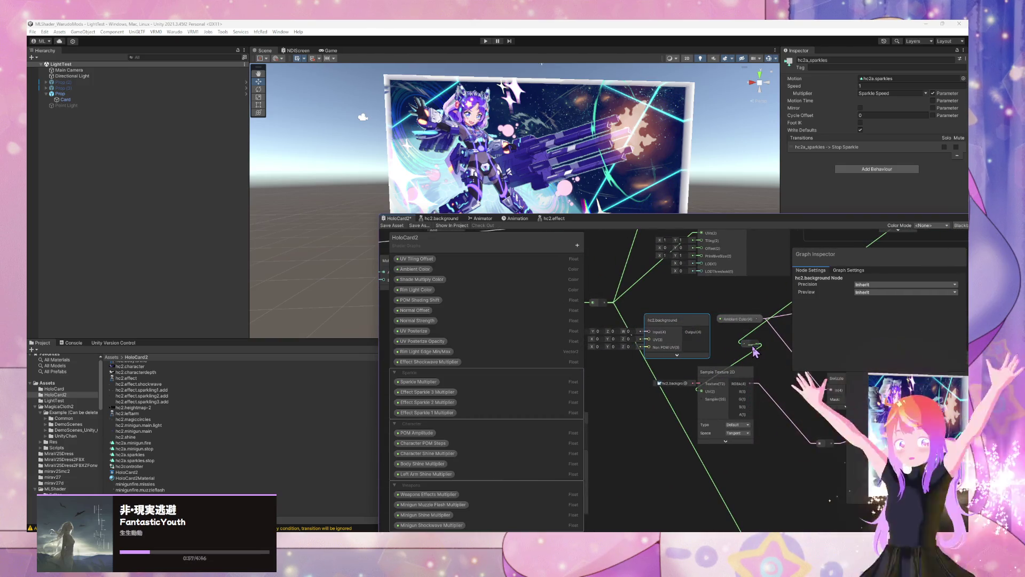
pyautogui.moveTo(737, 356); pyautogui.dragTo(649, 340)
# Arrange hc2.background beside Sample Texture 2D, then open the sub-graph for editing.
pyautogui.moveTo(738, 375)
pyautogui.mouseDown()
pyautogui.moveTo(683, 402)
pyautogui.moveTo(787, 380)
pyautogui.mouseUp()
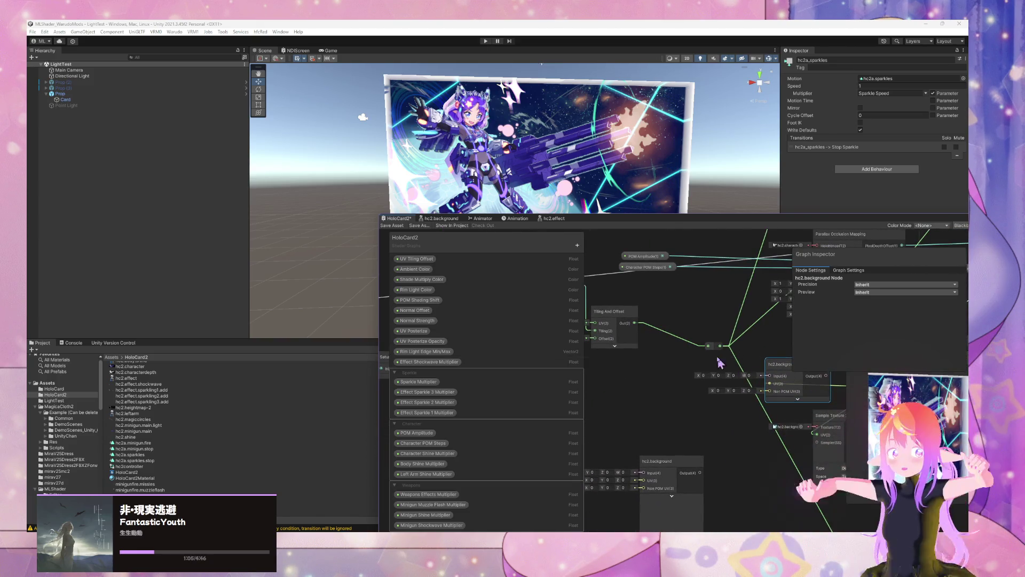
pyautogui.moveTo(706, 349)
pyautogui.mouseDown()
pyautogui.moveTo(697, 315)
pyautogui.moveTo(662, 320)
pyautogui.mouseUp()
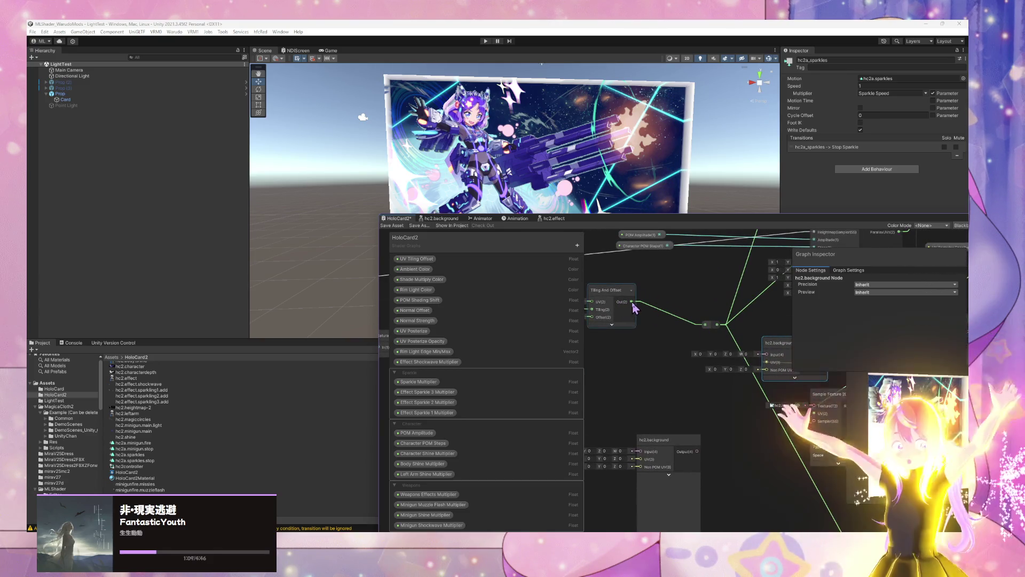
pyautogui.moveTo(752, 374)
pyautogui.mouseDown()
pyautogui.moveTo(659, 354)
pyautogui.moveTo(654, 381)
pyautogui.moveTo(675, 427)
pyautogui.moveTo(662, 320)
pyautogui.moveTo(646, 331)
pyautogui.mouseUp()
pyautogui.moveTo(702, 399); pyautogui.dragTo(706, 402)
pyautogui.moveTo(642, 331)
pyautogui.mouseDown()
pyautogui.moveTo(686, 427)
pyautogui.moveTo(662, 352)
pyautogui.moveTo(706, 347)
pyautogui.moveTo(639, 343)
pyautogui.mouseUp()
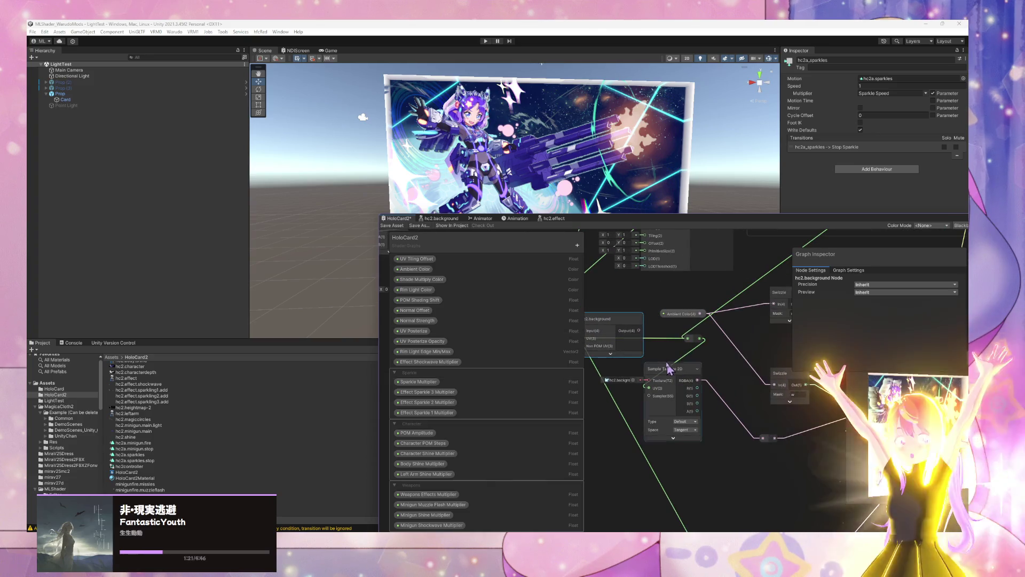
pyautogui.moveTo(652, 369); pyautogui.dragTo(685, 369)
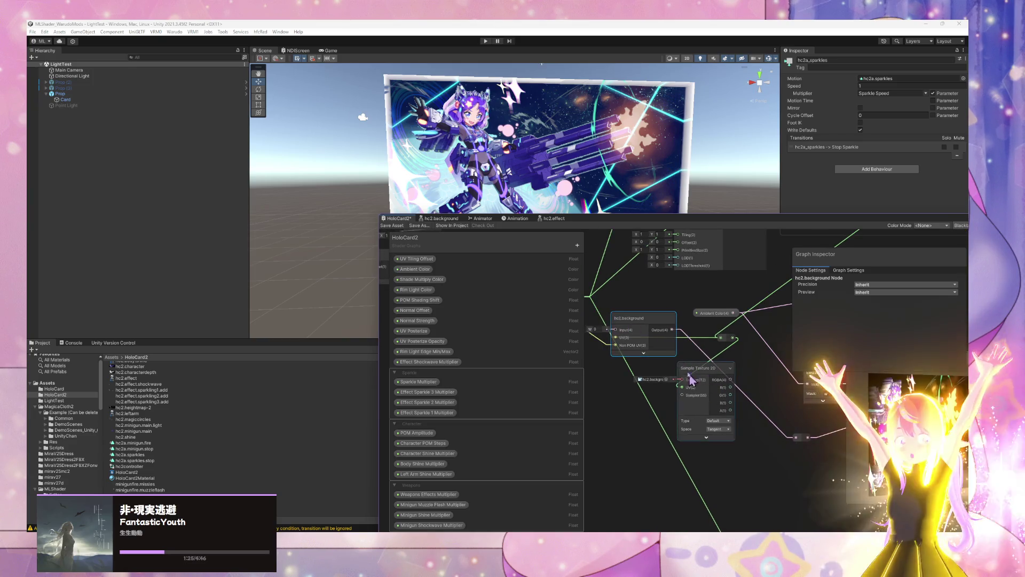
pyautogui.moveTo(645, 320); pyautogui.dragTo(654, 321)
pyautogui.doubleClick(648, 321)
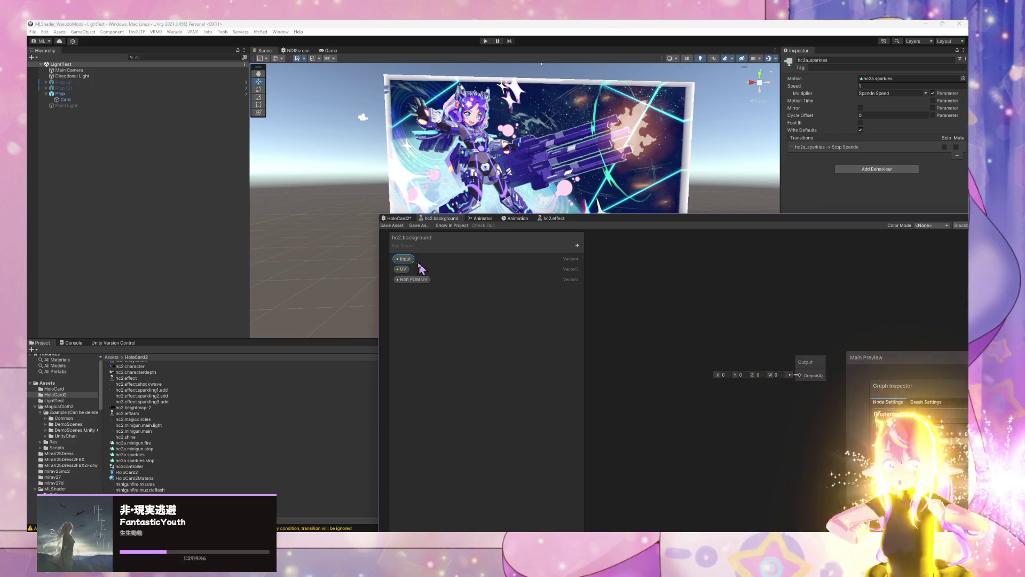
# Delete the Input property from the hc2.background sub-graph and save the shader graph.
pyautogui.rightClick(408, 264)
pyautogui.click(451, 275)
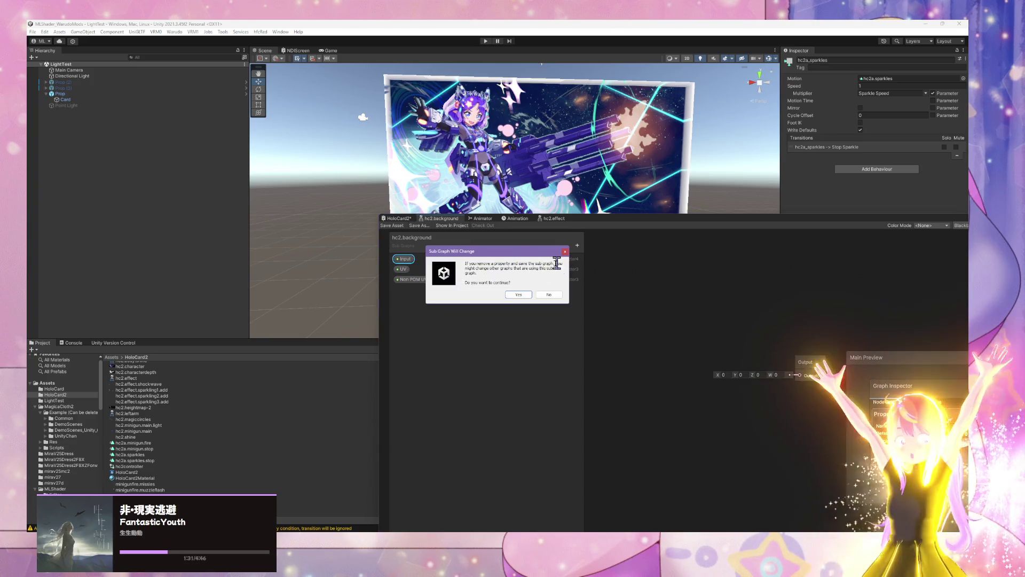
pyautogui.click(519, 295)
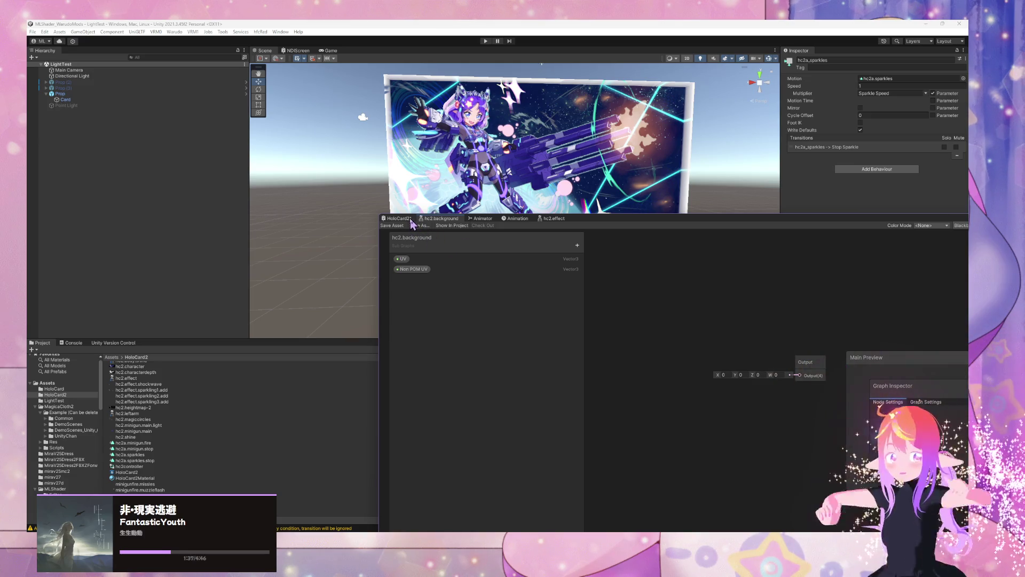
pyautogui.click(412, 221)
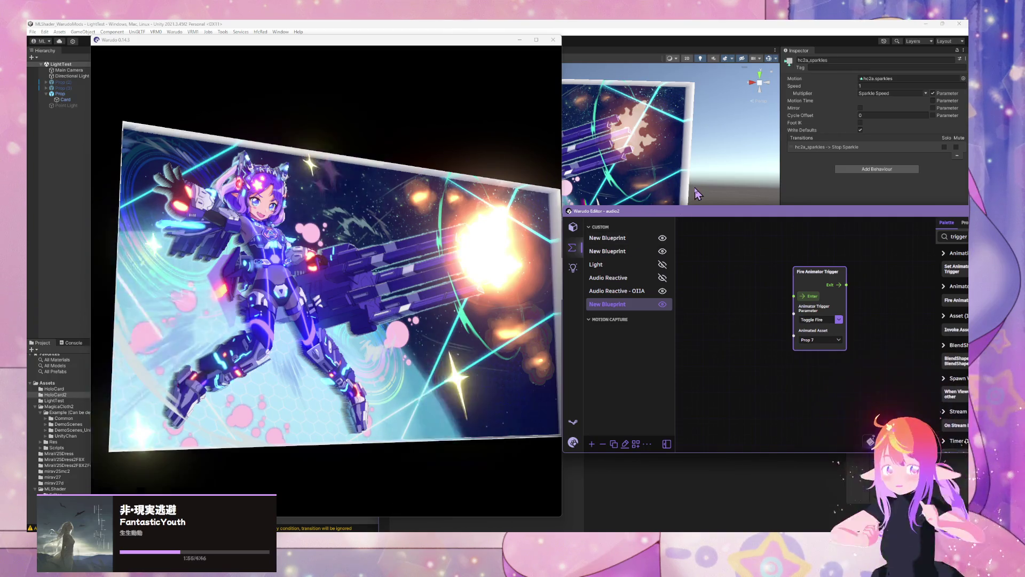
# Fire the card's gun animation three times from the Fire Animator Trigger node.
pyautogui.click(698, 194)
pyautogui.click(811, 297)
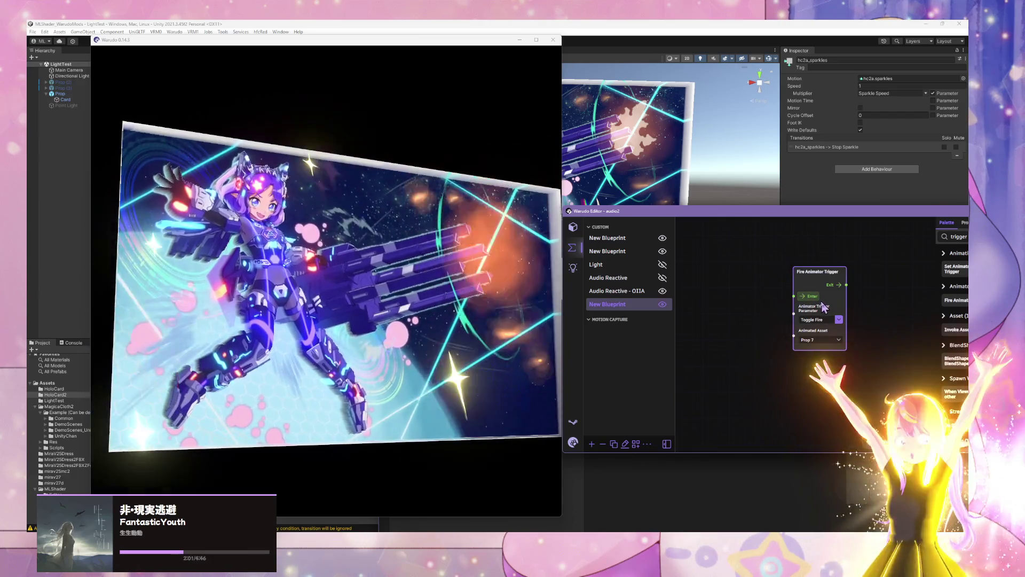
pyautogui.click(814, 298)
pyautogui.click(812, 297)
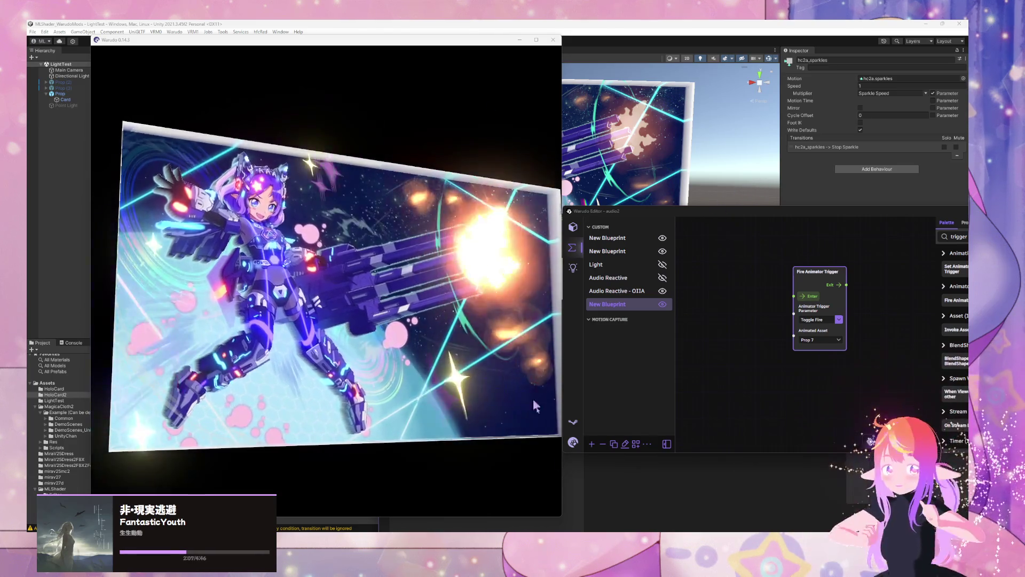
# Check Unity's progress window, then return to the HoloCard2 shader graph.
pyautogui.moveTo(578, 526)
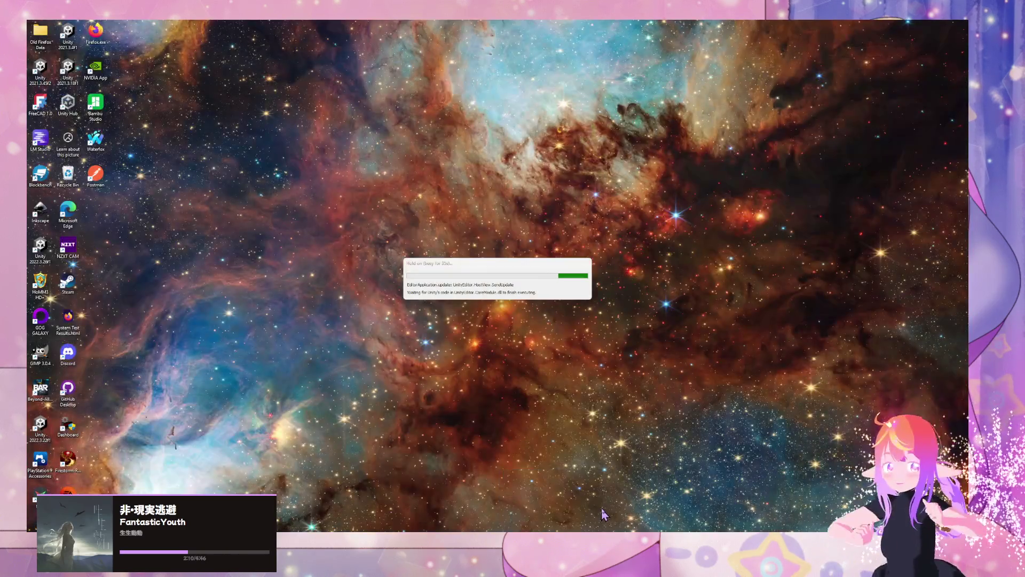
pyautogui.click(620, 501)
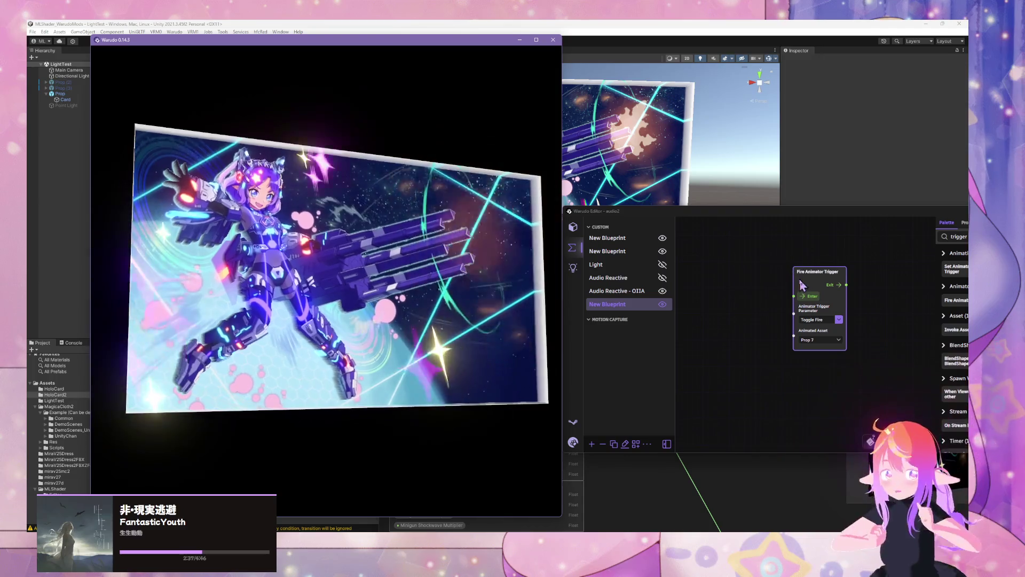
pyautogui.click(813, 299)
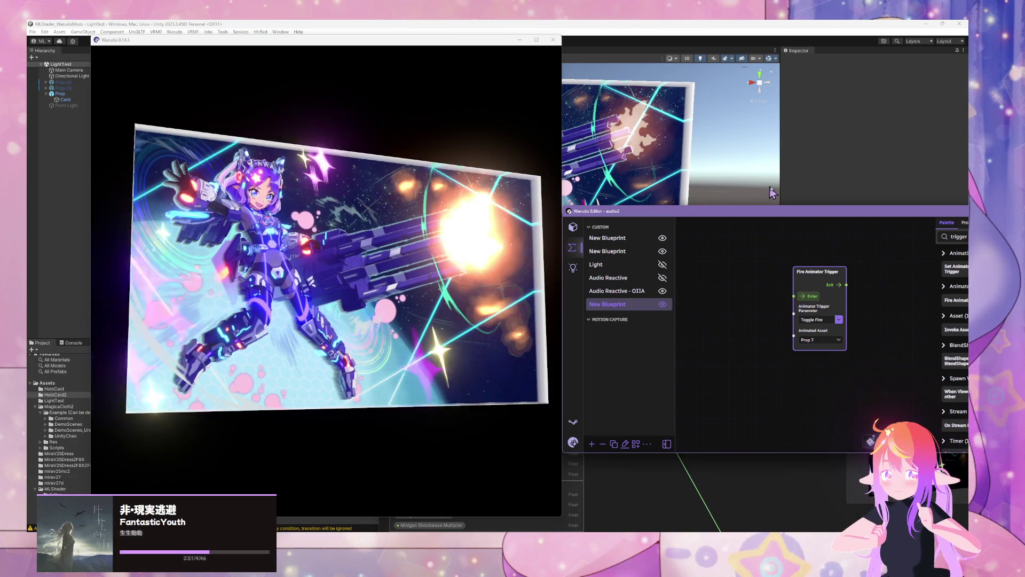
pyautogui.click(796, 174)
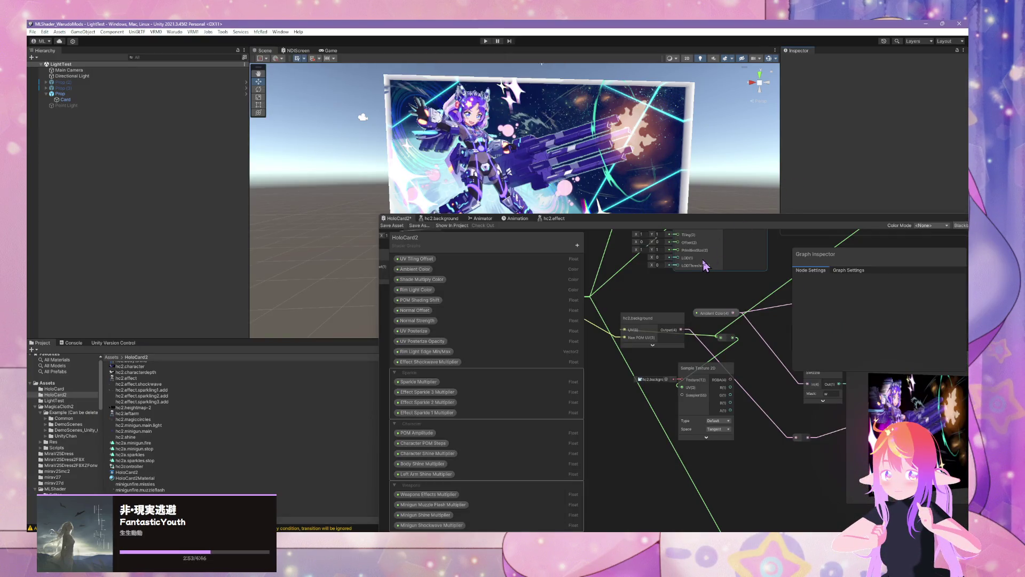
# Move the Sample Texture 2D nodes into hc2.background, sample the hc2.background texture, and save.
pyautogui.moveTo(736, 350); pyautogui.dragTo(745, 338)
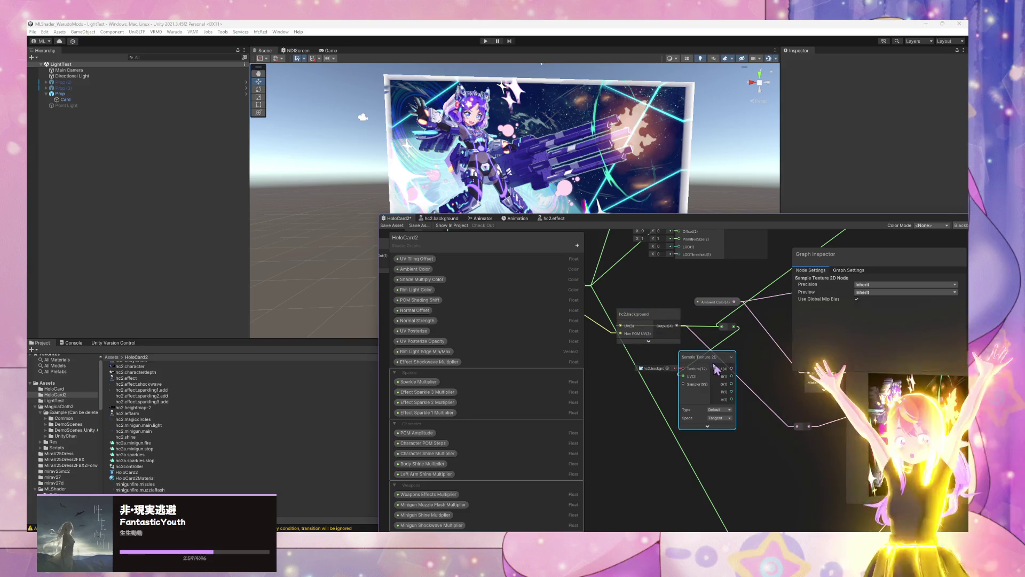
pyautogui.press('Delete')
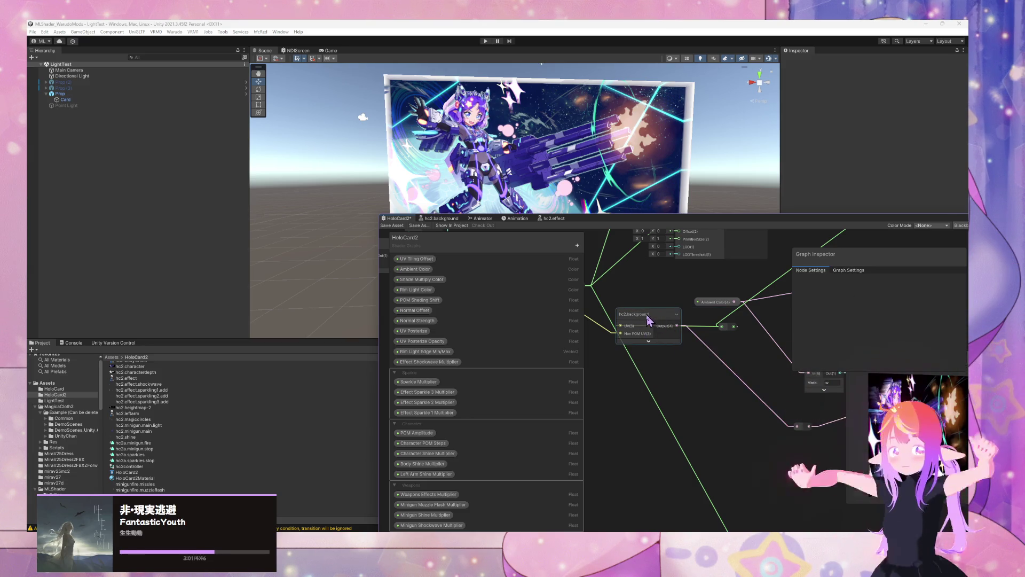
pyautogui.doubleClick(648, 319)
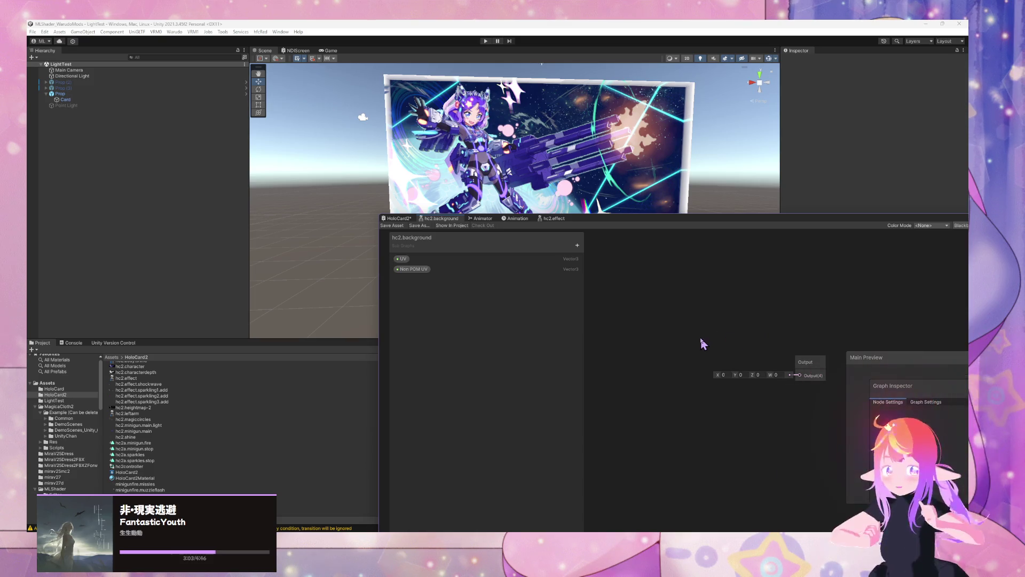
pyautogui.moveTo(702, 342); pyautogui.dragTo(668, 333)
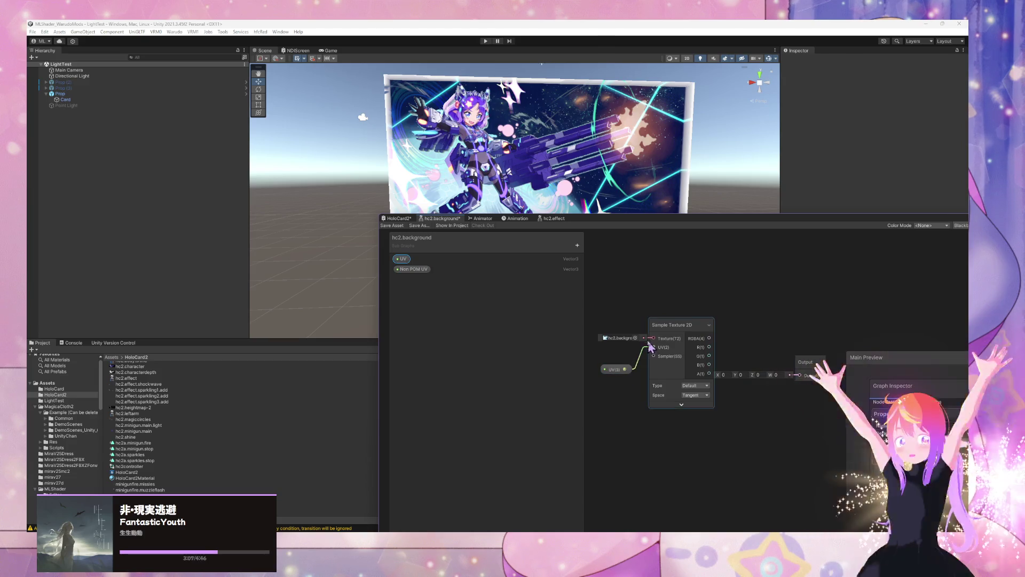
pyautogui.click(635, 338)
pyautogui.write('h backgroun')
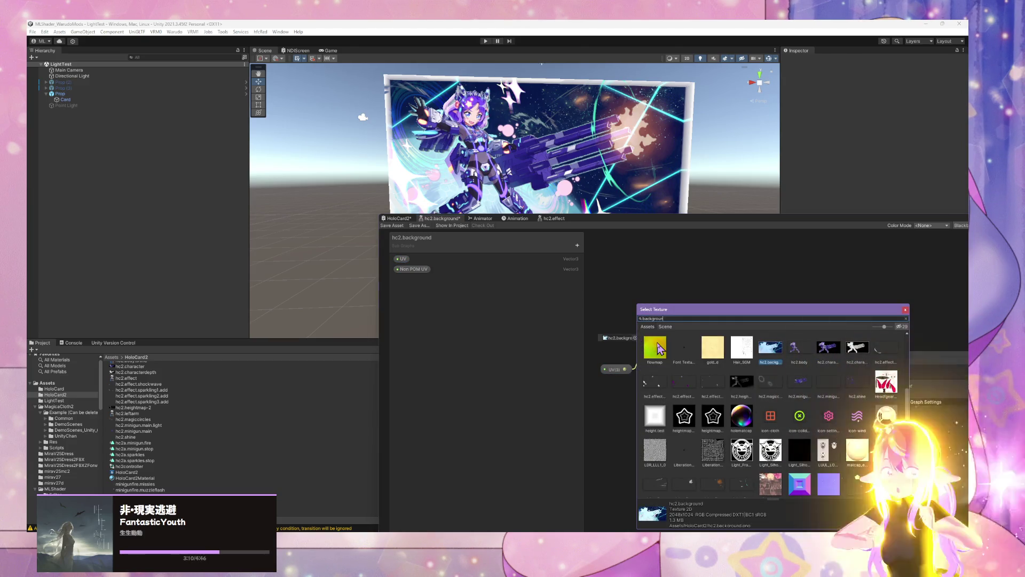
pyautogui.write('d')
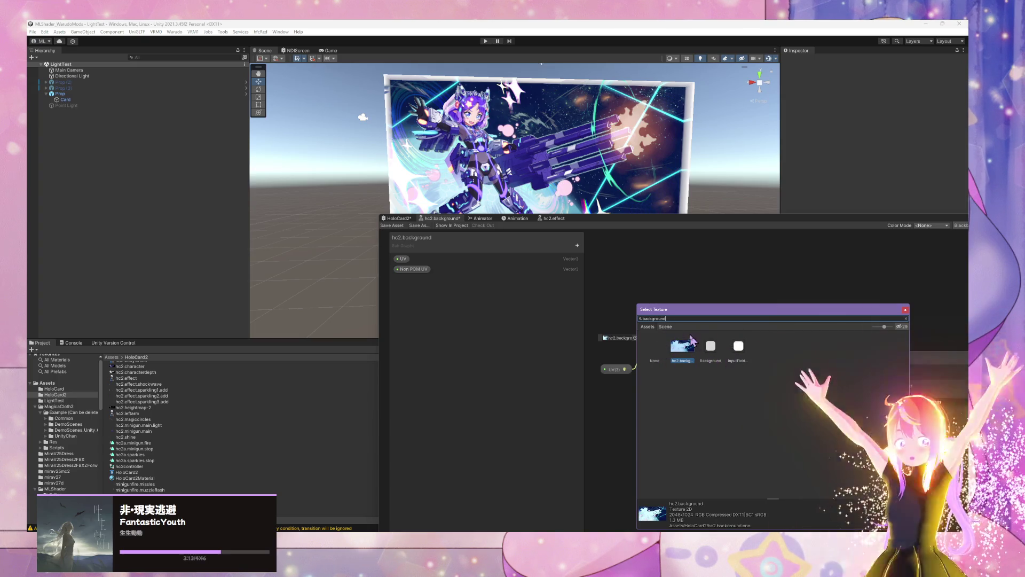
pyautogui.doubleClick(687, 354)
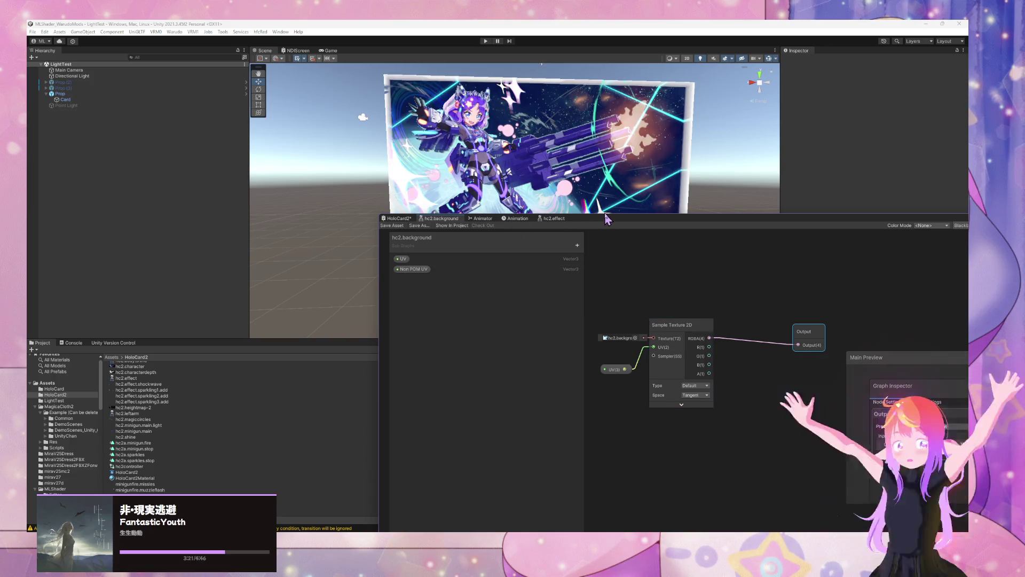
pyautogui.moveTo(598, 226); pyautogui.dragTo(641, 222)
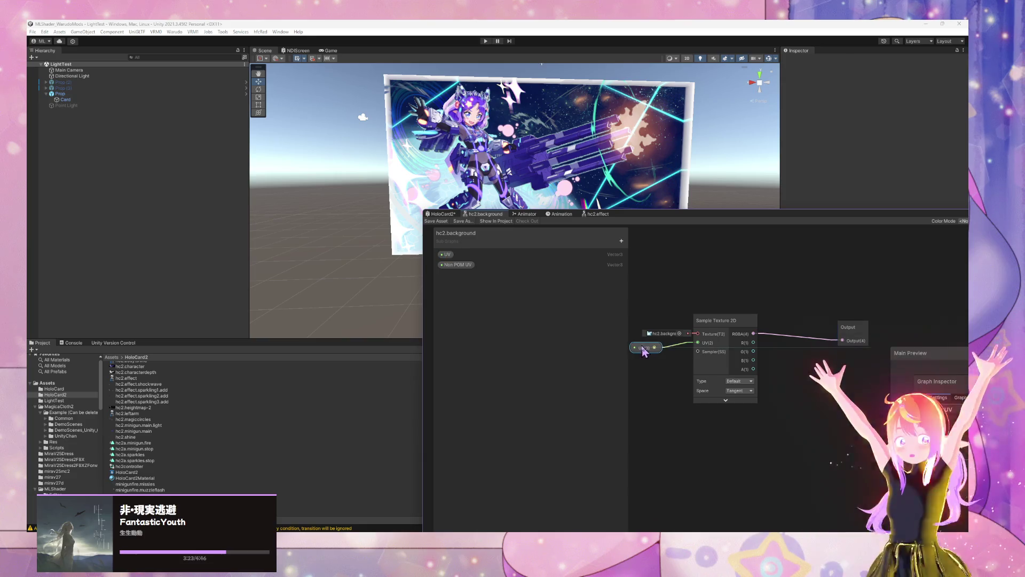
pyautogui.click(445, 220)
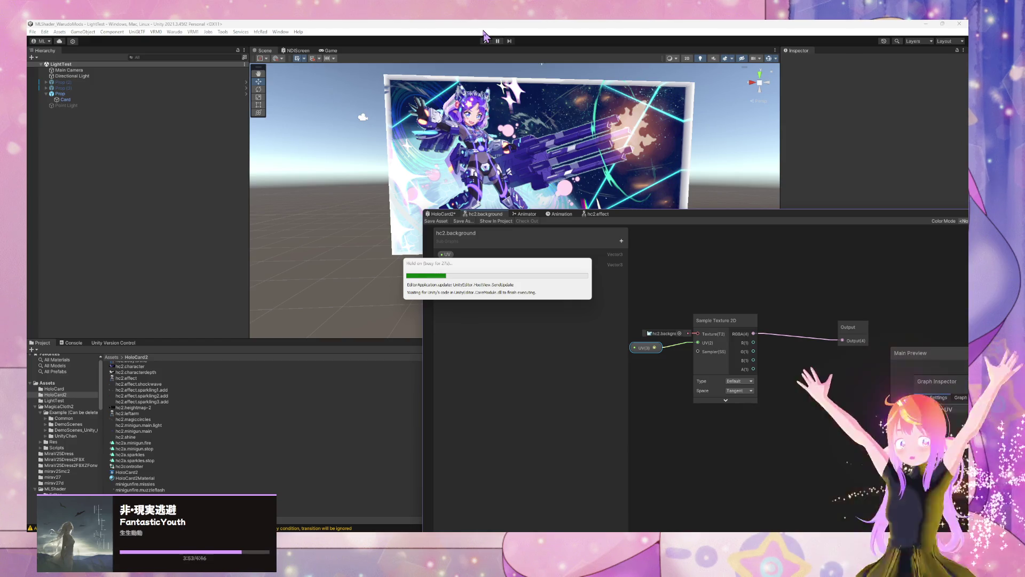
# Alt+Tab back to Warudo to check the card firing.
pyautogui.hotkey('alt', 'Tab')
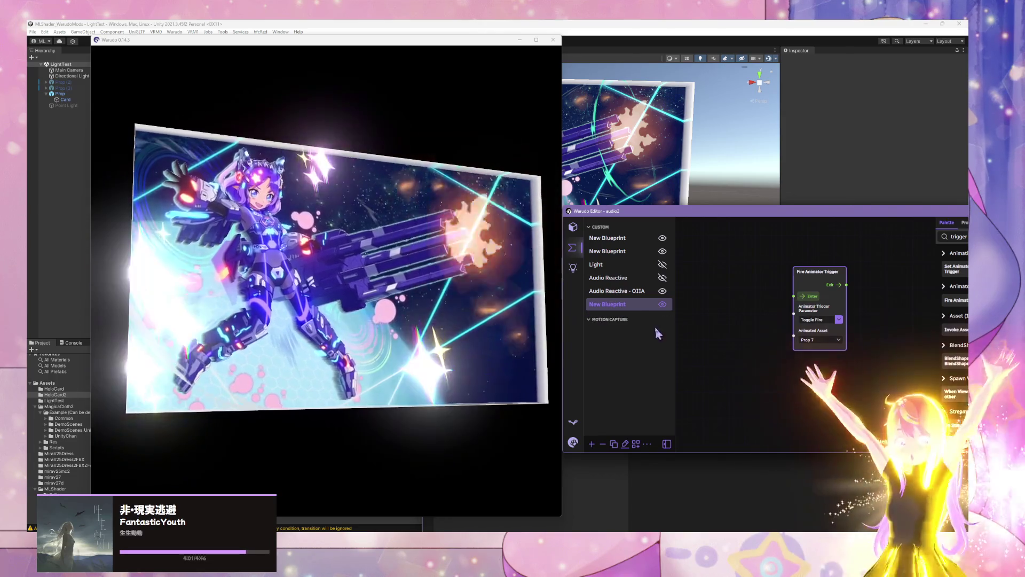
# Rotate the Directional Light with the Transform Tool in rotate mode, then select Prop 7.
pyautogui.click(572, 231)
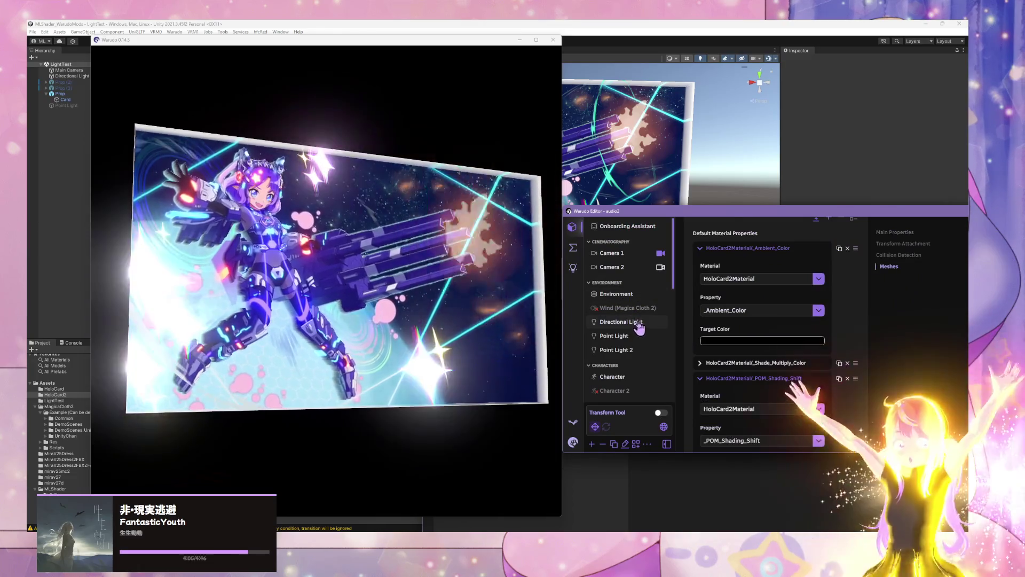
pyautogui.click(638, 323)
pyautogui.click(401, 292)
pyautogui.click(662, 412)
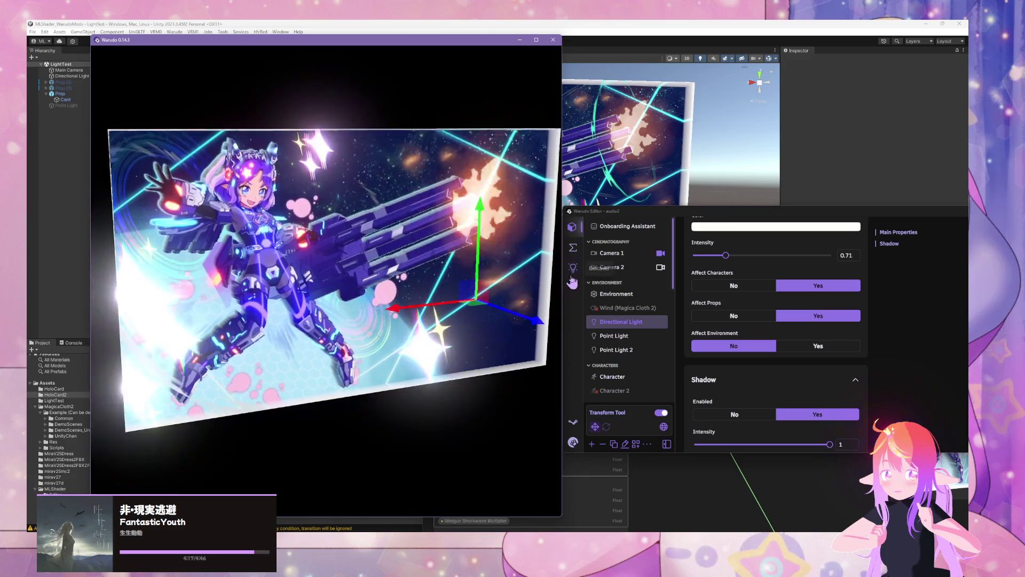
pyautogui.click(607, 426)
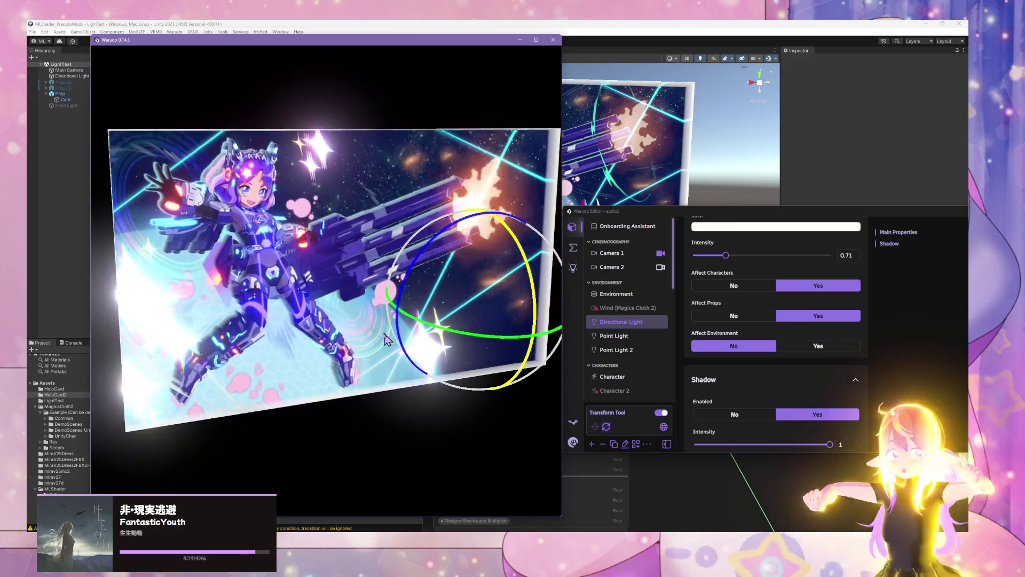
pyautogui.moveTo(443, 219); pyautogui.dragTo(472, 253)
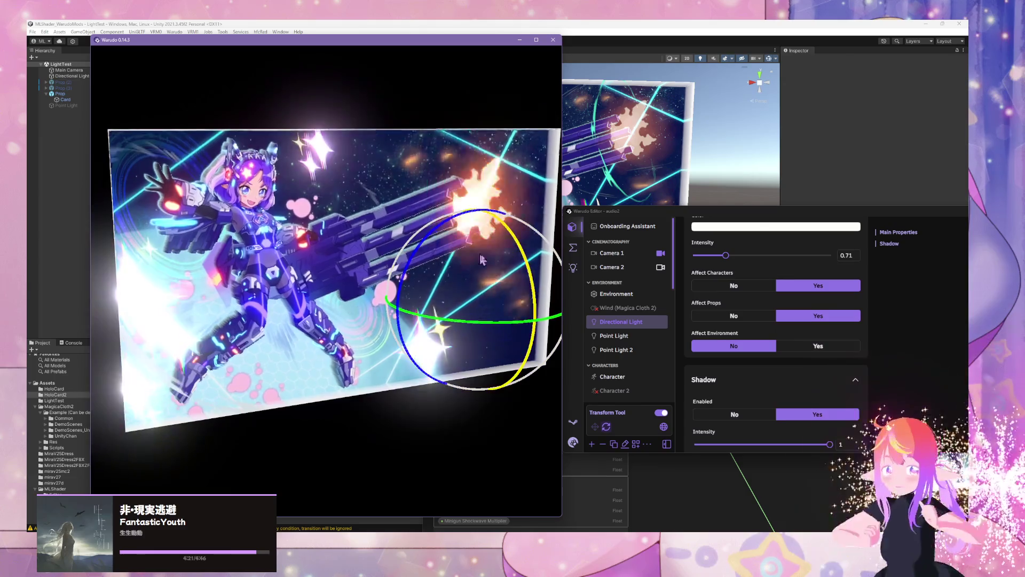
pyautogui.scroll(-5, 641, 320)
pyautogui.click(628, 348)
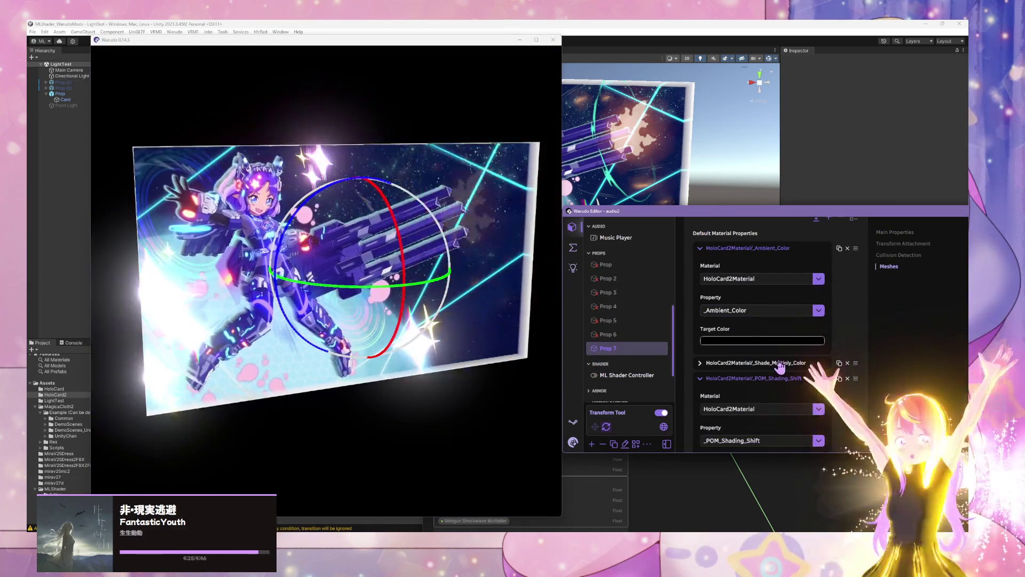
# Lower _POM_Shading_Shift and try different _Shade_Multiply_Color opacities on the card.
pyautogui.scroll(-2, 753, 405)
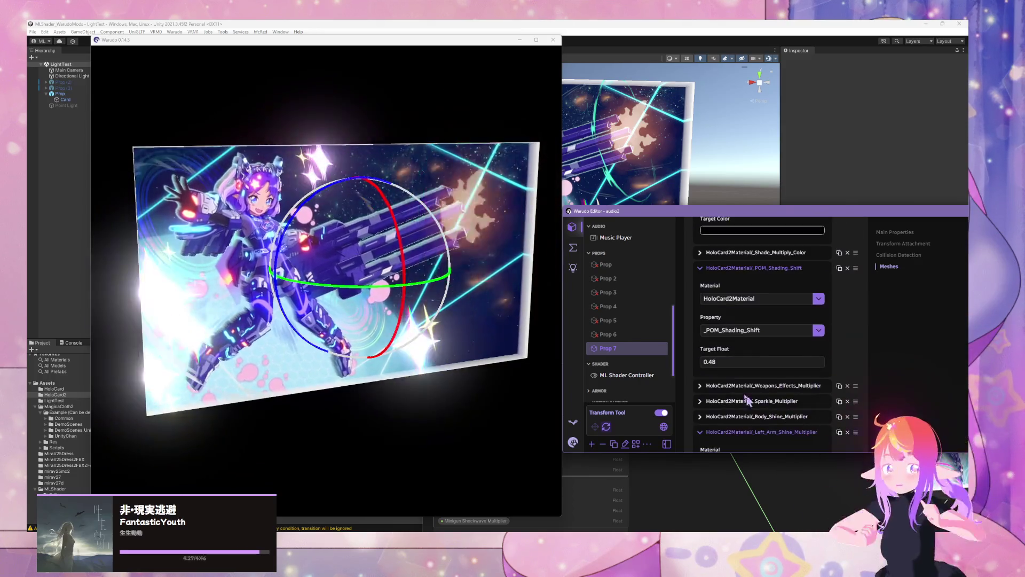
pyautogui.moveTo(725, 360); pyautogui.dragTo(705, 361)
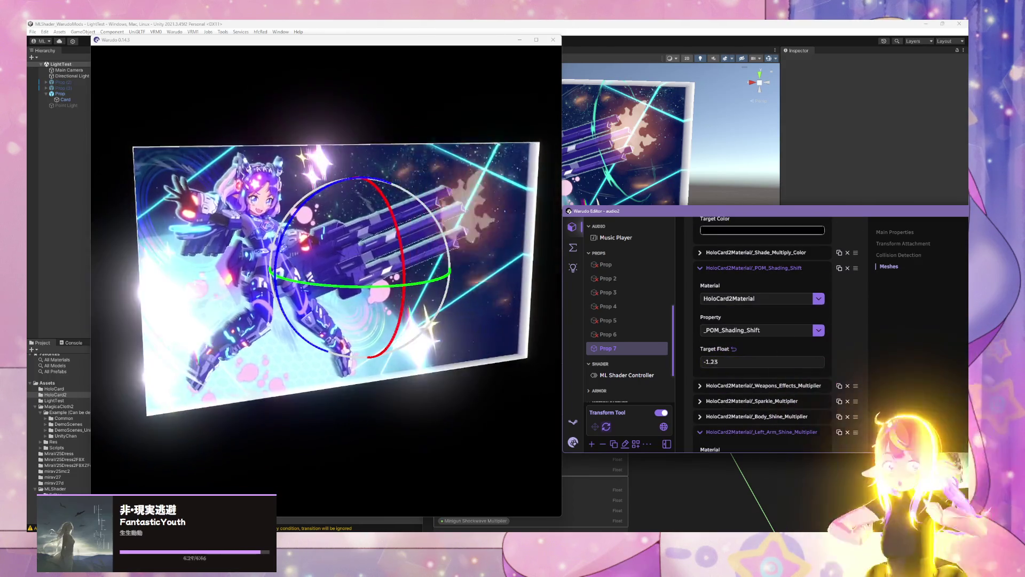
pyautogui.click(737, 253)
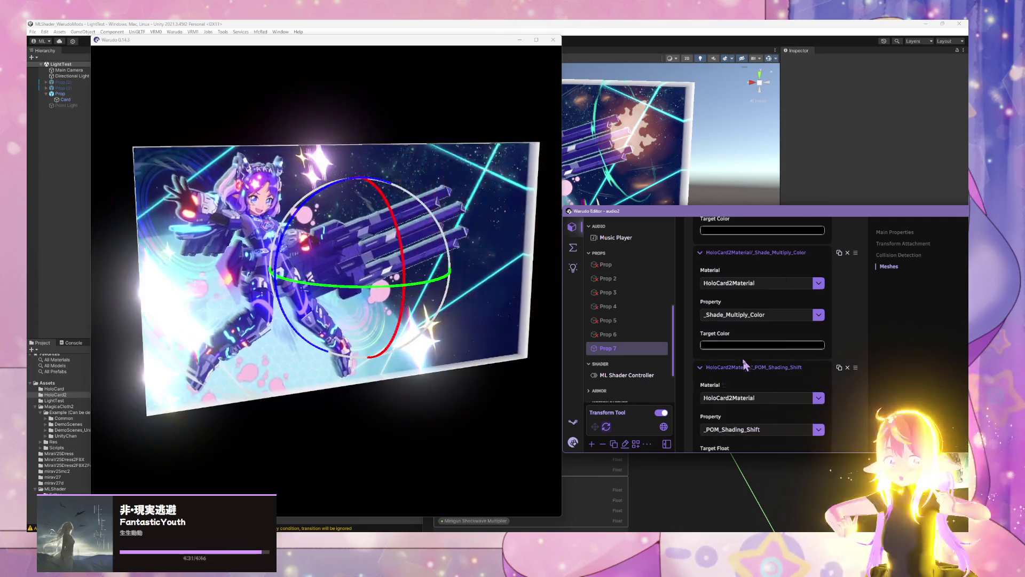
pyautogui.click(763, 345)
pyautogui.click(770, 379)
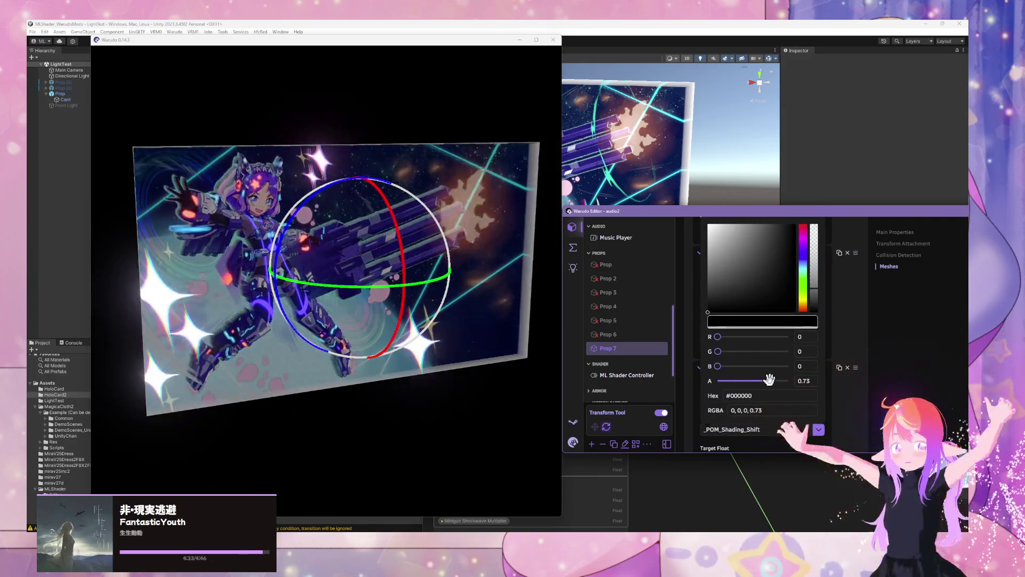
pyautogui.moveTo(769, 379)
pyautogui.mouseDown()
pyautogui.moveTo(789, 380)
pyautogui.moveTo(778, 381)
pyautogui.mouseUp()
pyautogui.click(755, 313)
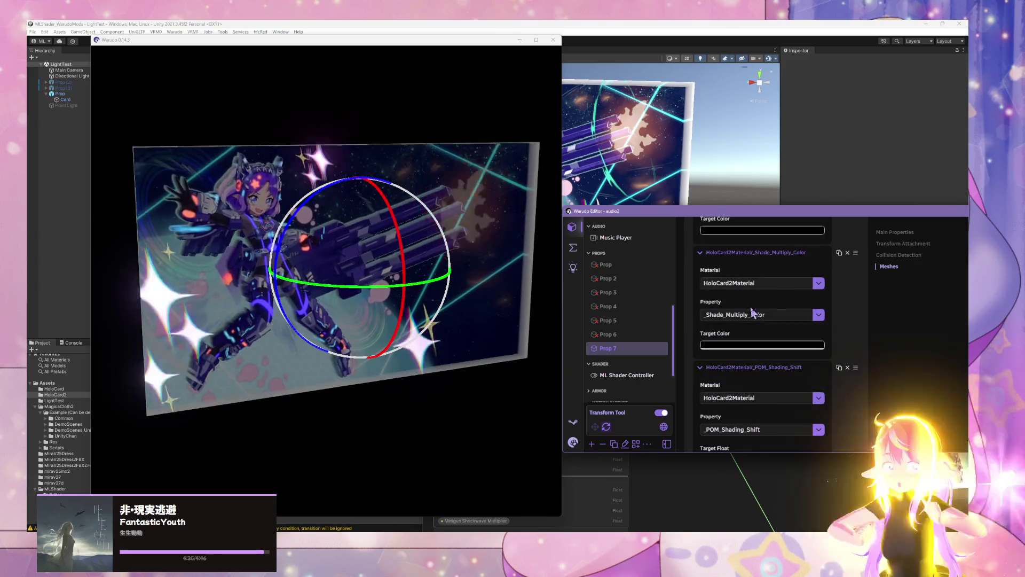
pyautogui.click(765, 254)
# Tune _POM_Shading_Shift from 0.9 down to -0.27, then switch to the blueprints graph.
pyautogui.moveTo(712, 349); pyautogui.dragTo(662, 350)
pyautogui.moveTo(406, 251)
pyautogui.mouseDown()
pyautogui.moveTo(390, 277)
pyautogui.moveTo(411, 235)
pyautogui.mouseUp()
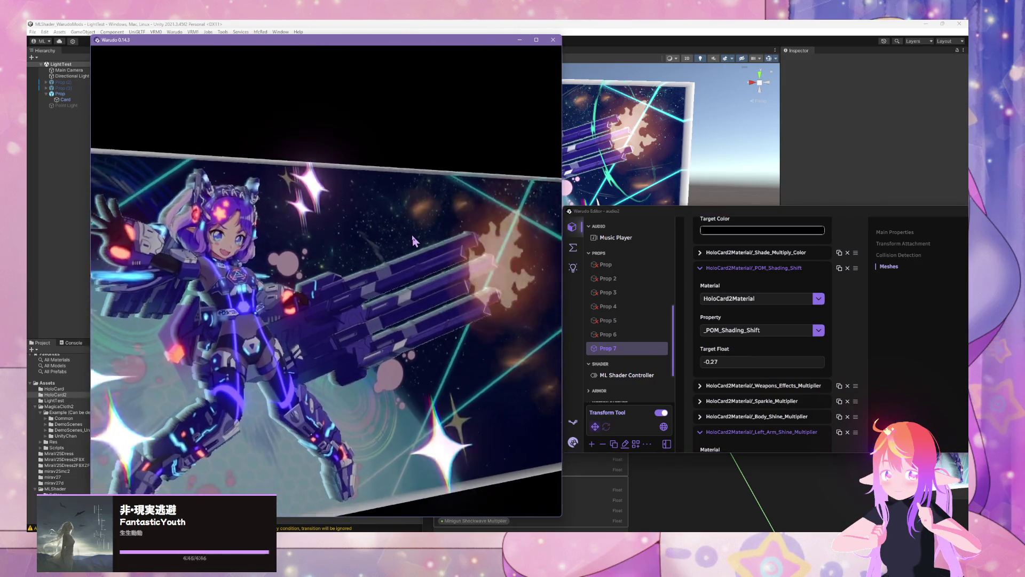
pyautogui.scroll(-3, 411, 235)
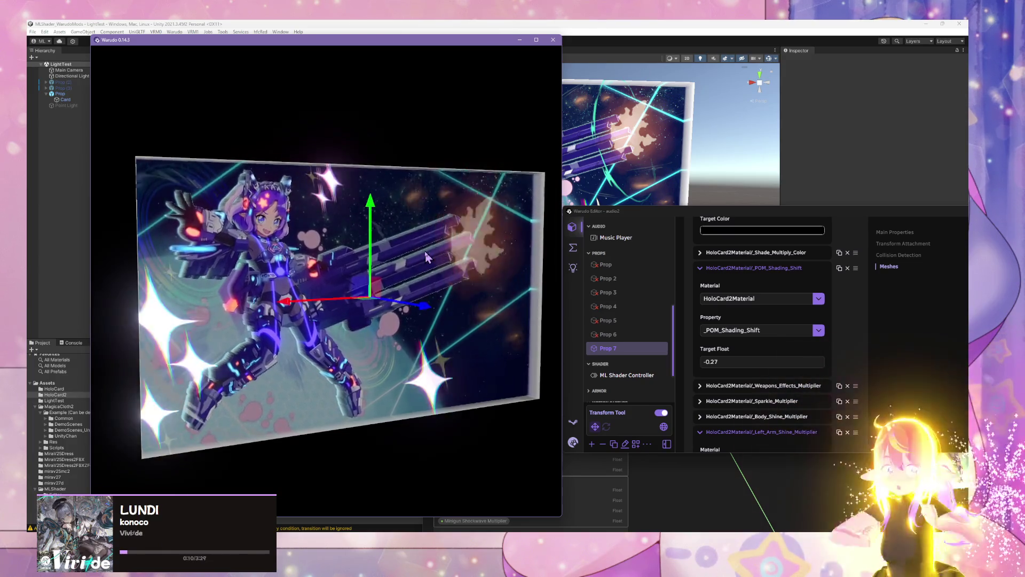
pyautogui.click(818, 314)
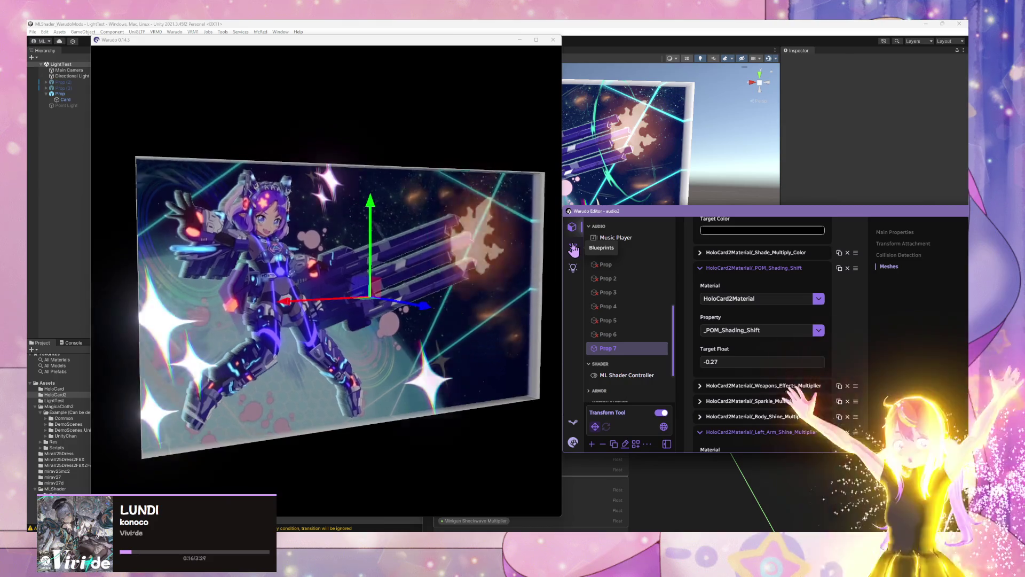
pyautogui.click(573, 247)
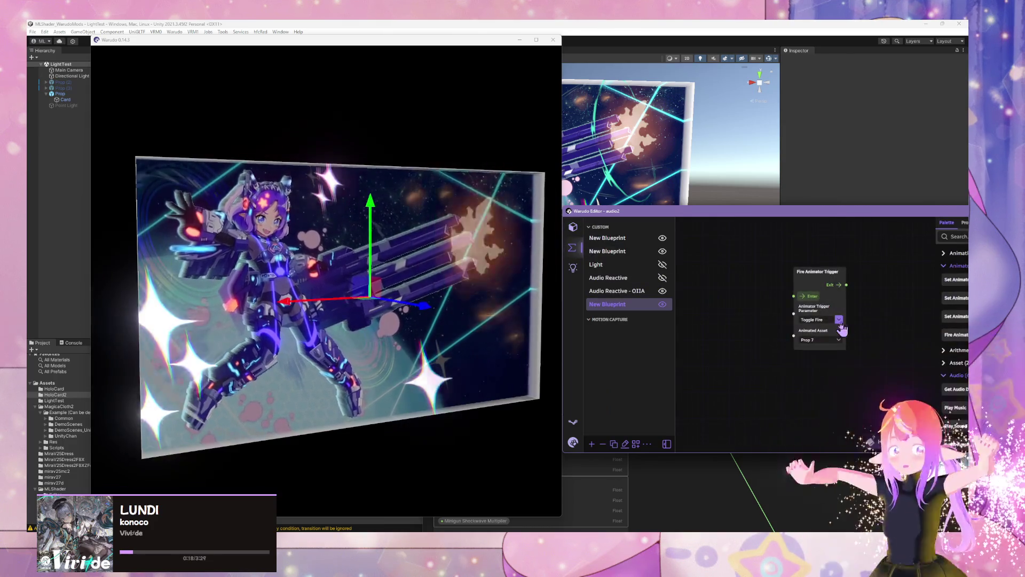
# Add a Set Animator Float node setting Prop 7's Firing Speed to 0.5.
pyautogui.moveTo(930, 213); pyautogui.dragTo(751, 243)
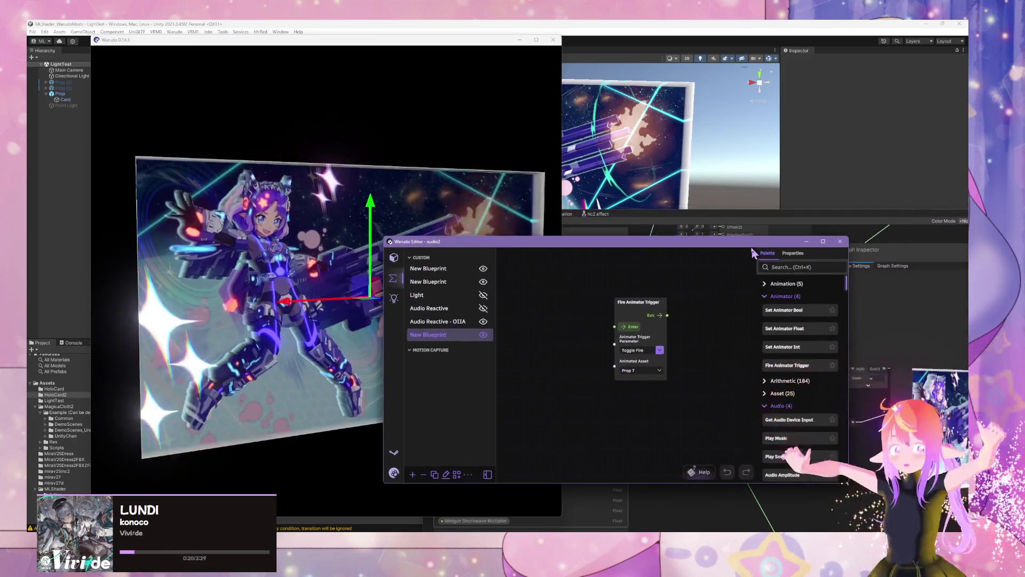
pyautogui.click(813, 266)
pyautogui.write('float')
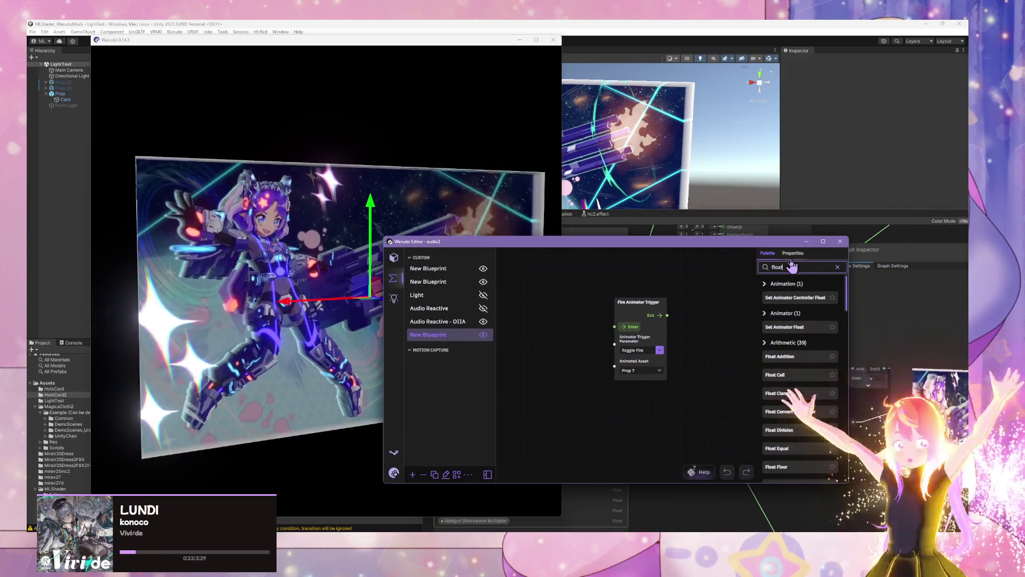
pyautogui.moveTo(784, 327); pyautogui.dragTo(530, 310)
pyautogui.click(546, 398)
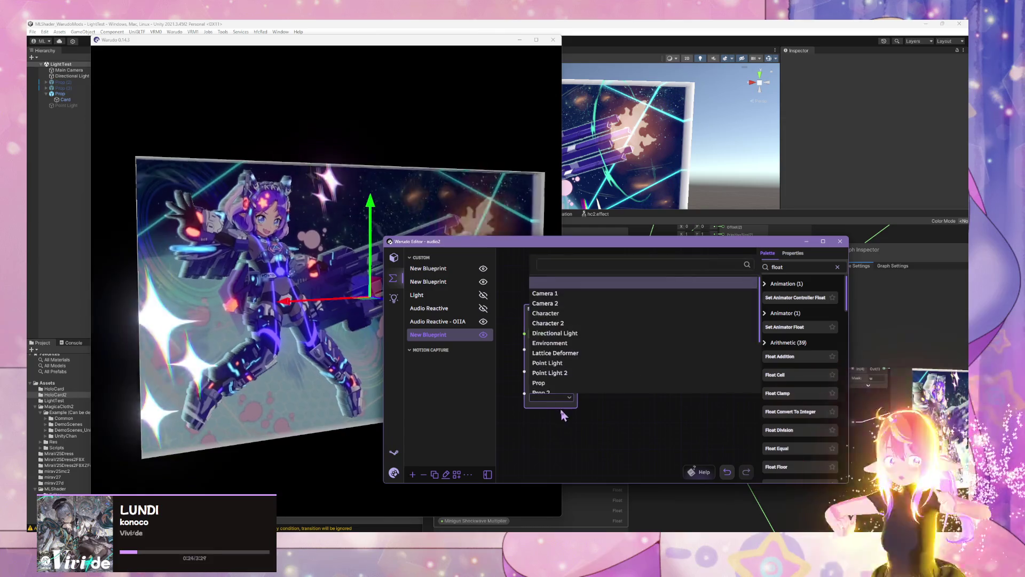
pyautogui.scroll(-5, 576, 368)
pyautogui.click(576, 361)
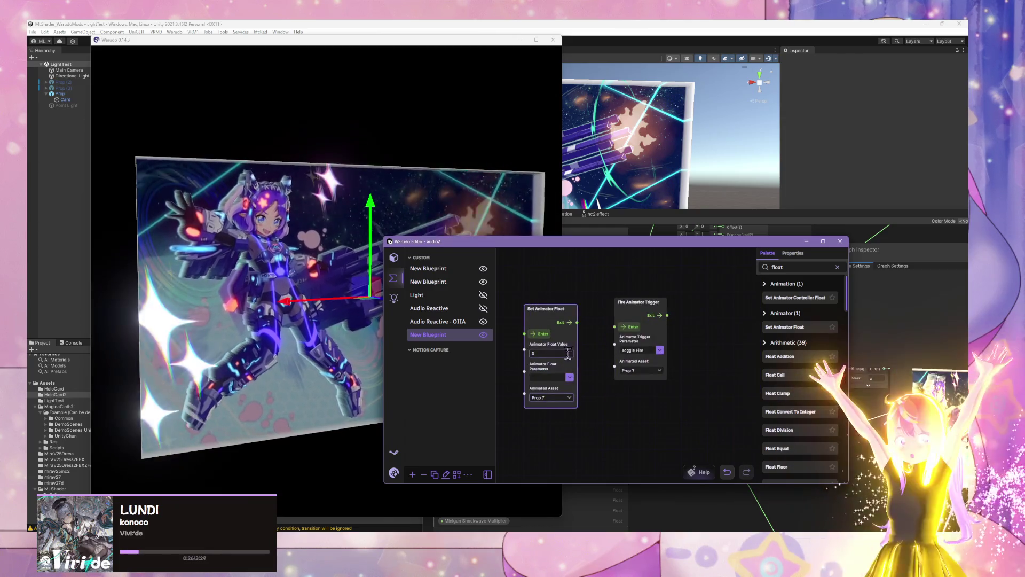
pyautogui.click(556, 377)
pyautogui.click(550, 403)
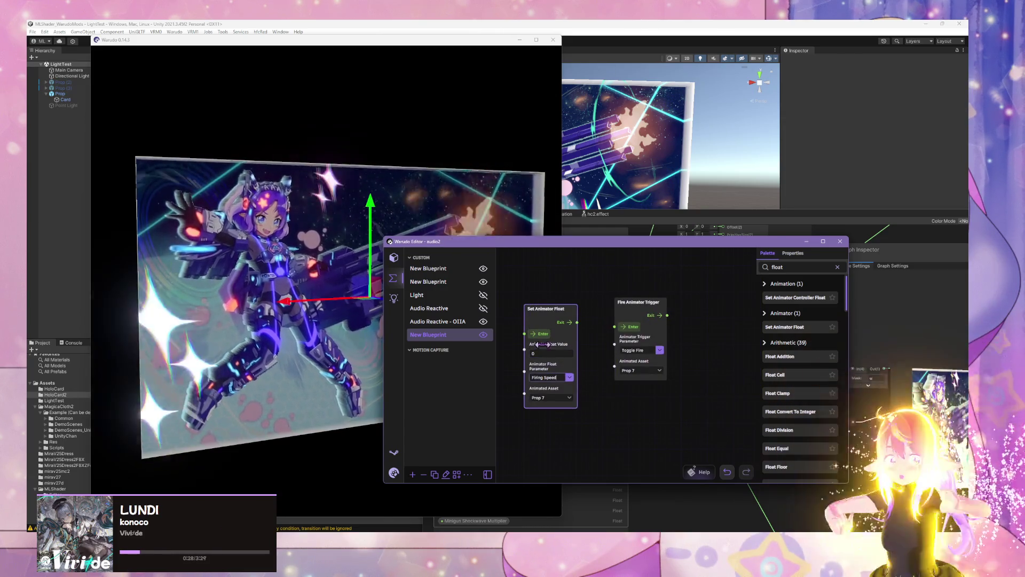
pyautogui.click(550, 353)
pyautogui.write('0.5')
pyautogui.press('Return')
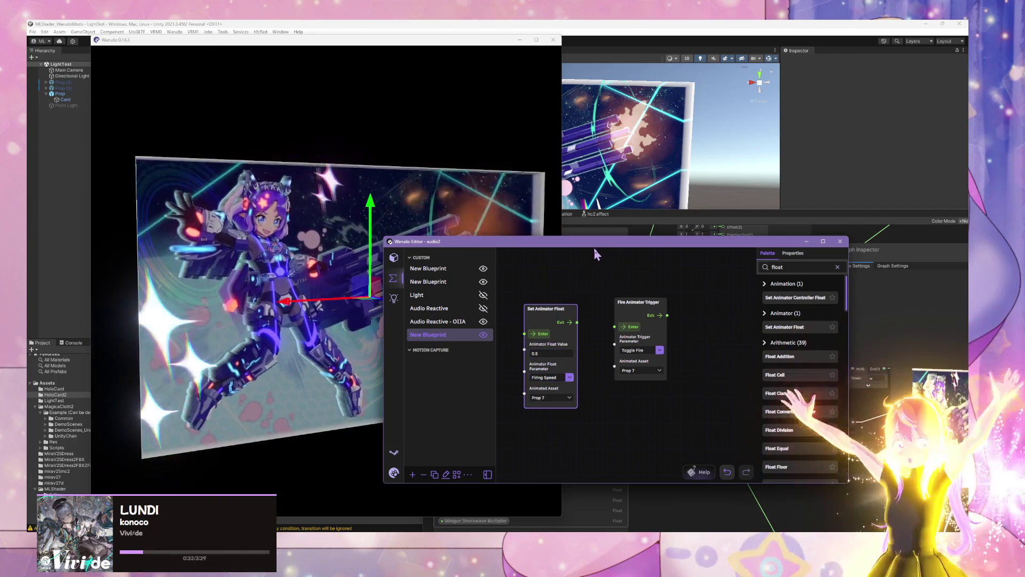
# Move the editor window back and switch to the scene assets list.
pyautogui.moveTo(592, 242); pyautogui.dragTo(786, 242)
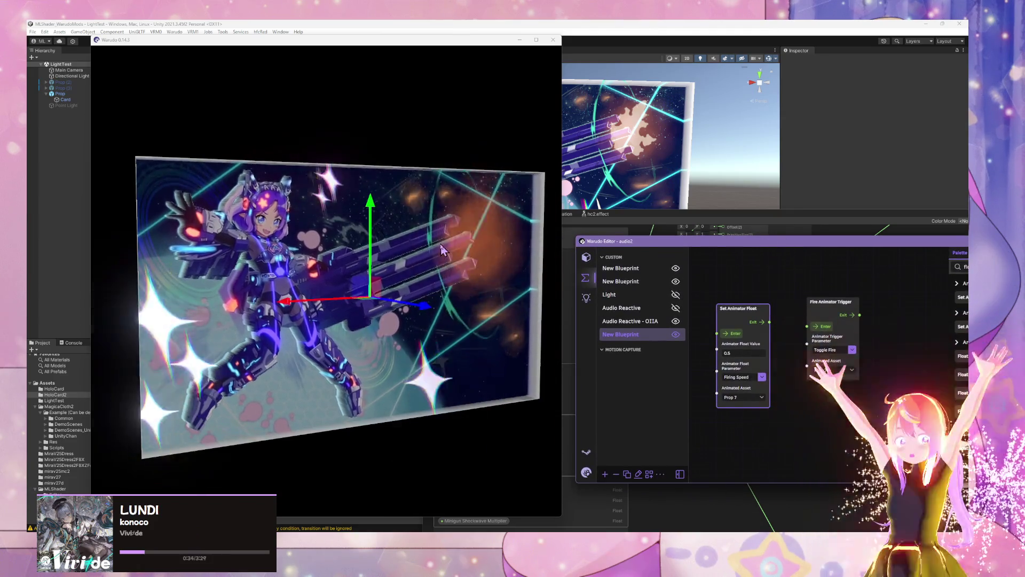
pyautogui.click(482, 244)
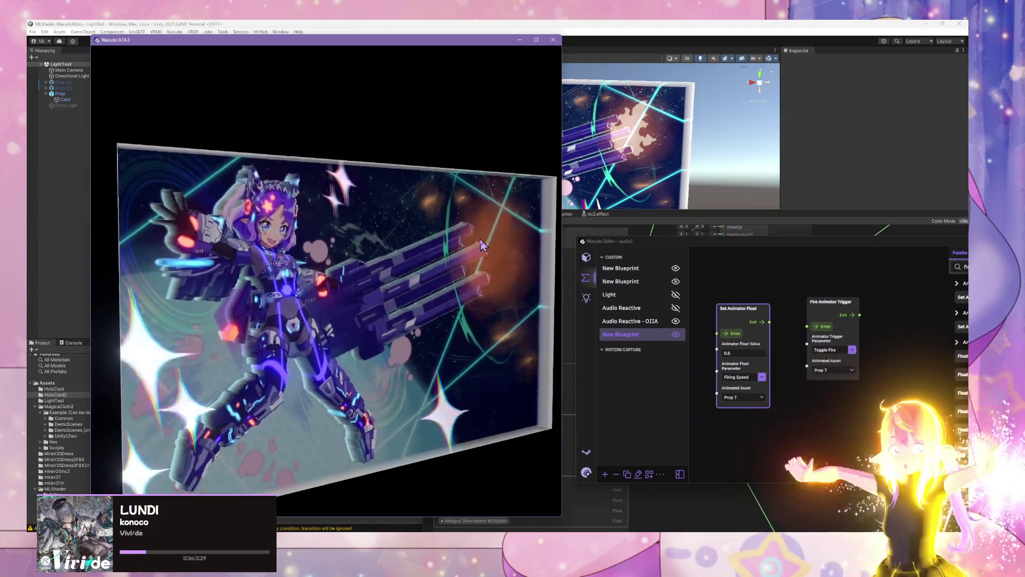
pyautogui.scroll(-3, 480, 245)
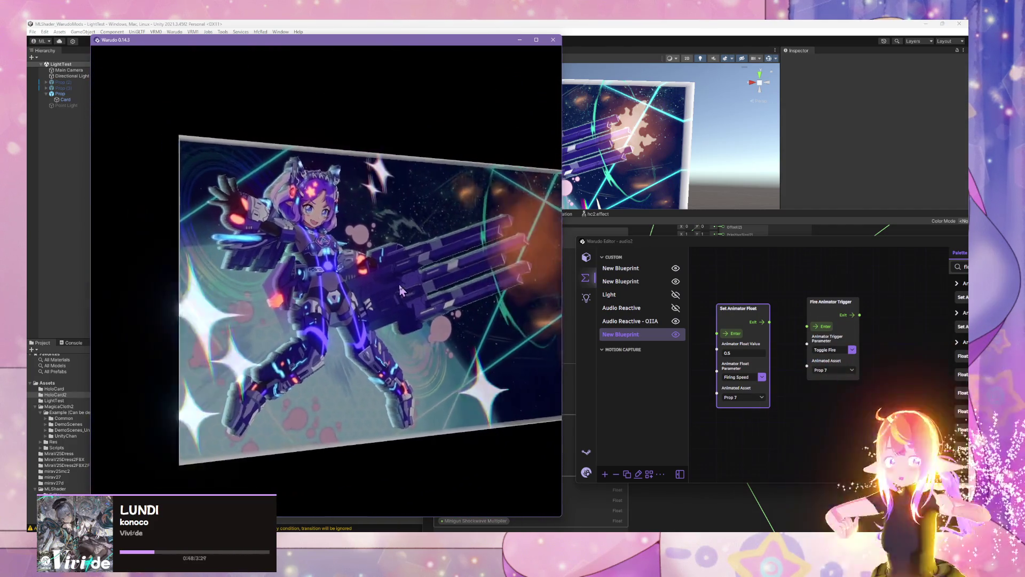
pyautogui.click(586, 257)
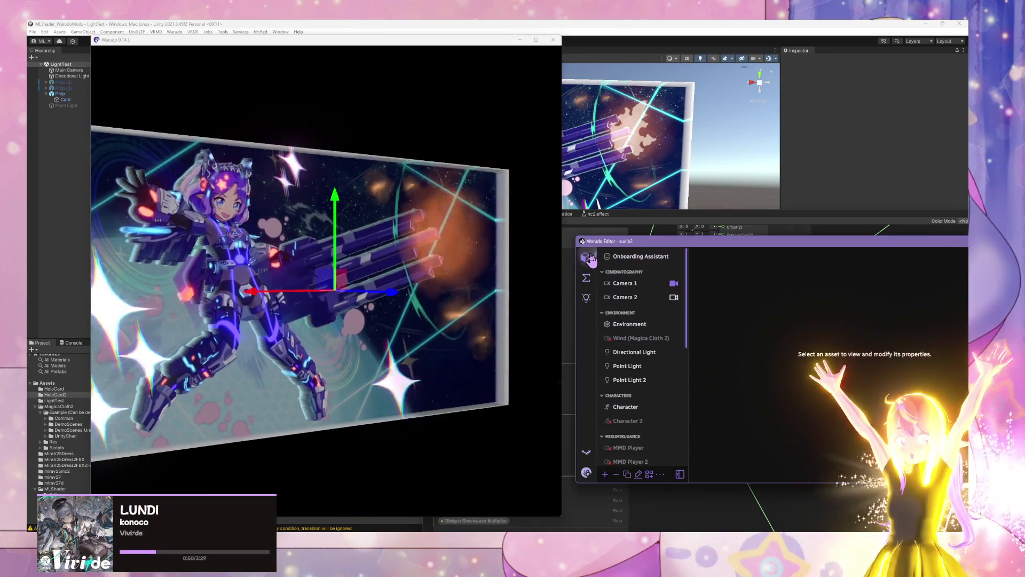
# Set HoloCard2Material's _Shade_Multiply_Color target to black, alpha 0.27, and view the card.
pyautogui.scroll(-1, 774, 341)
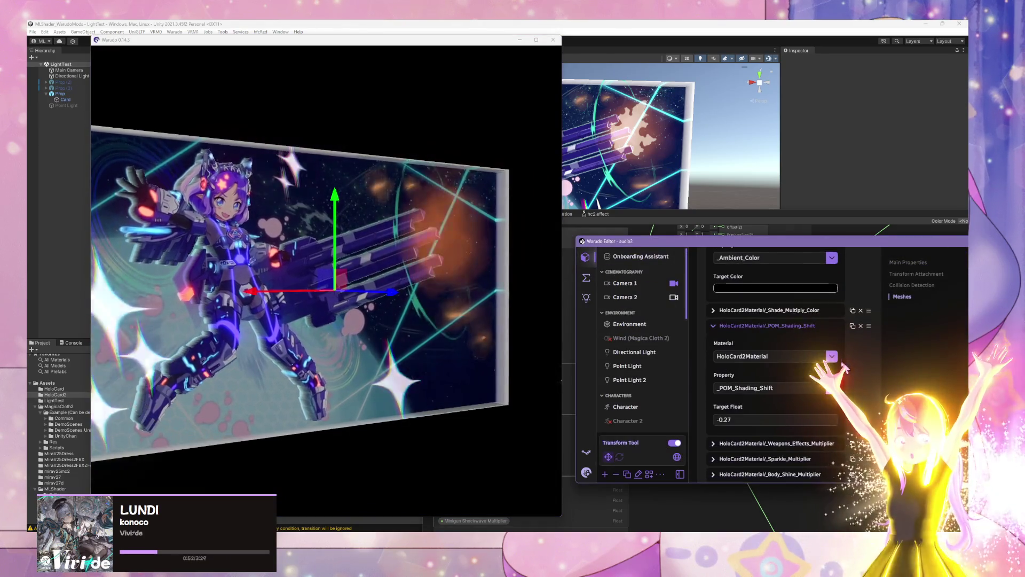
pyautogui.click(781, 312)
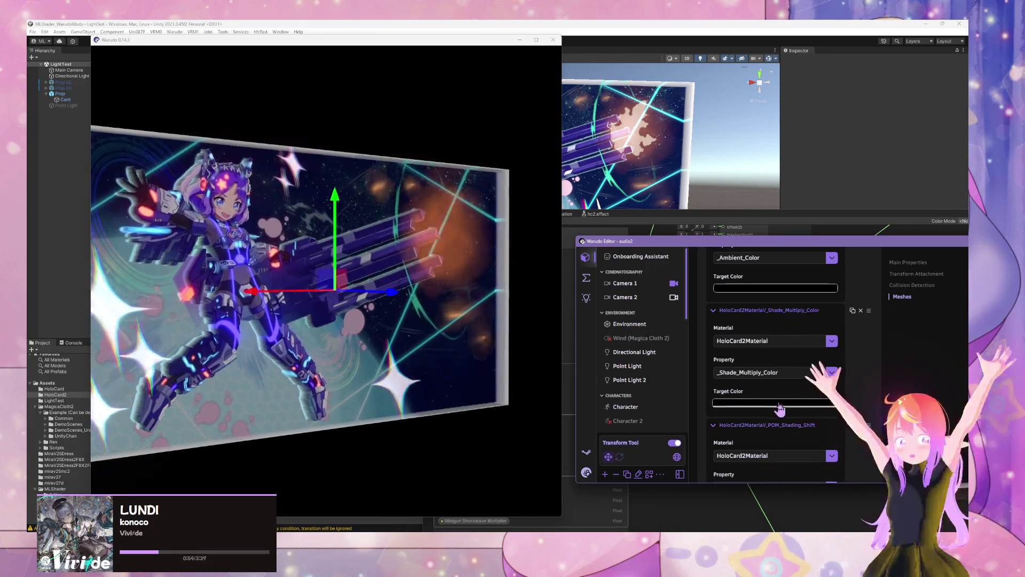
pyautogui.click(775, 402)
pyautogui.moveTo(731, 410)
pyautogui.mouseDown()
pyautogui.moveTo(763, 412)
pyautogui.moveTo(750, 411)
pyautogui.mouseUp()
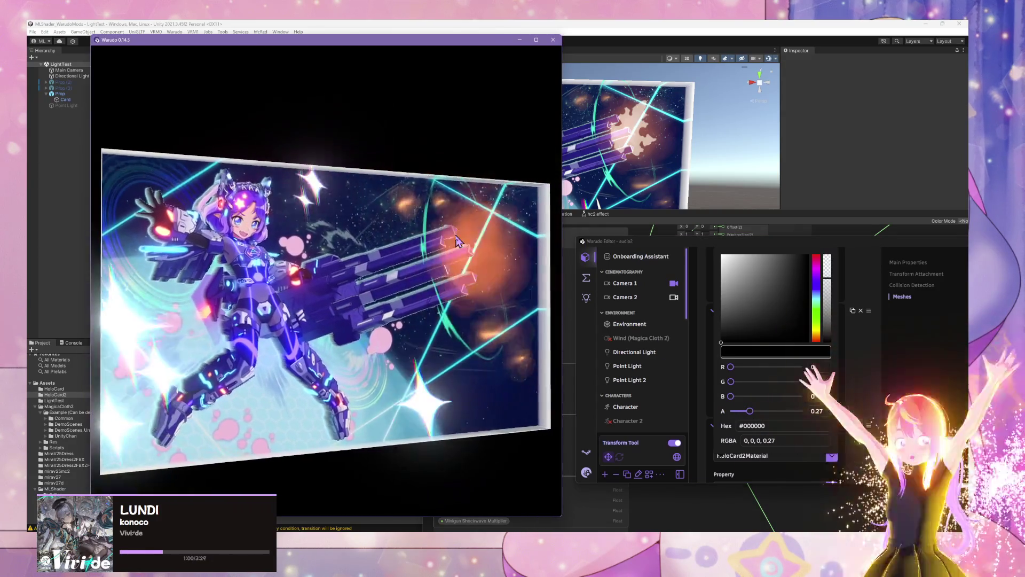
pyautogui.click(482, 255)
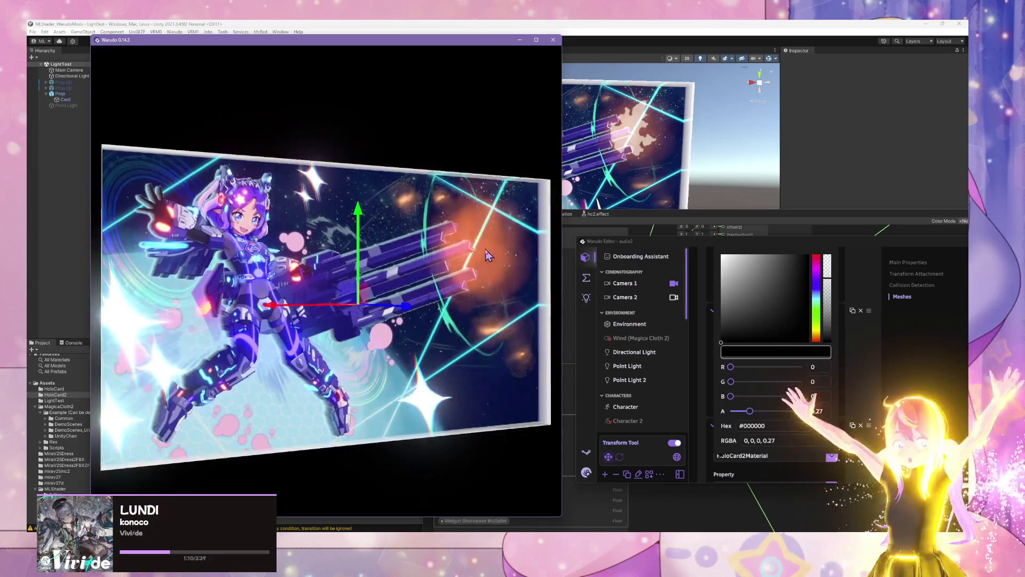
pyautogui.moveTo(485, 253)
pyautogui.mouseDown()
pyautogui.moveTo(206, 244)
pyautogui.moveTo(448, 262)
pyautogui.mouseUp()
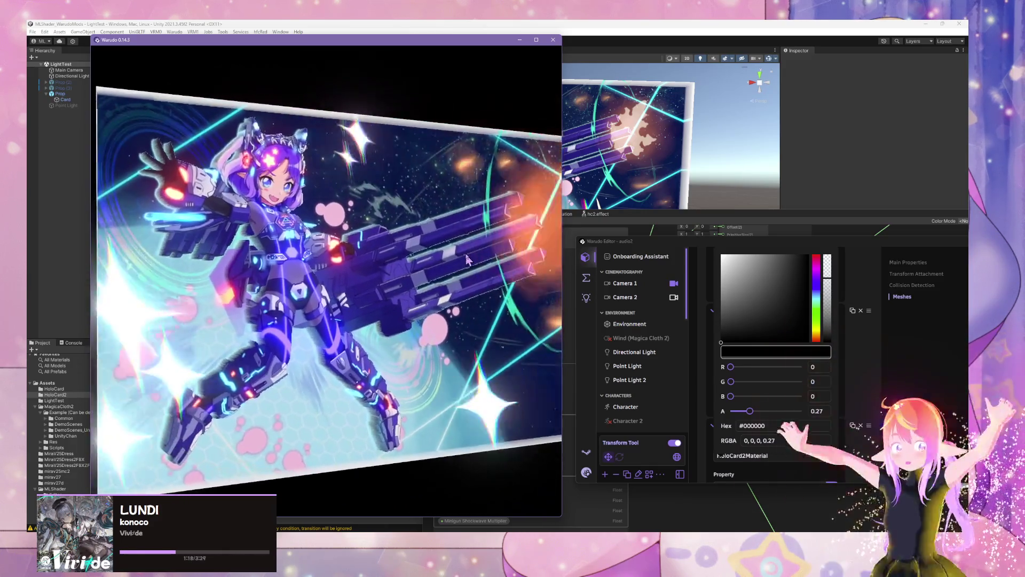
pyautogui.scroll(-5, 447, 262)
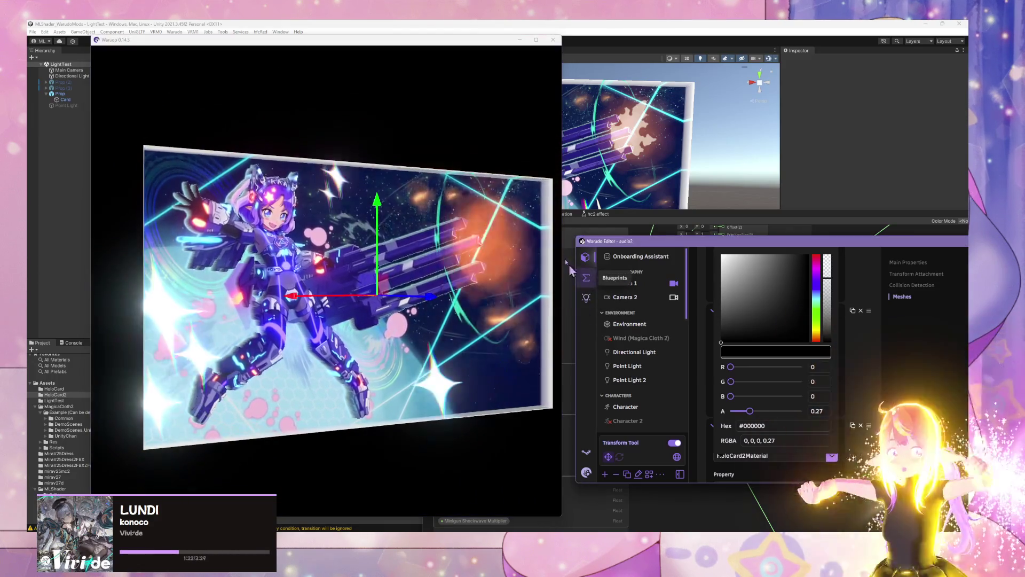
# Reopen the Prop 7 blueprint with Set Animator Float (Firing Speed 0.5) and Fire Animator Trigger, then zoom the view onto the card.
pyautogui.click(586, 278)
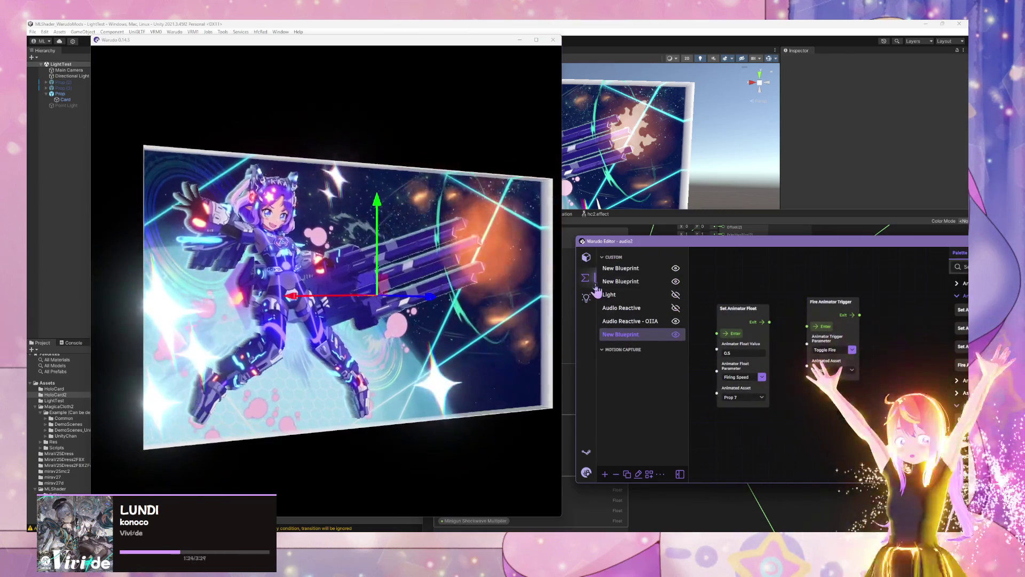
pyautogui.click(493, 287)
pyautogui.scroll(5, 493, 286)
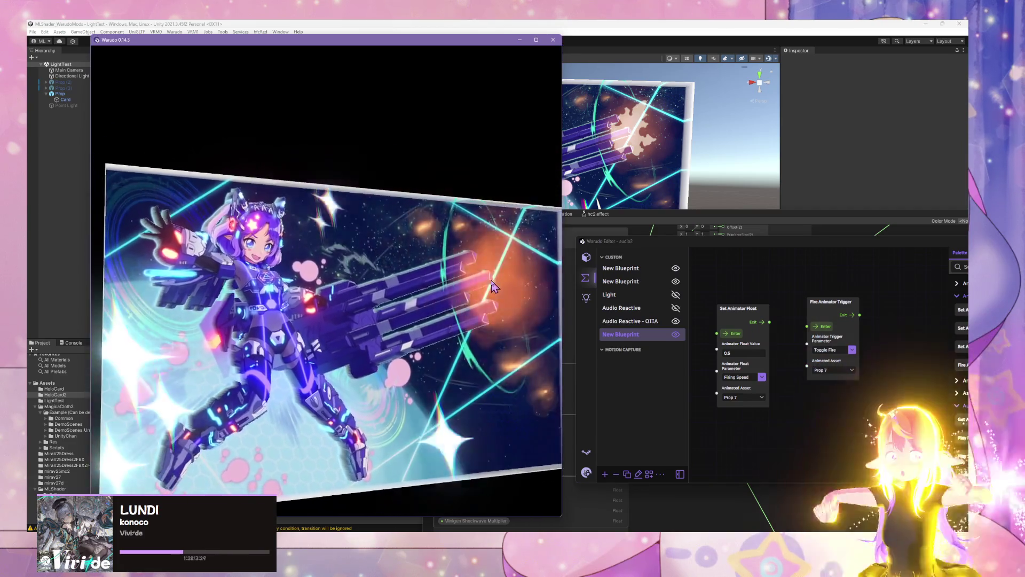
pyautogui.click(650, 336)
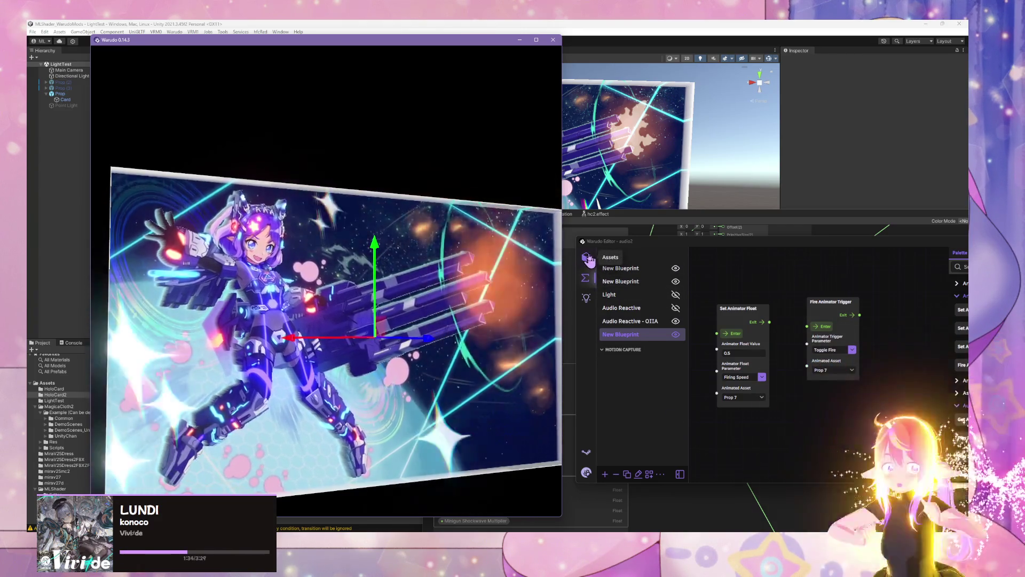
pyautogui.click(505, 278)
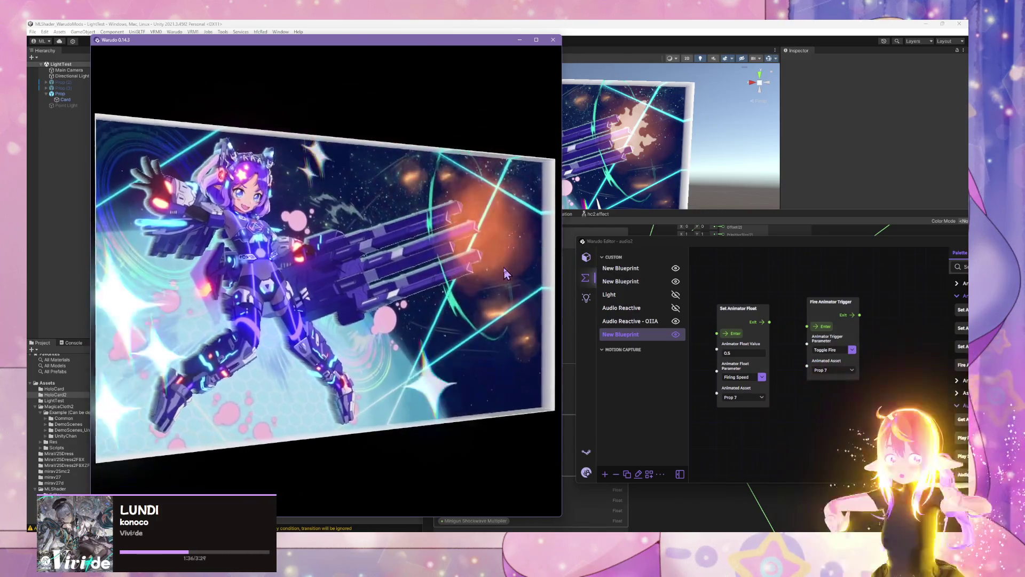
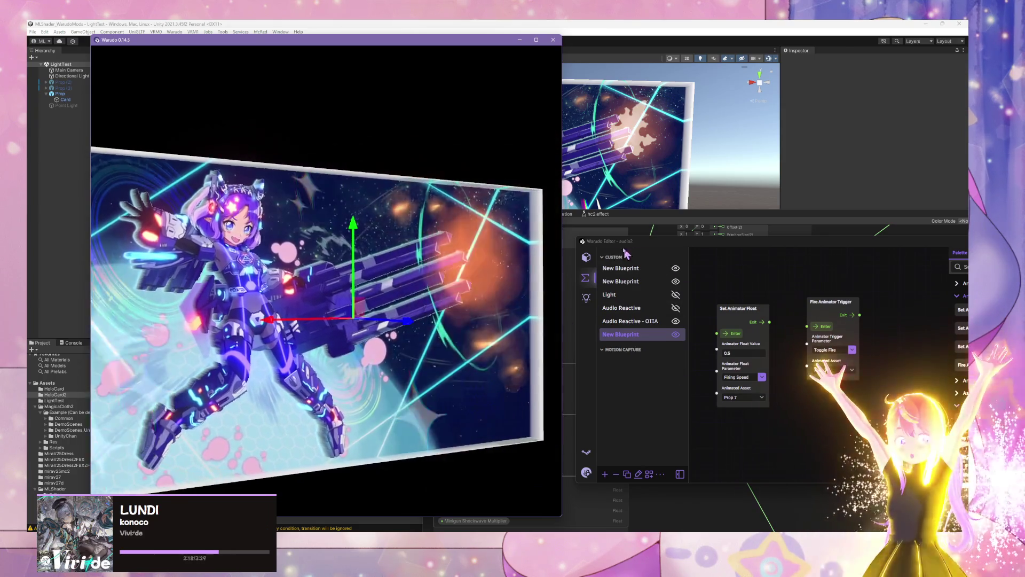
# Check the card preview in Warudo, then return to the Unity shader graph.
pyautogui.click(627, 223)
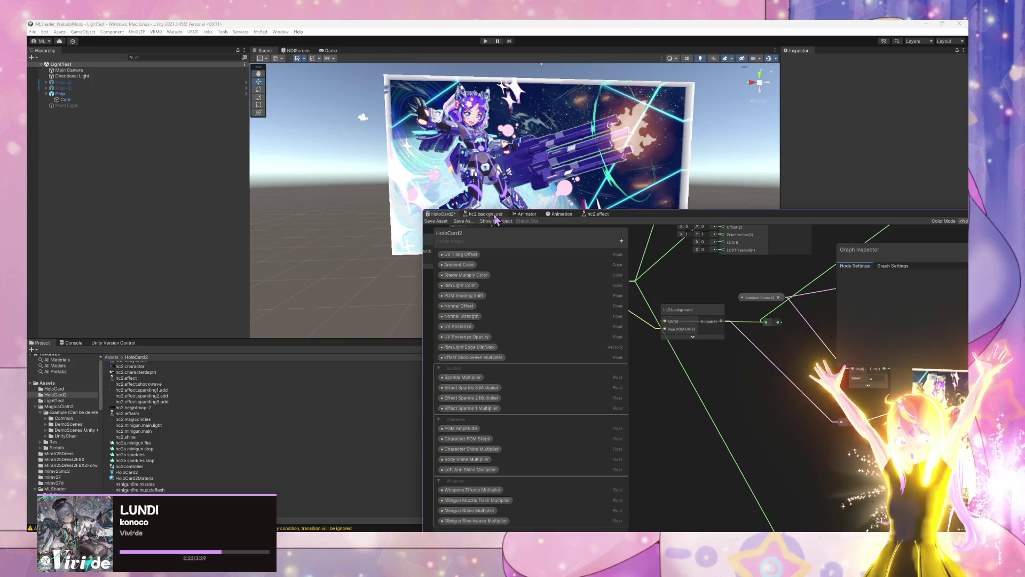
pyautogui.hotkey('alt', 'Tab')
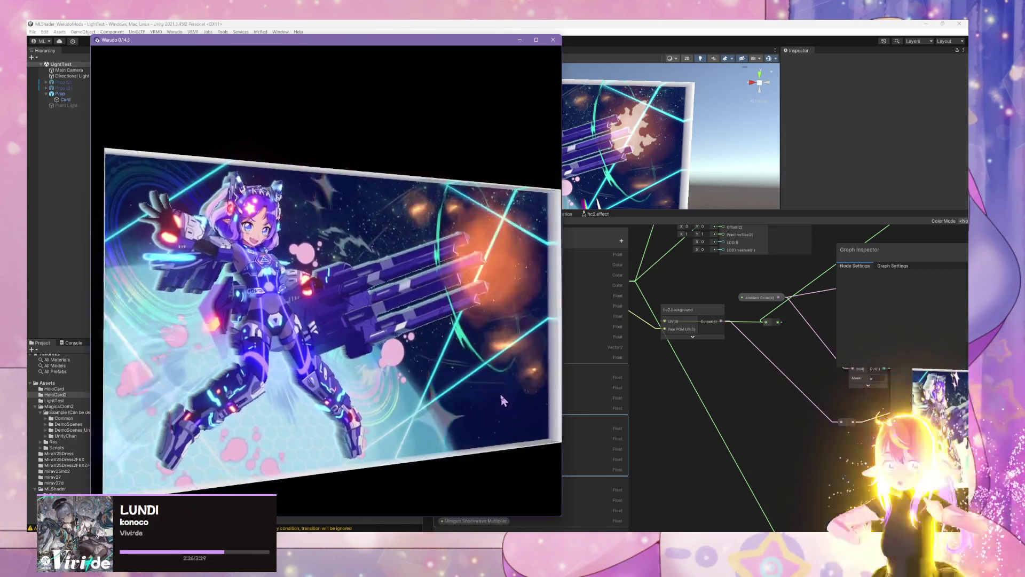
pyautogui.click(686, 428)
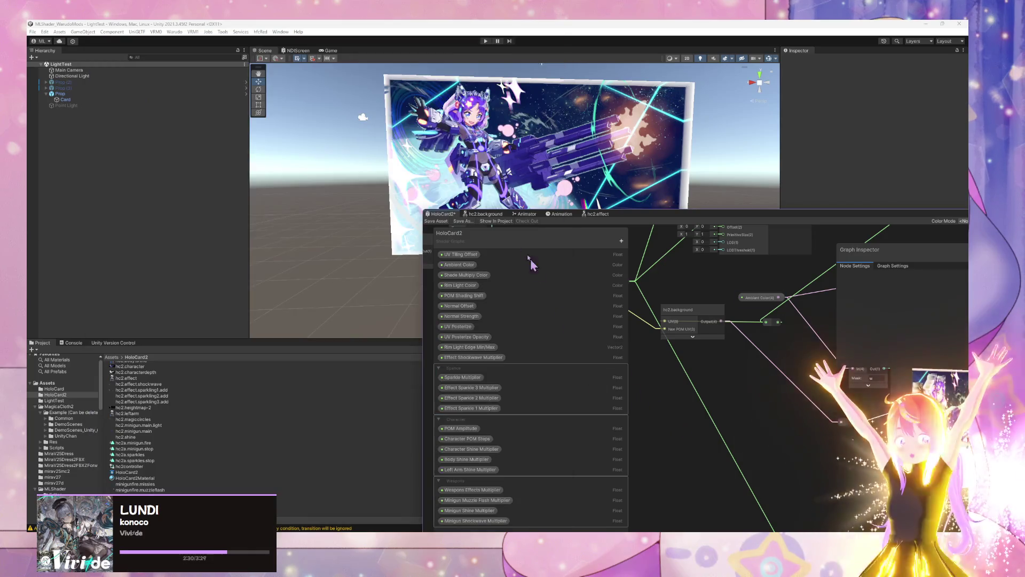
# In hc2.background, nudge the Sample Texture 2D node slightly up-right, then view hc2.effect.
pyautogui.click(485, 215)
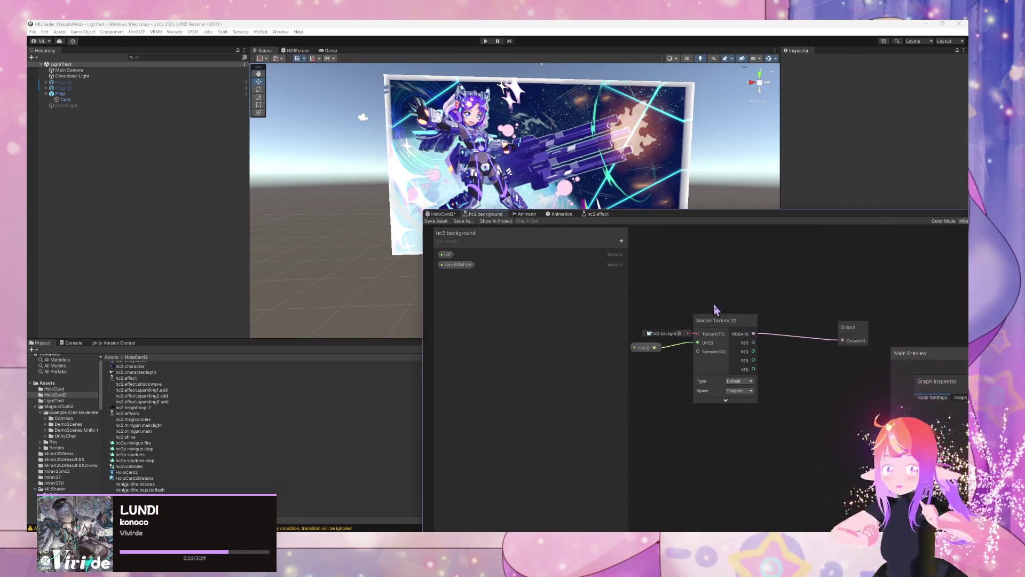
pyautogui.moveTo(717, 322); pyautogui.dragTo(722, 316)
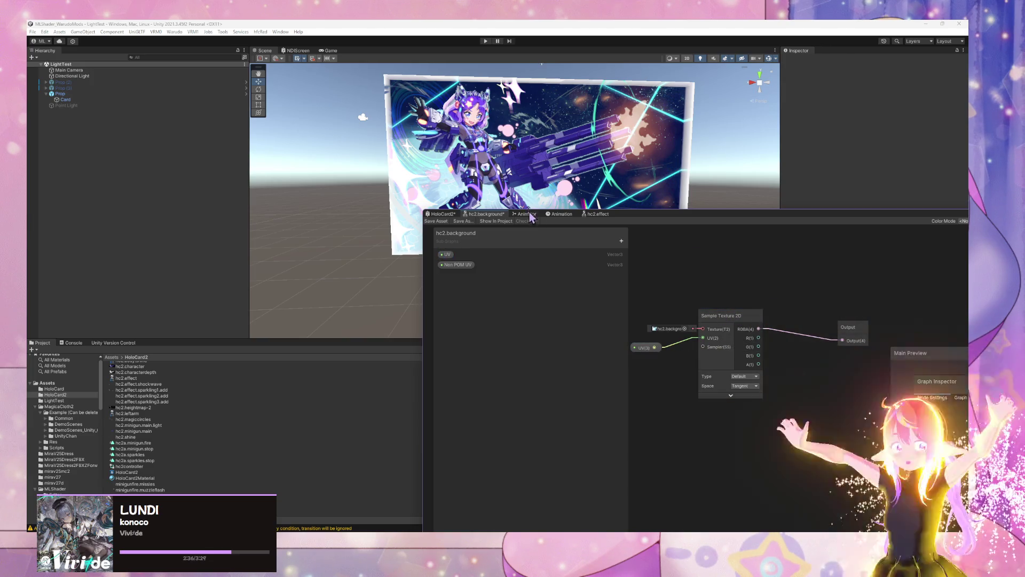
pyautogui.click(597, 214)
pyautogui.scroll(-3, 748, 294)
pyautogui.scroll(2, 852, 336)
pyautogui.scroll(-3, 833, 320)
pyautogui.scroll(3, 730, 294)
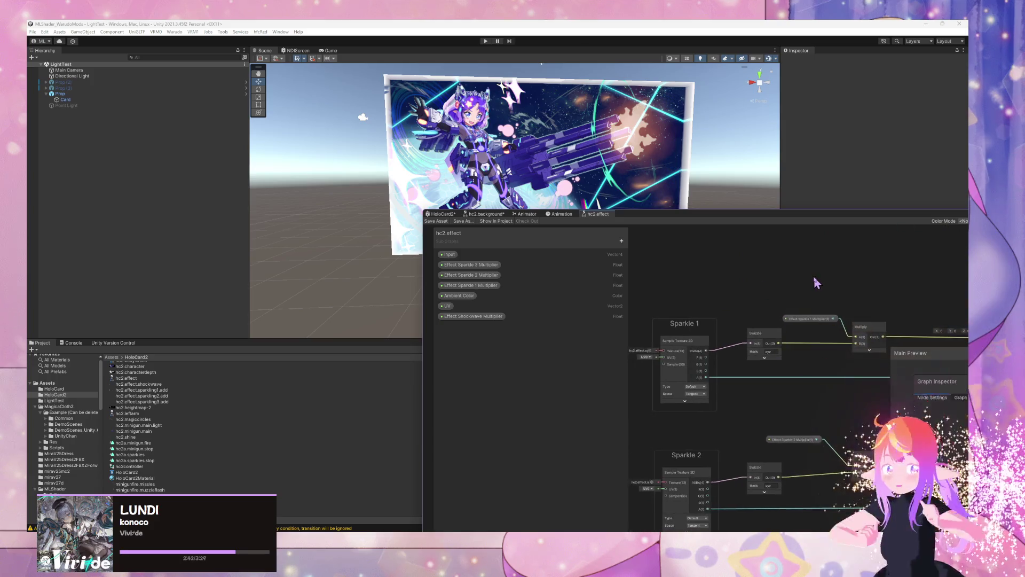
pyautogui.scroll(-3, 801, 291)
pyautogui.scroll(-3, 870, 246)
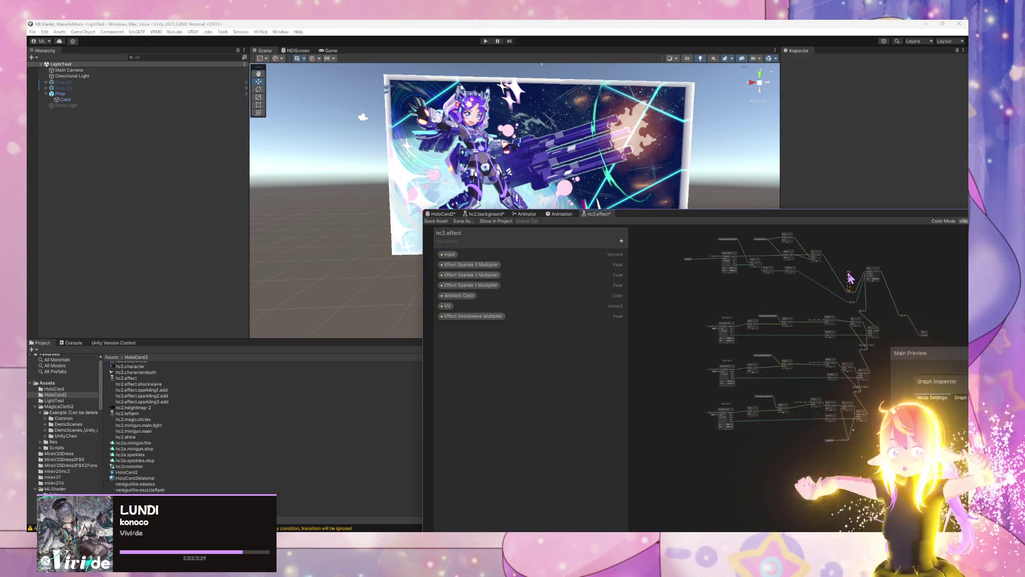
pyautogui.scroll(2, 867, 340)
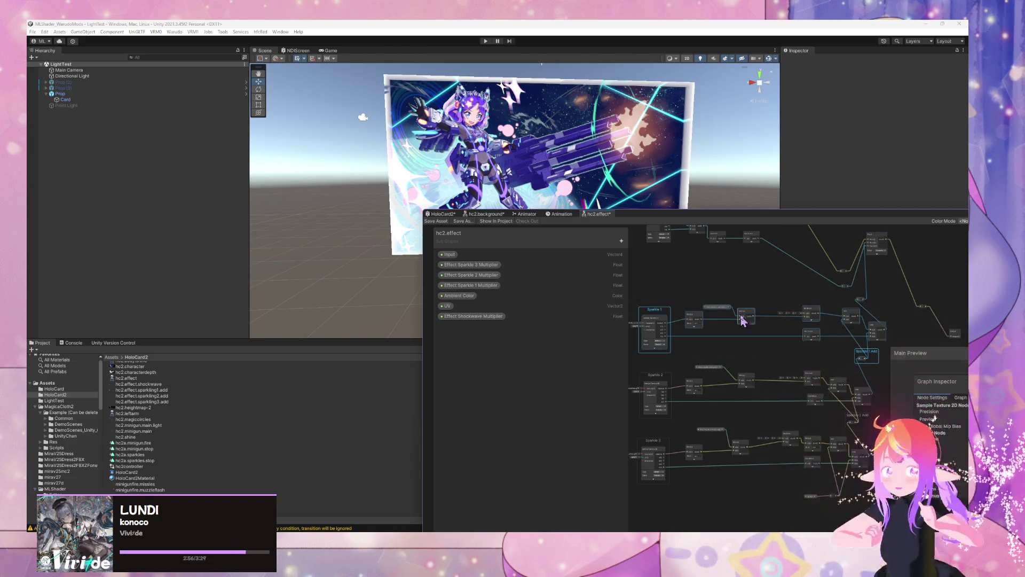
pyautogui.click(486, 215)
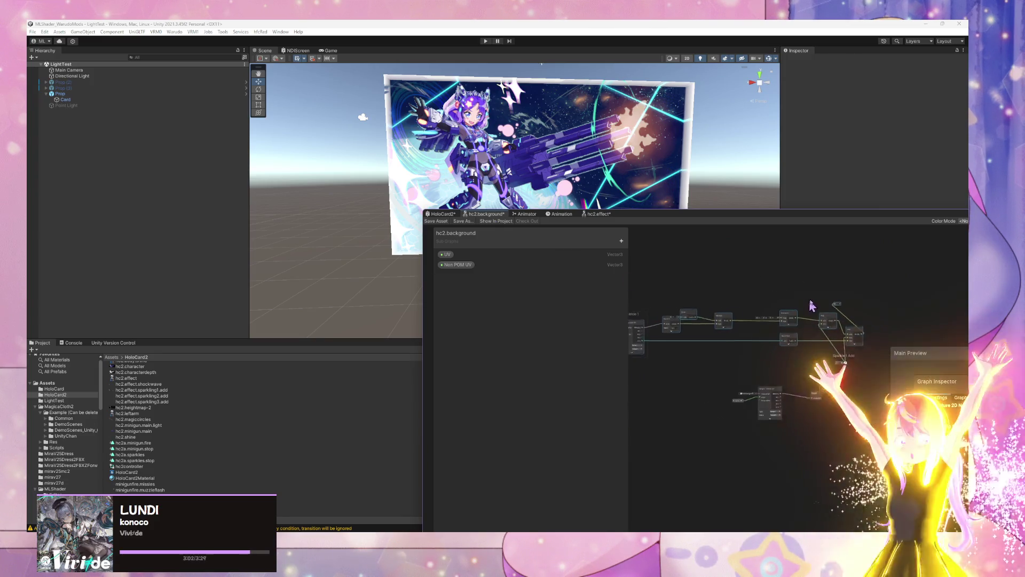
# Pan across the Sample Texture 2D node chain, then switch to the artwork in Affinity Photo.
pyautogui.scroll(3, 768, 327)
pyautogui.moveTo(769, 341); pyautogui.dragTo(817, 415)
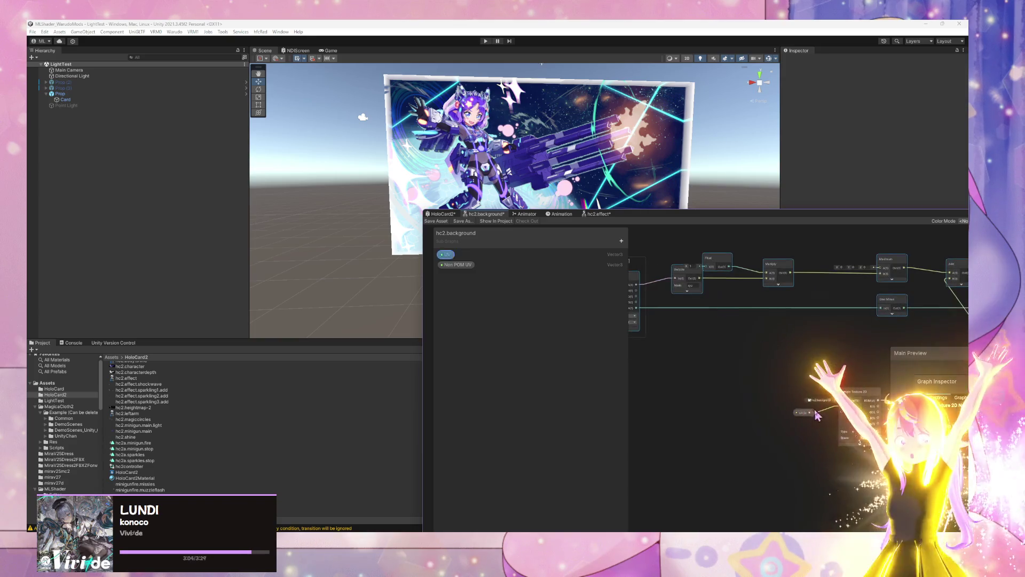
pyautogui.moveTo(716, 251); pyautogui.dragTo(731, 297)
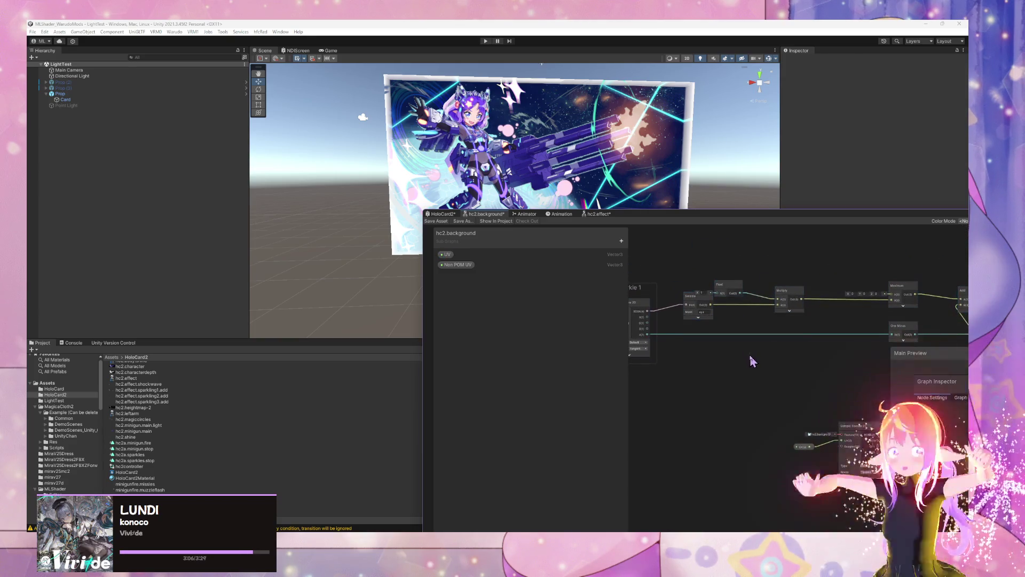
pyautogui.moveTo(736, 367); pyautogui.dragTo(733, 343)
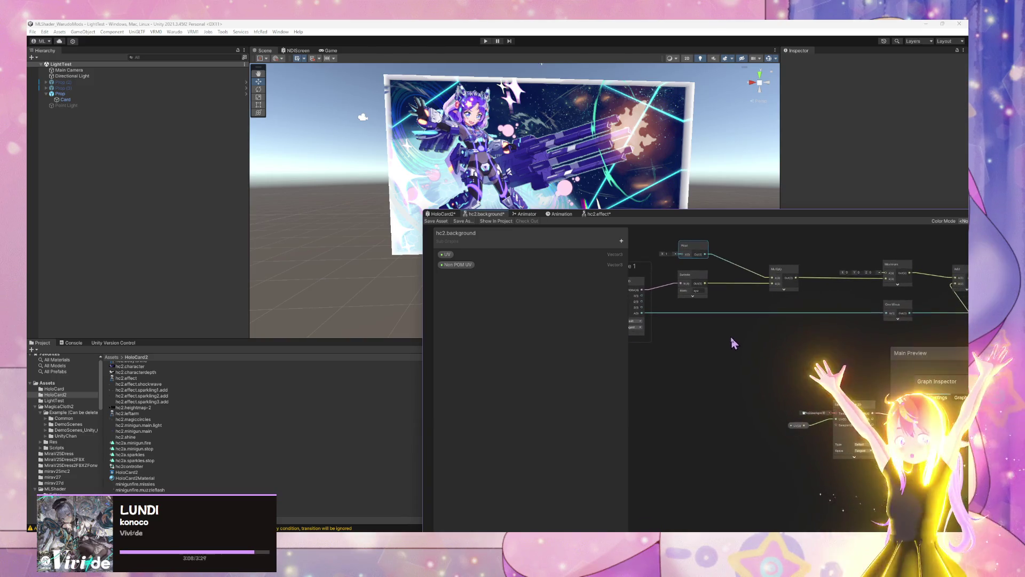
pyautogui.moveTo(813, 382)
pyautogui.mouseDown()
pyautogui.moveTo(771, 362)
pyautogui.moveTo(740, 388)
pyautogui.mouseUp()
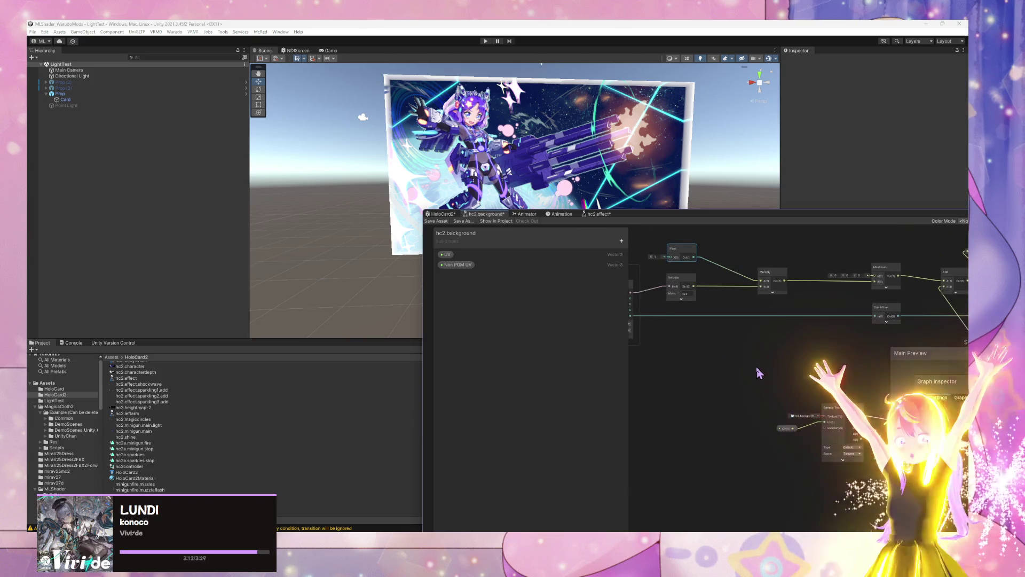
pyautogui.hotkey('alt', 'Tab')
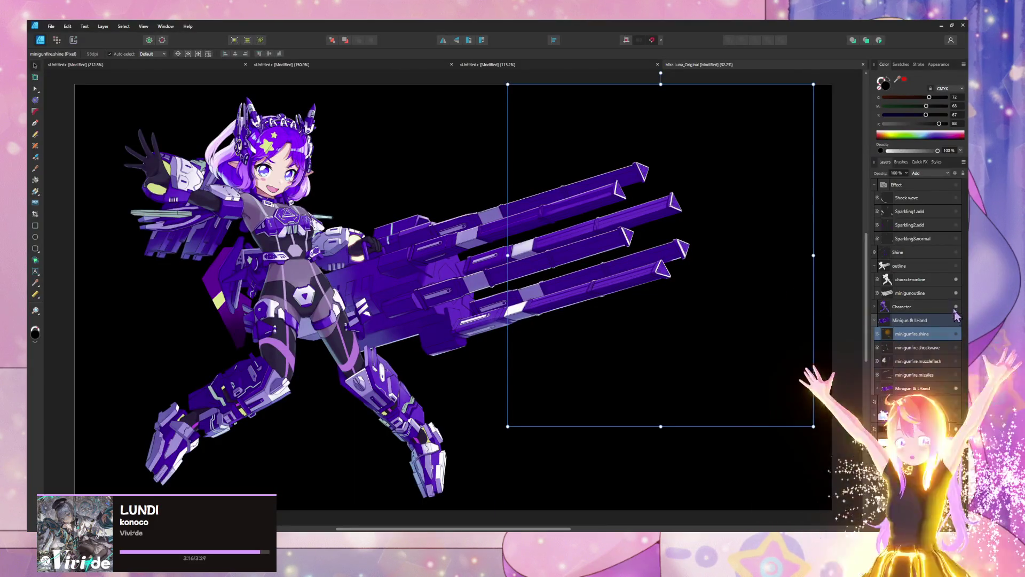
# Hide the Minigun & LHand group and show the space background layer, then check Warudo.
pyautogui.click(956, 319)
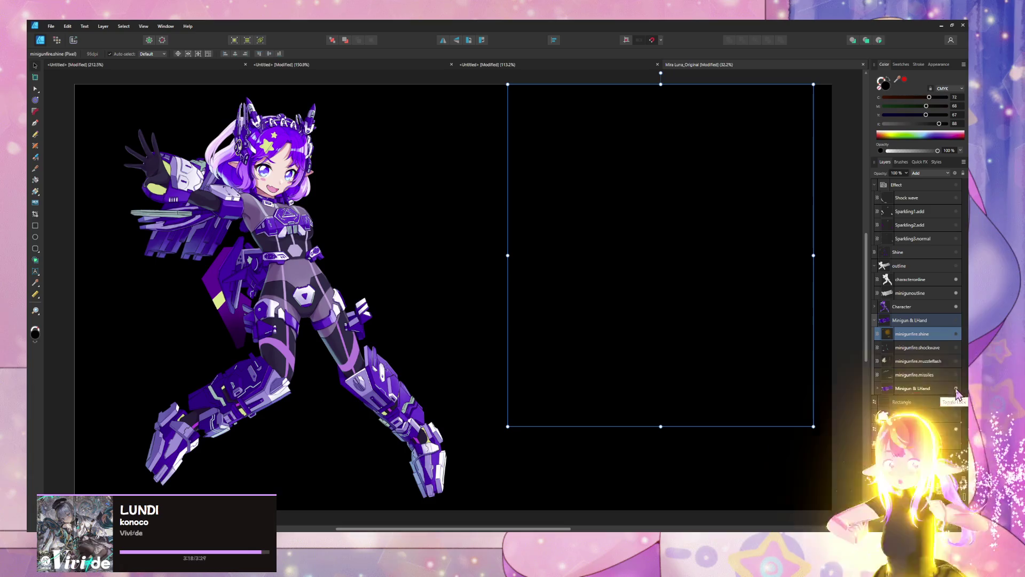
pyautogui.click(956, 414)
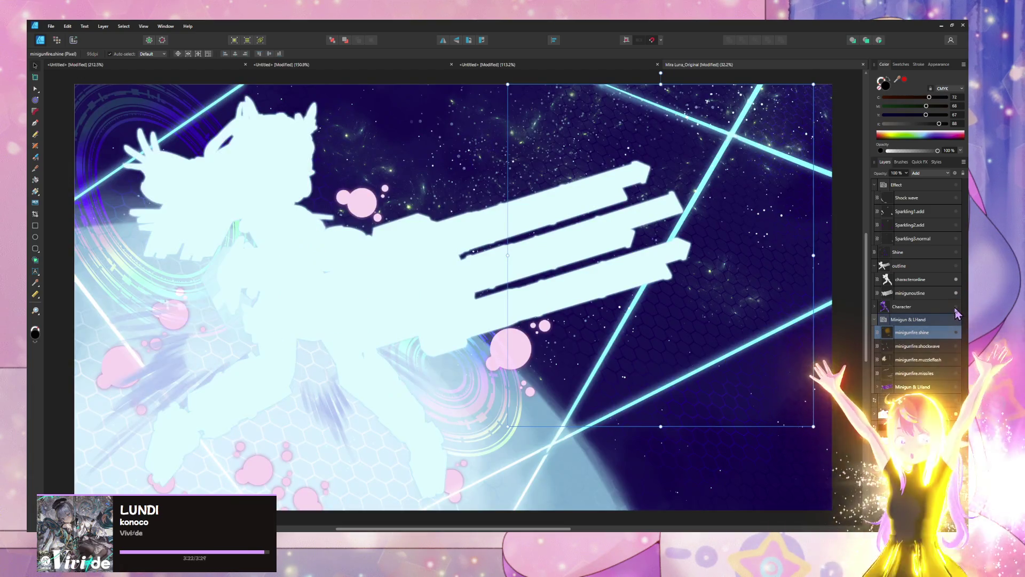
pyautogui.scroll(-3, 473, 256)
pyautogui.scroll(3, 472, 256)
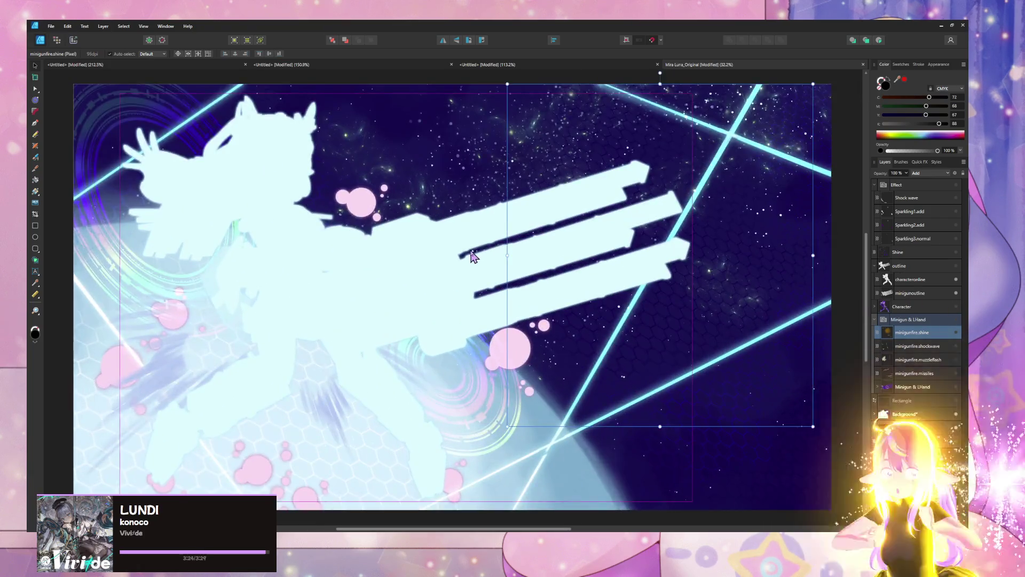
pyautogui.scroll(-1, 473, 256)
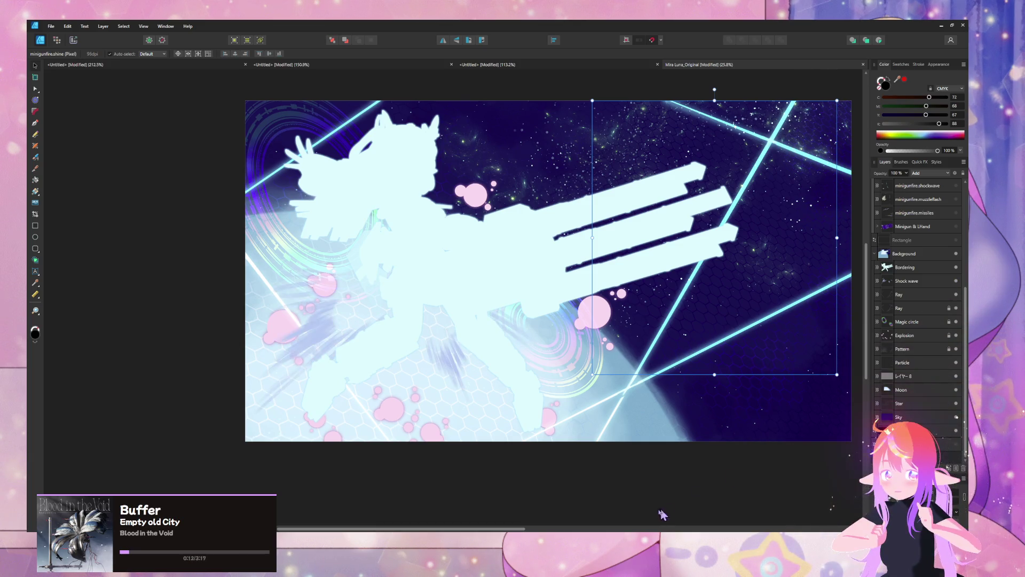
pyautogui.hotkey('alt', 'Tab')
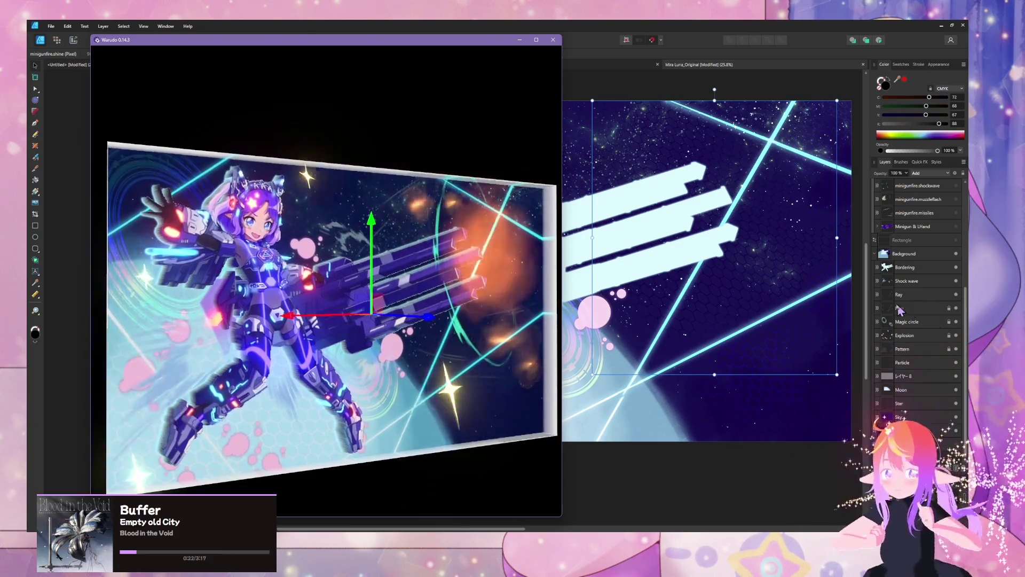
pyautogui.click(929, 312)
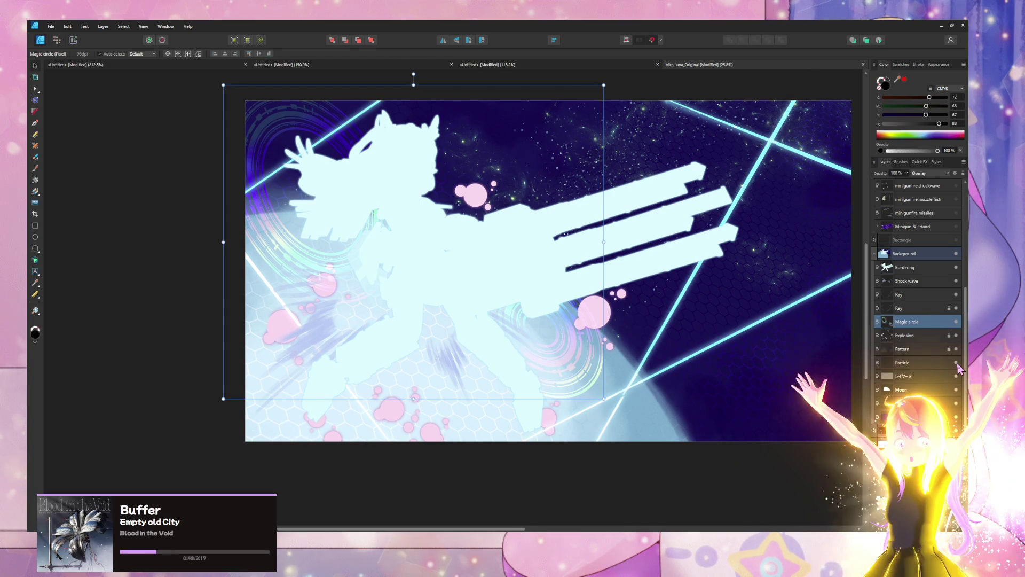
# Hide the Bordering silhouette and the Explosion layer's pink blobs.
pyautogui.click(956, 266)
pyautogui.click(936, 283)
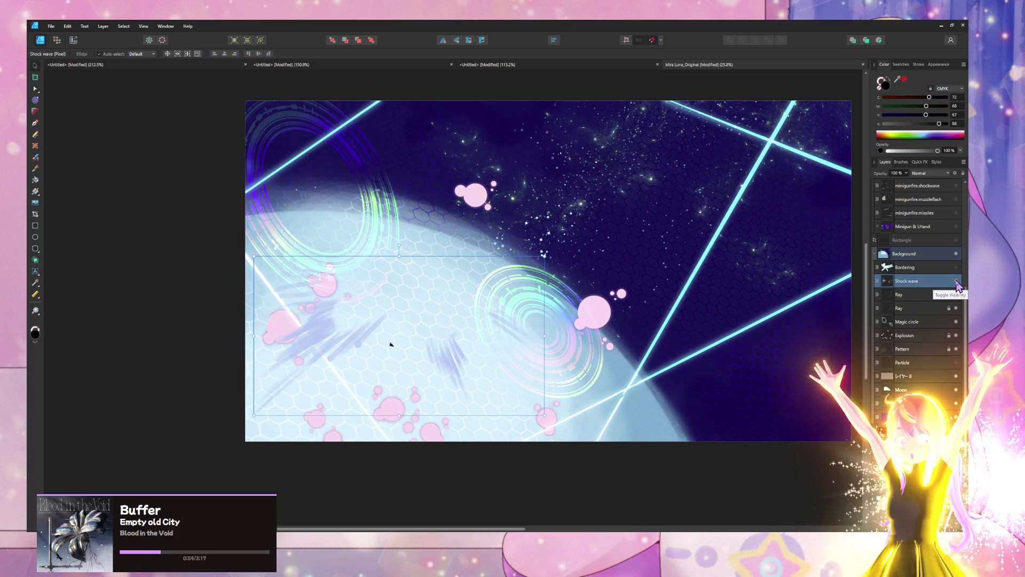
pyautogui.click(929, 337)
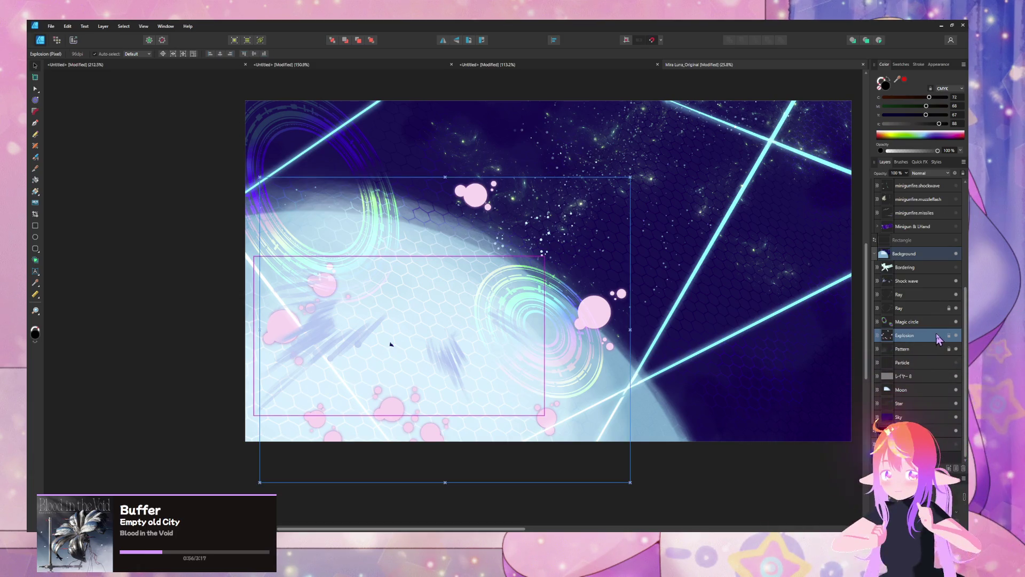
pyautogui.click(956, 336)
pyautogui.click(956, 337)
pyautogui.click(956, 337)
# Toggle the upper and lower Ray layers' visibility to compare their glow.
pyautogui.click(956, 322)
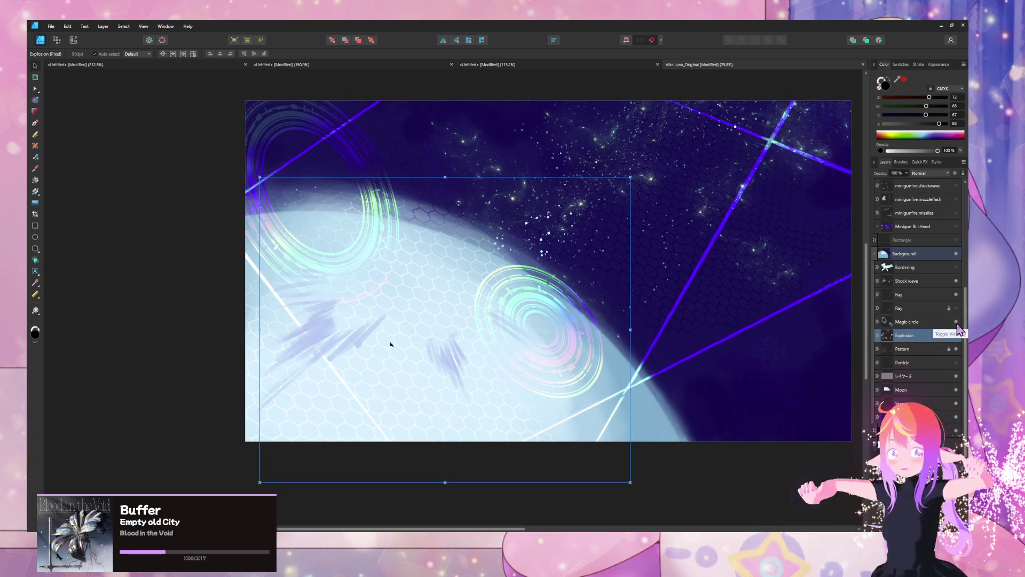
pyautogui.click(956, 308)
pyautogui.click(929, 310)
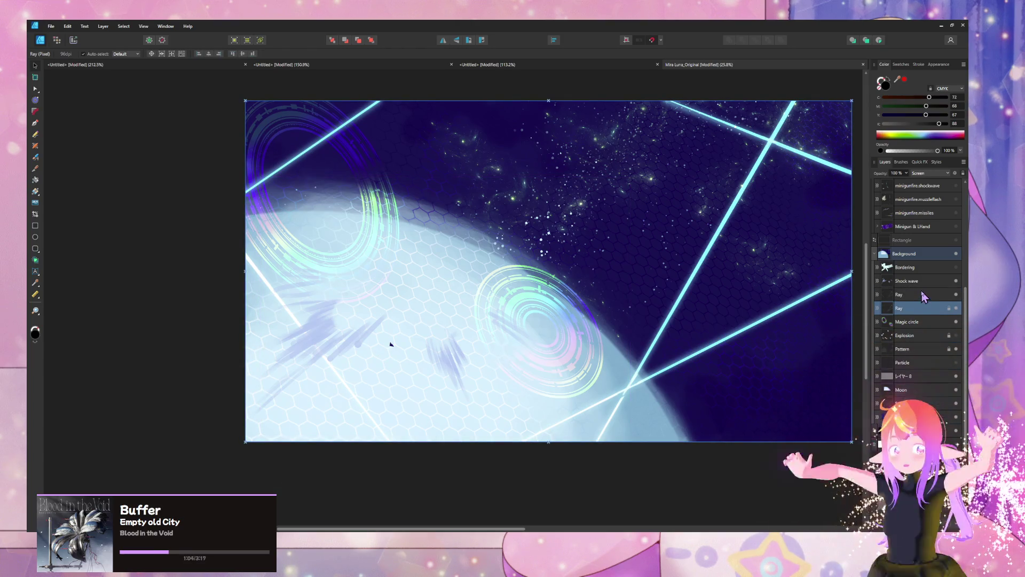
pyautogui.click(925, 295)
pyautogui.click(956, 296)
pyautogui.click(955, 296)
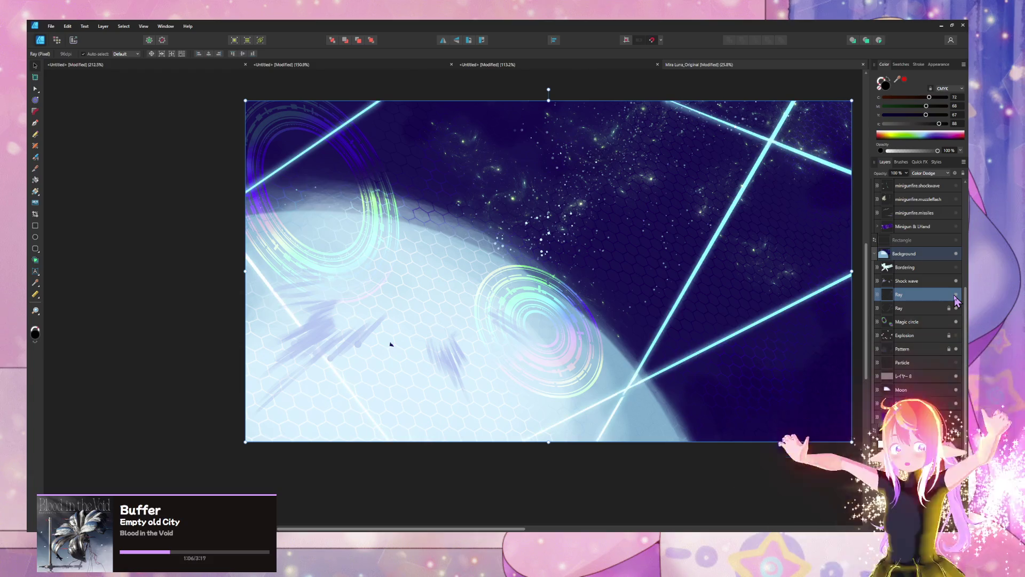
pyautogui.click(956, 308)
pyautogui.click(956, 308)
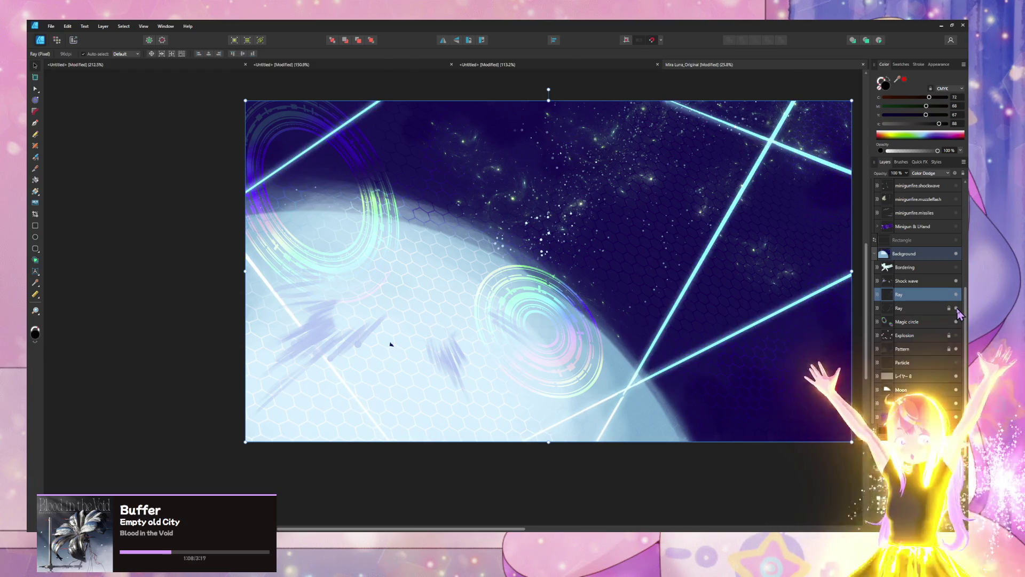
# Select both Ray layers and group them with Ctrl+G.
pyautogui.keyDown('shift'); pyautogui.click(915, 308); pyautogui.keyUp('shift')
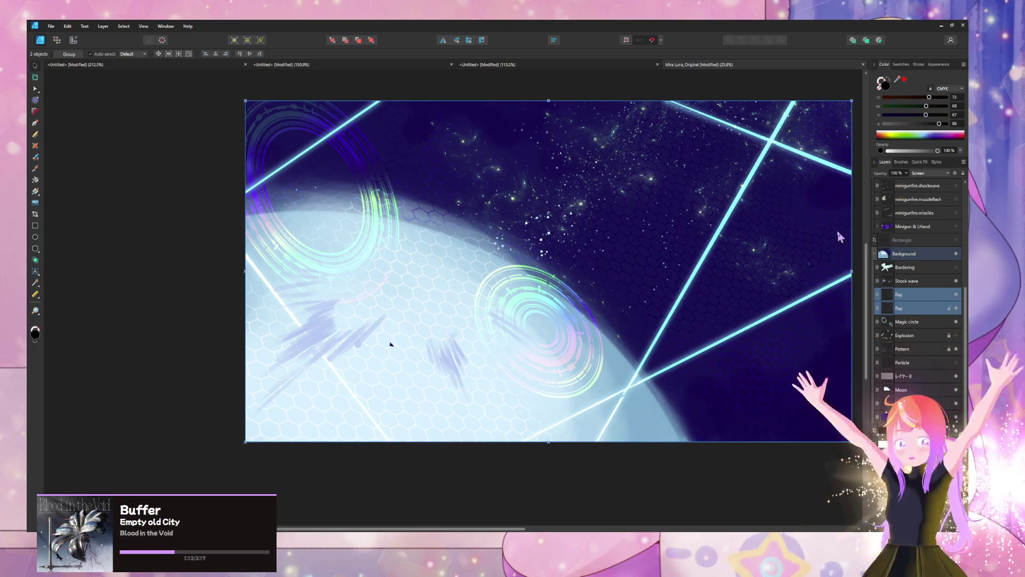
pyautogui.rightClick(912, 293)
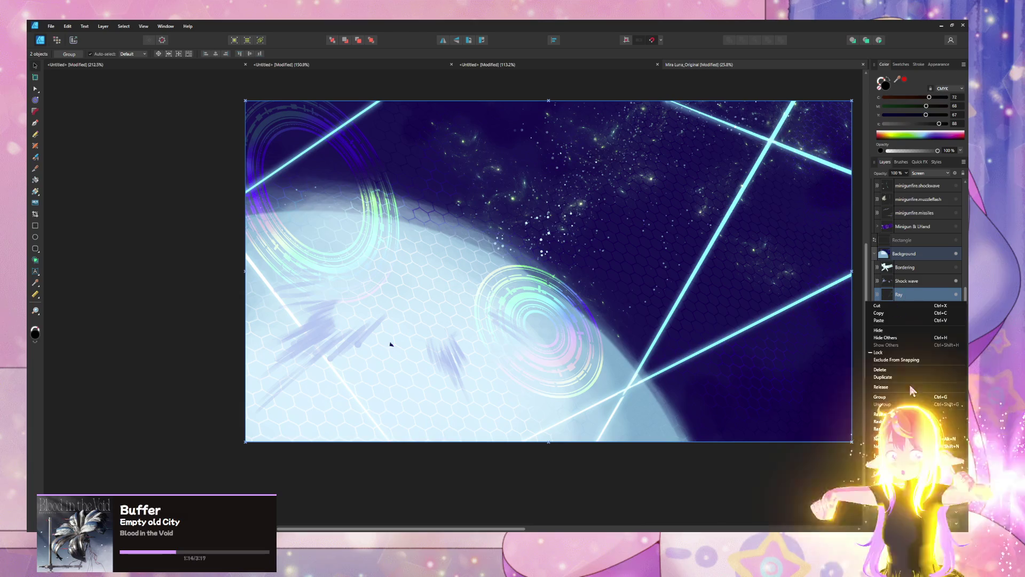
pyautogui.click(932, 421)
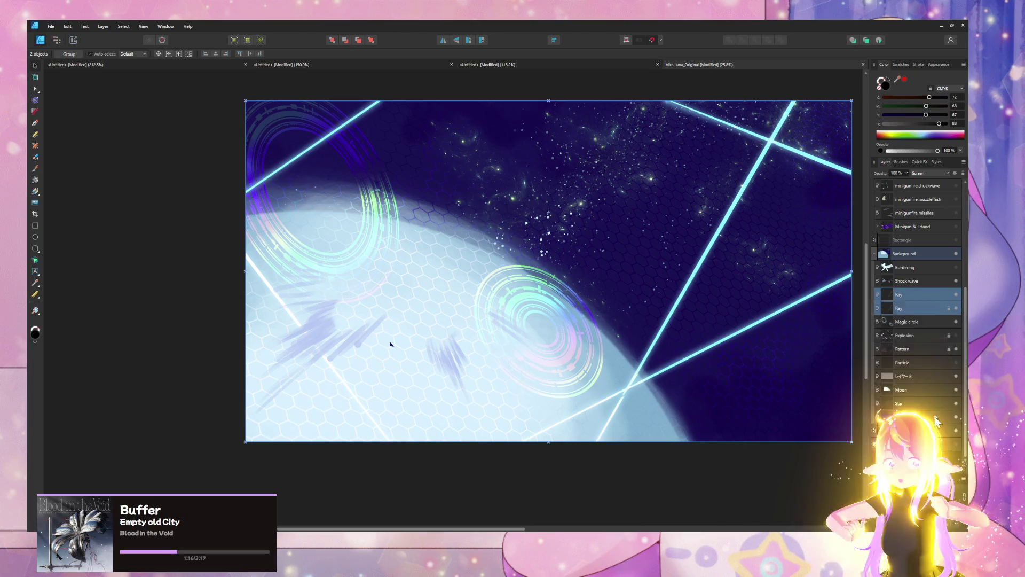
pyautogui.hotkey('ctrl', 'g')
pyautogui.rightClick(917, 310)
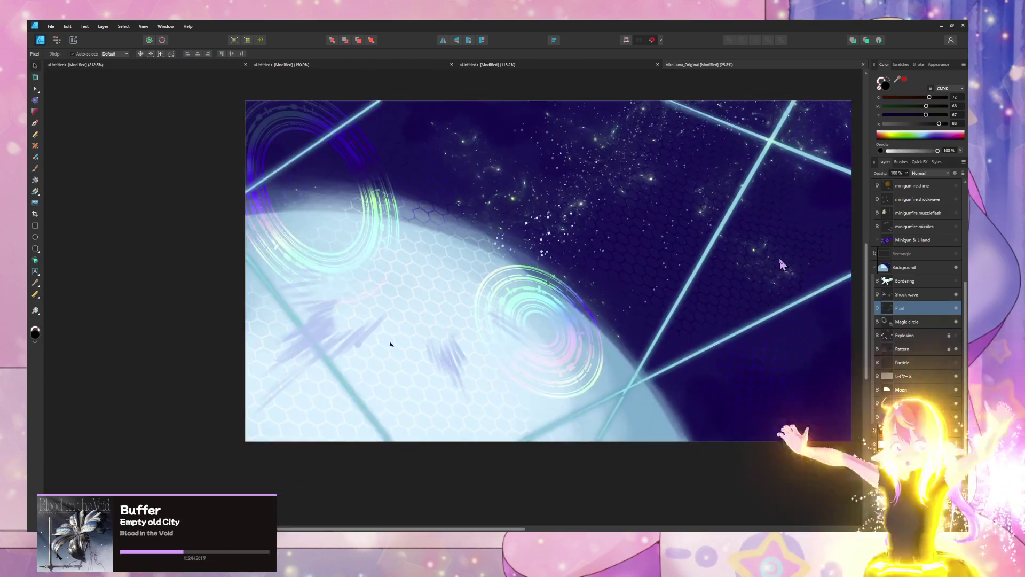
# Keep the Ray group's blend mode set to Normal.
pyautogui.click(931, 175)
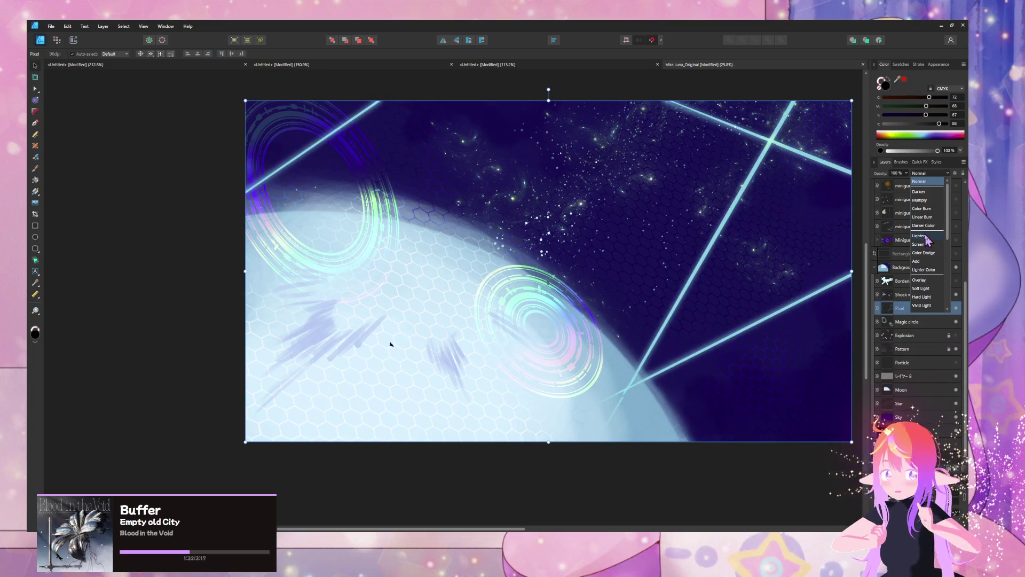
pyautogui.click(925, 182)
pyautogui.scroll(-2, 799, 170)
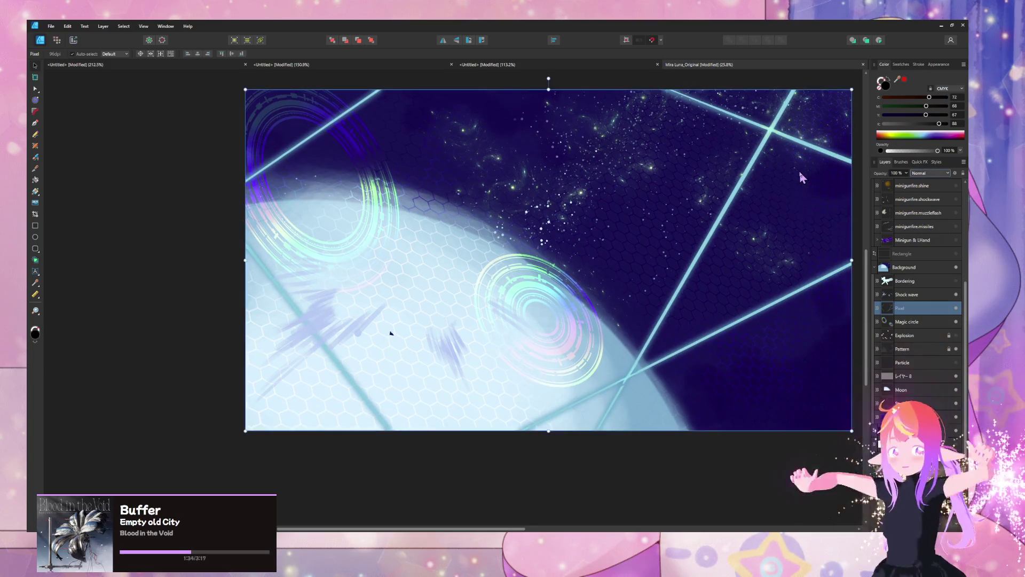
pyautogui.scroll(1, 800, 174)
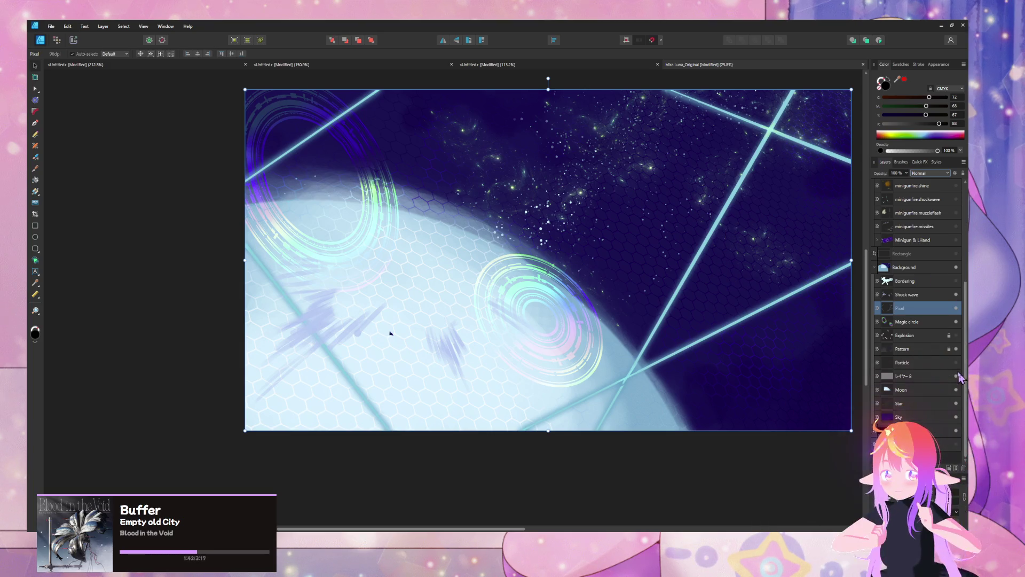
# Toggle the starfield layer on and off to compare the background.
pyautogui.click(956, 407)
pyautogui.click(956, 407)
pyautogui.click(956, 407)
pyautogui.click(957, 406)
pyautogui.click(956, 407)
pyautogui.click(956, 407)
pyautogui.click(956, 407)
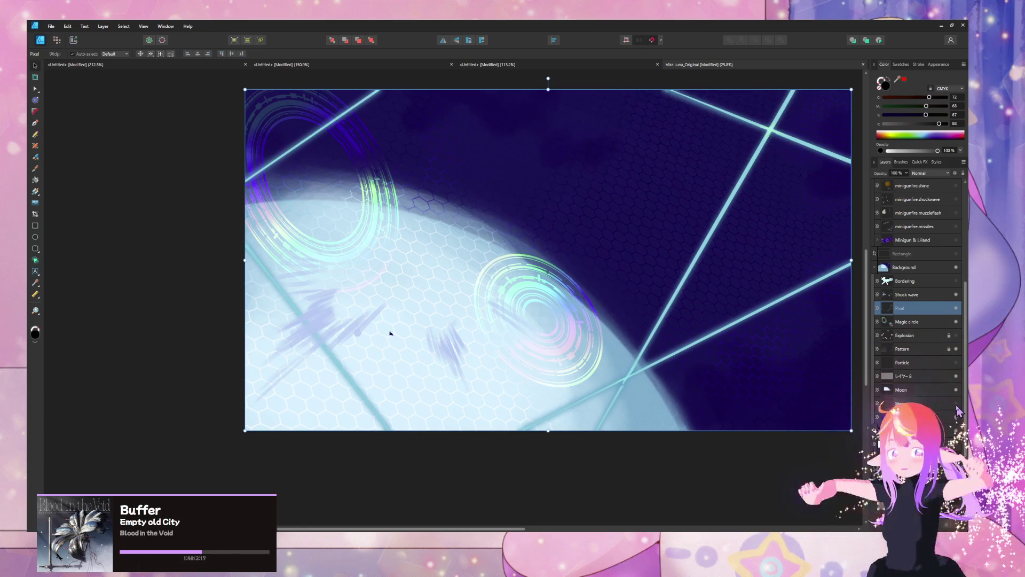
pyautogui.click(956, 407)
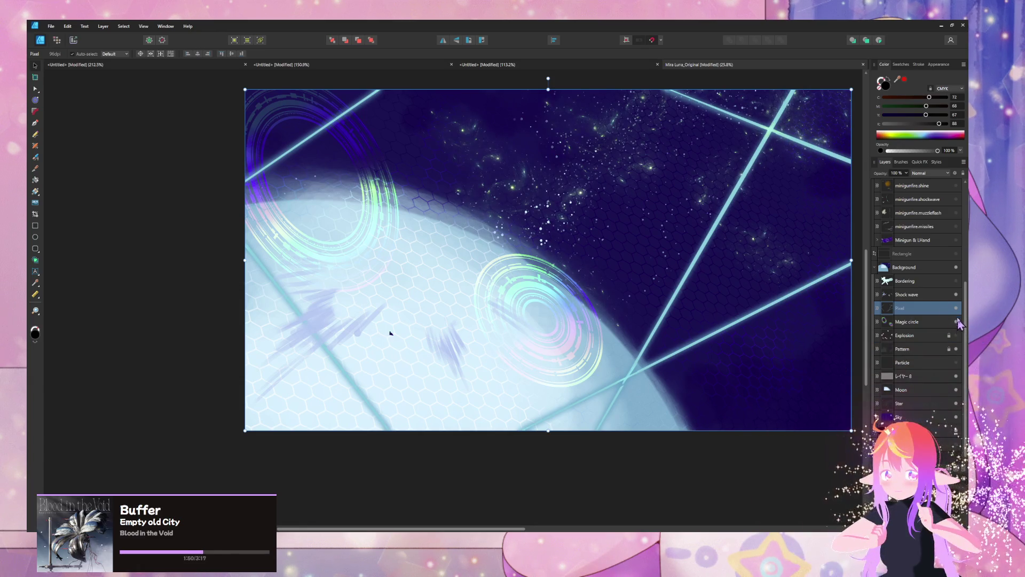
# Hide the Shock wave strokes, the cyan Pixel grid lines and both Magic circle rings.
pyautogui.click(956, 296)
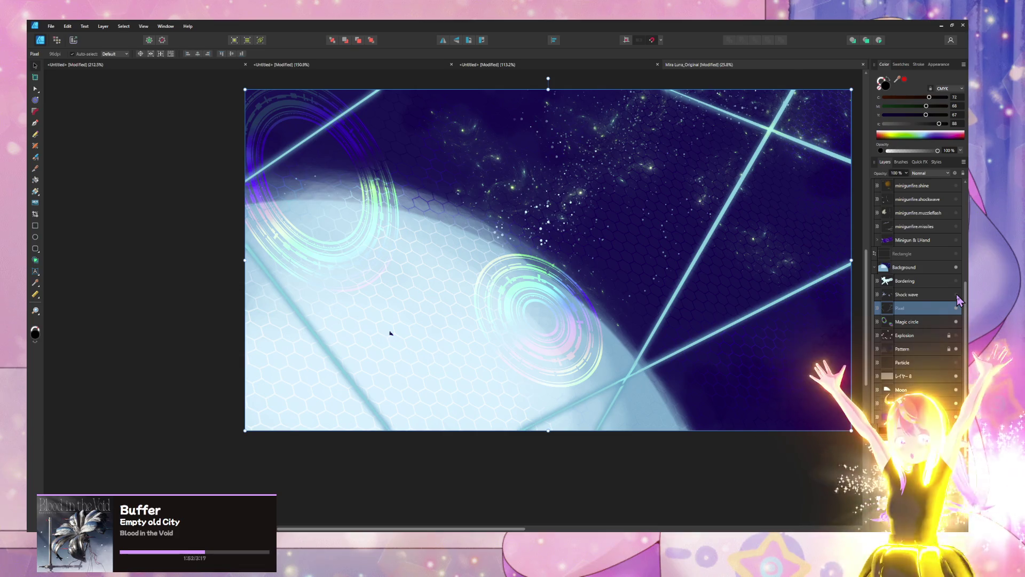
pyautogui.click(956, 295)
pyautogui.click(956, 295)
pyautogui.click(956, 308)
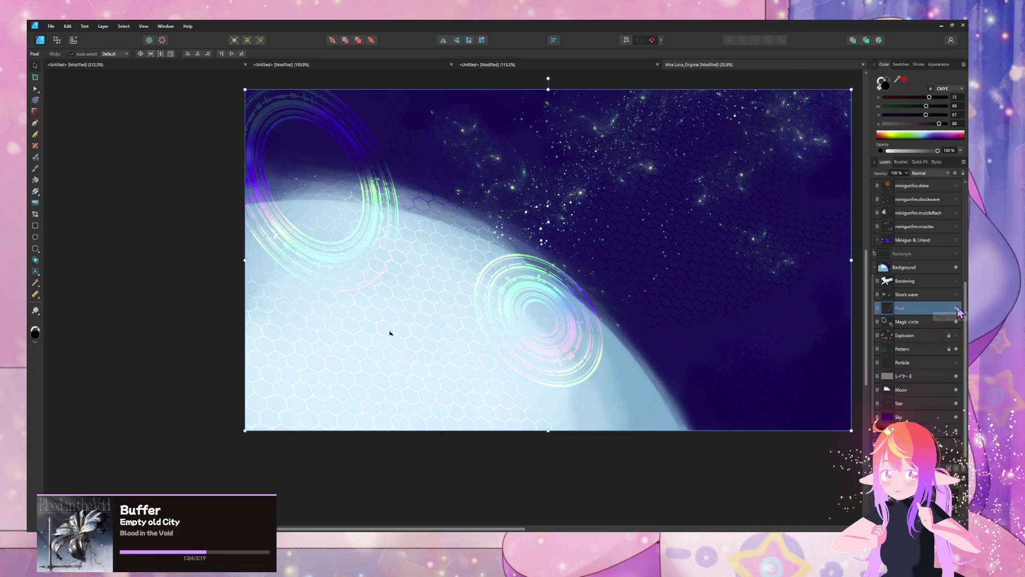
pyautogui.click(956, 322)
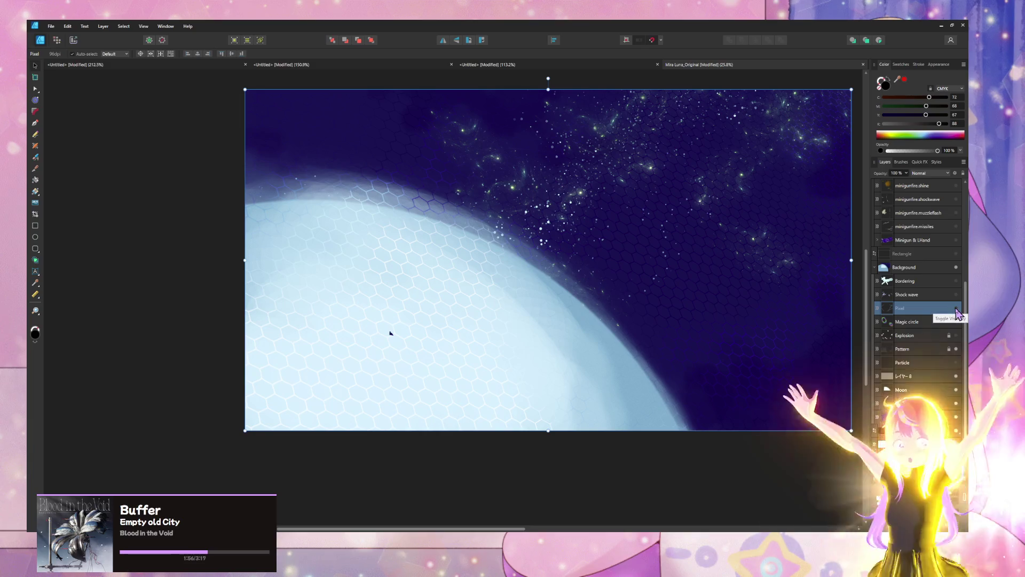
# Select the レイヤー 8 overlay, compare with the moon on and off, and open export settings.
pyautogui.click(393, 335)
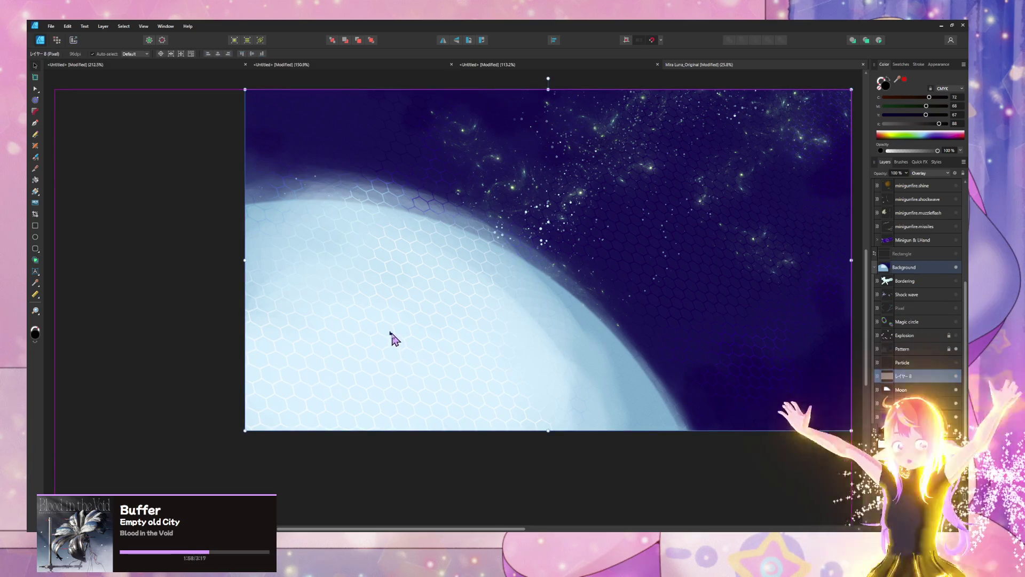
pyautogui.click(956, 389)
pyautogui.click(956, 389)
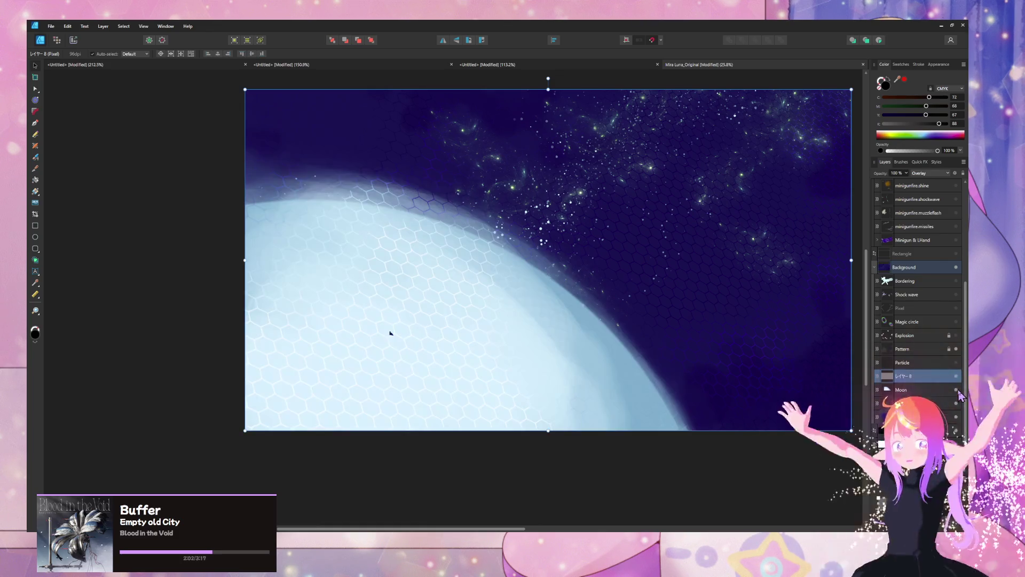
pyautogui.click(956, 390)
pyautogui.click(956, 389)
pyautogui.click(957, 389)
pyautogui.click(956, 389)
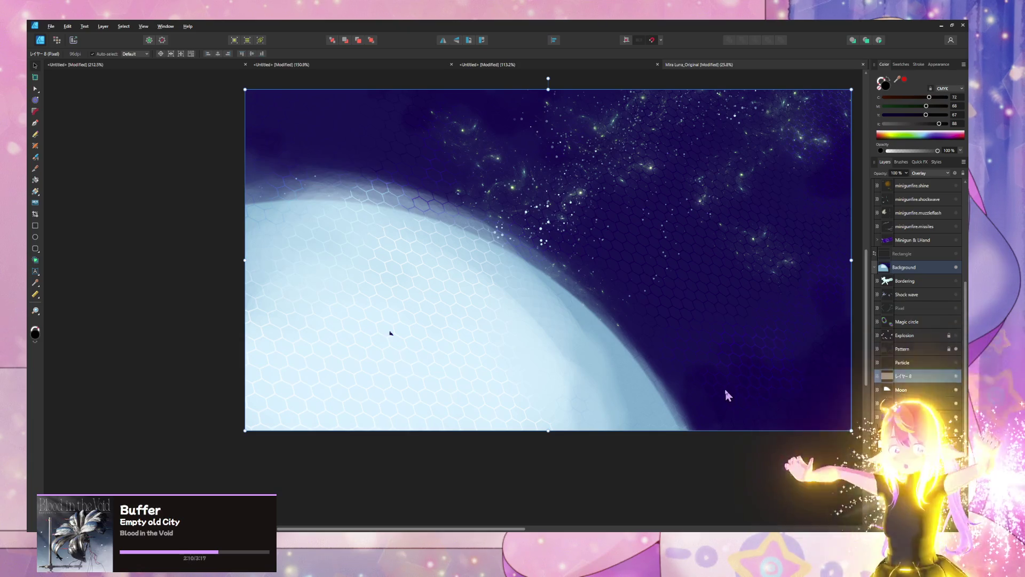
pyautogui.hotkey('ctrl', 'shift', 'alt', 's')
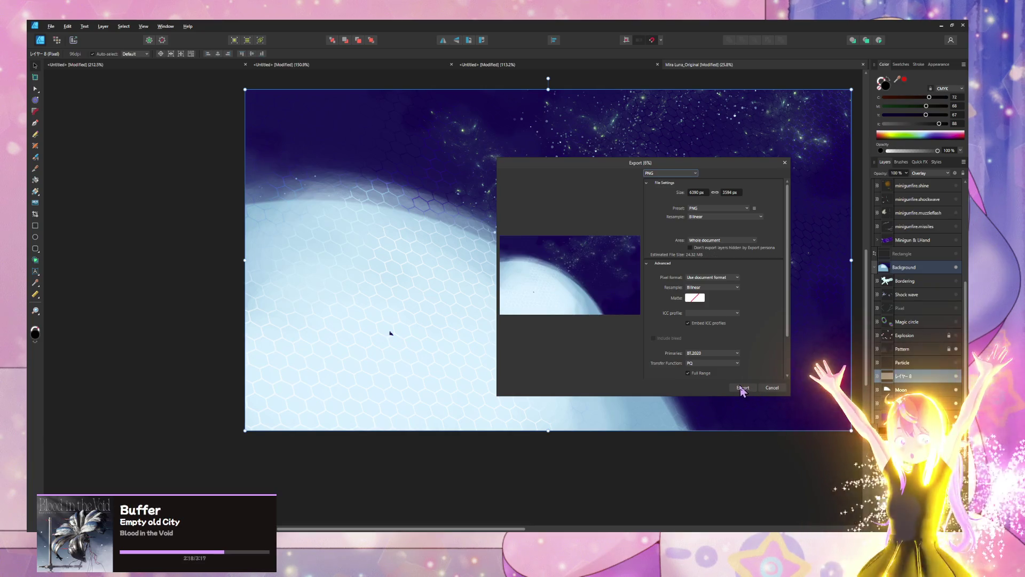
# Export the image as PNG, replacing hc2.background.png in the HoloCard2 folder.
pyautogui.click(743, 387)
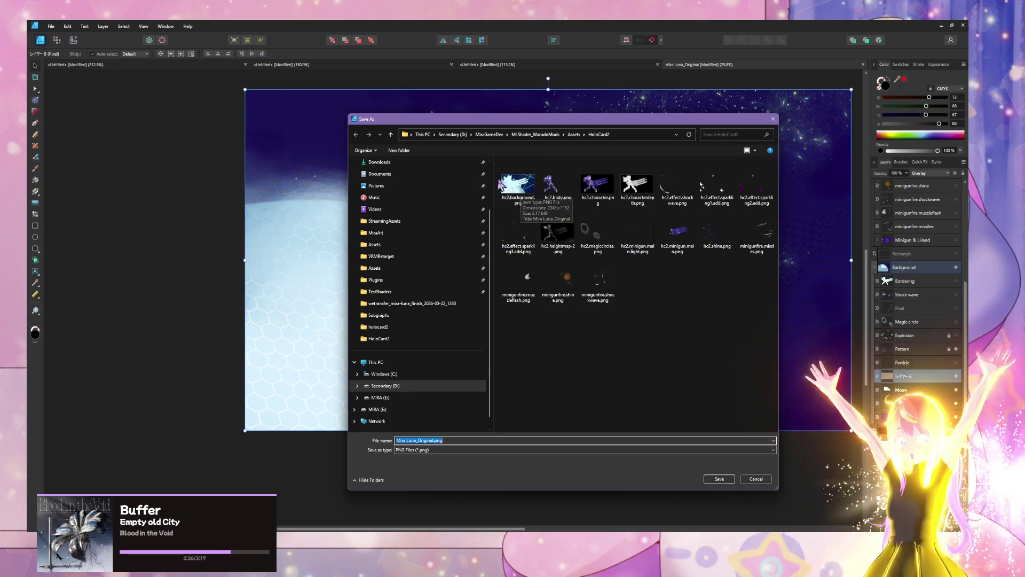
pyautogui.click(518, 184)
pyautogui.press('Return')
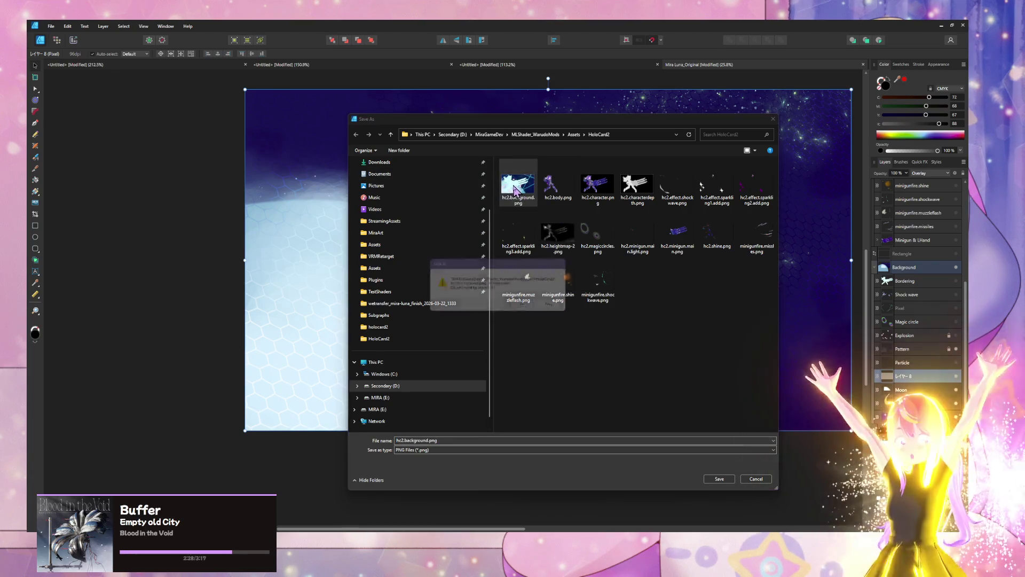
pyautogui.click(525, 307)
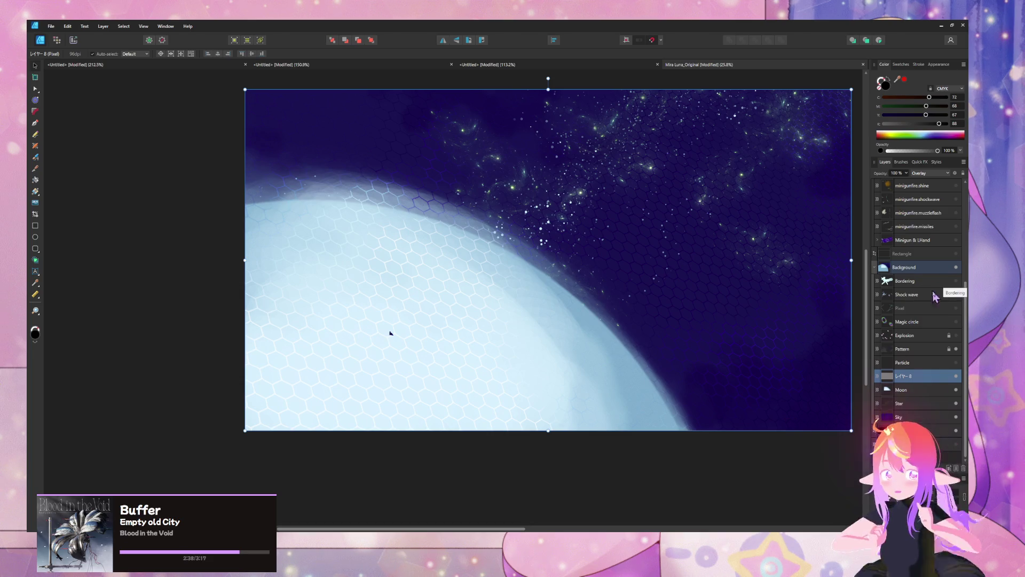
pyautogui.hotkey('alt', 'Tab')
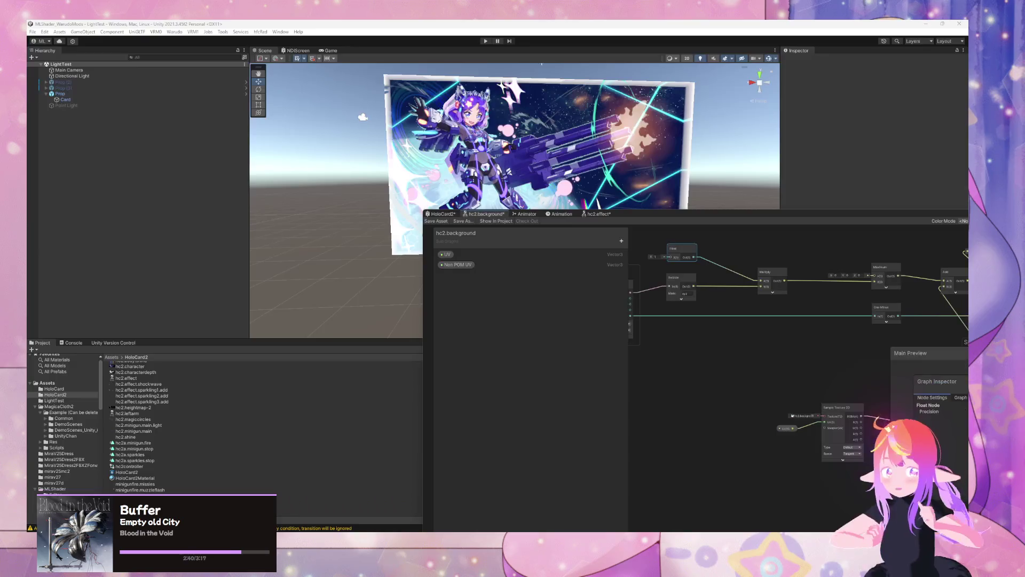
# Move the Sample Texture 2D and UV nodes aside to expose the Sparkle 1 group.
pyautogui.moveTo(571, 238)
pyautogui.keyDown('alt'); pyautogui.mouseDown()
pyautogui.moveTo(577, 184)
pyautogui.moveTo(634, 135)
pyautogui.moveTo(732, 245)
pyautogui.mouseUp(); pyautogui.keyUp('alt')
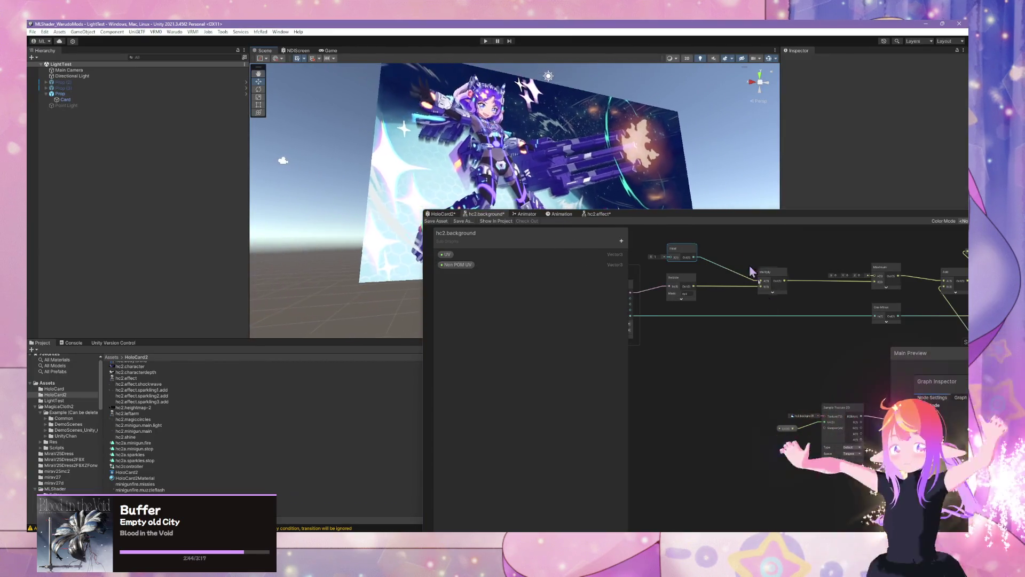
pyautogui.moveTo(770, 336); pyautogui.dragTo(761, 365)
pyautogui.moveTo(828, 443)
pyautogui.mouseDown()
pyautogui.moveTo(750, 453)
pyautogui.moveTo(742, 376)
pyautogui.mouseUp()
pyautogui.moveTo(678, 381)
pyautogui.mouseDown()
pyautogui.moveTo(769, 382)
pyautogui.moveTo(694, 401)
pyautogui.mouseUp()
pyautogui.moveTo(776, 401); pyautogui.dragTo(776, 470)
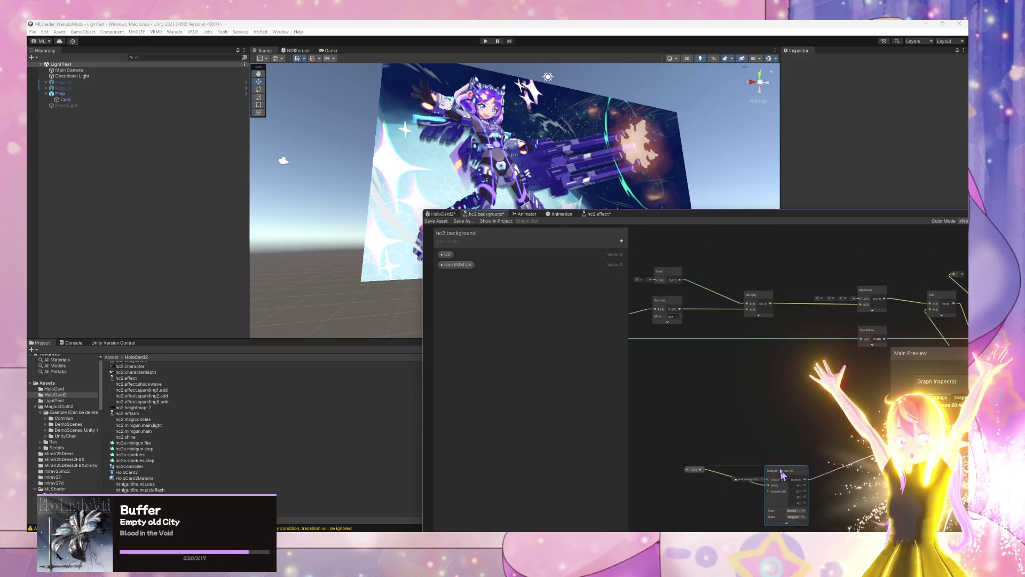
pyautogui.scroll(2, 748, 418)
pyautogui.moveTo(755, 419); pyautogui.dragTo(902, 469)
pyautogui.scroll(1, 819, 438)
# Assign hc2.magiccircles as the Sparkle 1 texture and save the shader graph.
pyautogui.click(714, 345)
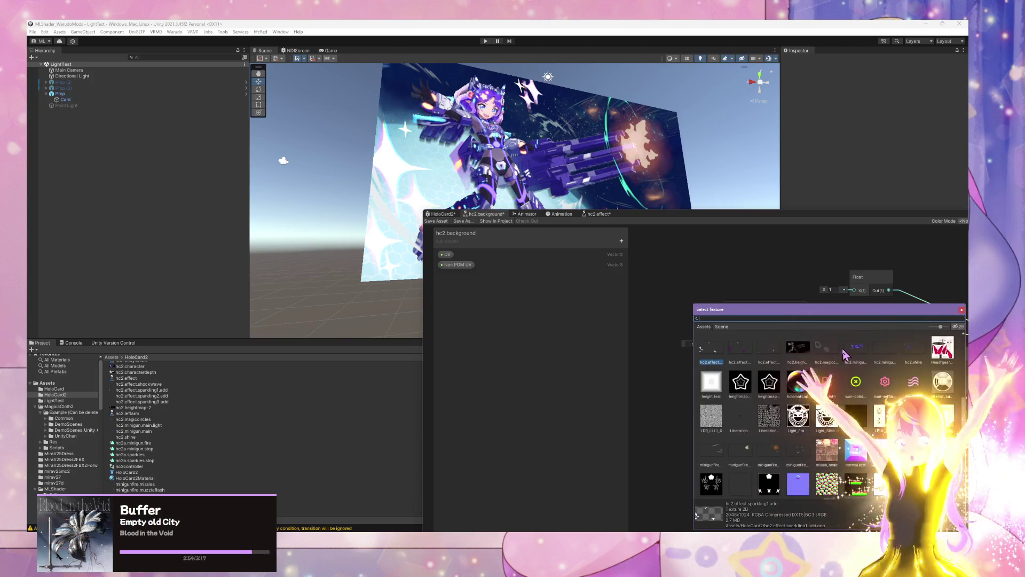
pyautogui.write('magic')
pyautogui.doubleClick(747, 353)
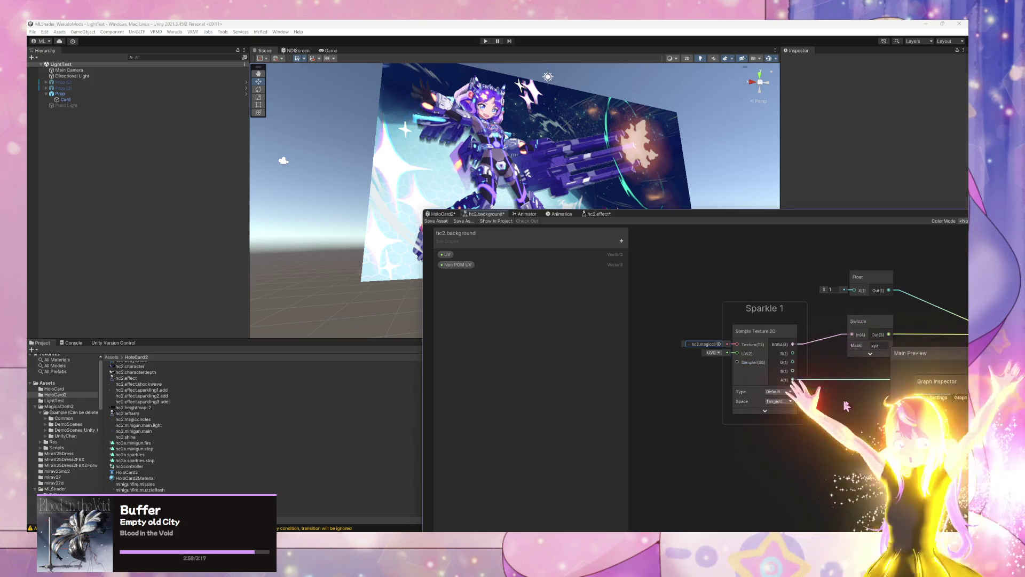
pyautogui.moveTo(771, 315); pyautogui.dragTo(721, 317)
pyautogui.hotkey('ctrl', 's')
# Select the Float node and pan over the Maximum, One Minus and Sparkle 1 Add nodes.
pyautogui.moveTo(839, 314); pyautogui.dragTo(718, 360)
pyautogui.click(740, 332)
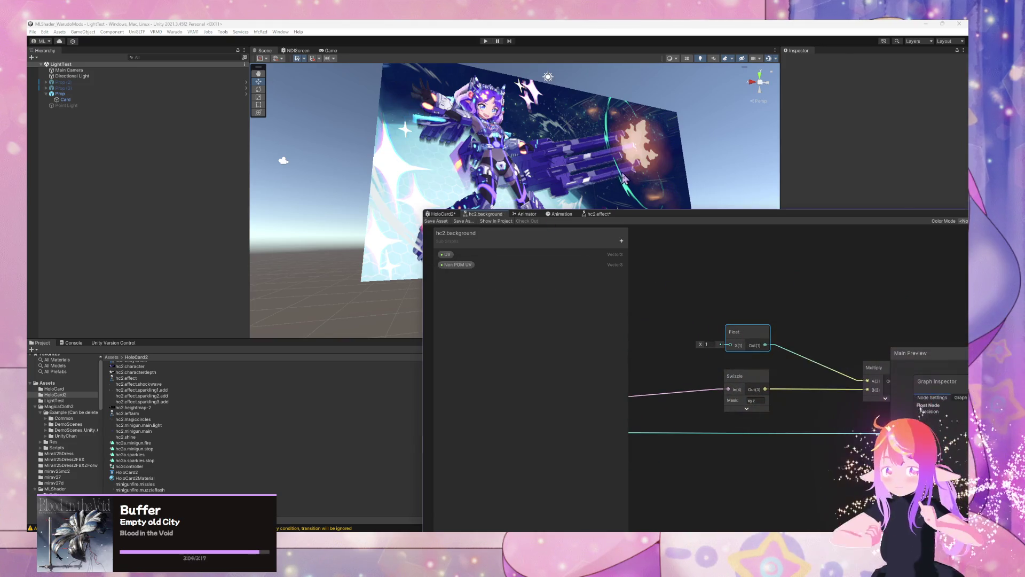
pyautogui.scroll(-5, 623, 179)
pyautogui.moveTo(925, 347); pyautogui.dragTo(741, 286)
pyautogui.scroll(-2, 741, 287)
pyautogui.moveTo(956, 375); pyautogui.dragTo(795, 372)
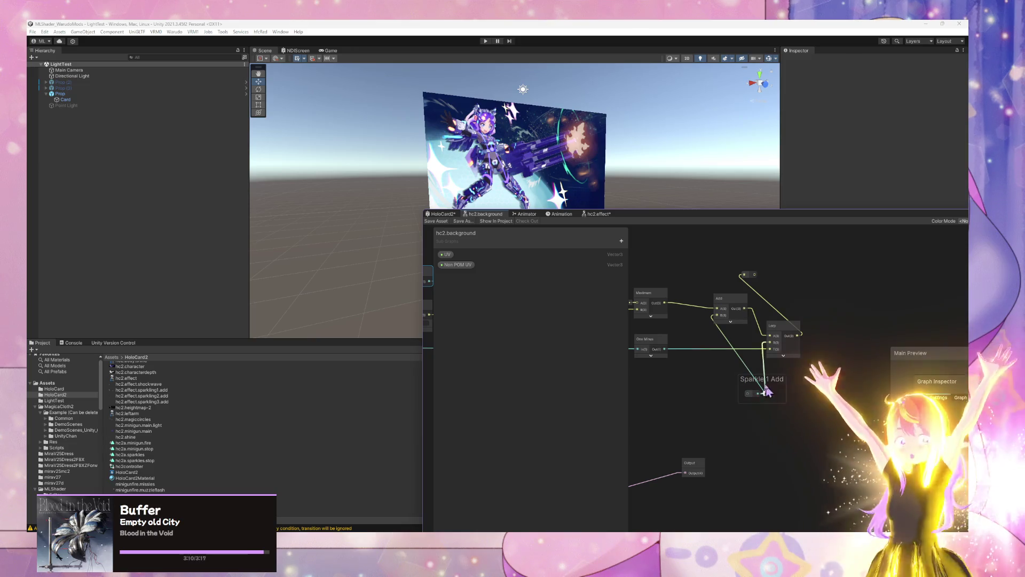
# Connect the top value node's port to the hc2.background Output node.
pyautogui.moveTo(693, 469)
pyautogui.mouseDown()
pyautogui.moveTo(726, 427)
pyautogui.moveTo(795, 406)
pyautogui.moveTo(756, 393)
pyautogui.mouseUp()
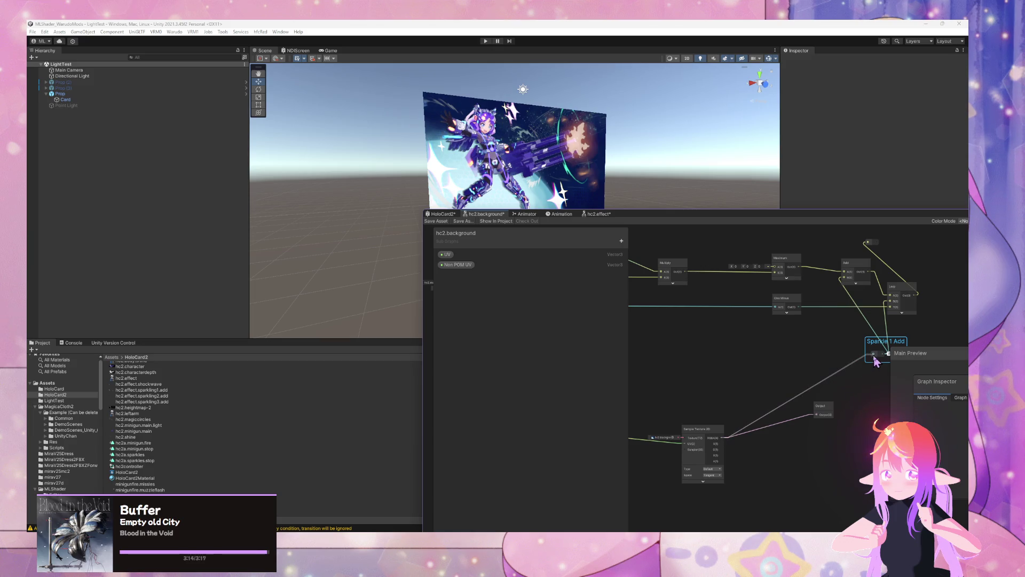
pyautogui.moveTo(930, 292); pyautogui.dragTo(740, 308)
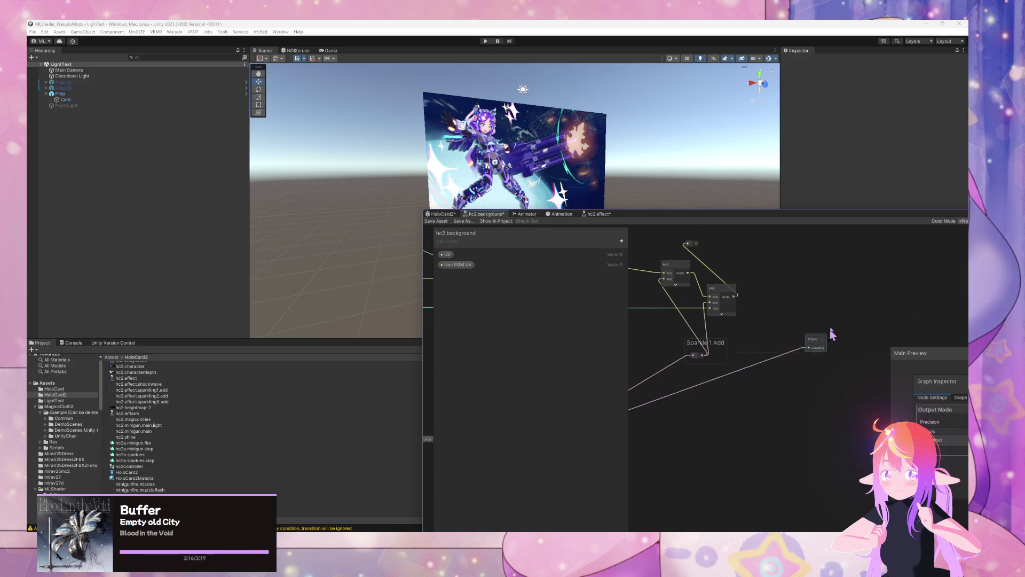
pyautogui.moveTo(696, 259)
pyautogui.mouseDown()
pyautogui.moveTo(778, 285)
pyautogui.moveTo(841, 327)
pyautogui.mouseUp()
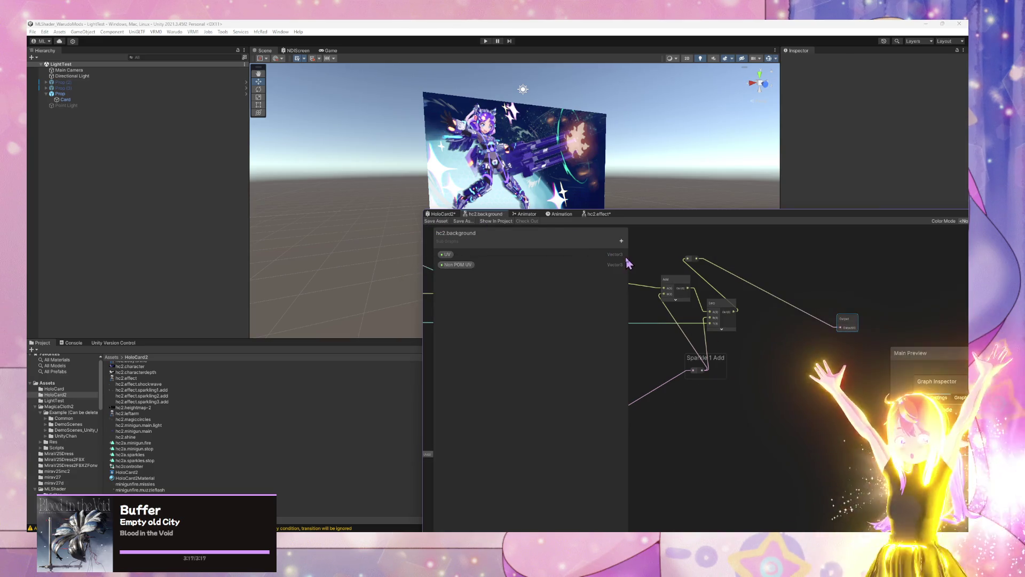
# Move the Sparkle 1 Add group down-left.
pyautogui.scroll(5, 614, 176)
pyautogui.moveTo(630, 312)
pyautogui.mouseDown()
pyautogui.moveTo(835, 321)
pyautogui.moveTo(790, 368)
pyautogui.moveTo(732, 384)
pyautogui.moveTo(744, 365)
pyautogui.mouseUp()
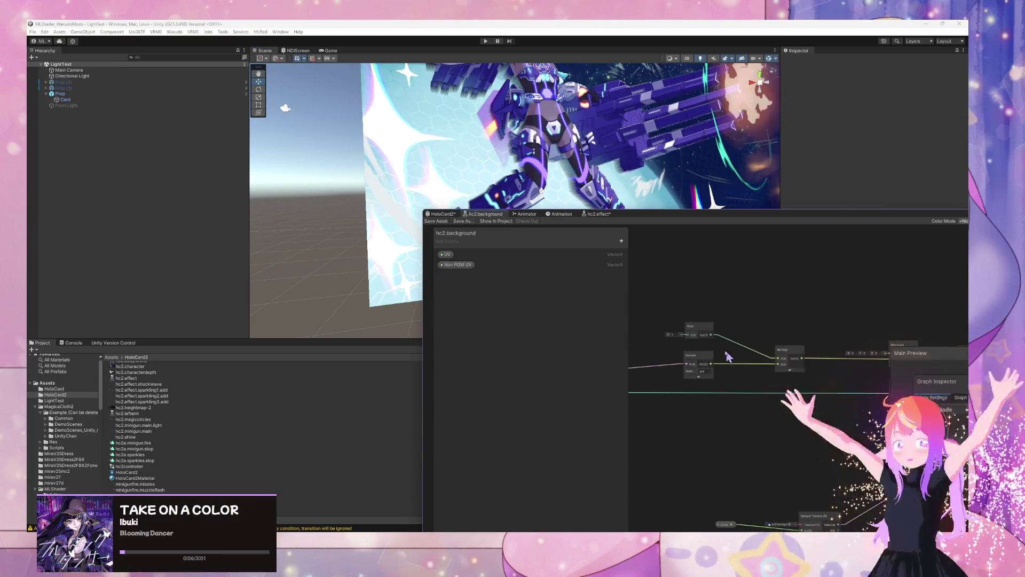
pyautogui.moveTo(679, 347); pyautogui.dragTo(806, 336)
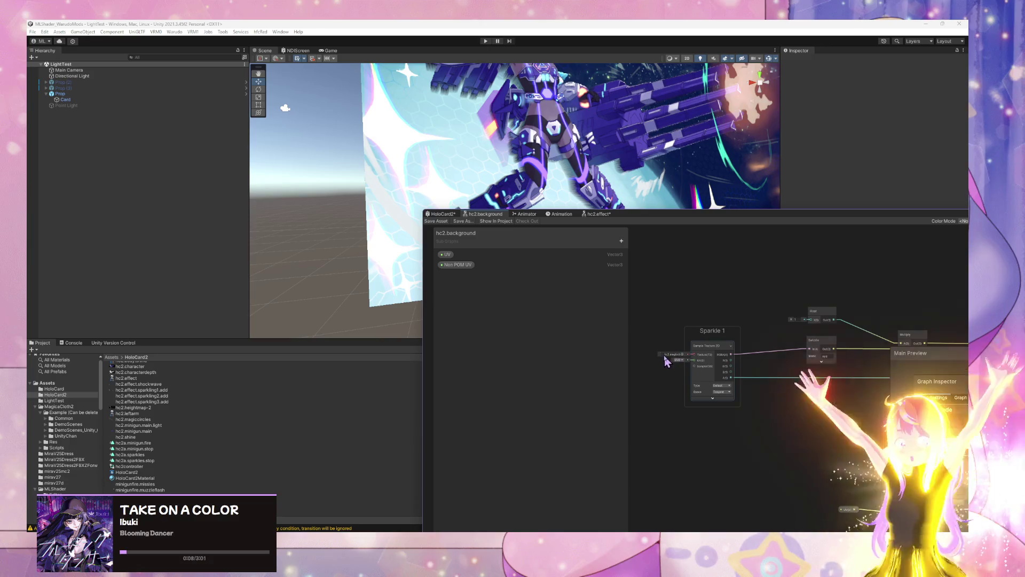
pyautogui.moveTo(684, 362)
pyautogui.mouseDown()
pyautogui.moveTo(848, 336)
pyautogui.moveTo(764, 328)
pyautogui.moveTo(812, 344)
pyautogui.mouseUp()
pyautogui.scroll(1, 822, 372)
pyautogui.moveTo(797, 403); pyautogui.dragTo(735, 416)
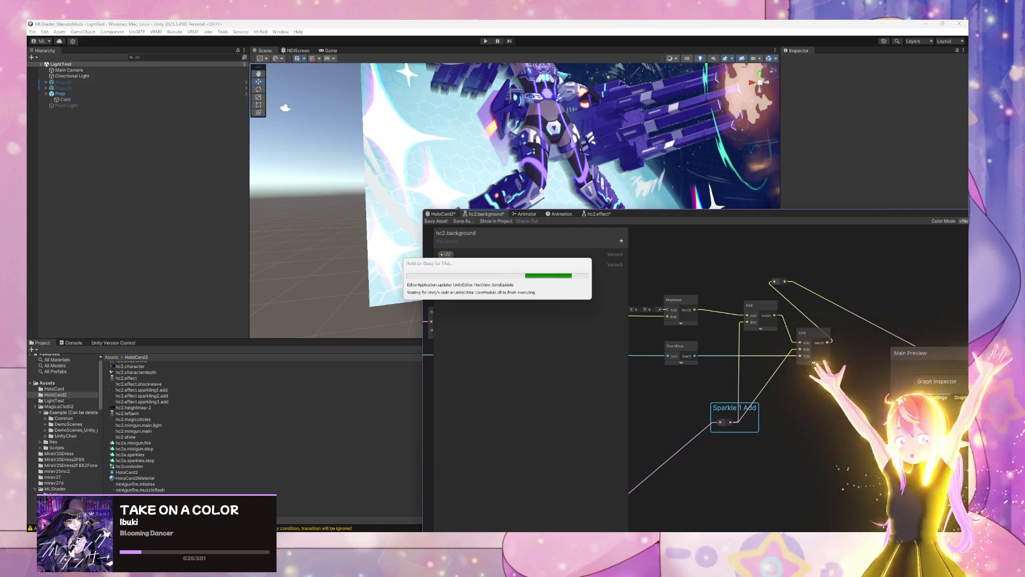
# Inspect the card in Warudo, then reposition the Shader Graph window around the hc2.background node.
pyautogui.moveTo(628, 534)
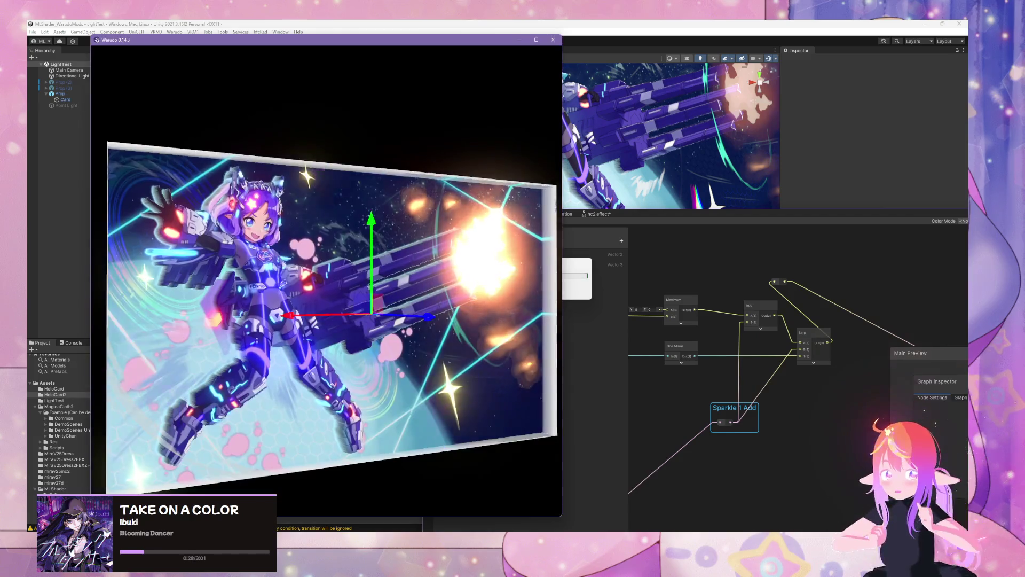
pyautogui.click(628, 505)
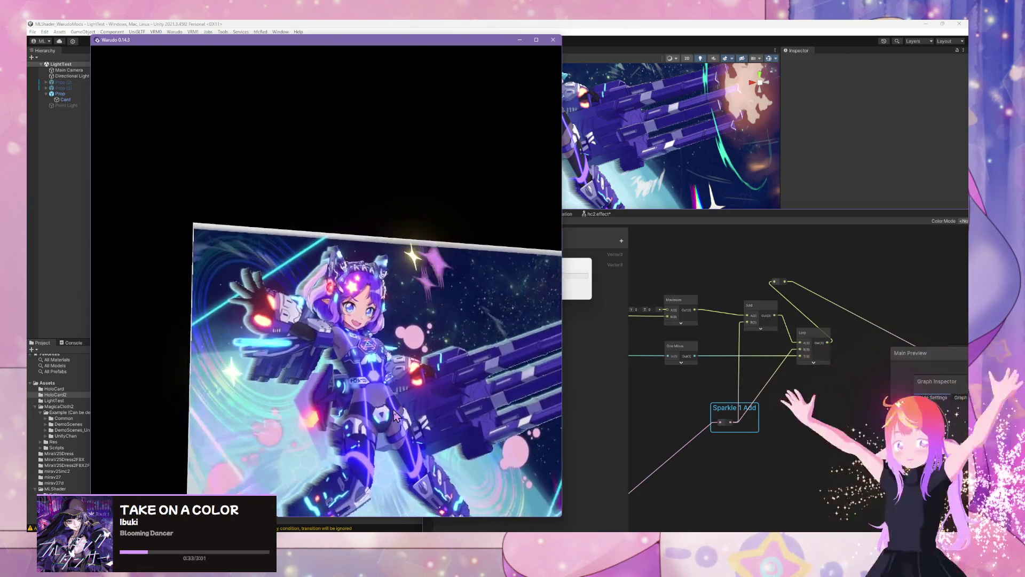
pyautogui.click(496, 434)
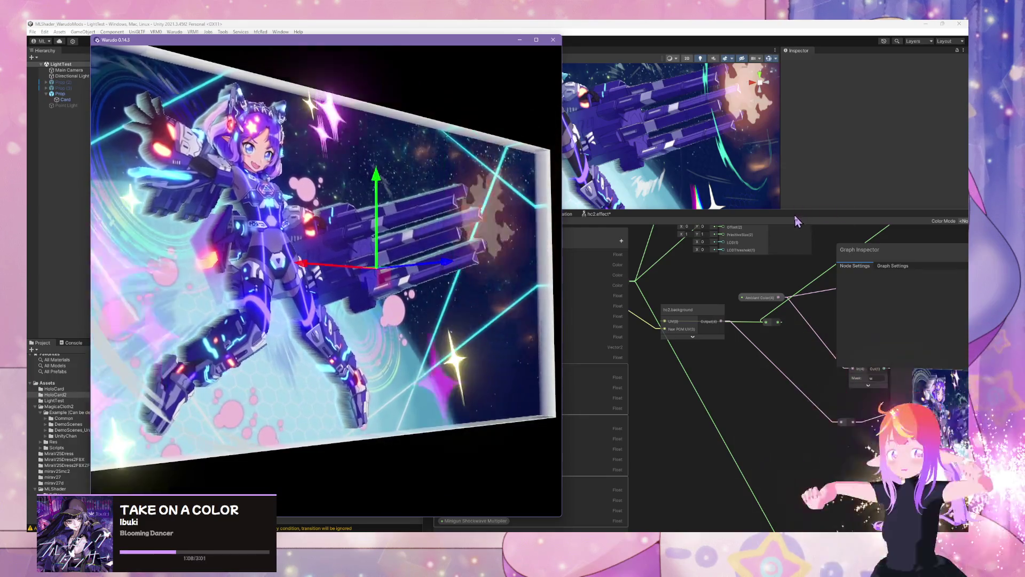
pyautogui.moveTo(843, 213); pyautogui.dragTo(692, 262)
pyautogui.moveTo(625, 441)
pyautogui.mouseDown()
pyautogui.moveTo(581, 359)
pyautogui.moveTo(615, 364)
pyautogui.moveTo(611, 403)
pyautogui.moveTo(693, 441)
pyautogui.moveTo(595, 422)
pyautogui.moveTo(706, 416)
pyautogui.mouseUp()
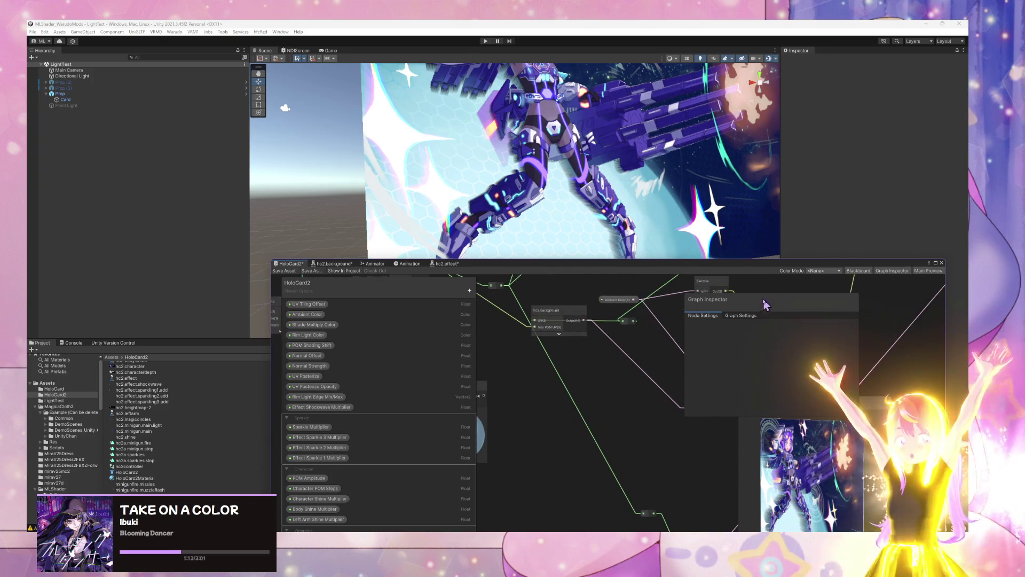
# Move the graph inspector and main preview aside and save the HoloCard2 shader graph.
pyautogui.moveTo(763, 303); pyautogui.dragTo(826, 368)
pyautogui.moveTo(797, 413); pyautogui.dragTo(730, 402)
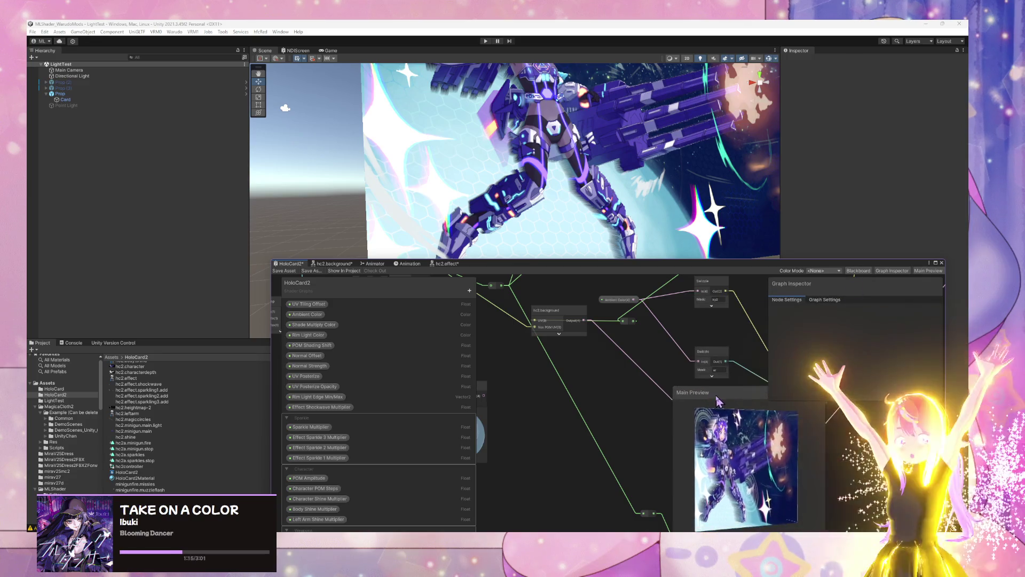
pyautogui.moveTo(555, 176)
pyautogui.mouseDown()
pyautogui.moveTo(522, 169)
pyautogui.moveTo(682, 179)
pyautogui.moveTo(314, 248)
pyautogui.mouseUp()
pyautogui.click(289, 272)
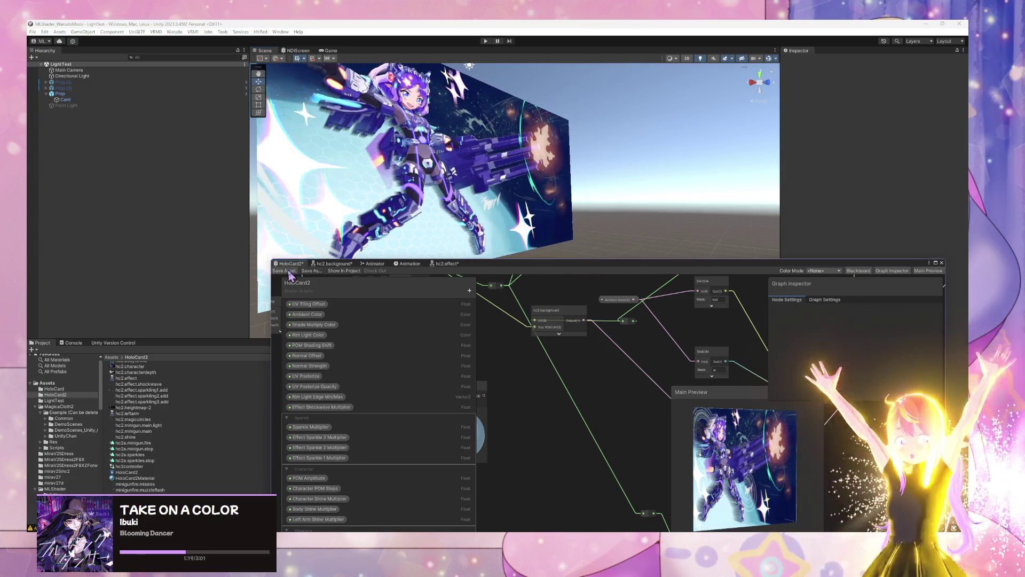
# Step through the hc2.effect and HoloCard2 graphs to reopen hc2.background.
pyautogui.moveTo(483, 191)
pyautogui.mouseDown()
pyautogui.moveTo(452, 165)
pyautogui.moveTo(426, 180)
pyautogui.moveTo(454, 180)
pyautogui.moveTo(464, 204)
pyautogui.mouseUp()
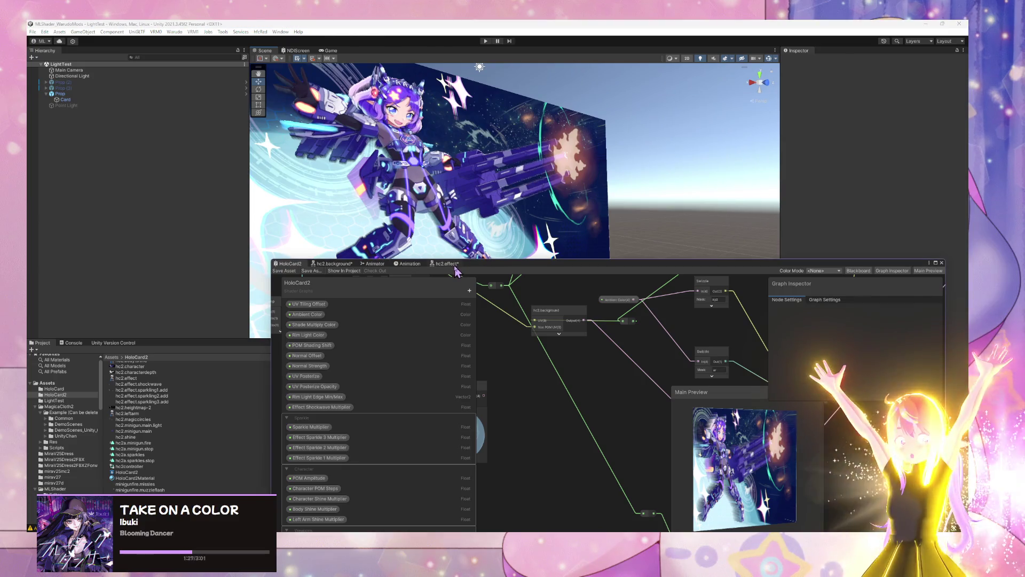
pyautogui.click(447, 264)
pyautogui.scroll(5, 588, 352)
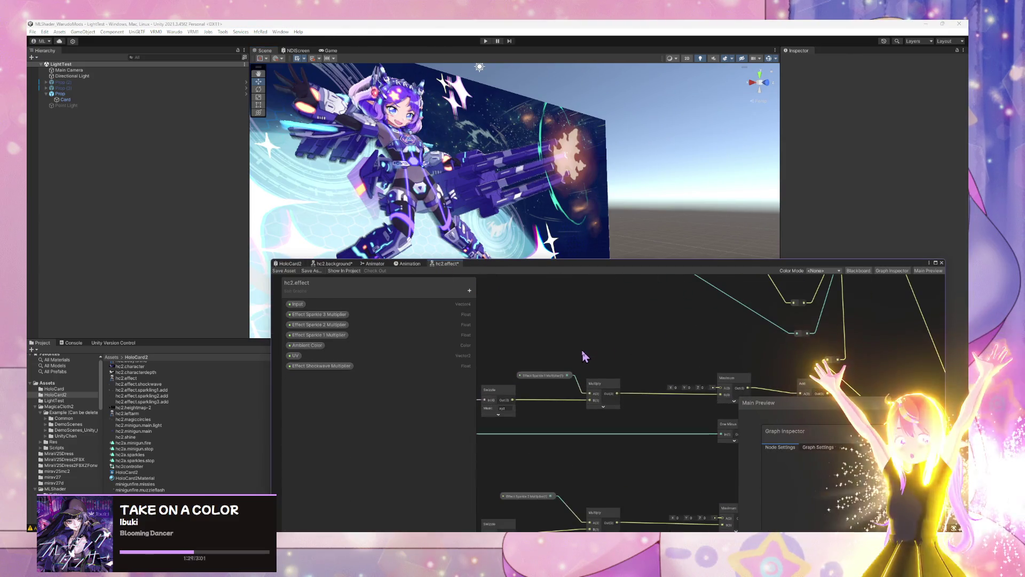
pyautogui.moveTo(342, 242); pyautogui.dragTo(476, 178)
pyautogui.scroll(-3, 476, 179)
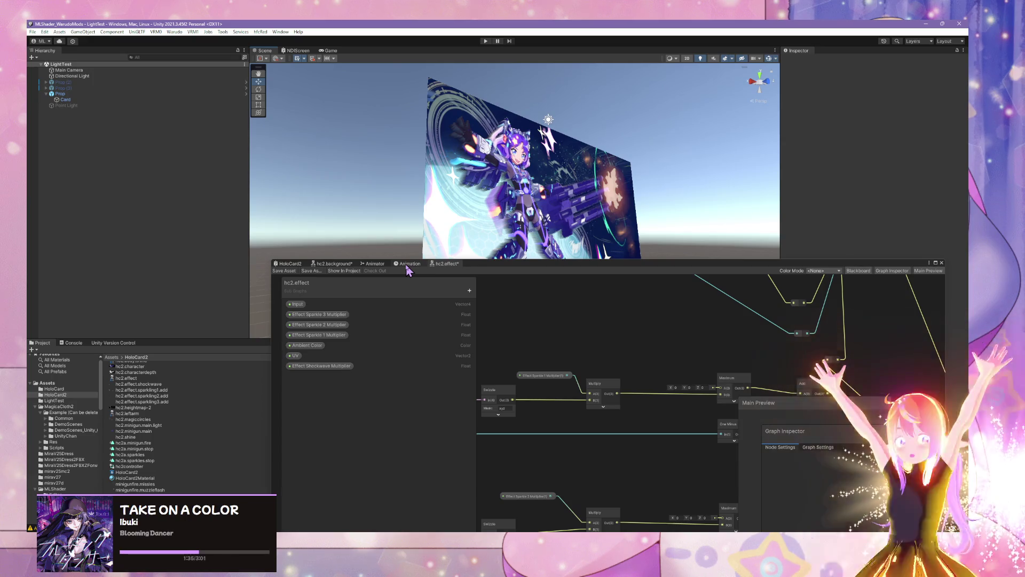
pyautogui.click(292, 264)
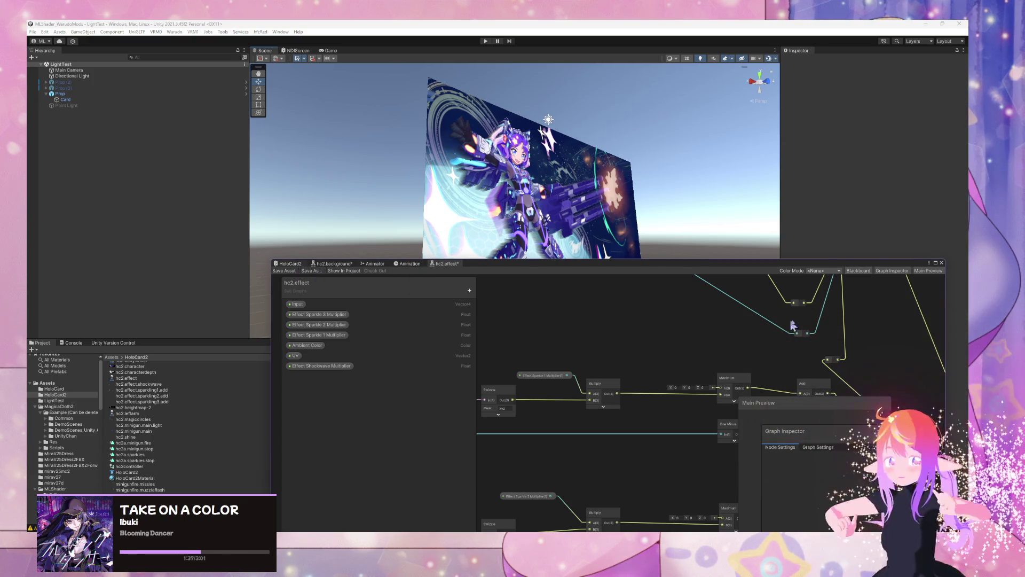
pyautogui.scroll(2, 588, 370)
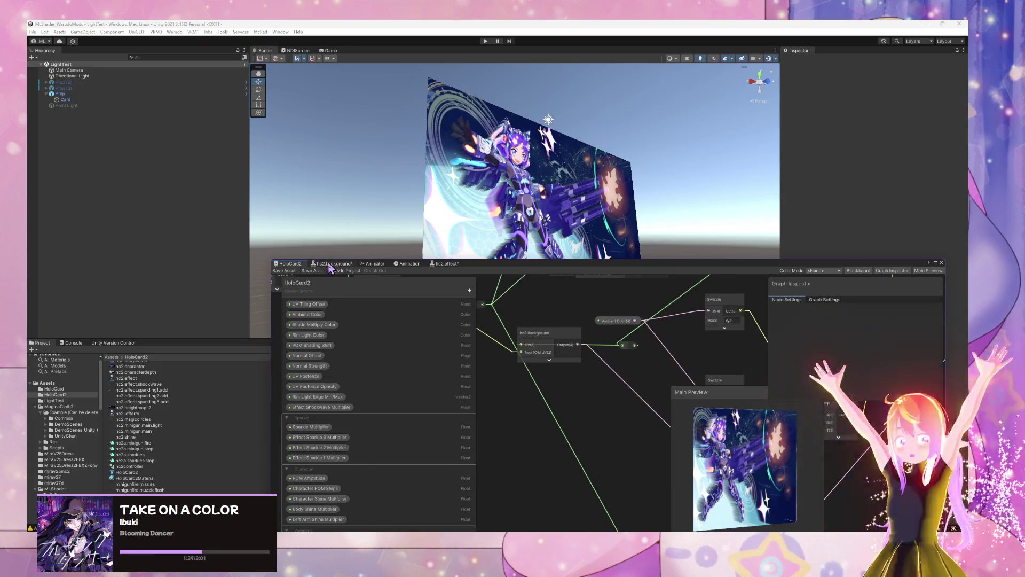
pyautogui.click(340, 265)
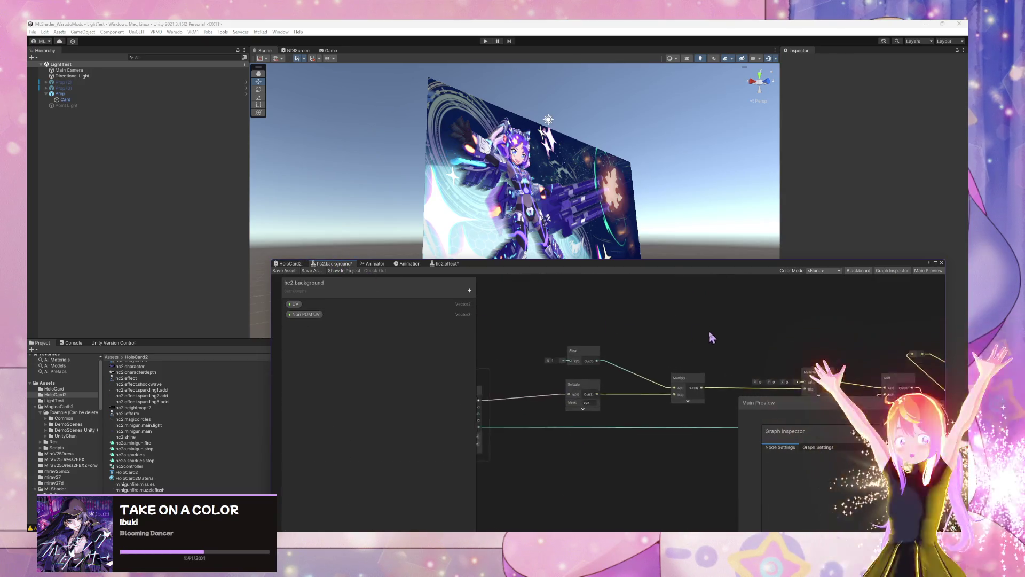
pyautogui.scroll(2, 654, 342)
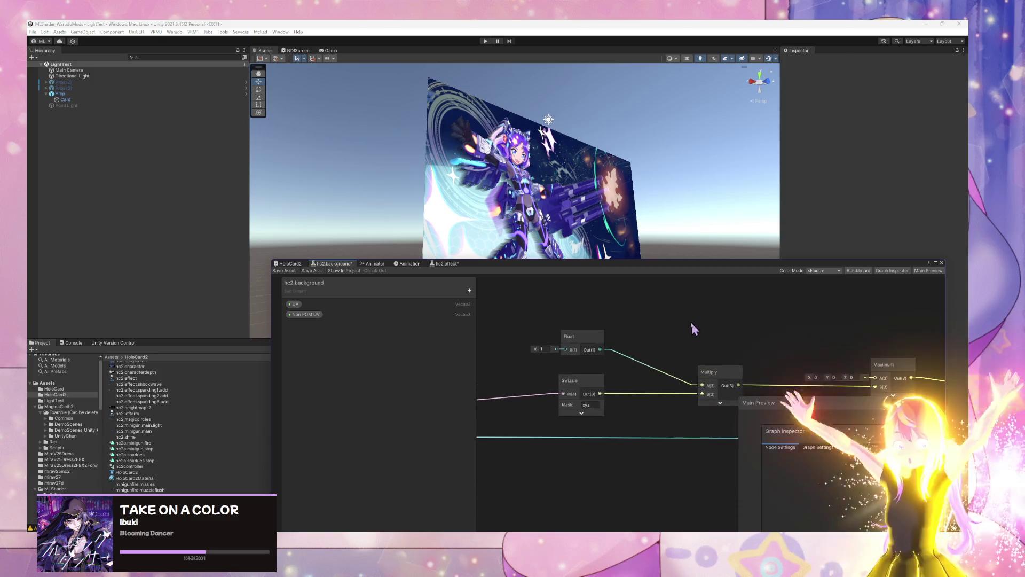
# Search for _MLSS and add an _MLSScanlines subgraph node to the graph.
pyautogui.press('space')
pyautogui.write('scan')
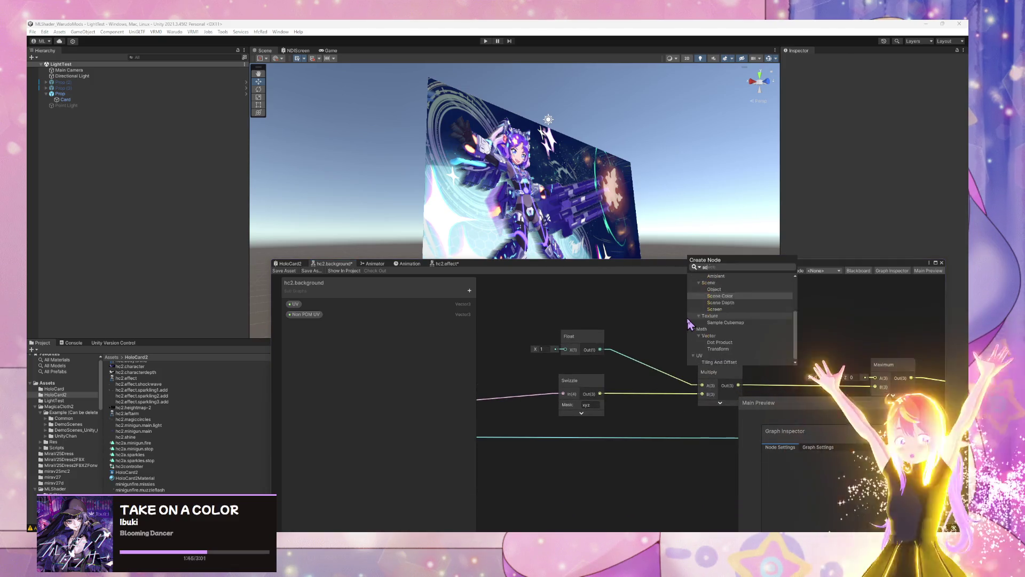
pyautogui.press('BackSpace')
pyautogui.press('BackSpace')
pyautogui.press('BackSpace')
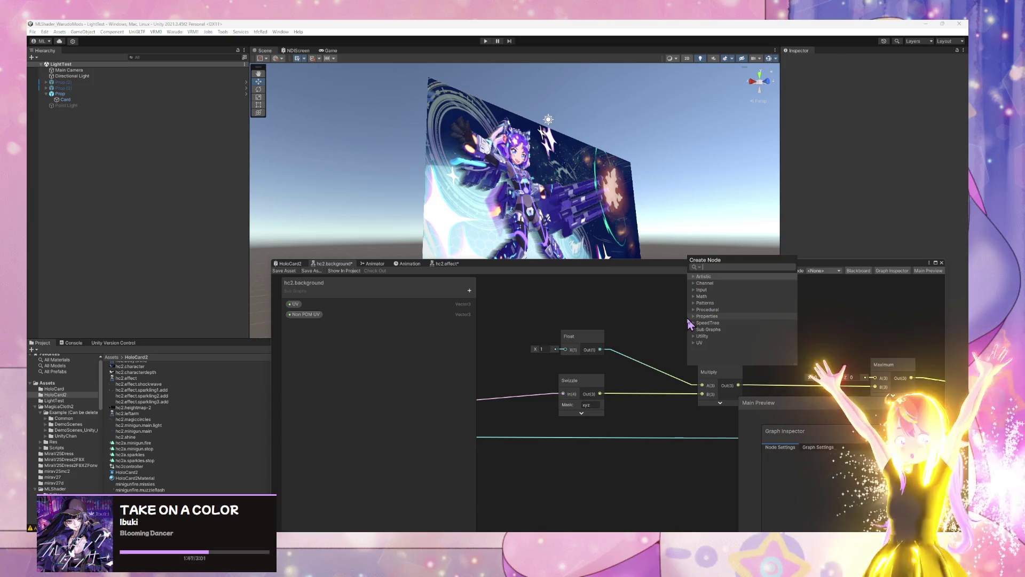
pyautogui.write('_MLS.')
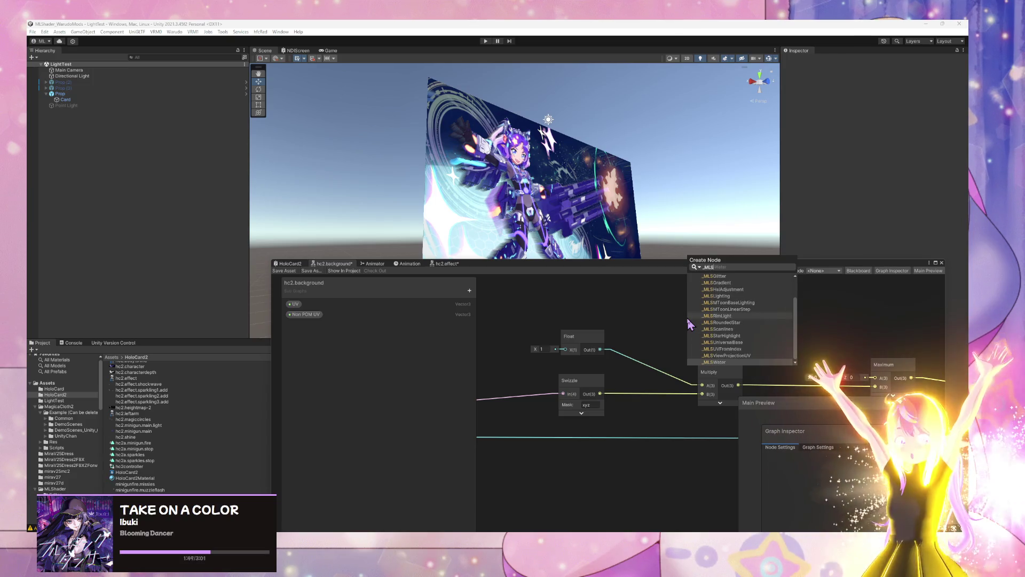
pyautogui.press('BackSpace')
pyautogui.write('Sca')
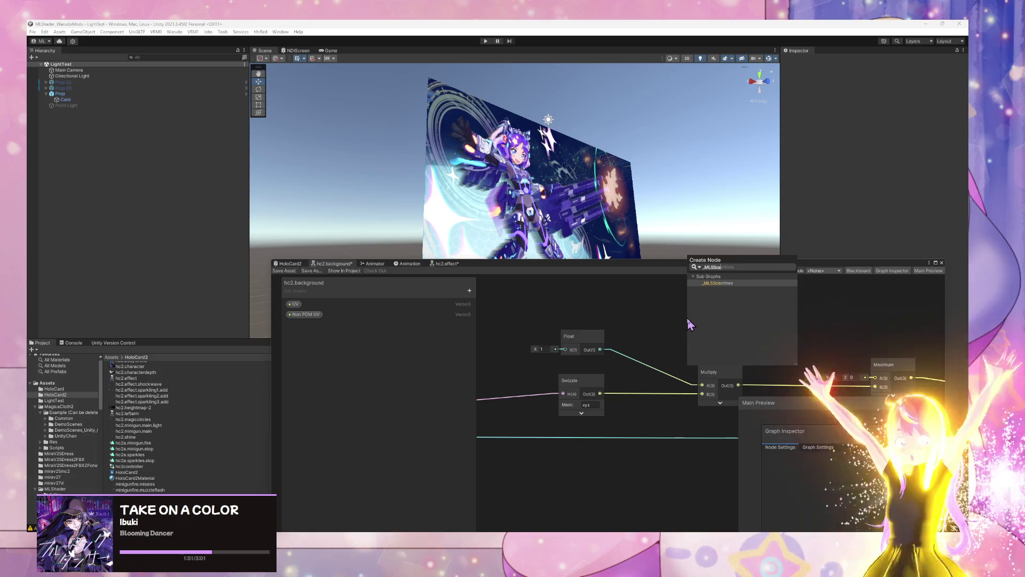
pyautogui.press('Return')
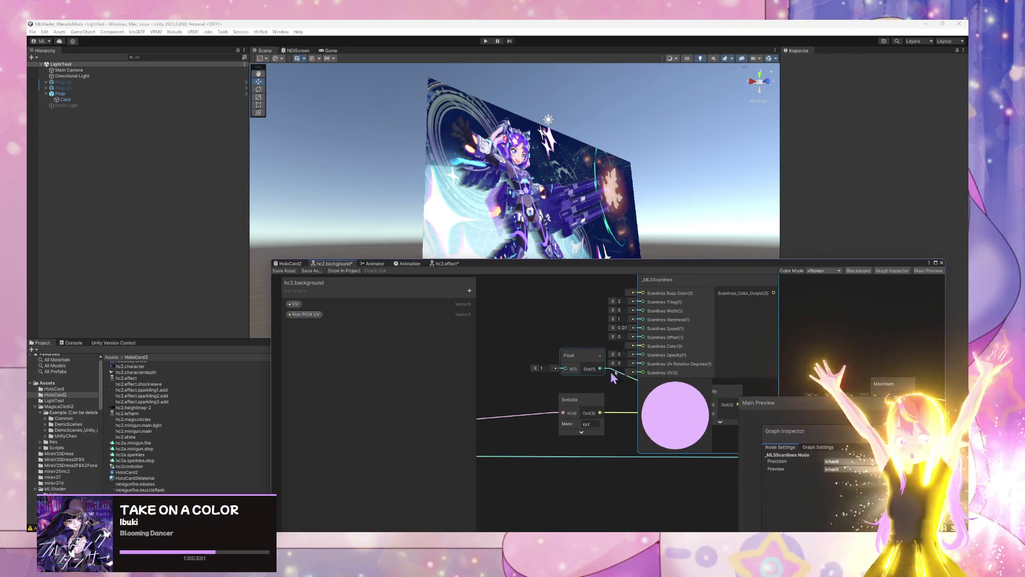
# Move the new node up-right and wire Swizzle Out(3) into its Scanlines Base Color.
pyautogui.click(682, 389)
pyautogui.moveTo(686, 324); pyautogui.dragTo(715, 280)
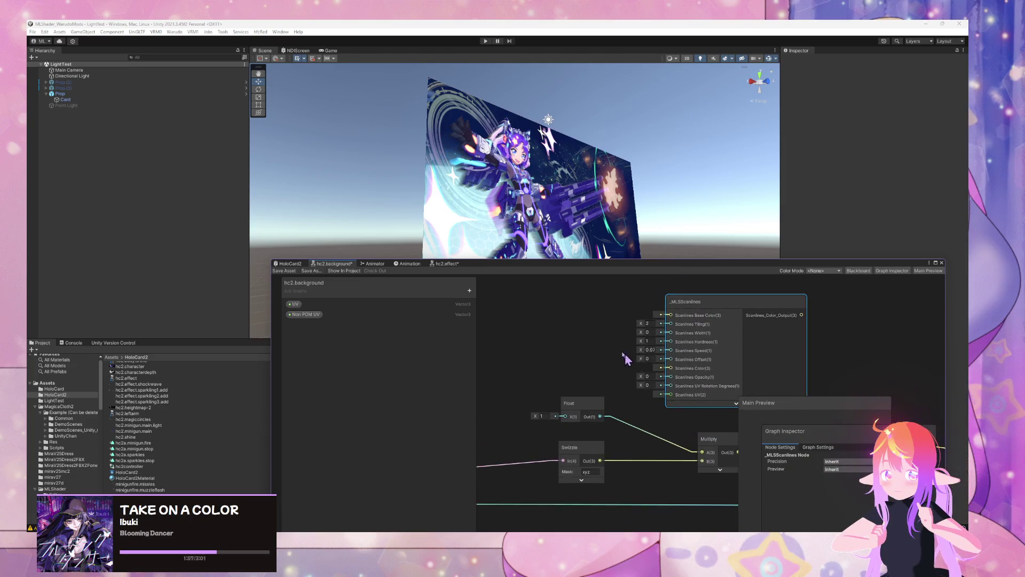
pyautogui.moveTo(632, 363); pyautogui.dragTo(606, 342)
pyautogui.moveTo(589, 422)
pyautogui.mouseDown()
pyautogui.moveTo(647, 311)
pyautogui.moveTo(585, 291)
pyautogui.mouseUp()
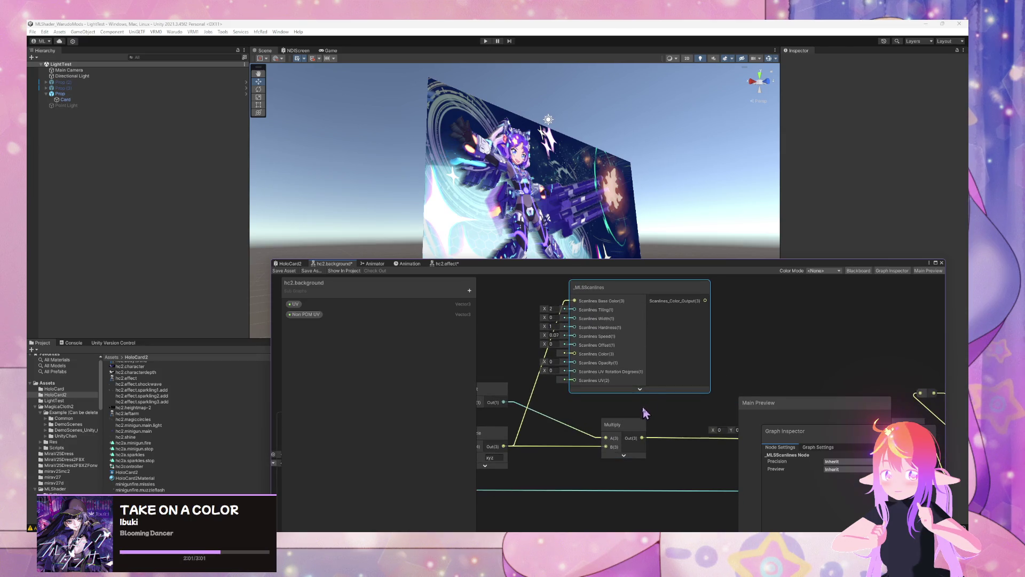
pyautogui.moveTo(660, 436); pyautogui.dragTo(675, 421)
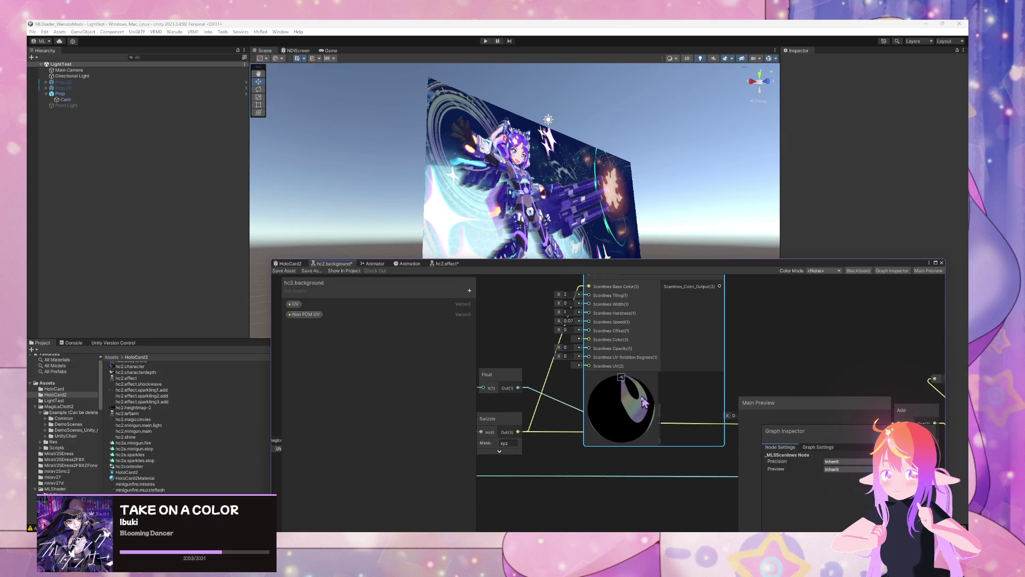
# Inspect the _MLSScanlines node's context options and move the node higher in the graph.
pyautogui.rightClick(674, 422)
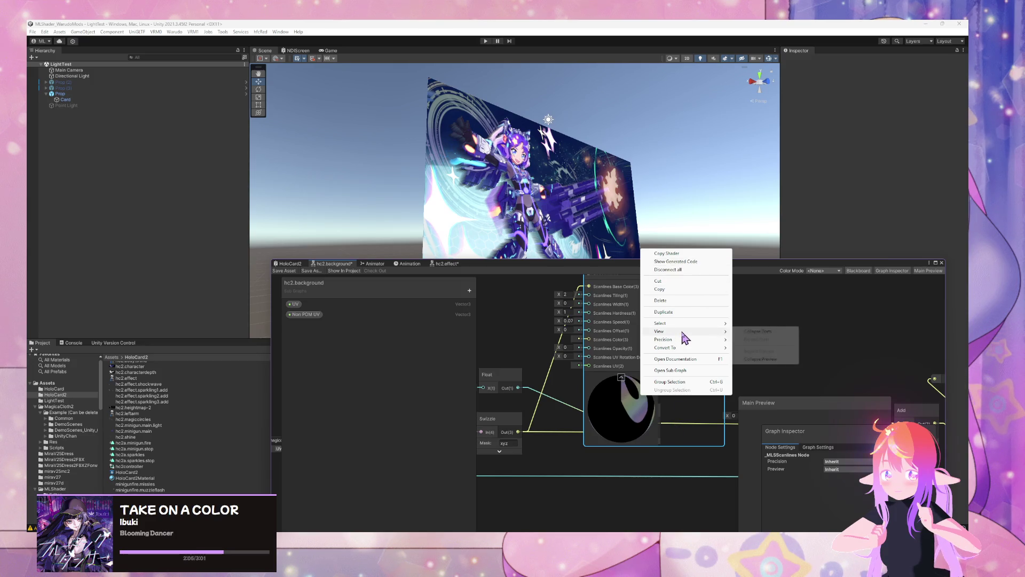
pyautogui.click(645, 380)
pyautogui.rightClick(645, 380)
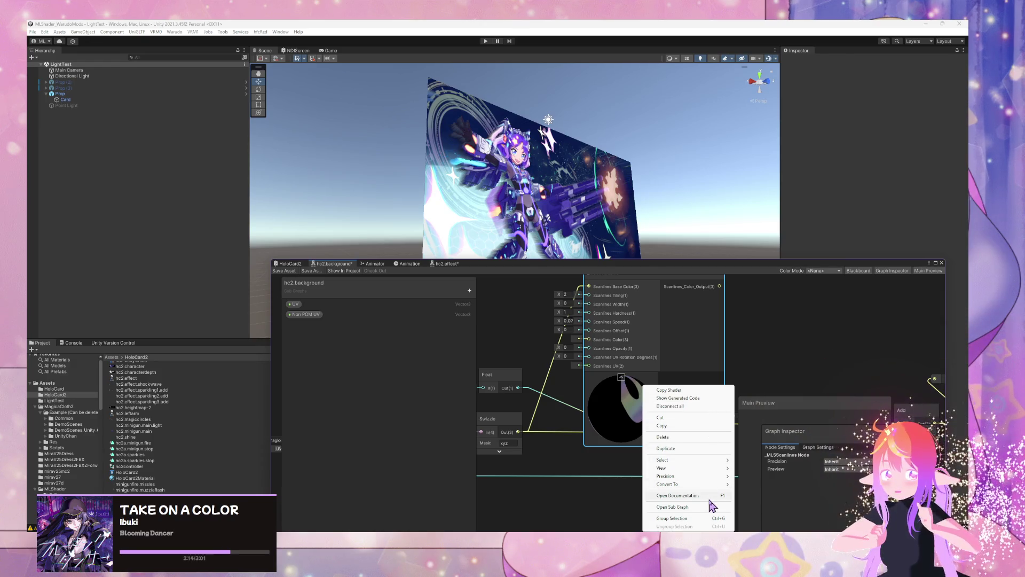
pyautogui.moveTo(714, 472)
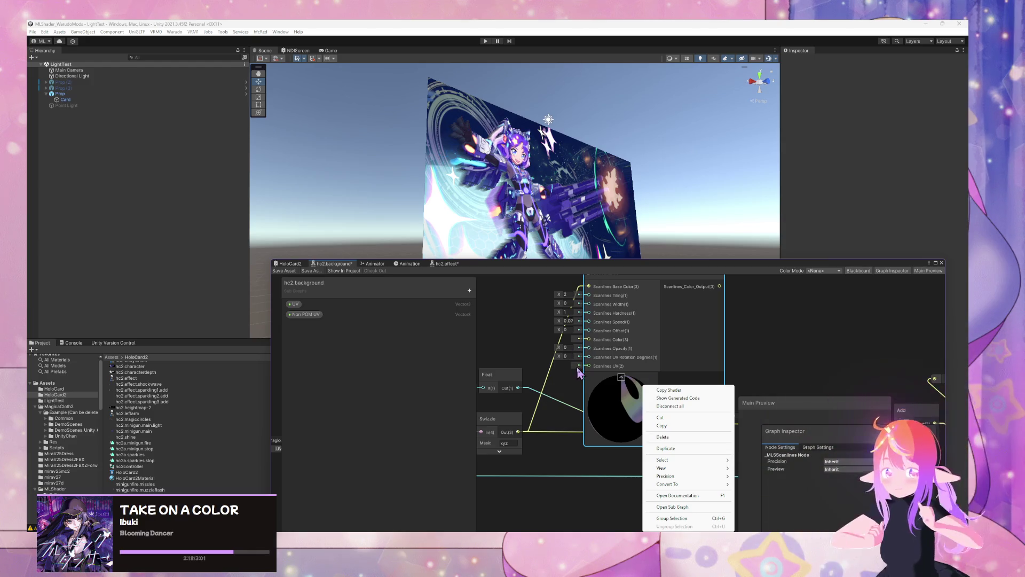
pyautogui.click(742, 354)
pyautogui.moveTo(722, 337)
pyautogui.mouseDown()
pyautogui.moveTo(664, 343)
pyautogui.moveTo(656, 300)
pyautogui.mouseUp()
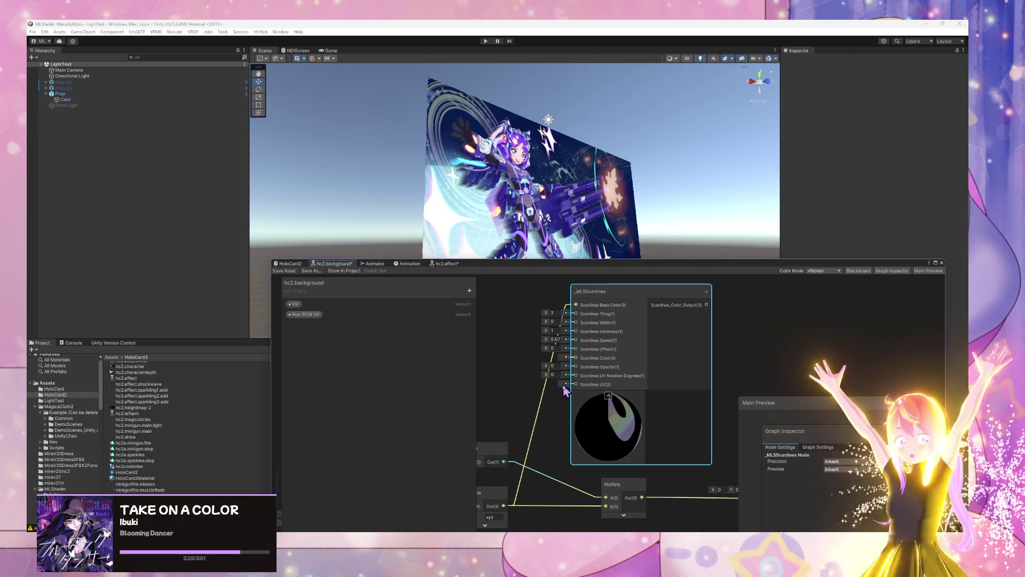
# Check the node's conversion options in its context menu again.
pyautogui.rightClick(666, 424)
pyautogui.moveTo(731, 378)
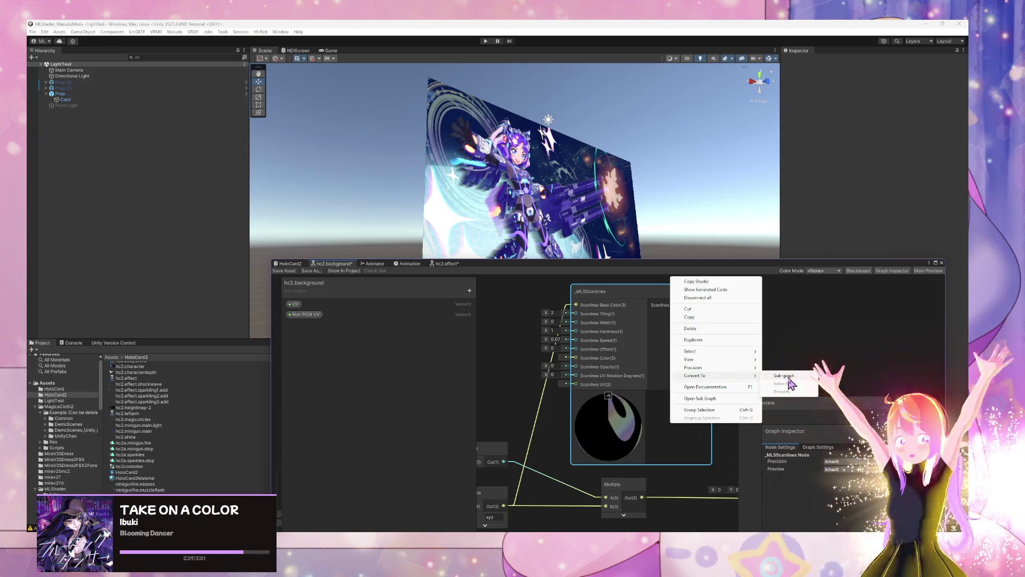
pyautogui.click(581, 358)
pyautogui.rightClick(614, 358)
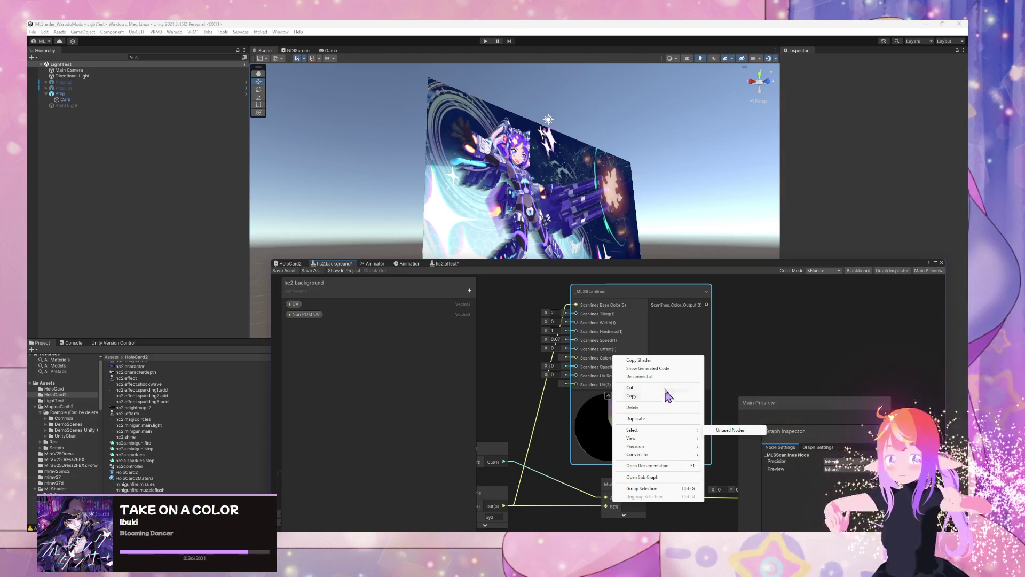
pyautogui.click(756, 369)
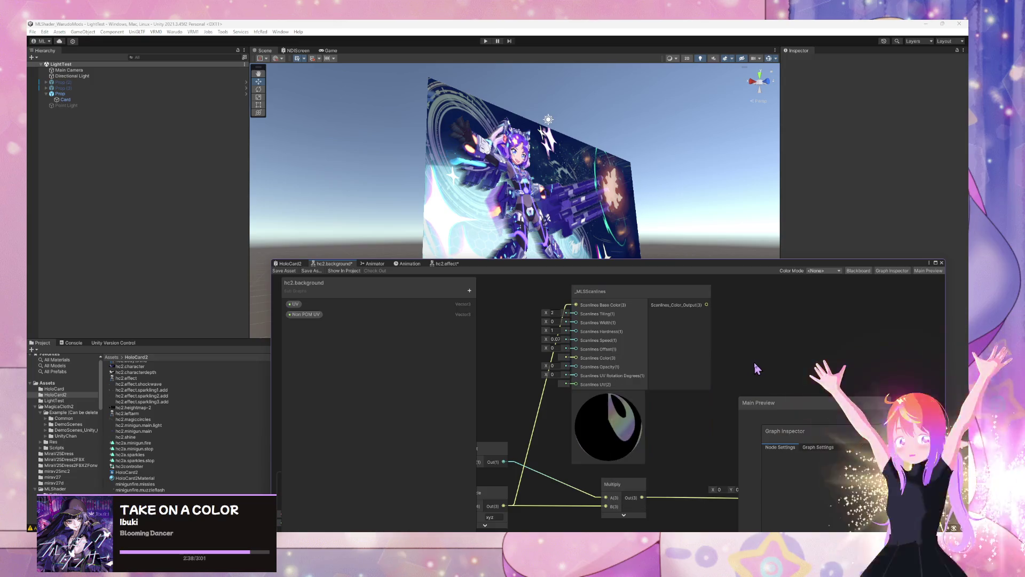
pyautogui.scroll(-5, 755, 366)
pyautogui.scroll(5, 689, 321)
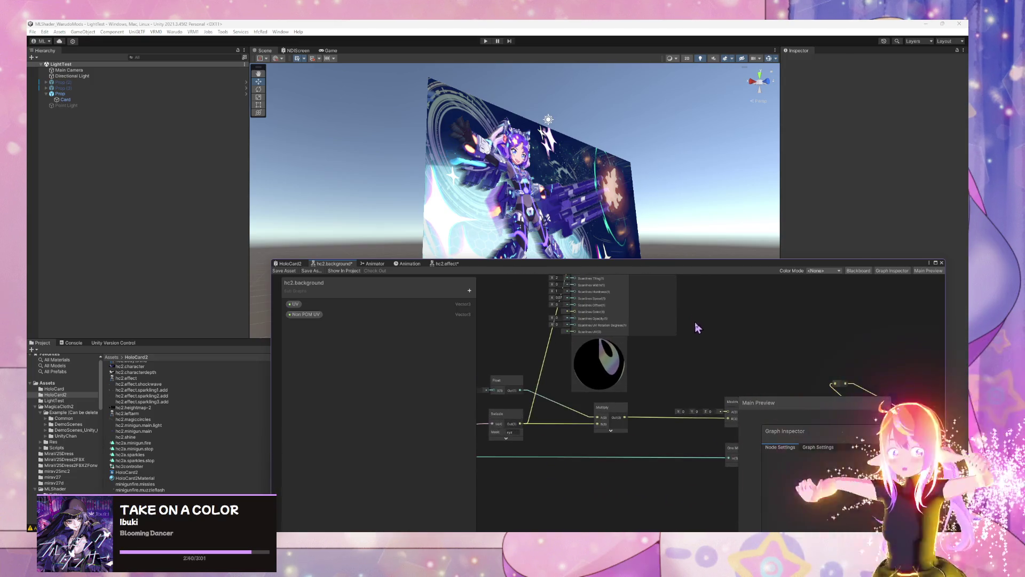
# Reposition the _MLSScanlines node so its inputs are in view.
pyautogui.moveTo(677, 350)
pyautogui.mouseDown()
pyautogui.moveTo(636, 328)
pyautogui.moveTo(578, 355)
pyautogui.moveTo(593, 347)
pyautogui.moveTo(484, 369)
pyautogui.mouseUp()
pyautogui.moveTo(590, 381)
pyautogui.mouseDown()
pyautogui.moveTo(640, 401)
pyautogui.moveTo(558, 332)
pyautogui.moveTo(531, 322)
pyautogui.moveTo(512, 372)
pyautogui.mouseUp()
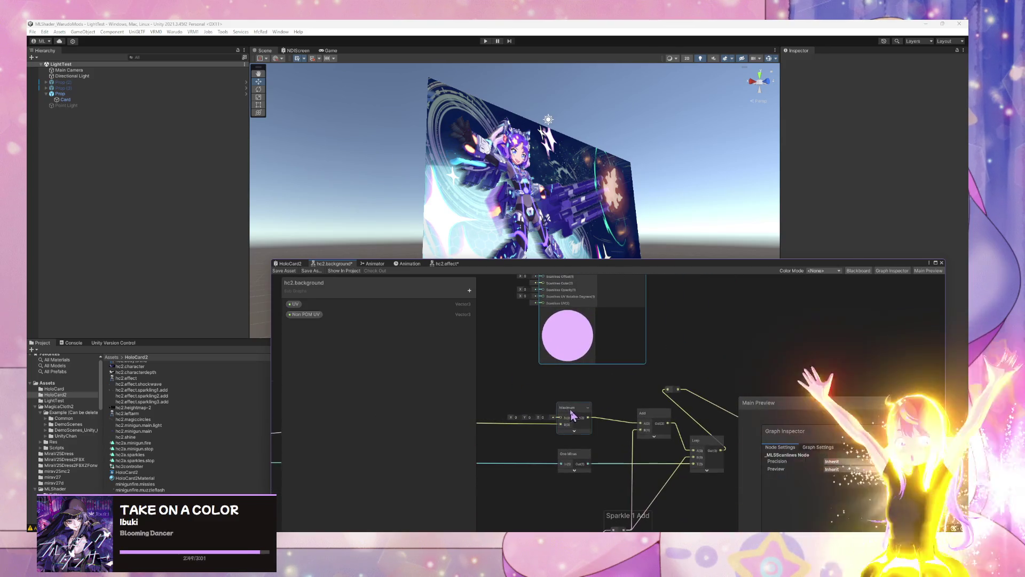
pyautogui.moveTo(577, 395)
pyautogui.mouseDown()
pyautogui.moveTo(807, 341)
pyautogui.moveTo(775, 357)
pyautogui.moveTo(806, 342)
pyautogui.moveTo(510, 325)
pyautogui.moveTo(700, 319)
pyautogui.moveTo(667, 318)
pyautogui.mouseUp()
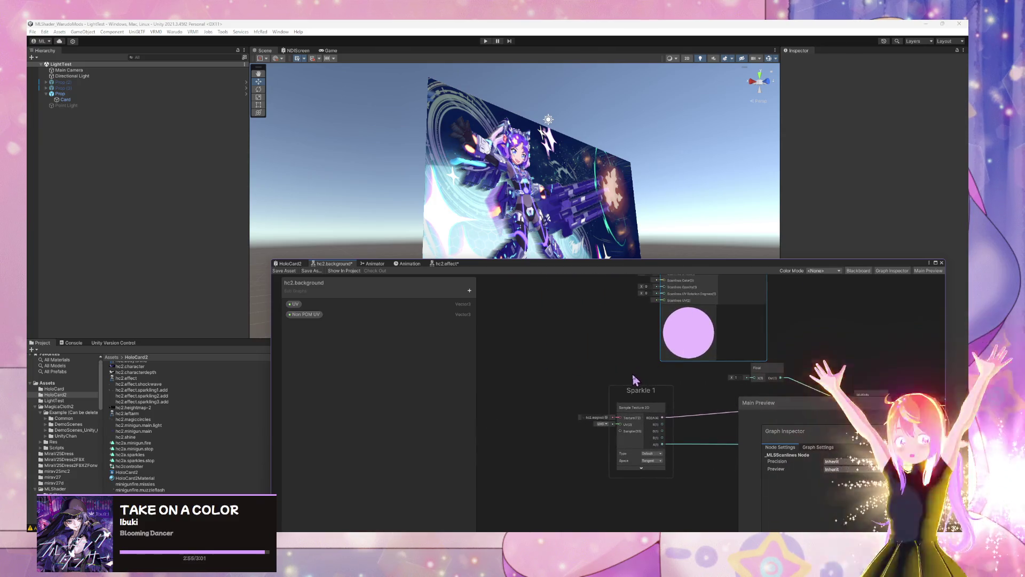
pyautogui.moveTo(746, 320); pyautogui.dragTo(668, 389)
pyautogui.moveTo(590, 343)
pyautogui.mouseDown()
pyautogui.moveTo(821, 348)
pyautogui.moveTo(636, 321)
pyautogui.moveTo(602, 332)
pyautogui.moveTo(654, 338)
pyautogui.mouseUp()
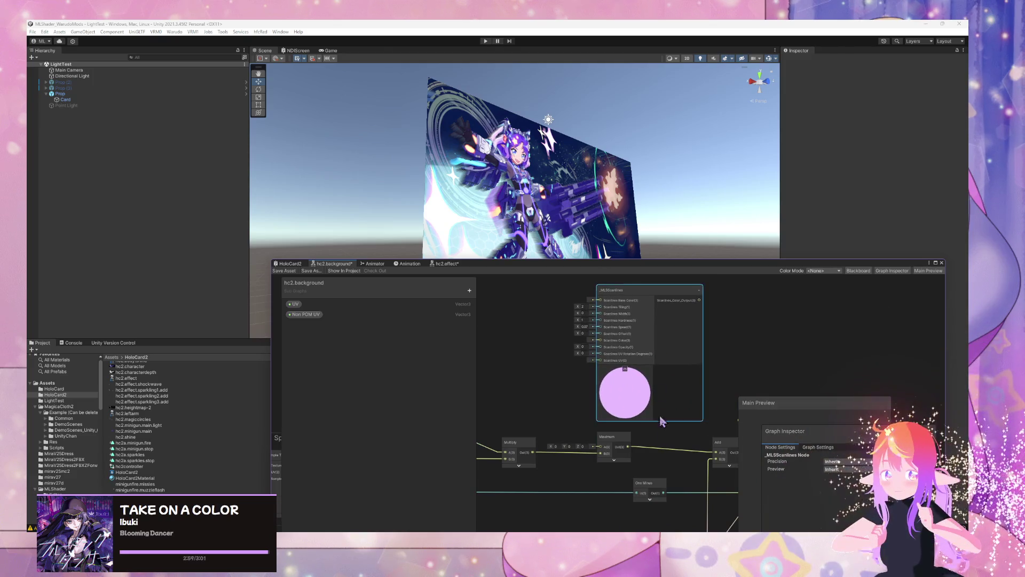
pyautogui.scroll(3, 597, 411)
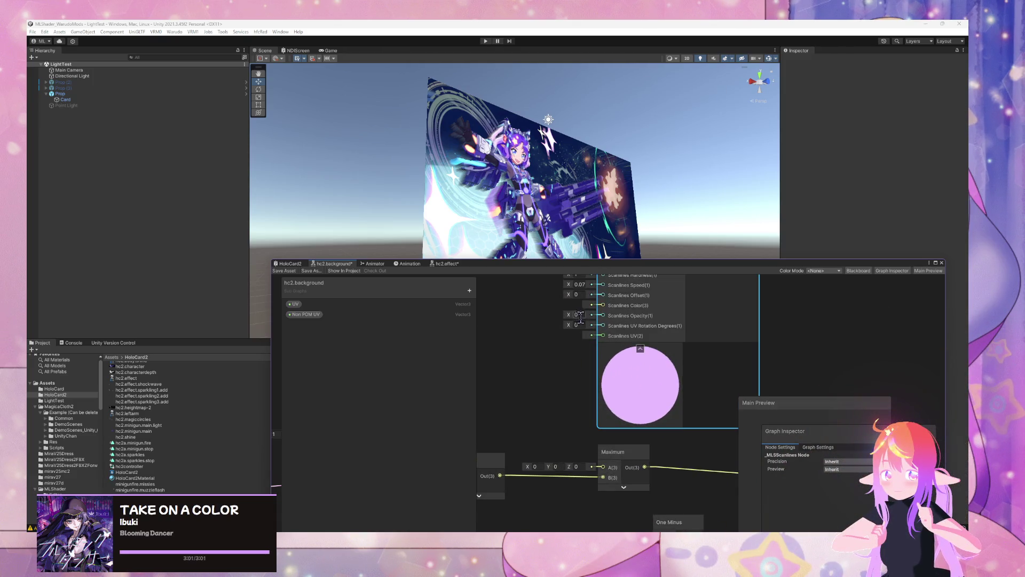
# Set the node's Scanlines Opacity to 1.
pyautogui.click(579, 316)
pyautogui.write('1')
pyautogui.press('Return')
pyautogui.moveTo(571, 381); pyautogui.dragTo(561, 430)
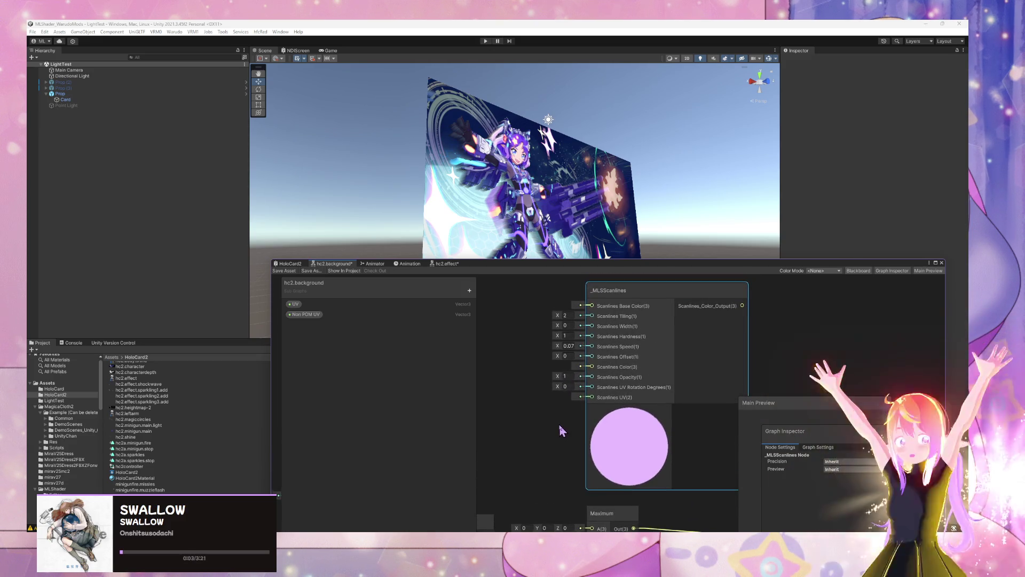
pyautogui.scroll(-1, 562, 422)
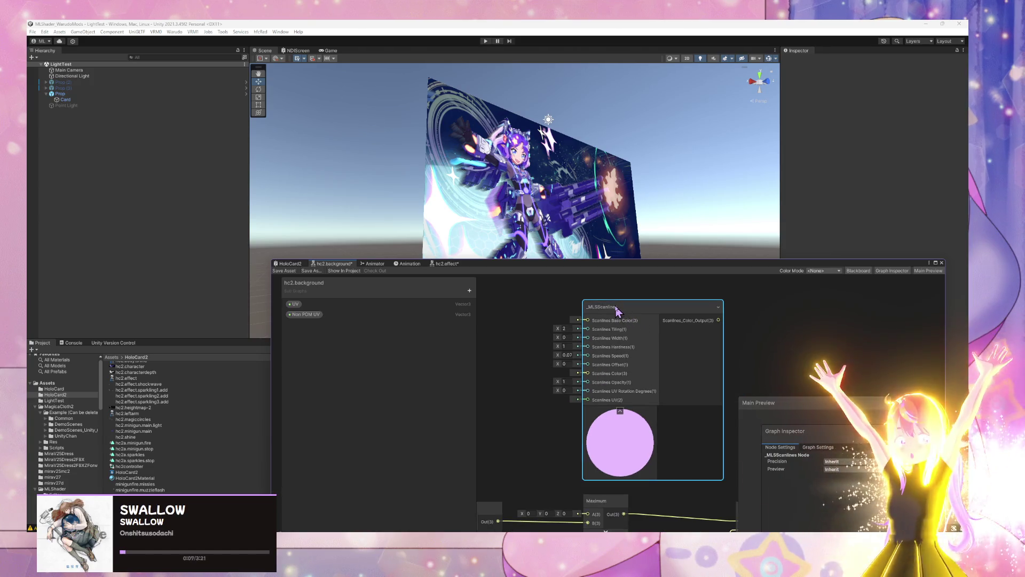
# Open the _MLSScanlines subgraph to look over its scanline nodes, then return to hc2.background.
pyautogui.doubleClick(619, 308)
pyautogui.scroll(5, 616, 399)
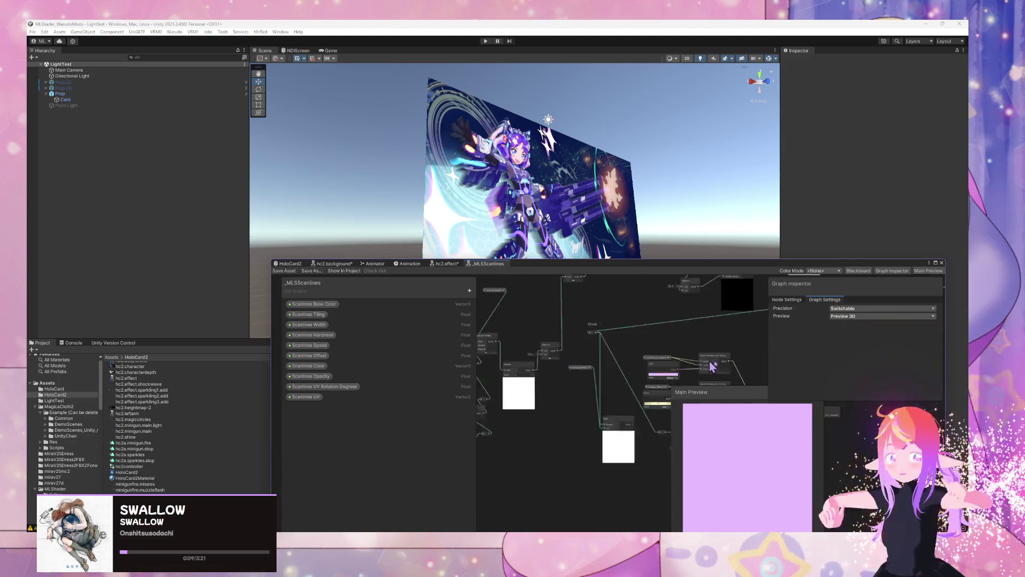
pyautogui.scroll(-5, 631, 335)
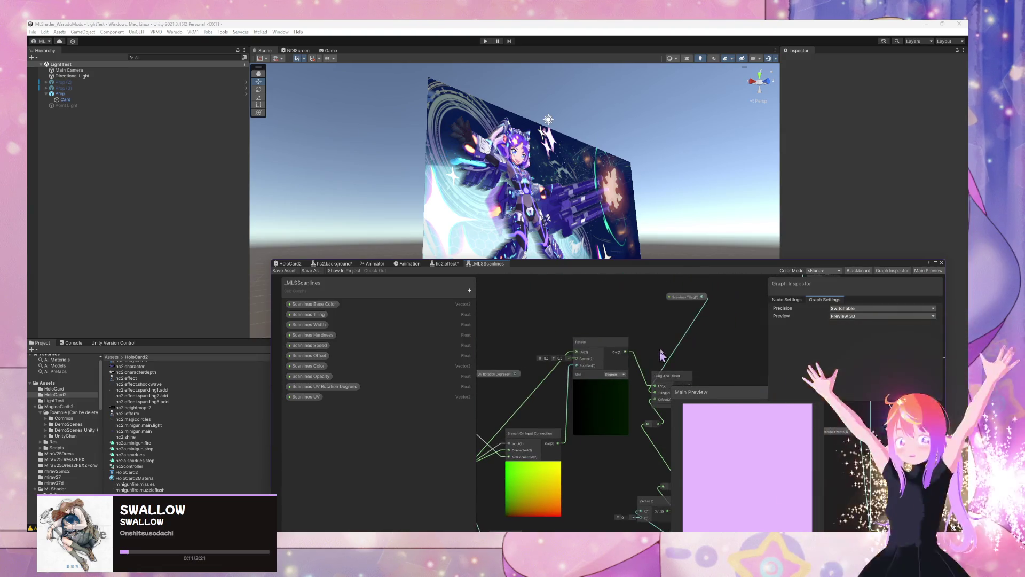
pyautogui.scroll(4, 552, 400)
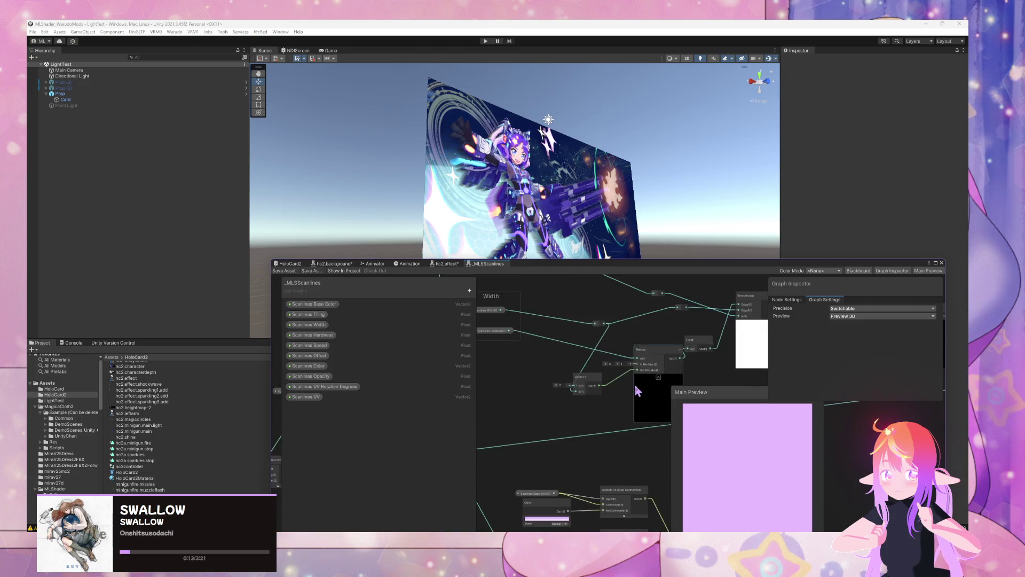
pyautogui.moveTo(603, 408); pyautogui.dragTo(493, 415)
pyautogui.scroll(-3, 587, 417)
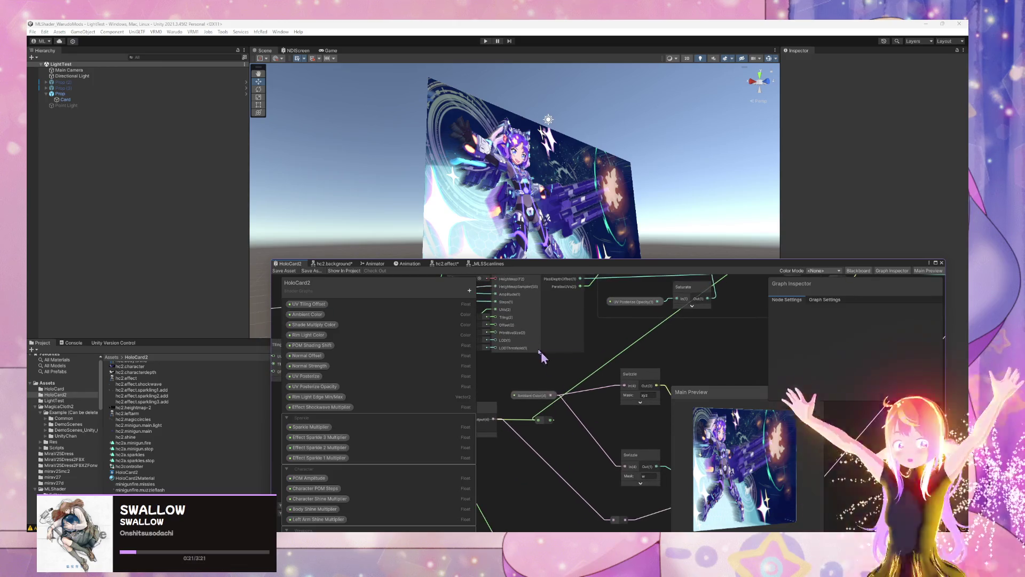
pyautogui.click(340, 265)
# Wire the Swizzle UVs into the _MLSScanlines node's UV input.
pyautogui.moveTo(495, 420)
pyautogui.mouseDown()
pyautogui.moveTo(595, 347)
pyautogui.moveTo(553, 421)
pyautogui.moveTo(732, 405)
pyautogui.moveTo(648, 414)
pyautogui.moveTo(667, 416)
pyautogui.mouseUp()
pyautogui.scroll(-2, 550, 410)
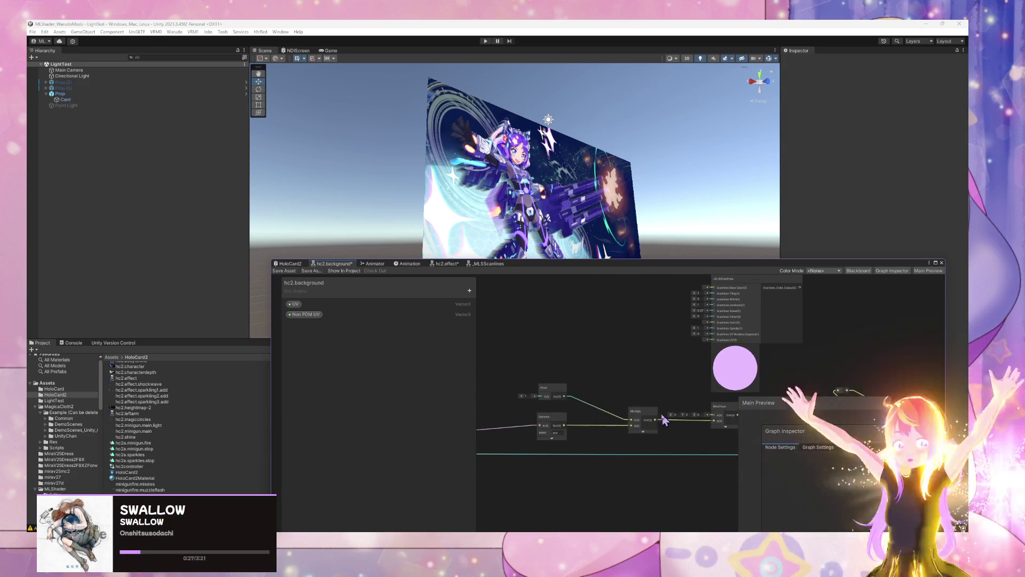
pyautogui.moveTo(658, 350)
pyautogui.mouseDown()
pyautogui.moveTo(717, 323)
pyautogui.moveTo(666, 311)
pyautogui.moveTo(659, 335)
pyautogui.moveTo(680, 323)
pyautogui.moveTo(693, 343)
pyautogui.moveTo(588, 312)
pyautogui.moveTo(652, 451)
pyautogui.mouseUp()
pyautogui.click(586, 308)
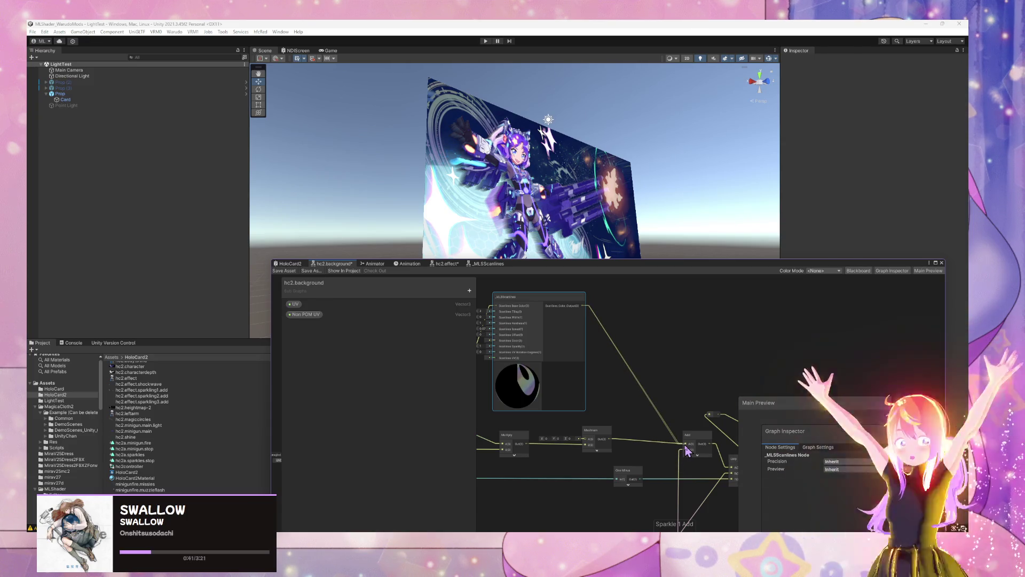
# Connect the scanline colour output to the Add node's A input and shift the node down-right.
pyautogui.moveTo(674, 451); pyautogui.dragTo(693, 451)
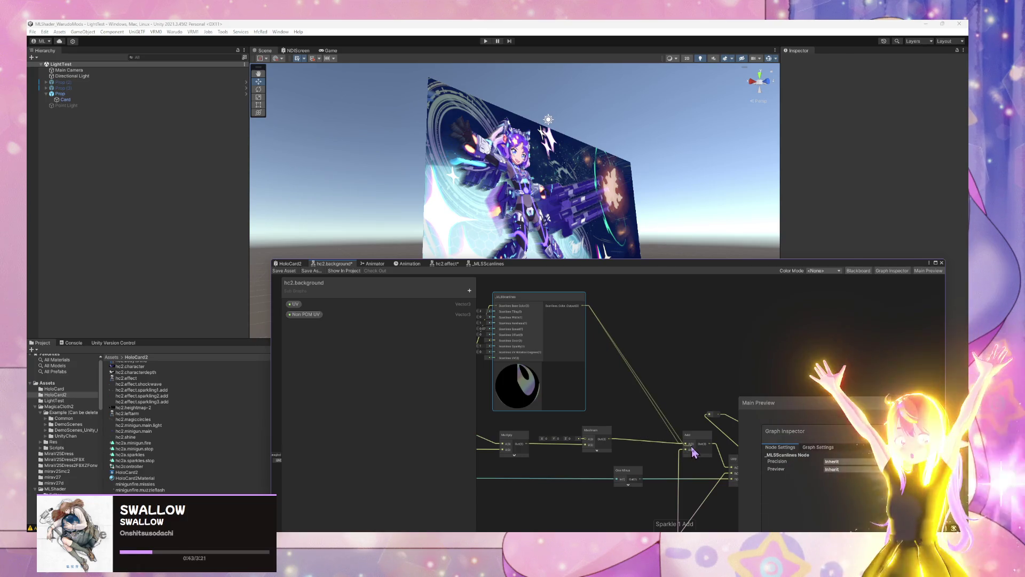
pyautogui.moveTo(671, 418); pyautogui.dragTo(699, 385)
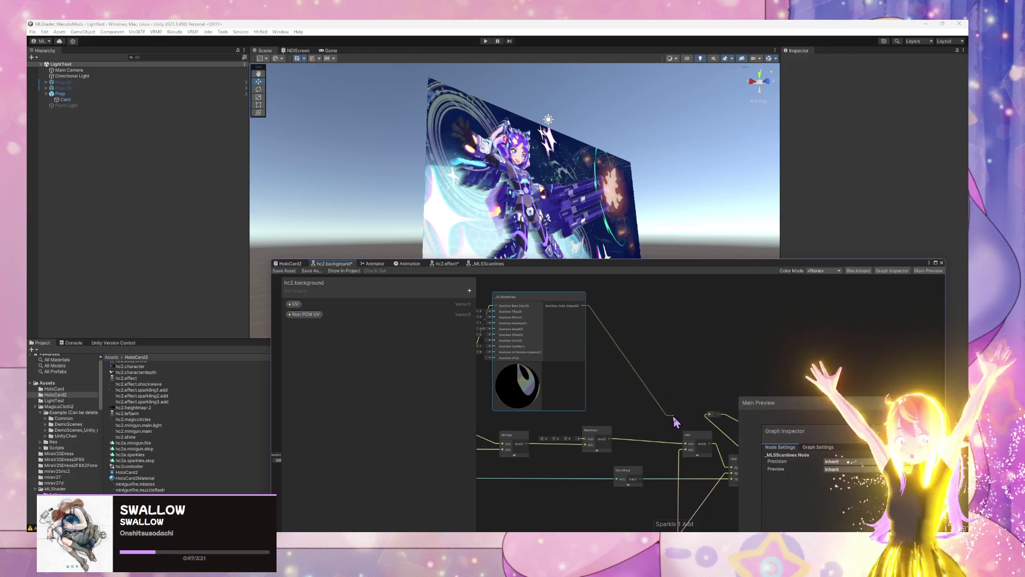
pyautogui.moveTo(674, 417); pyautogui.dragTo(675, 416)
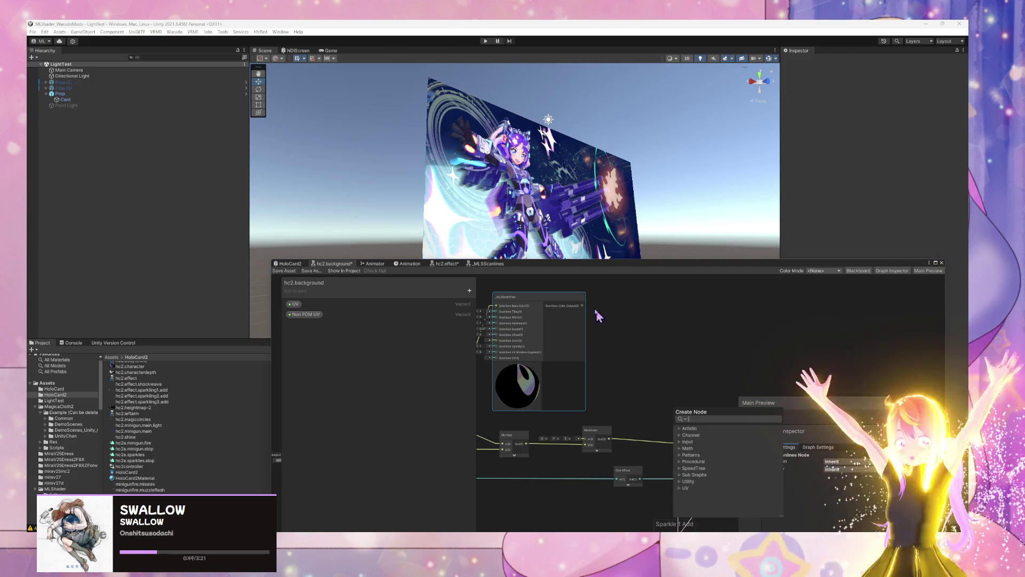
pyautogui.moveTo(534, 299); pyautogui.dragTo(617, 355)
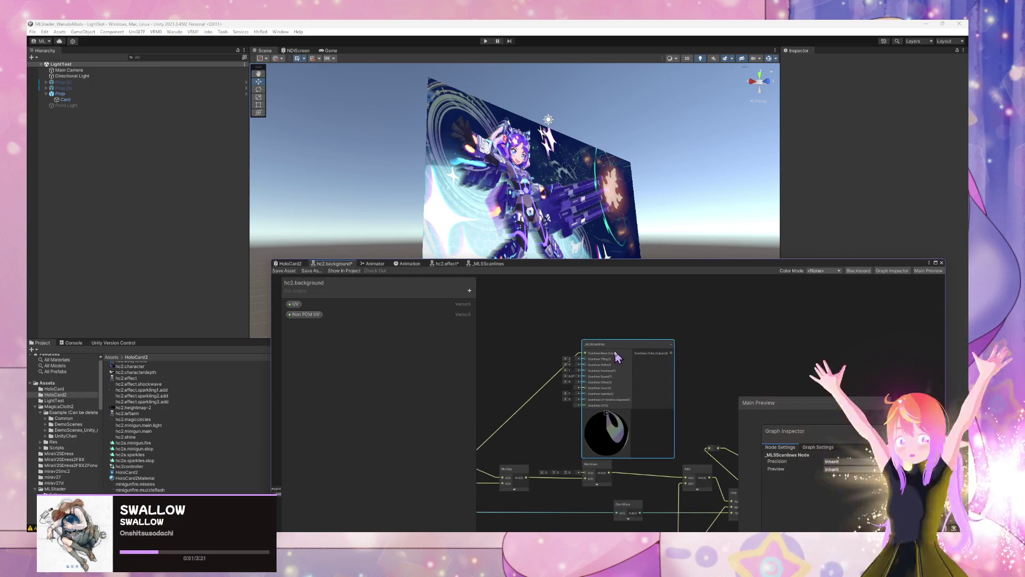
pyautogui.scroll(3, 558, 396)
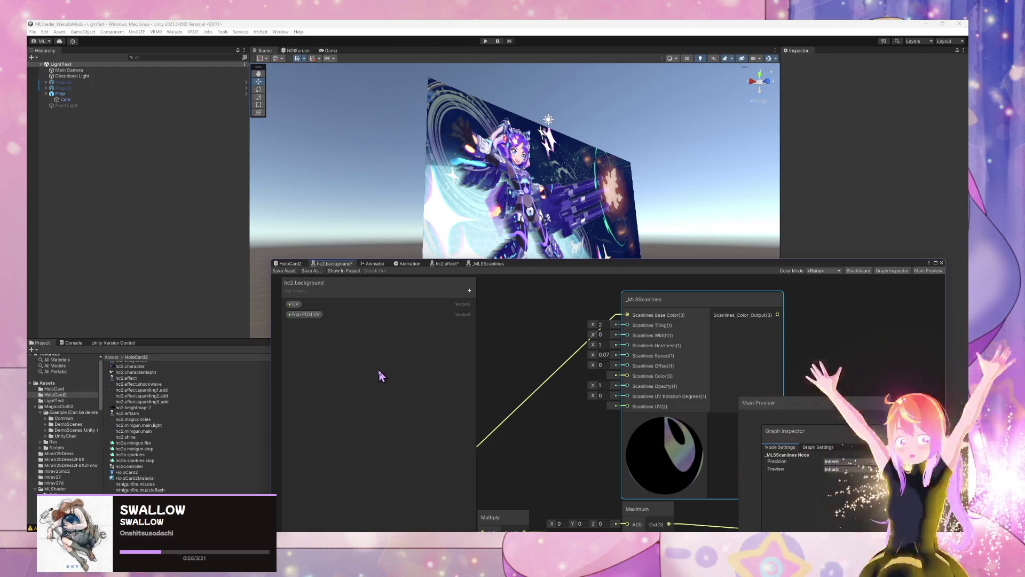
pyautogui.scroll(2, 158, 435)
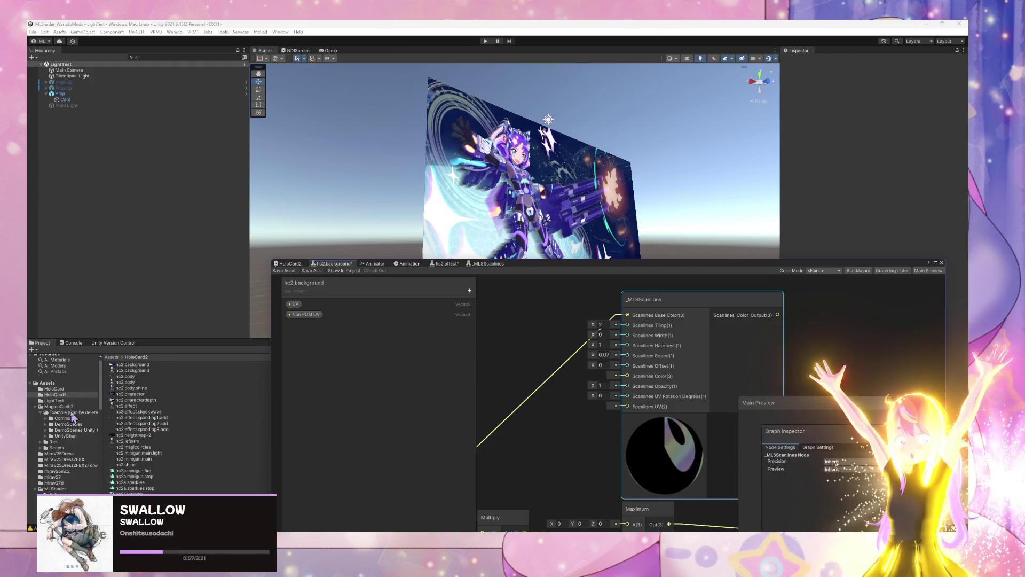
# Browse to MLShader > Shaders > Generics and open the MLSUniversal shader graph.
pyautogui.click(61, 406)
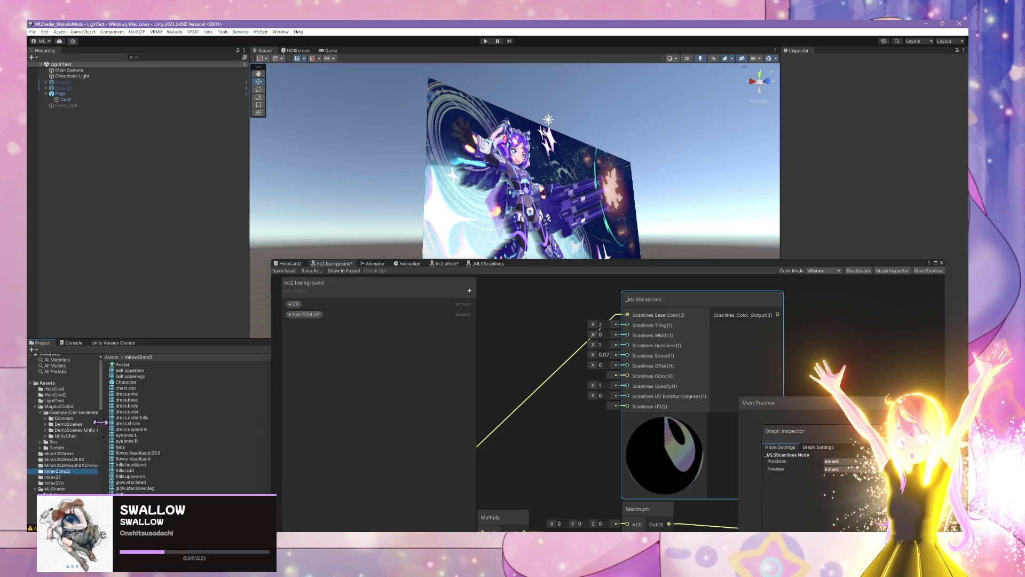
pyautogui.click(83, 477)
pyautogui.click(53, 494)
pyautogui.click(59, 517)
pyautogui.doubleClick(128, 365)
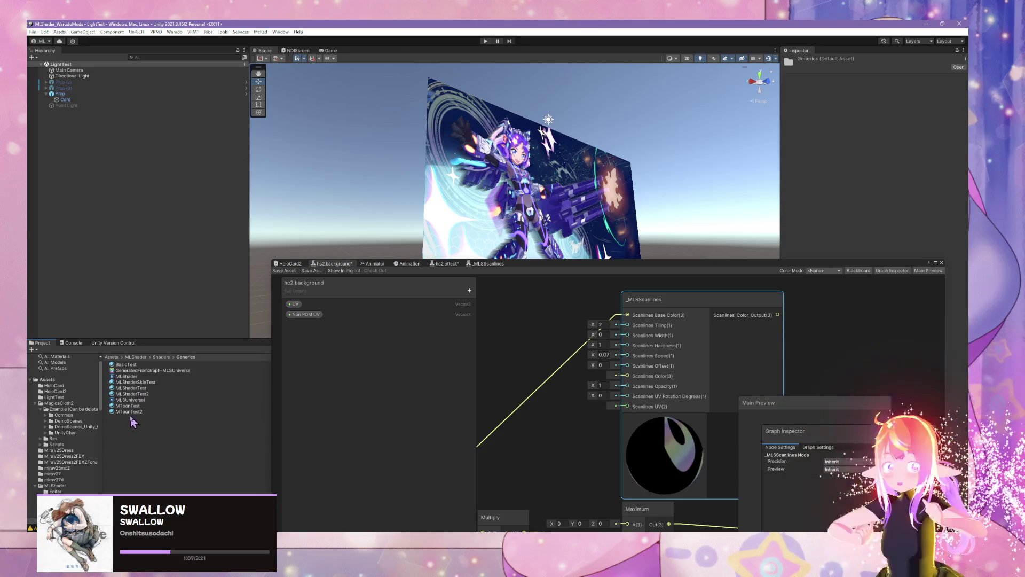
pyautogui.click(138, 400)
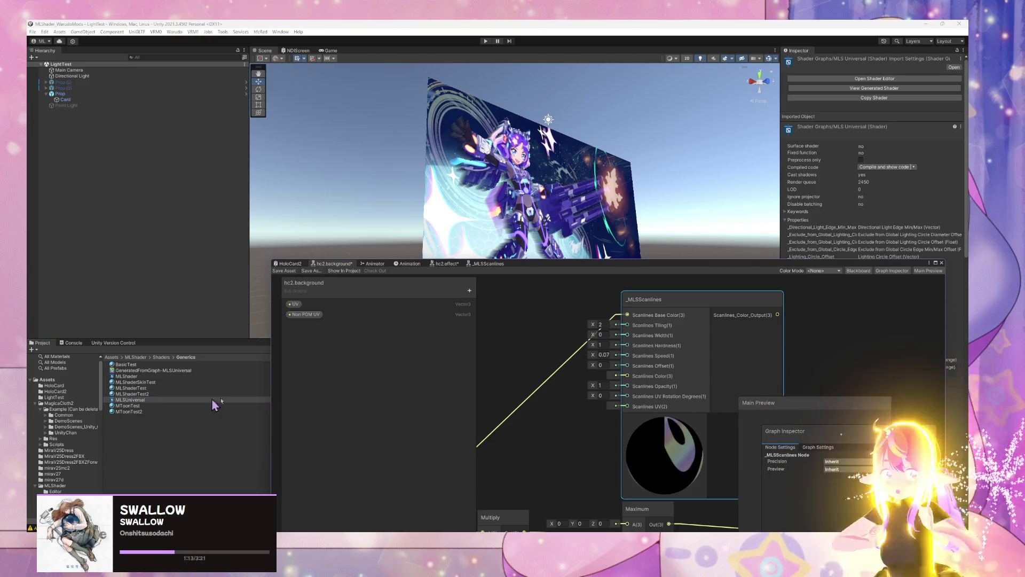
pyautogui.doubleClick(261, 400)
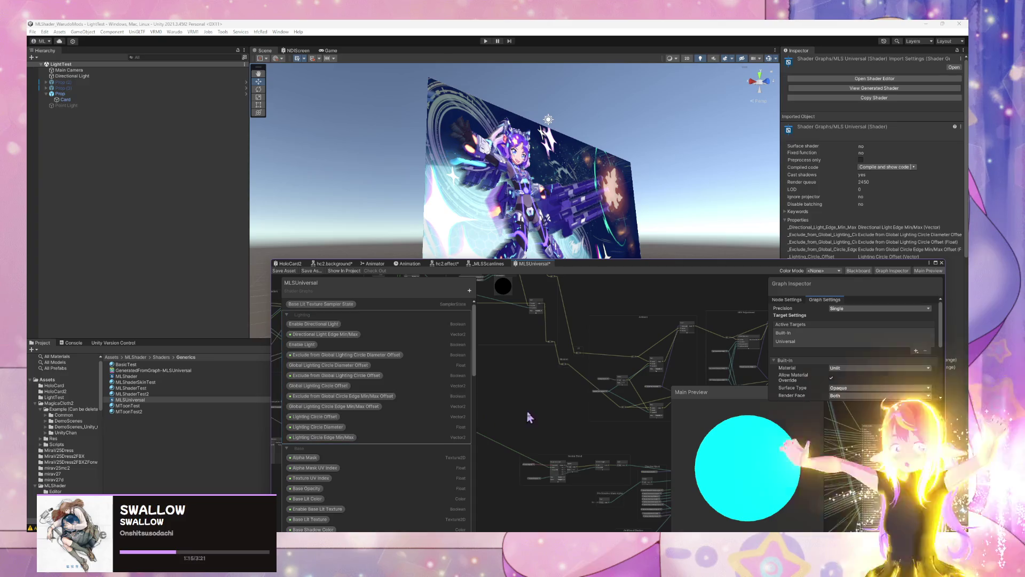
# Locate the _MLSUniversalBase node and open it as a subgraph.
pyautogui.scroll(5, 488, 326)
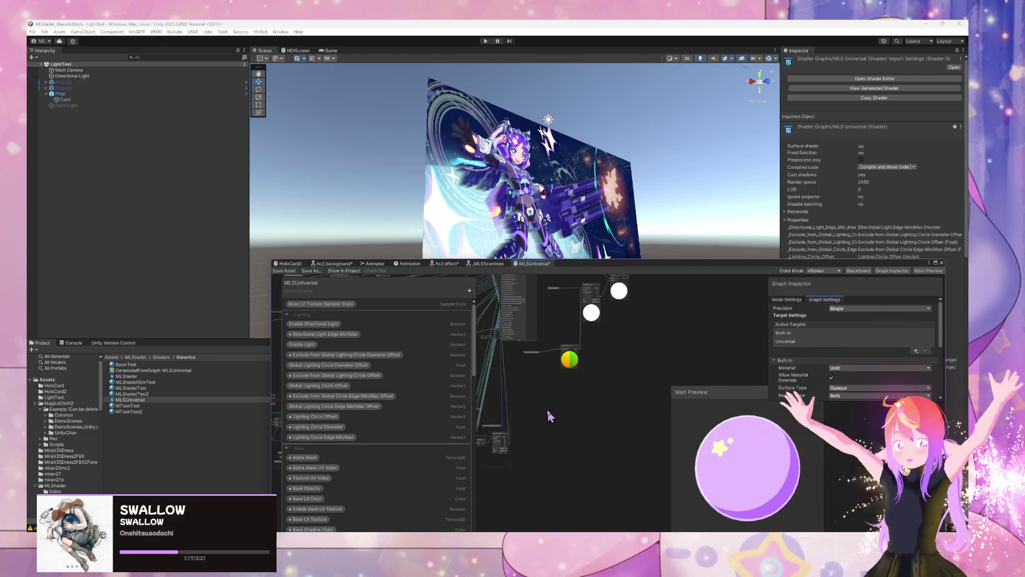
pyautogui.scroll(4, 605, 354)
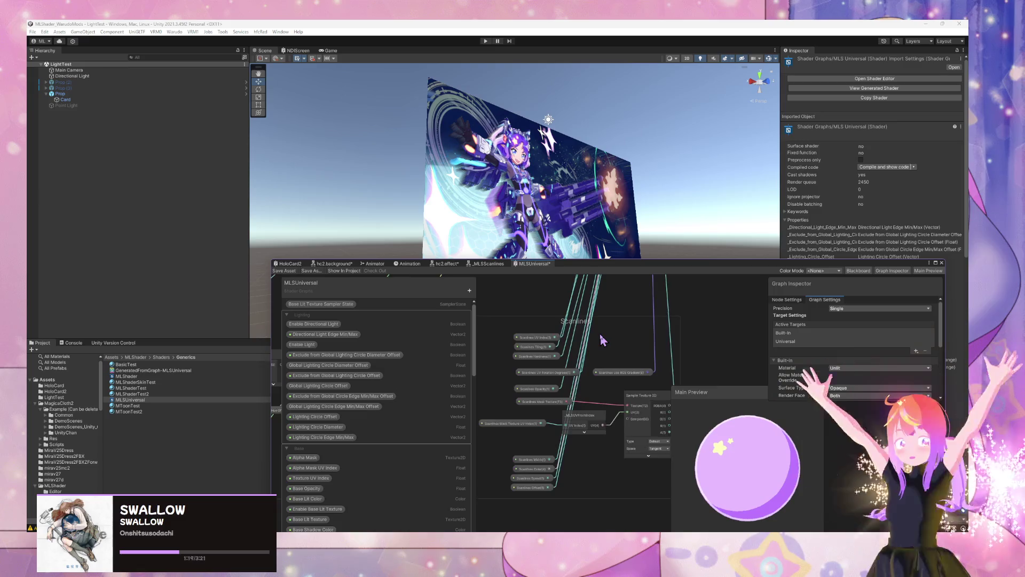
pyautogui.moveTo(613, 375)
pyautogui.mouseDown()
pyautogui.moveTo(584, 419)
pyautogui.moveTo(575, 526)
pyautogui.moveTo(592, 334)
pyautogui.moveTo(553, 335)
pyautogui.mouseUp()
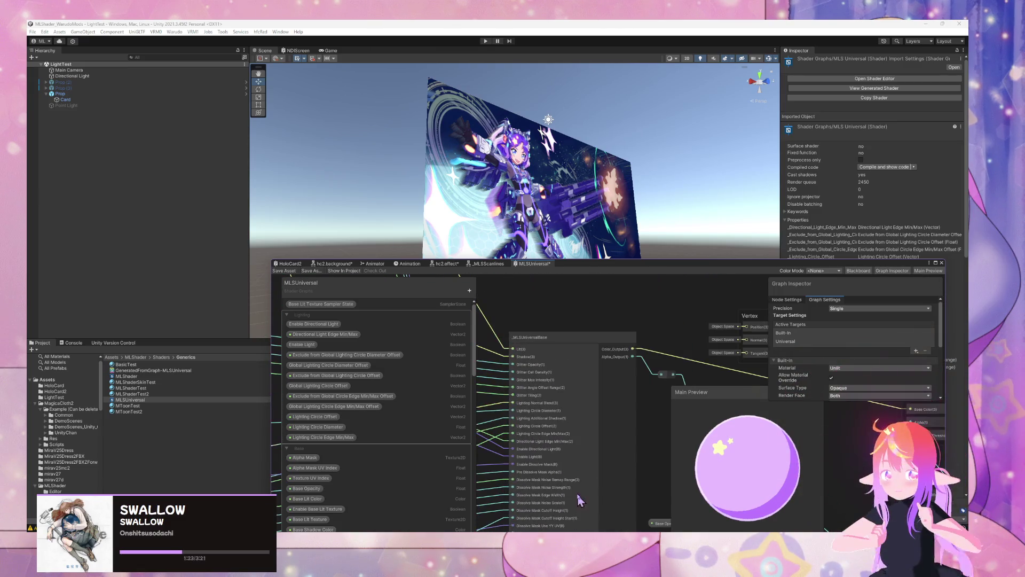
pyautogui.click(552, 335)
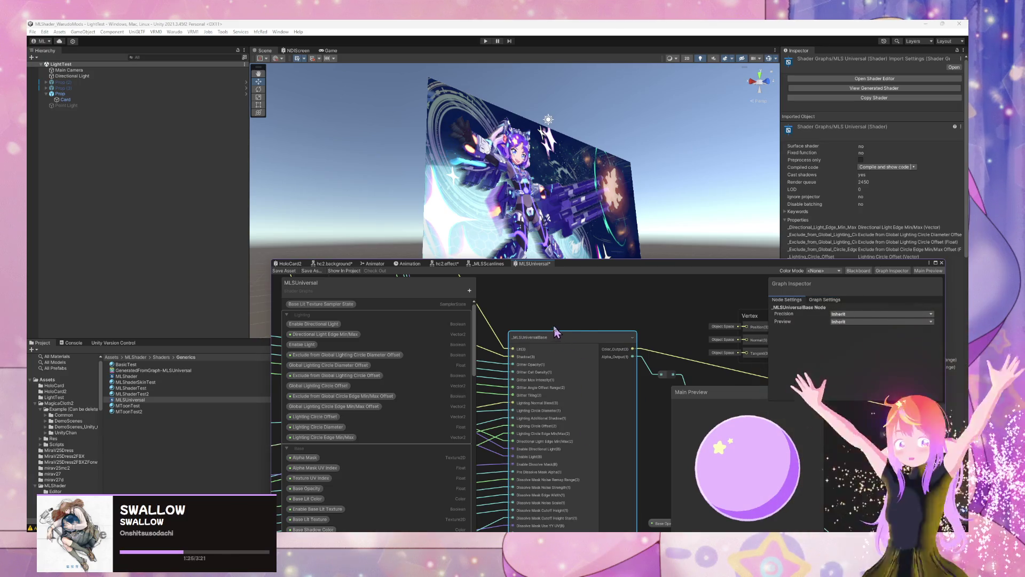
pyautogui.doubleClick(578, 349)
# Nudge the Scanlines group up, move the Main Preview aside, and box-select all Scanlines nodes.
pyautogui.scroll(5, 590, 368)
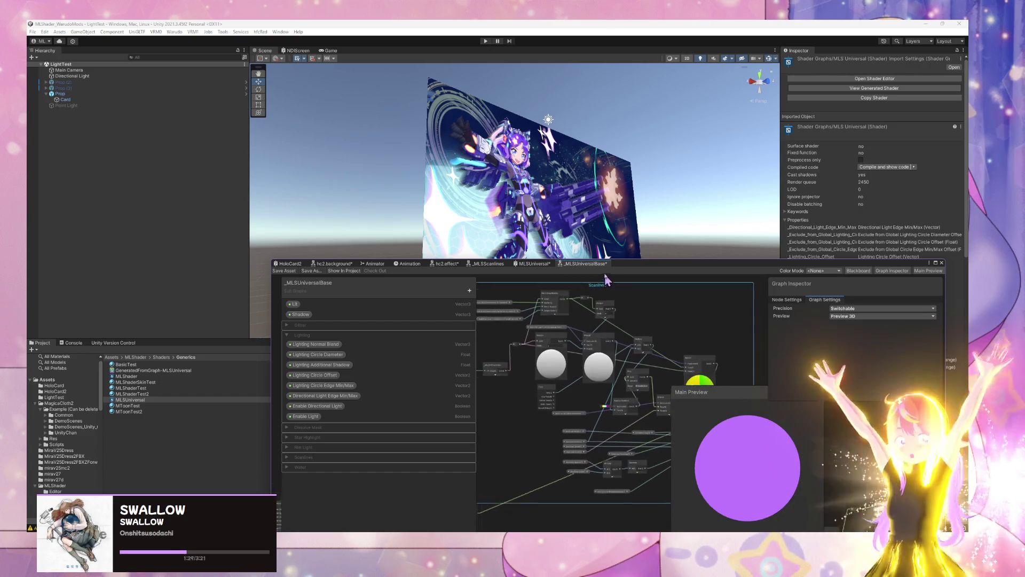
pyautogui.moveTo(606, 281); pyautogui.dragTo(609, 251)
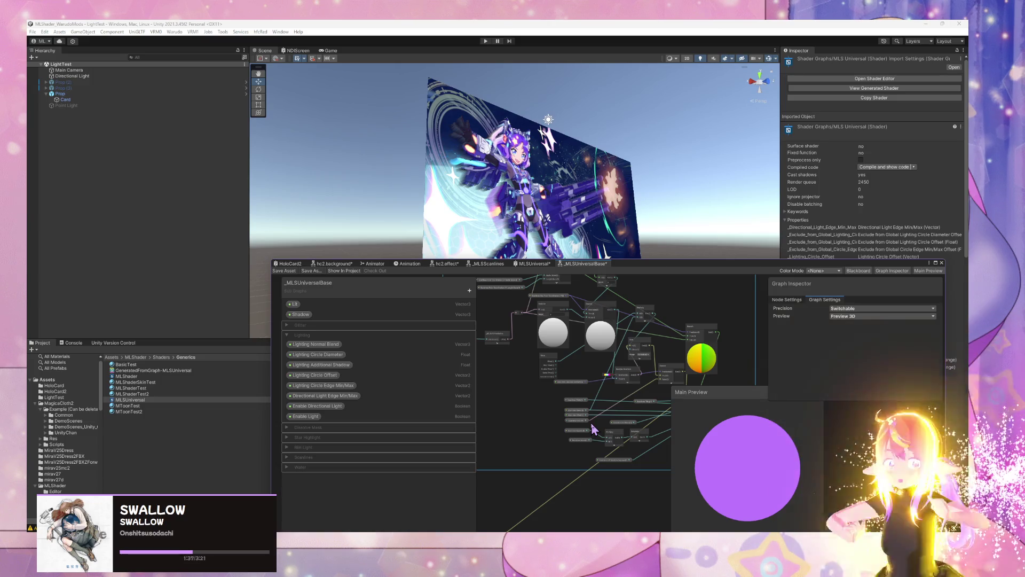
pyautogui.scroll(1, 593, 428)
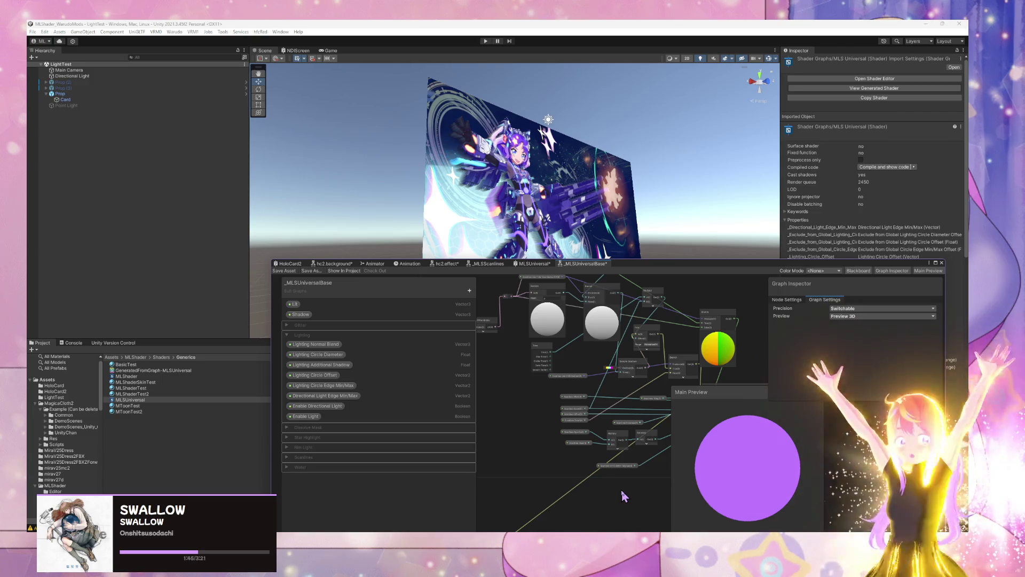
pyautogui.moveTo(695, 398); pyautogui.dragTo(794, 410)
pyautogui.scroll(-3, 742, 441)
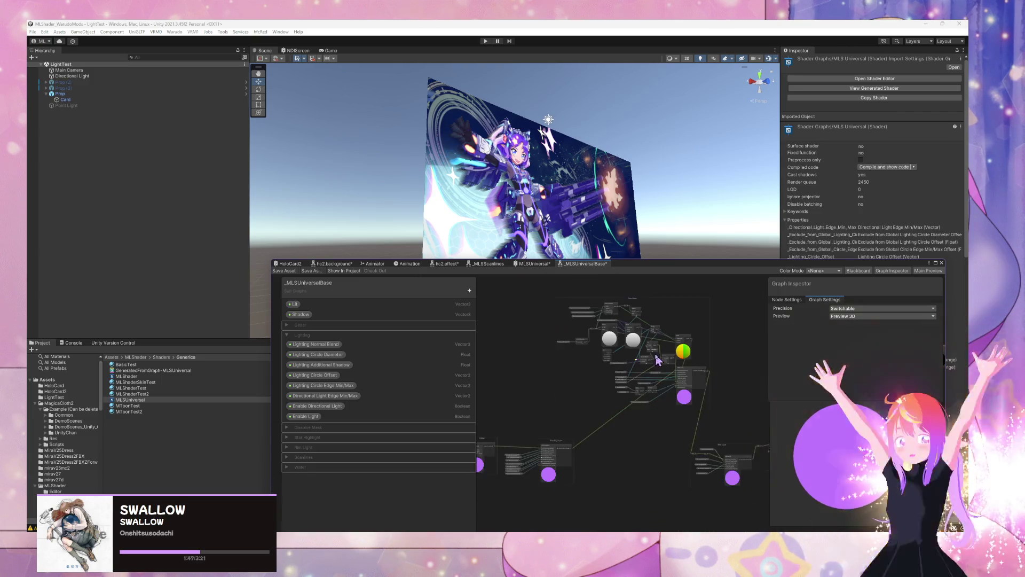
pyautogui.scroll(1, 742, 441)
pyautogui.moveTo(743, 470)
pyautogui.mouseDown()
pyautogui.moveTo(555, 349)
pyautogui.moveTo(488, 287)
pyautogui.mouseUp()
pyautogui.rightClick(682, 353)
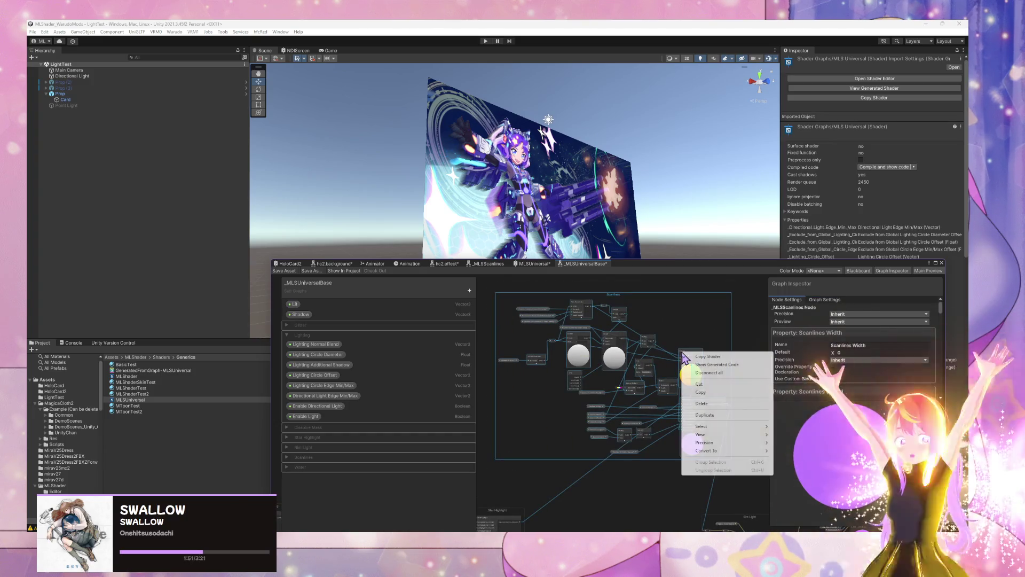
# Convert the scanline nodes to a sub graph named _MLSExtendedScanlines, then clear the console error.
pyautogui.moveTo(765, 457)
pyautogui.click(795, 451)
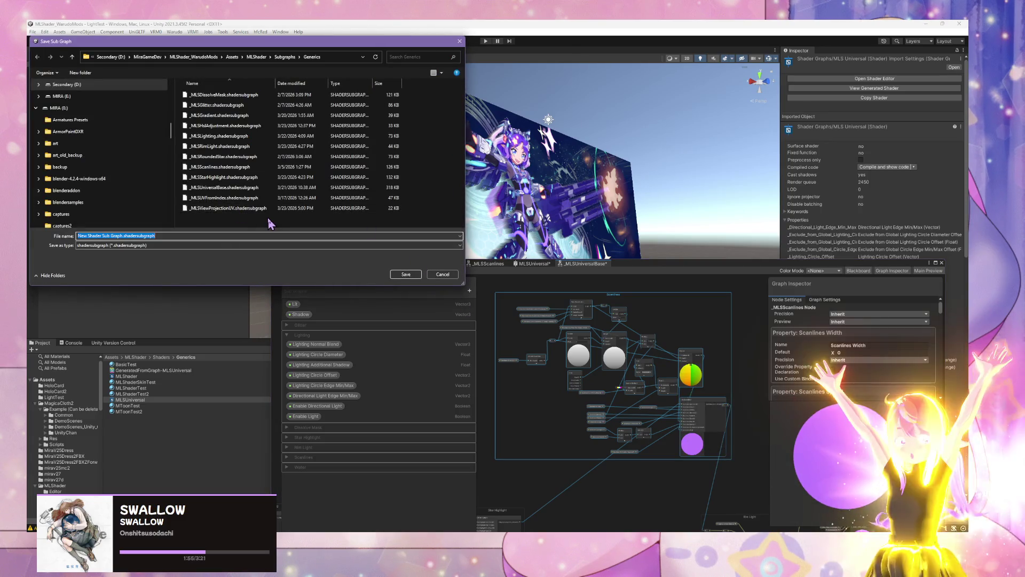
pyautogui.write('_MLS')
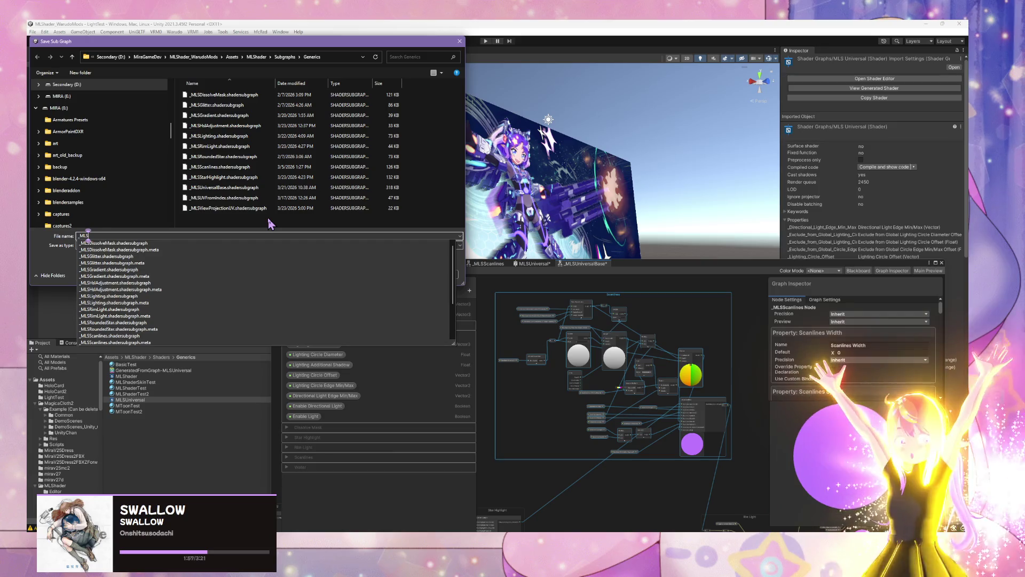
pyautogui.write('ExtendedSca')
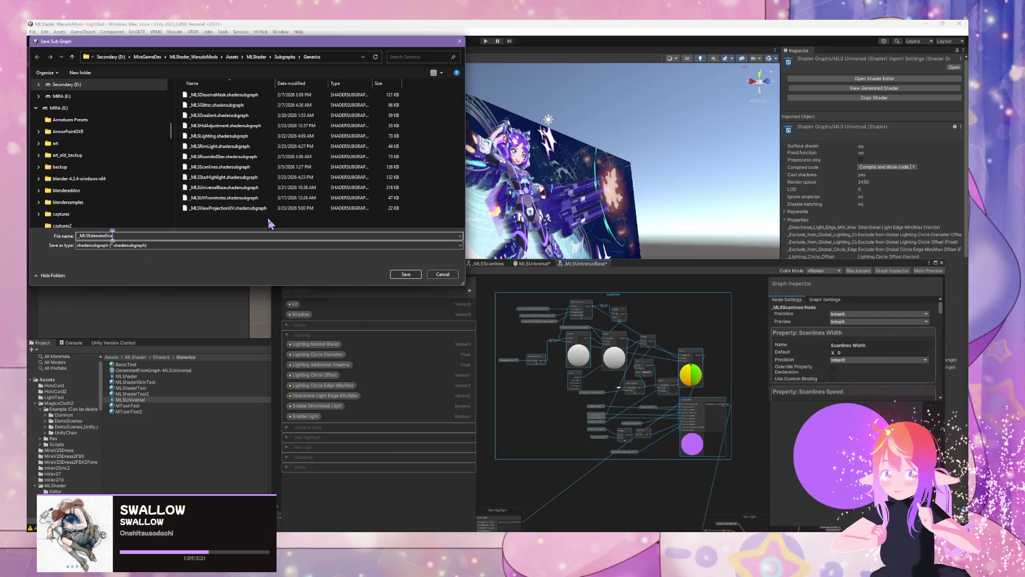
pyautogui.write('nlines')
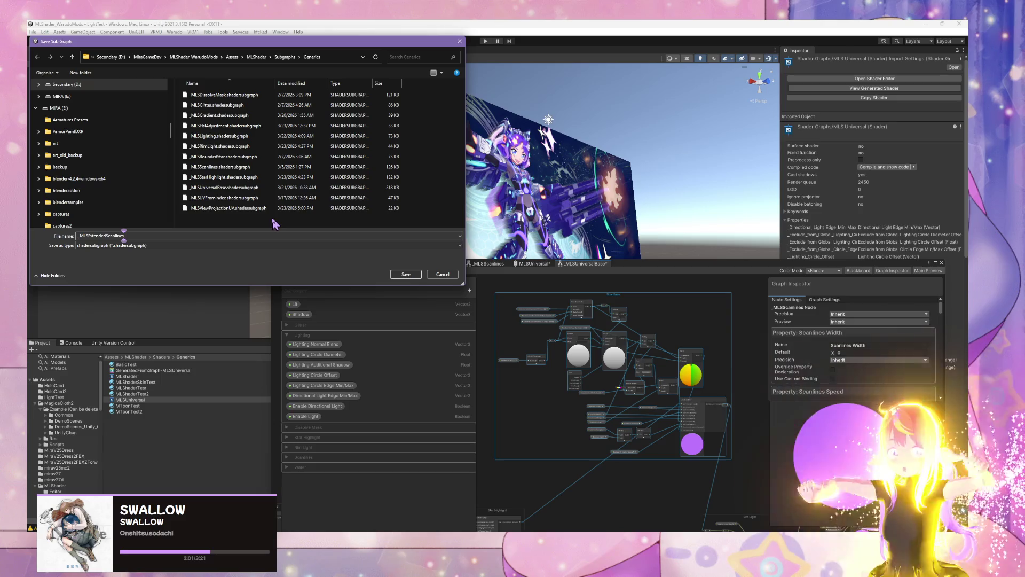
pyautogui.press('Return')
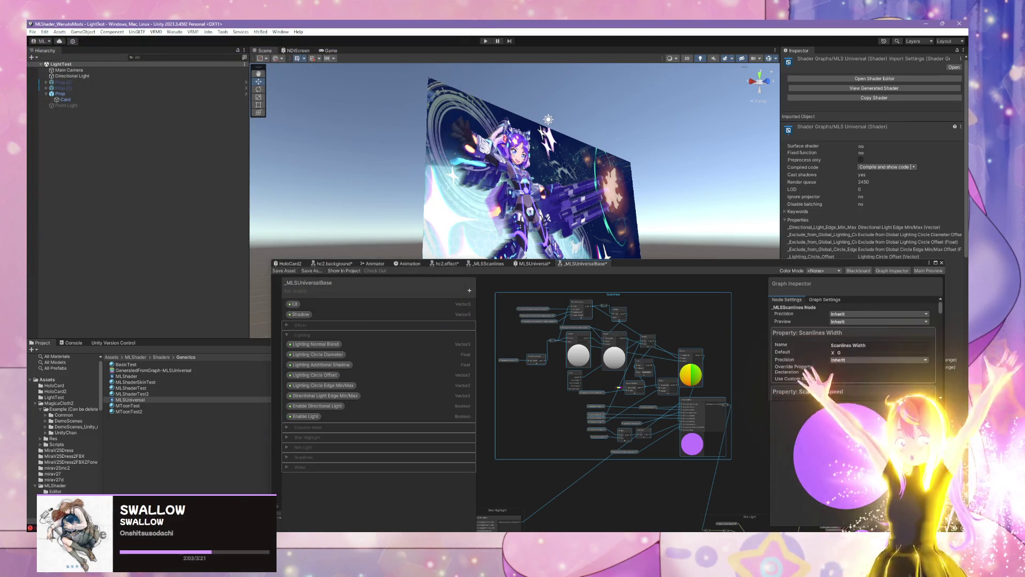
pyautogui.click(74, 342)
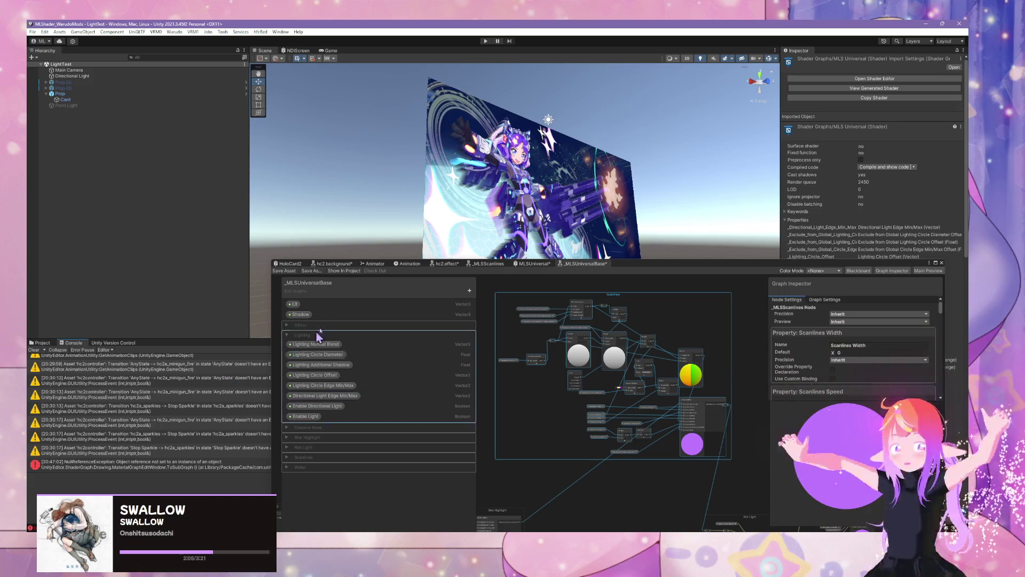
pyautogui.click(33, 350)
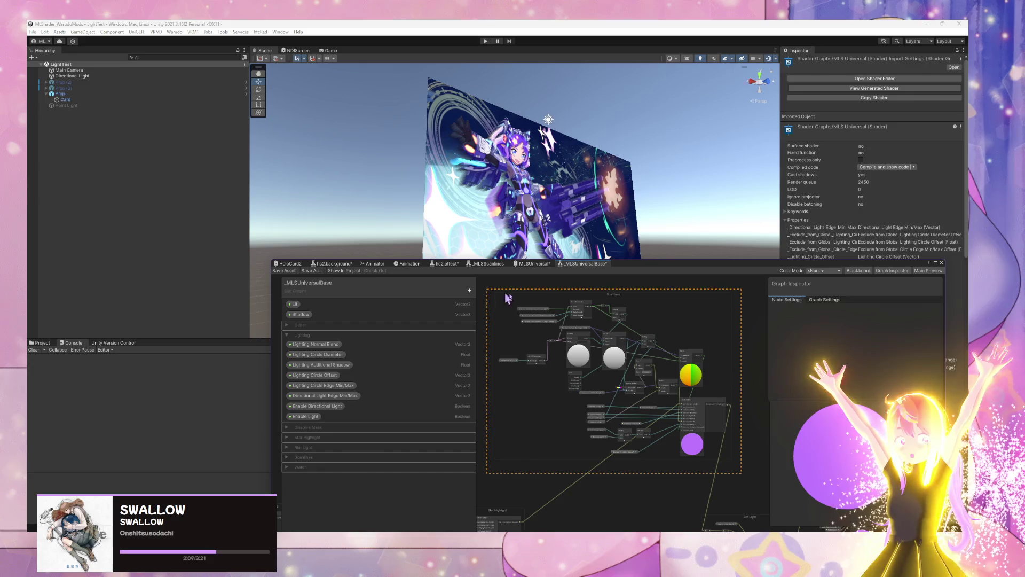
# Retry converting the scanline nodes to a sub graph, this time naming it _MLSExtended.
pyautogui.rightClick(616, 338)
pyautogui.moveTo(662, 437)
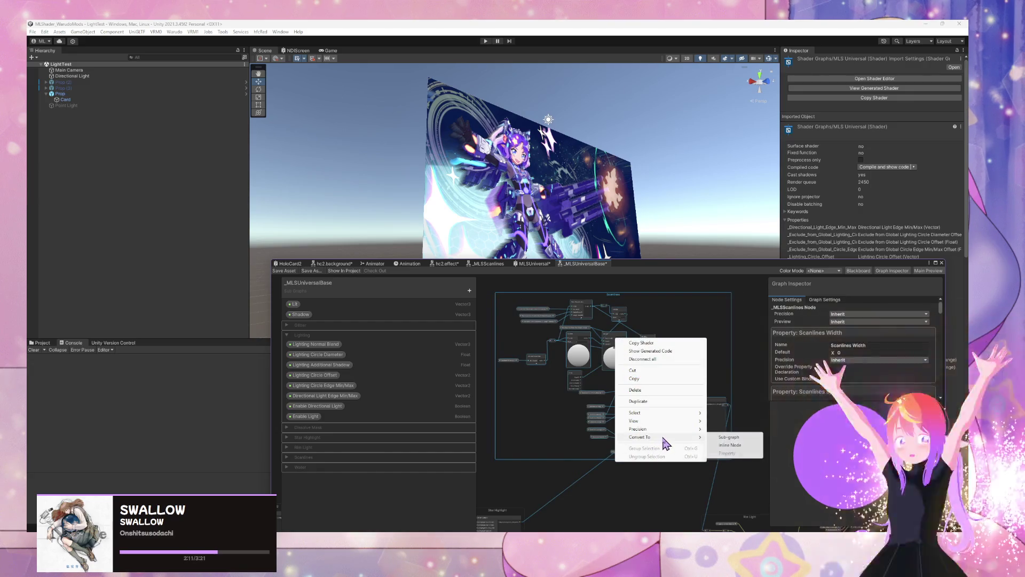
pyautogui.click(729, 437)
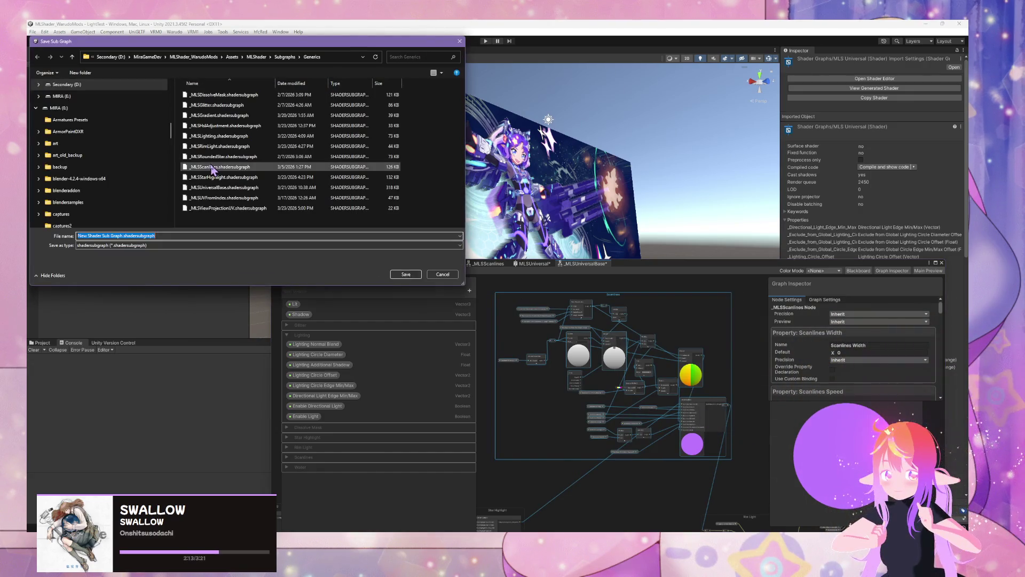
pyautogui.write('_MLS')
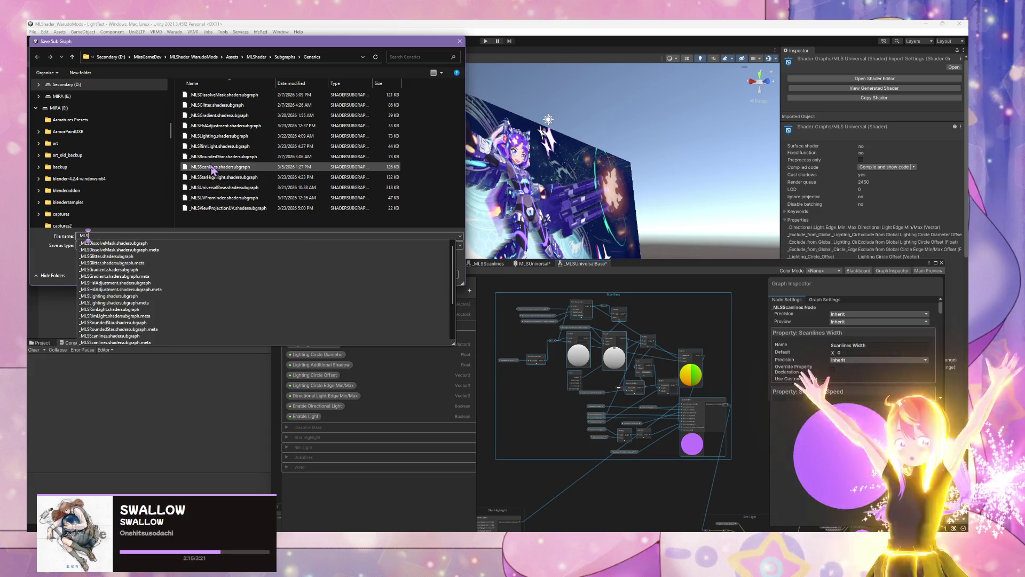
pyautogui.write('ExtendedScanline')
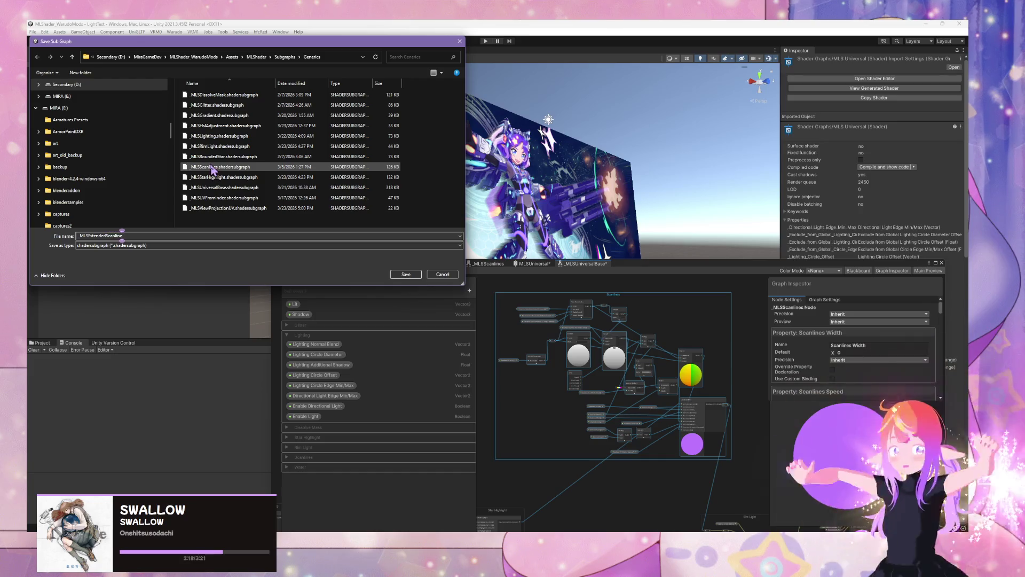
pyautogui.press('Return')
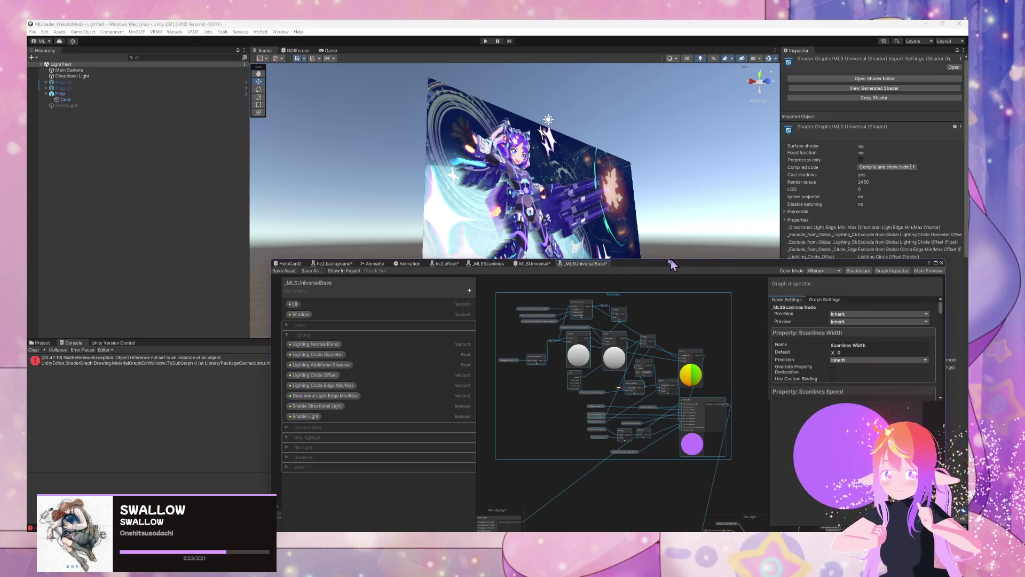
pyautogui.moveTo(657, 269)
pyautogui.mouseDown()
pyautogui.moveTo(786, 157)
pyautogui.moveTo(929, 304)
pyautogui.moveTo(704, 243)
pyautogui.moveTo(620, 239)
pyautogui.mouseUp()
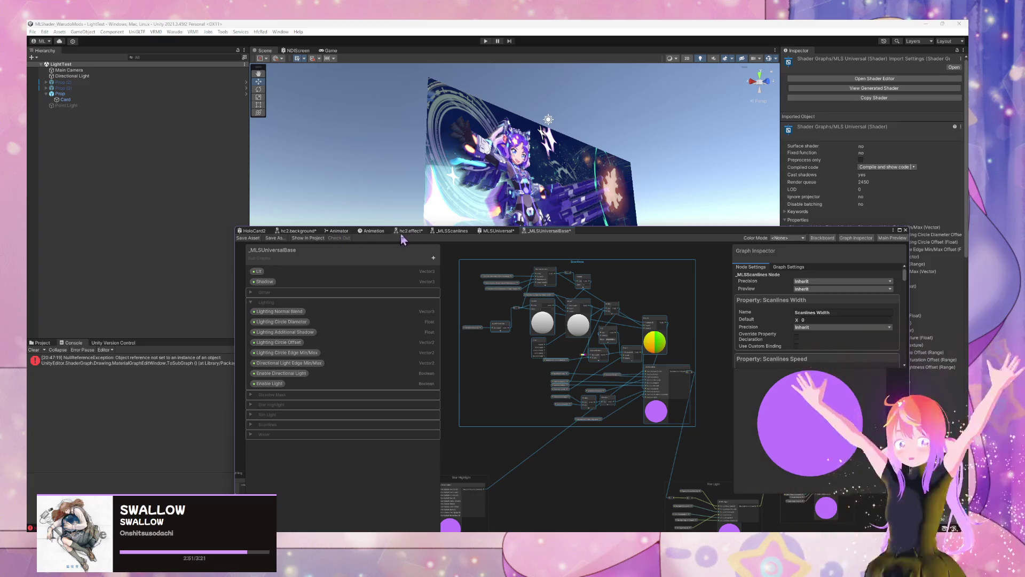
# Switch to the hc2.background graph.
pyautogui.click(285, 232)
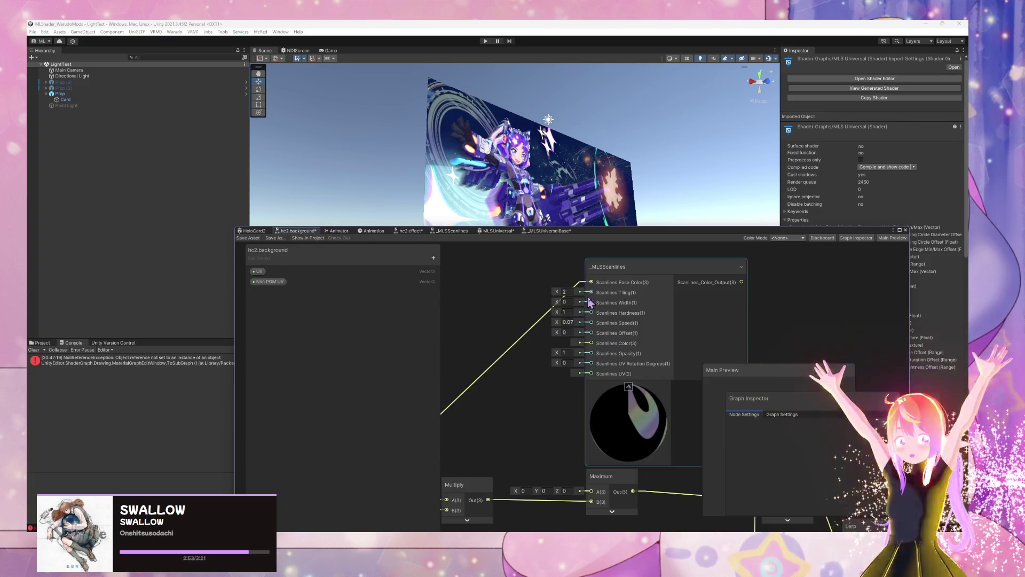
# Delete the _MLSScanlines node and bring in the full Scanlines node group instead.
pyautogui.scroll(-5, 528, 274)
pyautogui.click(570, 392)
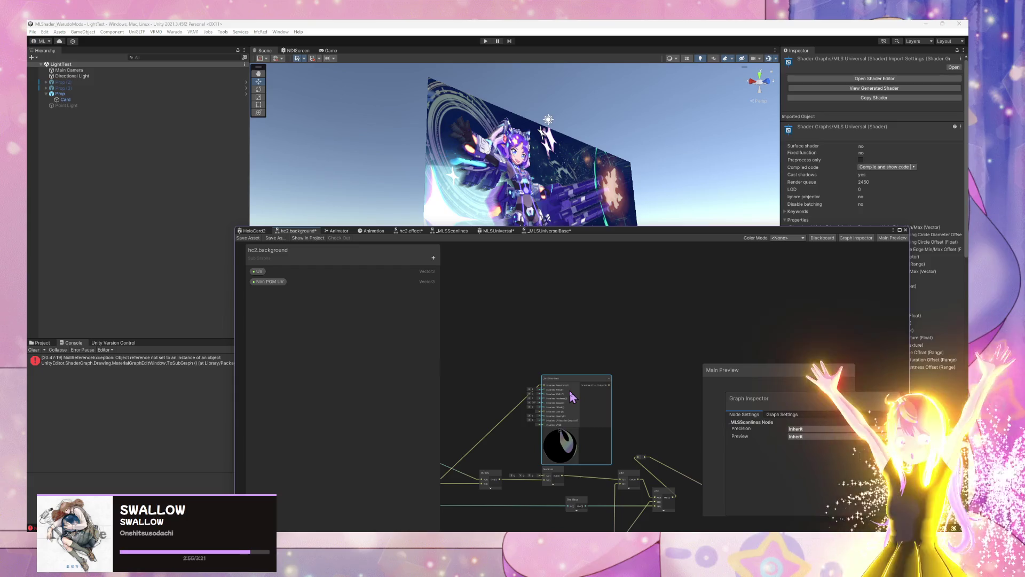
pyautogui.press('Delete')
pyautogui.hotkey('ctrl', 'a')
pyautogui.press('Delete')
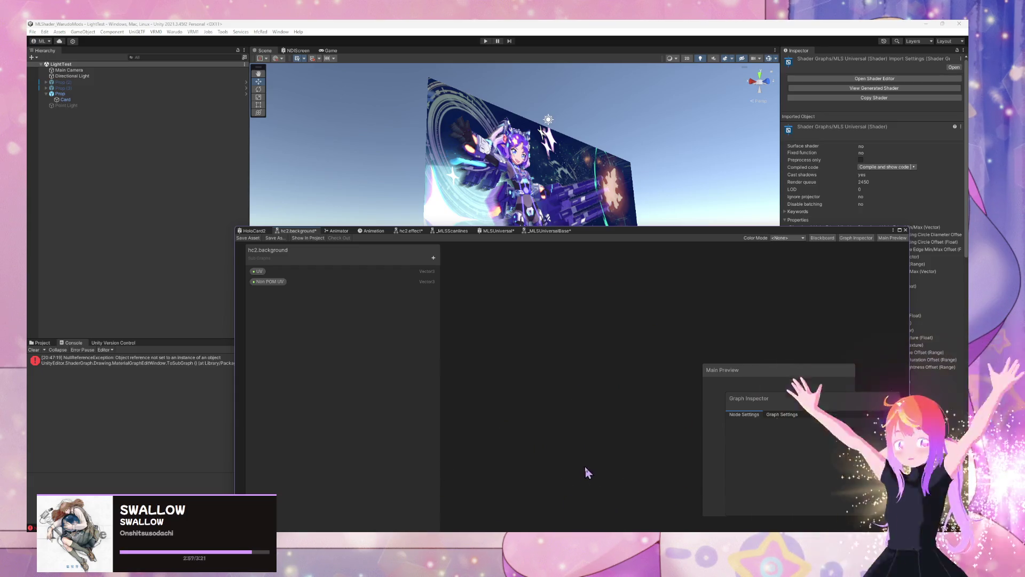
pyautogui.hotkey('ctrl', 'z')
pyautogui.hotkey('ctrl', 'z')
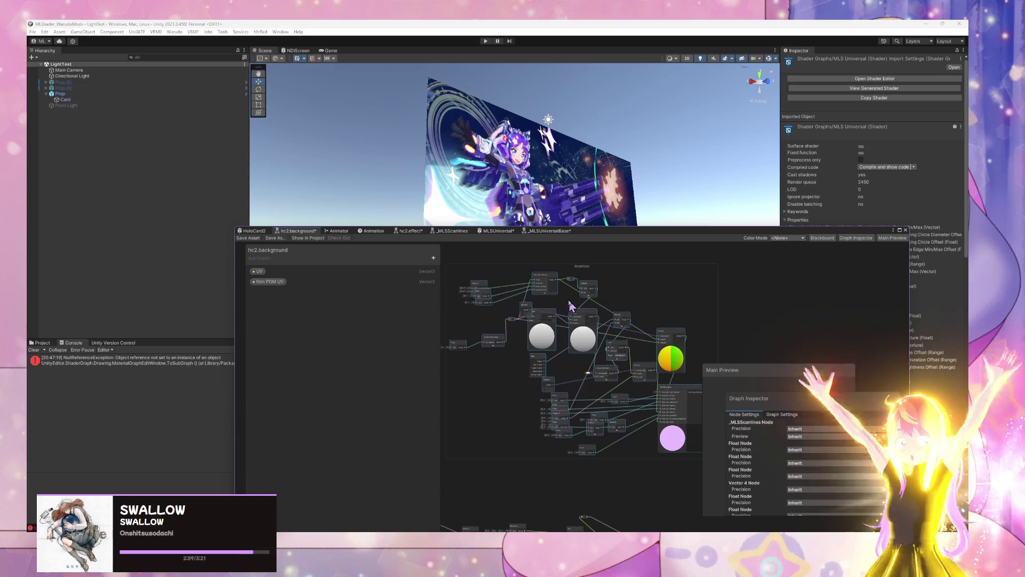
# Convert the selected Scanlines nodes to a sub graph via Convert To > Sub-graph.
pyautogui.rightClick(578, 310)
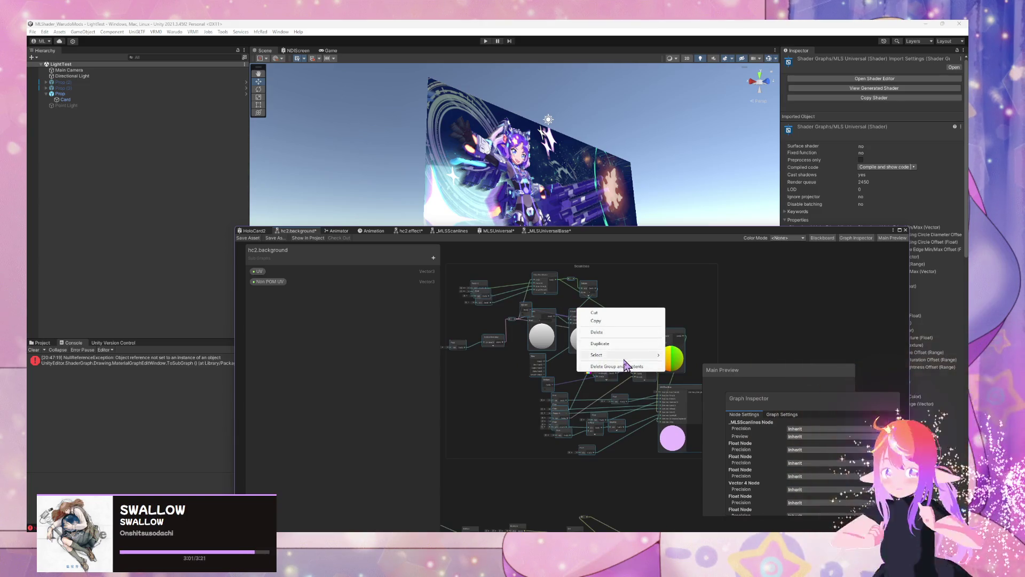
pyautogui.moveTo(619, 355)
pyautogui.rightClick(553, 345)
pyautogui.moveTo(603, 441)
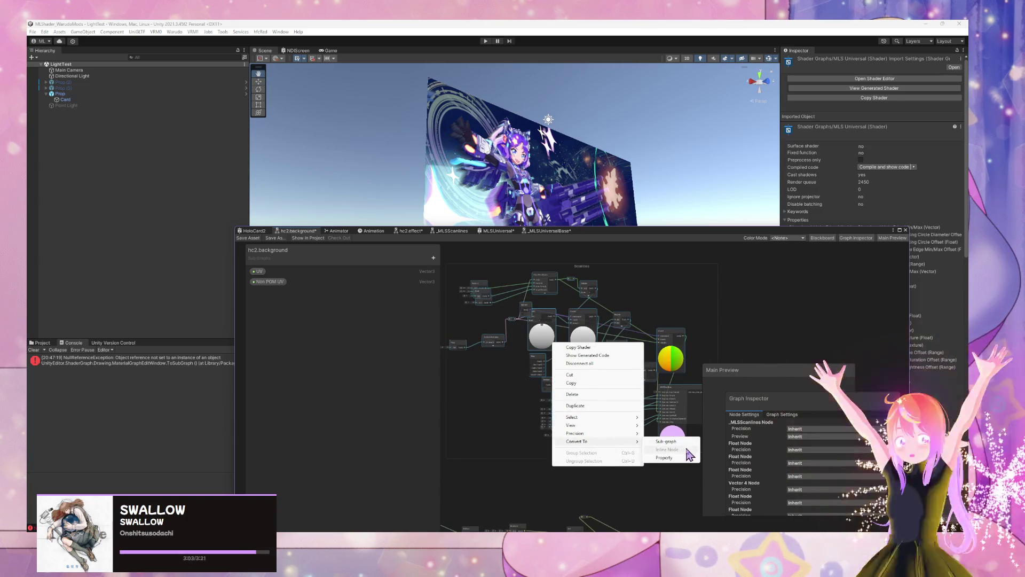
pyautogui.click(673, 441)
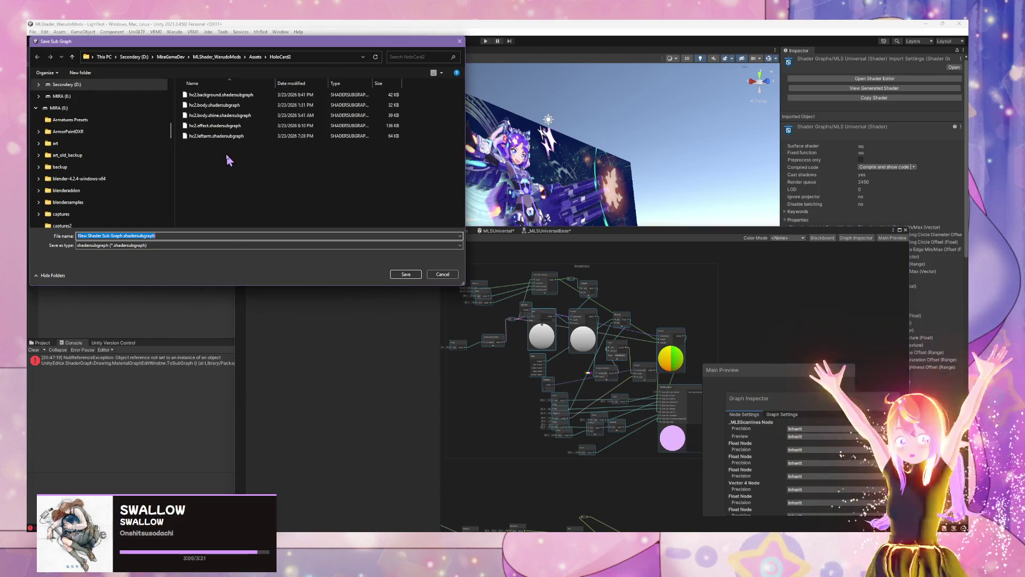
# Save the new sub graph as _MLSExtendedScanlines.
pyautogui.write('_MLS')
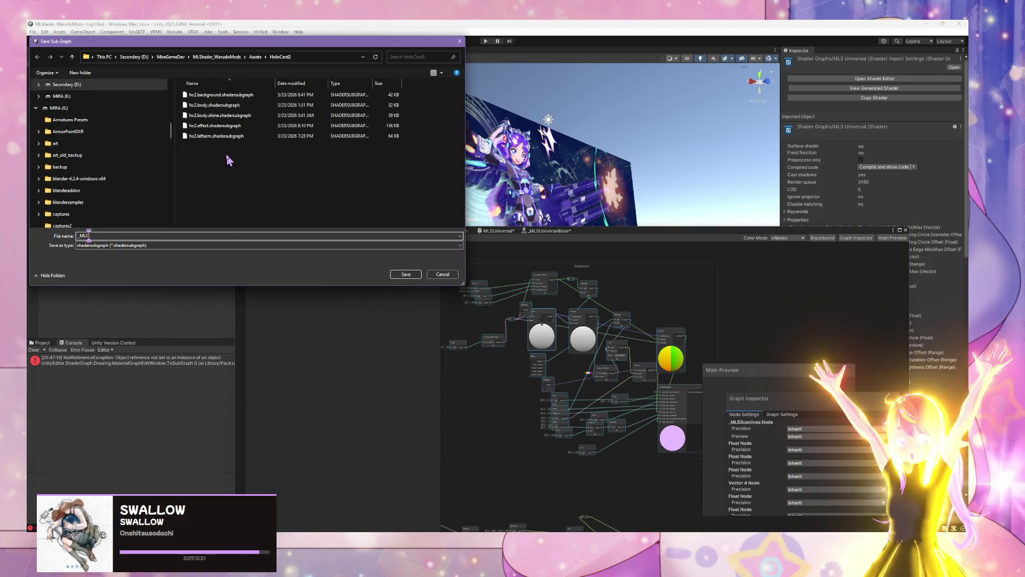
pyautogui.write('ExtendedScanlines')
pyautogui.press('Return')
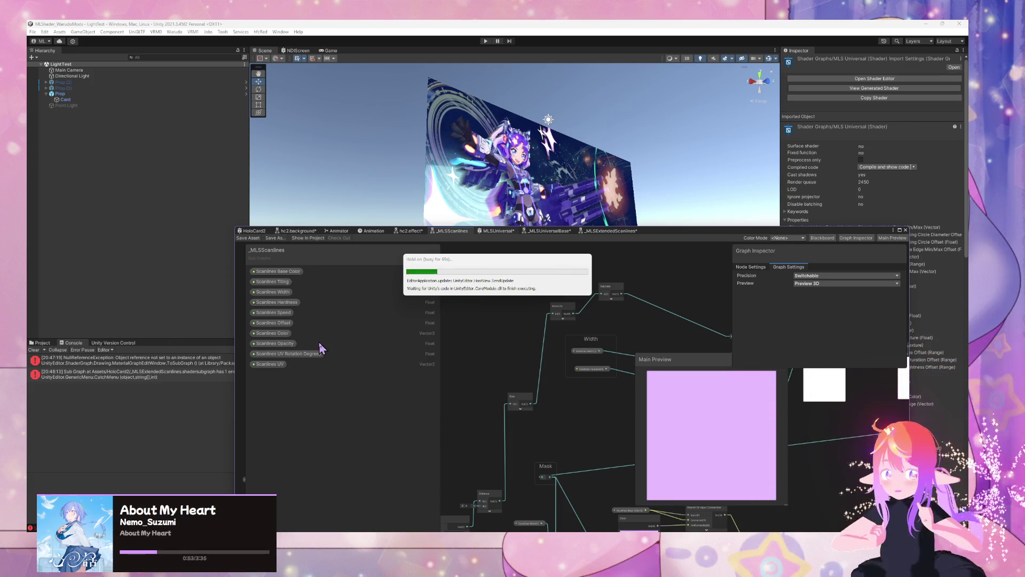
# Let Unity finish its import, then bring the _MLSUniversalBase graph back into view.
pyautogui.click(463, 263)
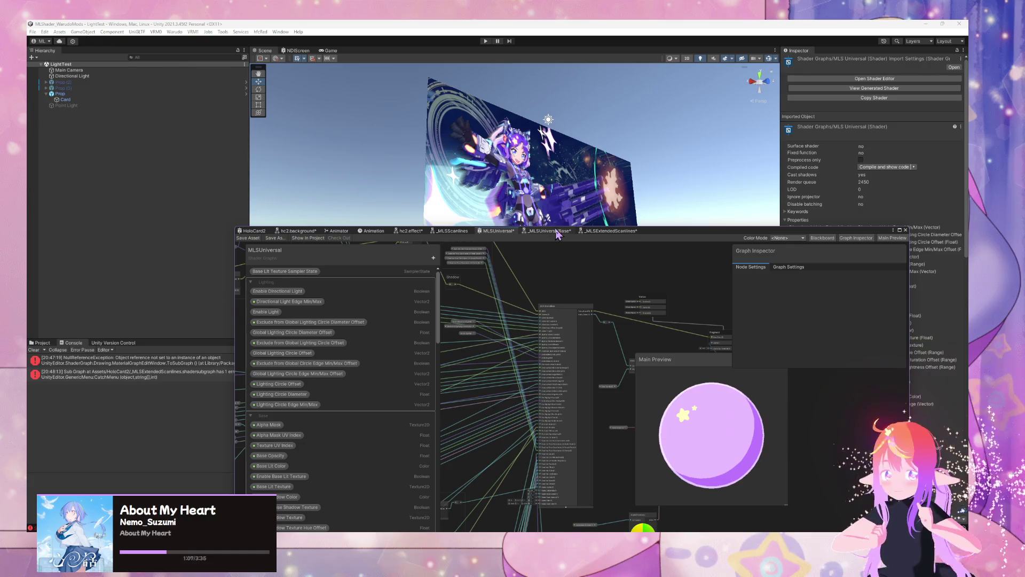
pyautogui.click(532, 232)
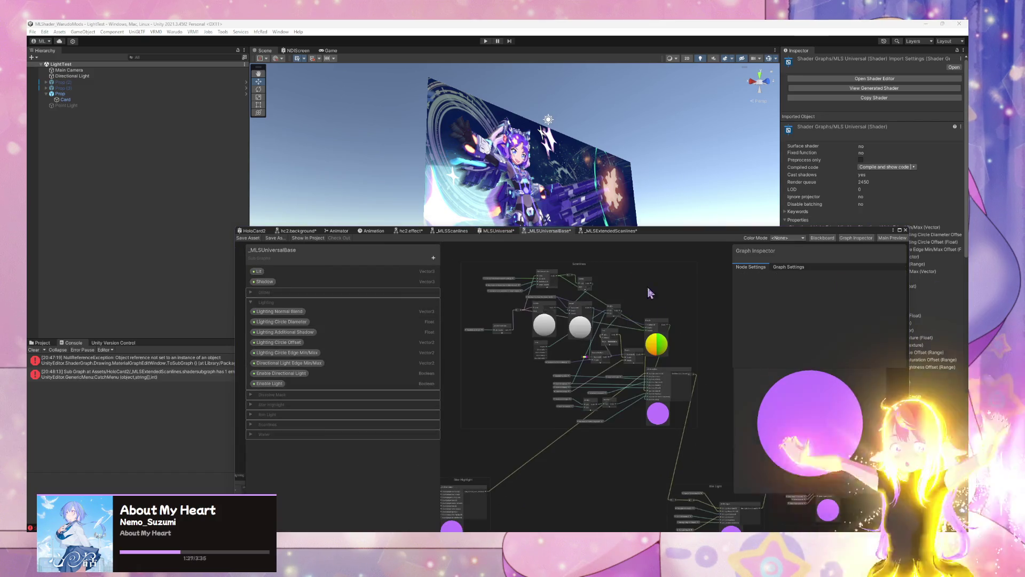
# Select the Scanlines group's nodes and frame them in the view.
pyautogui.moveTo(710, 432); pyautogui.dragTo(448, 252)
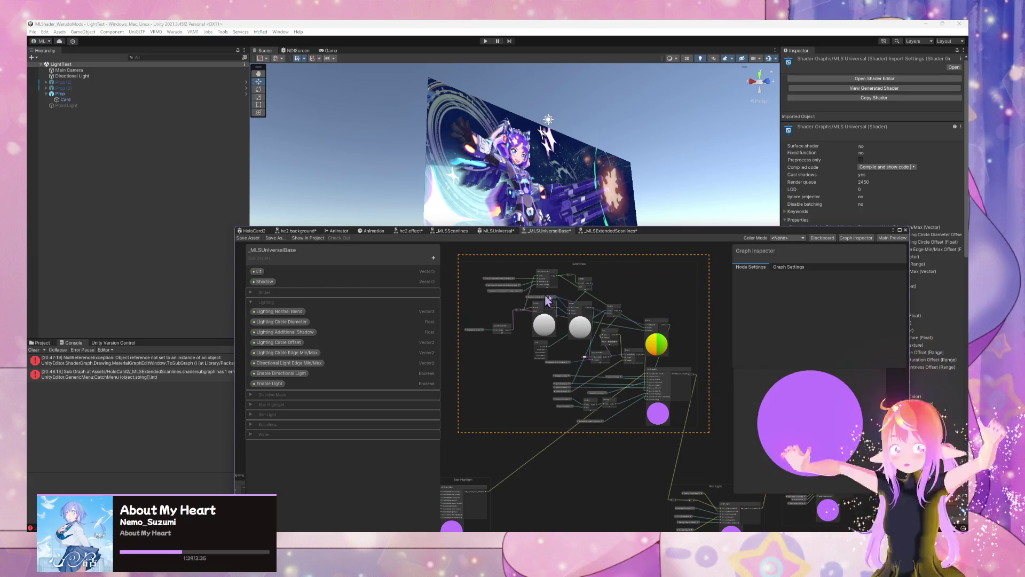
pyautogui.moveTo(462, 263); pyautogui.dragTo(463, 263)
pyautogui.scroll(3, 523, 387)
pyautogui.press('f')
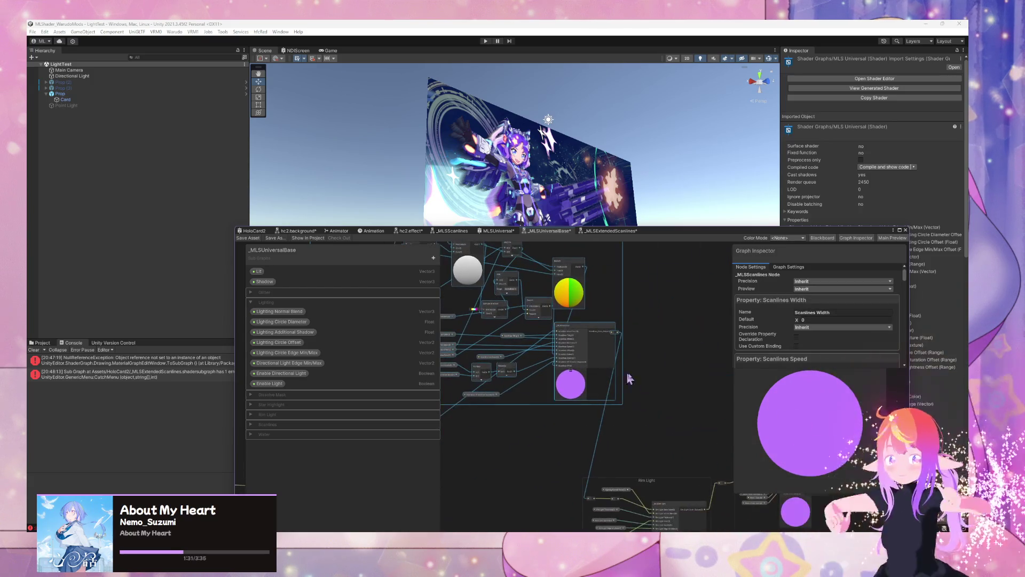
pyautogui.scroll(-2, 613, 341)
pyautogui.scroll(2, 590, 360)
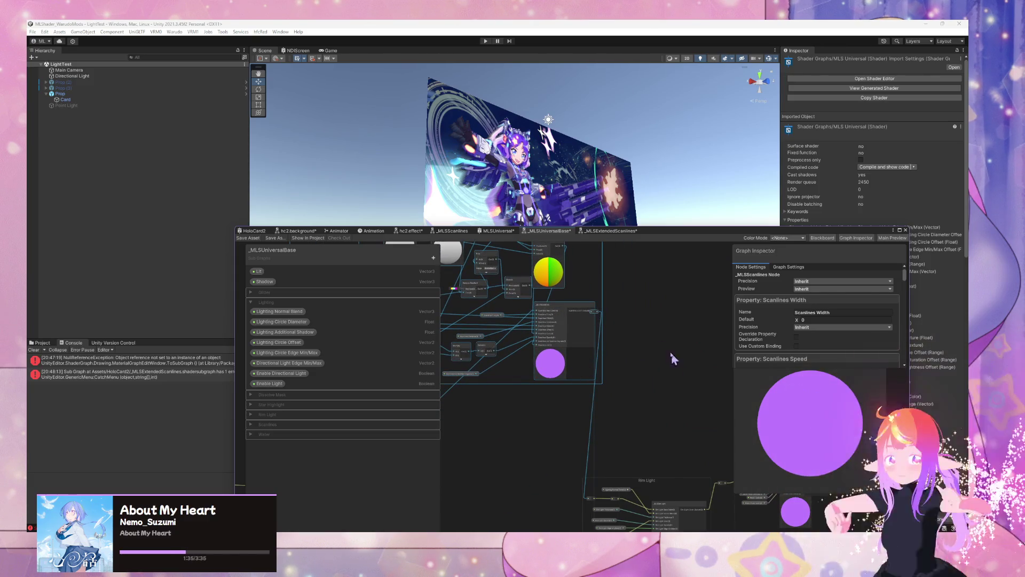
pyautogui.click(656, 335)
pyautogui.scroll(1, 657, 335)
pyautogui.scroll(-3, 646, 347)
# Move the whole Scanlines group up and to the right, then frame it.
pyautogui.moveTo(693, 452)
pyautogui.mouseDown()
pyautogui.moveTo(453, 289)
pyautogui.moveTo(580, 331)
pyautogui.moveTo(781, 486)
pyautogui.moveTo(690, 422)
pyautogui.mouseUp()
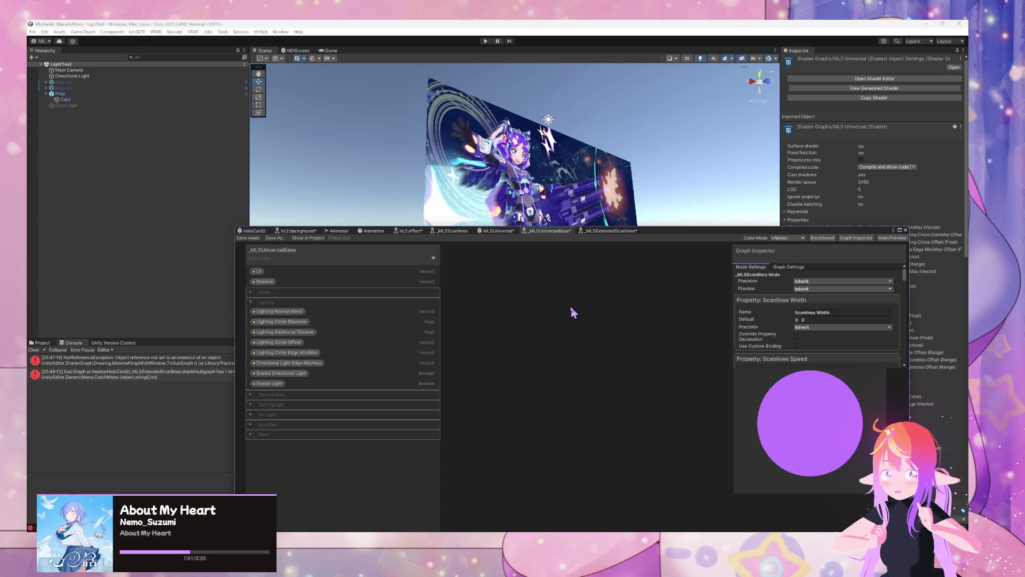
pyautogui.press('f')
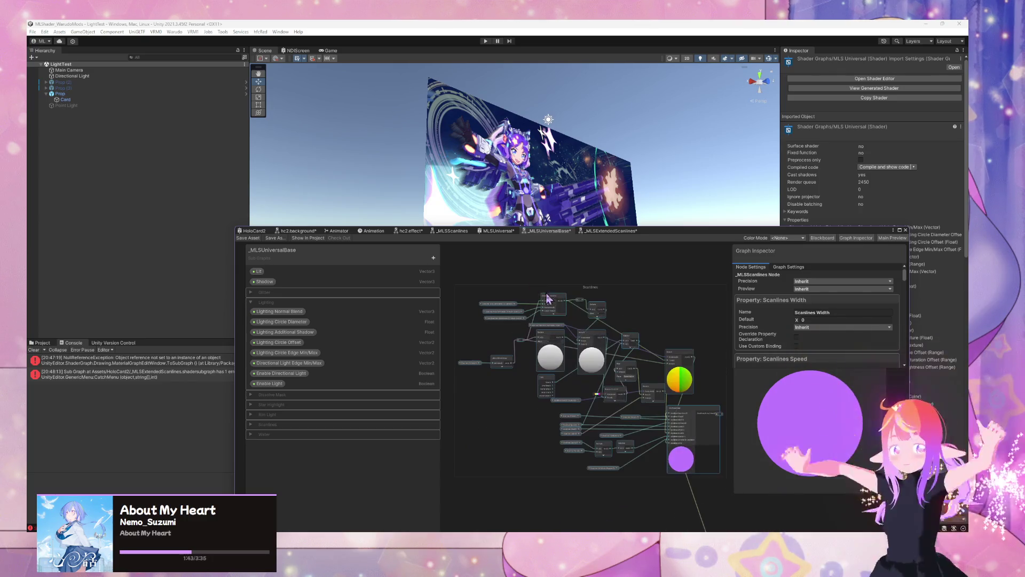
pyautogui.click(607, 290)
pyautogui.moveTo(592, 413)
pyautogui.mouseDown()
pyautogui.moveTo(673, 388)
pyautogui.moveTo(536, 360)
pyautogui.mouseUp()
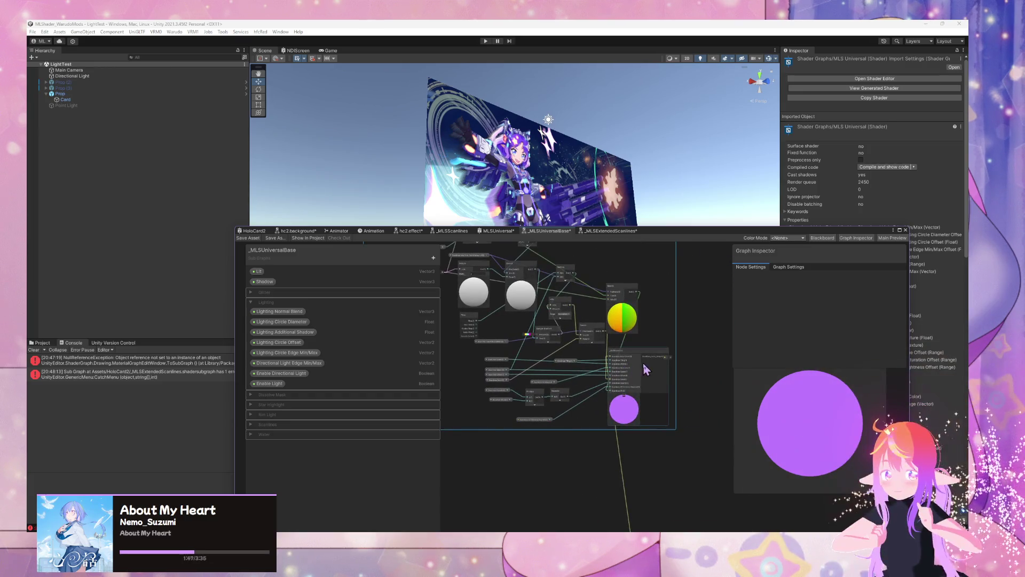
pyautogui.press('f')
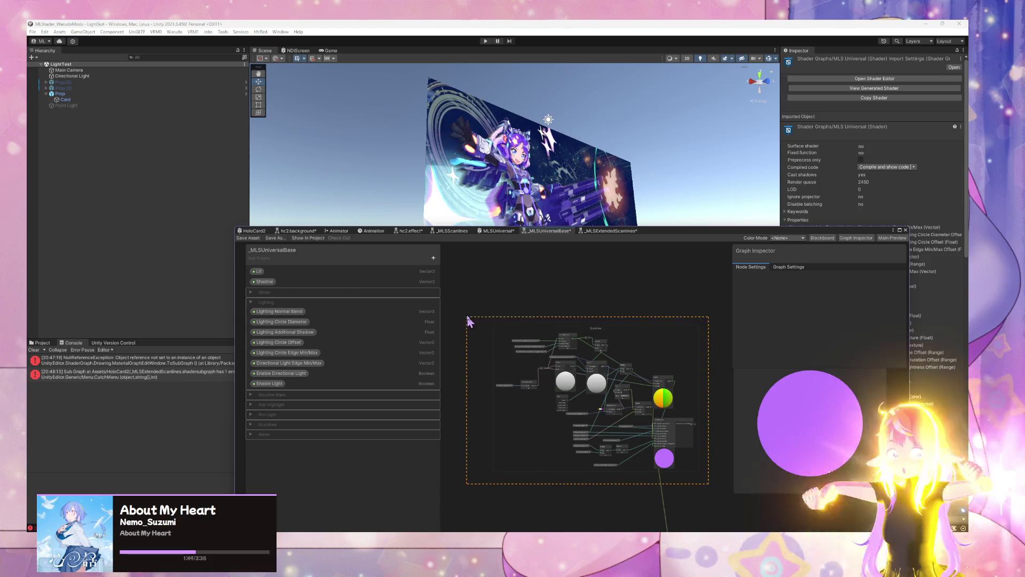
# Convert the Scanlines nodes to a sub graph that replaces Assets/HoloCard2/_MLSExtendedScanlines.
pyautogui.click(652, 416)
pyautogui.rightClick(672, 419)
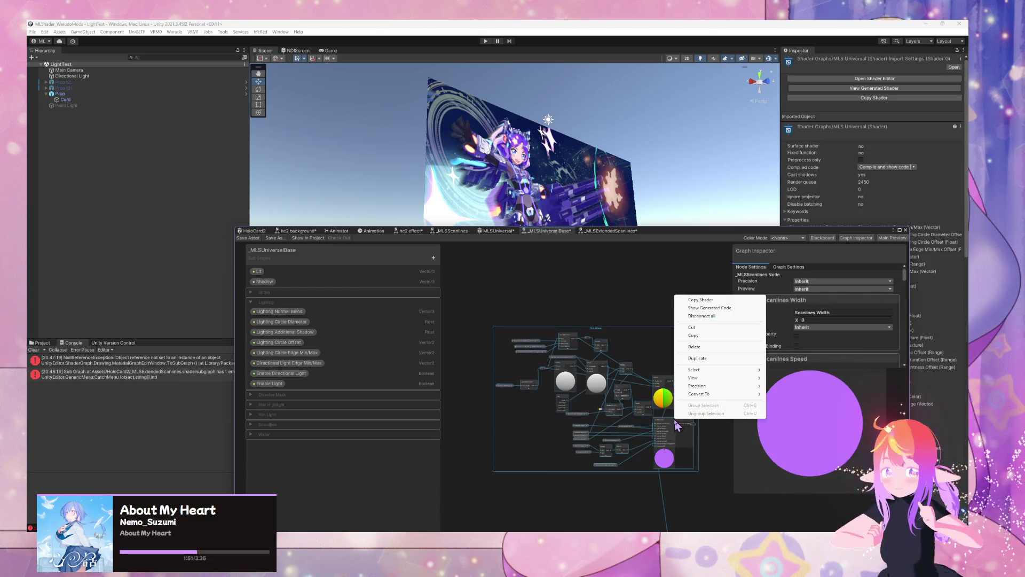
pyautogui.click(751, 405)
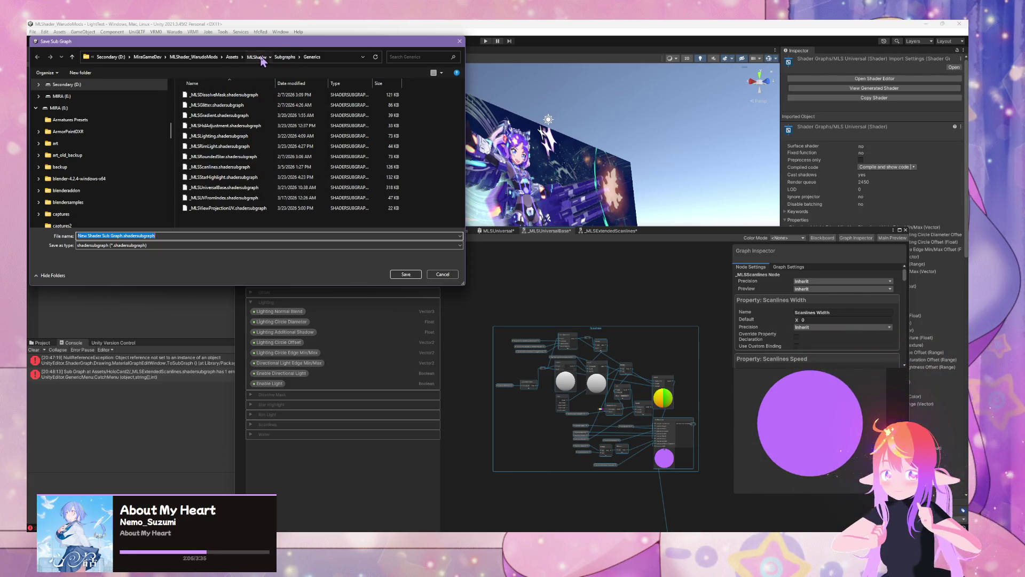
pyautogui.click(231, 57)
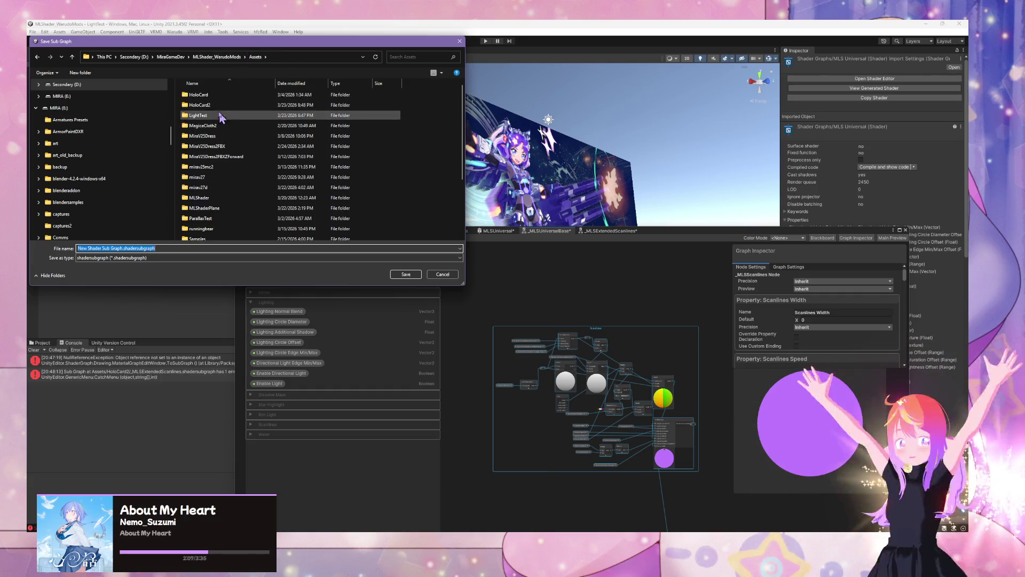
pyautogui.doubleClick(203, 104)
pyautogui.doubleClick(228, 95)
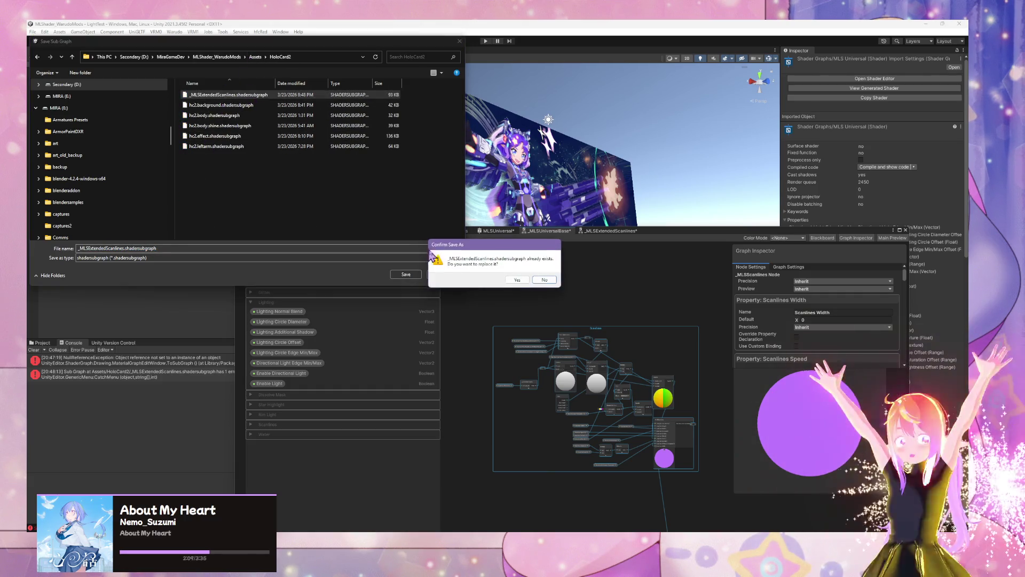
pyautogui.click(516, 280)
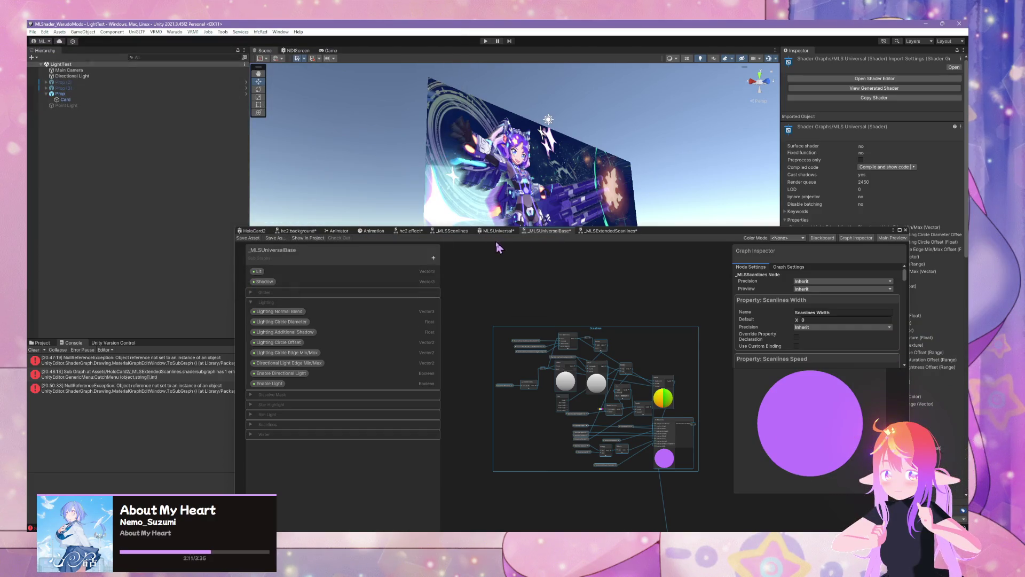
# Add a redirect point on a wire, move it up-left, and pull a new connection from a node output.
pyautogui.scroll(5, 662, 512)
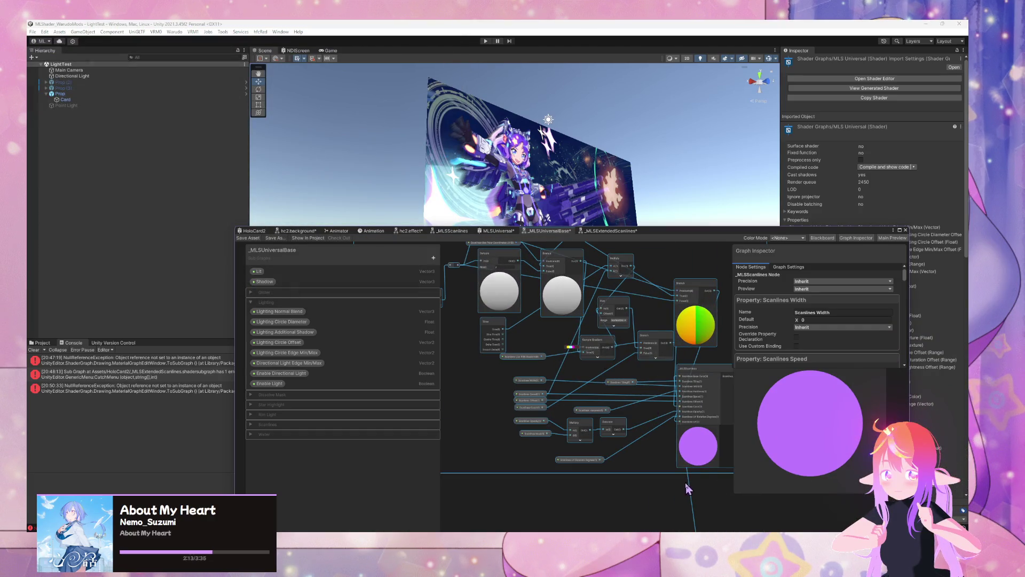
pyautogui.click(641, 434)
pyautogui.doubleClick(642, 433)
pyautogui.moveTo(567, 415)
pyautogui.mouseDown()
pyautogui.moveTo(469, 419)
pyautogui.moveTo(446, 385)
pyautogui.moveTo(497, 386)
pyautogui.moveTo(479, 380)
pyautogui.mouseUp()
pyautogui.scroll(-4, 538, 388)
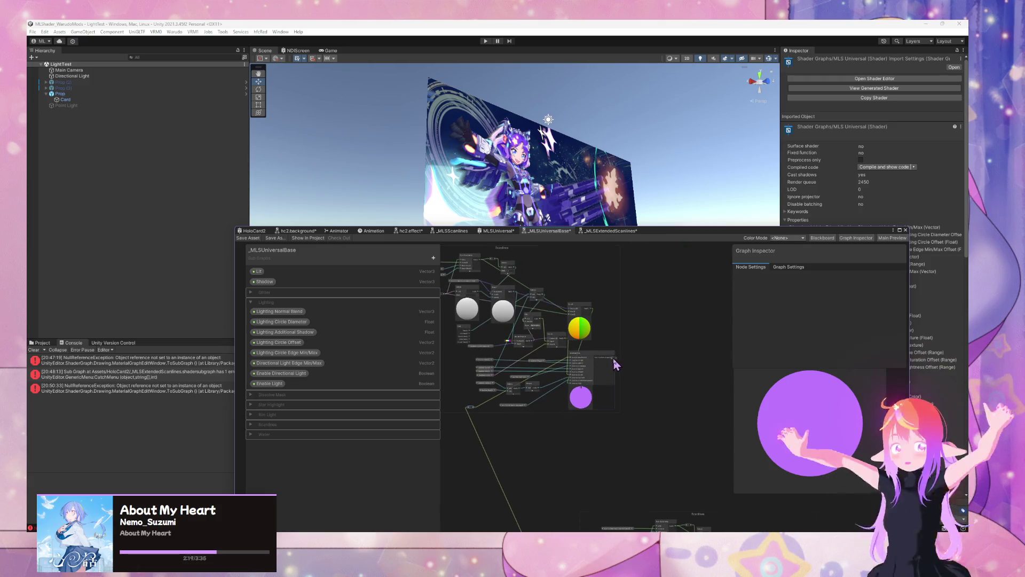
pyautogui.moveTo(615, 360); pyautogui.dragTo(668, 367)
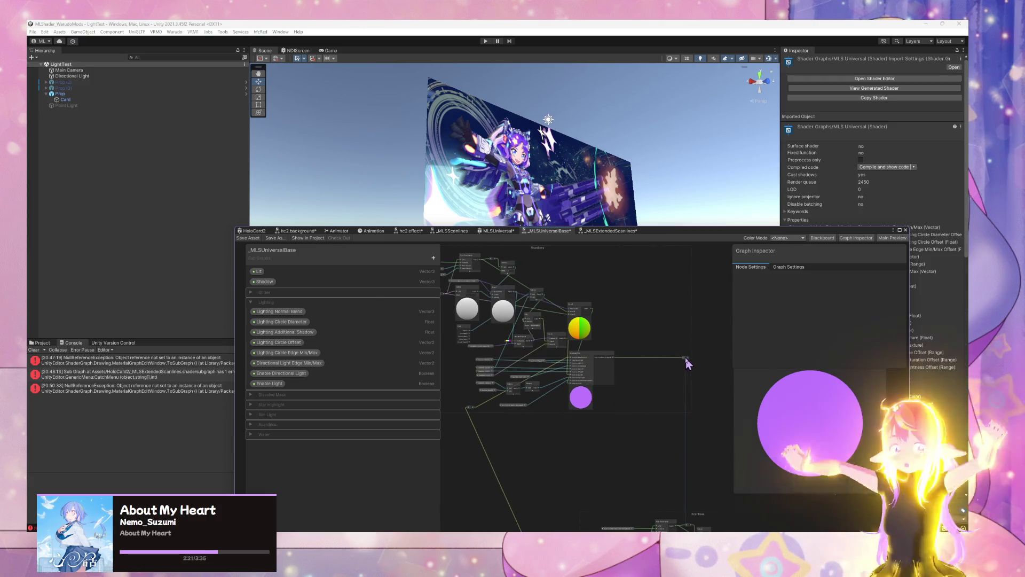
pyautogui.scroll(-3, 687, 359)
# Convert the scanline nodes to a sub graph again, replacing HoloCard2/_MLSExtendedScanlines.
pyautogui.moveTo(495, 272); pyautogui.dragTo(497, 274)
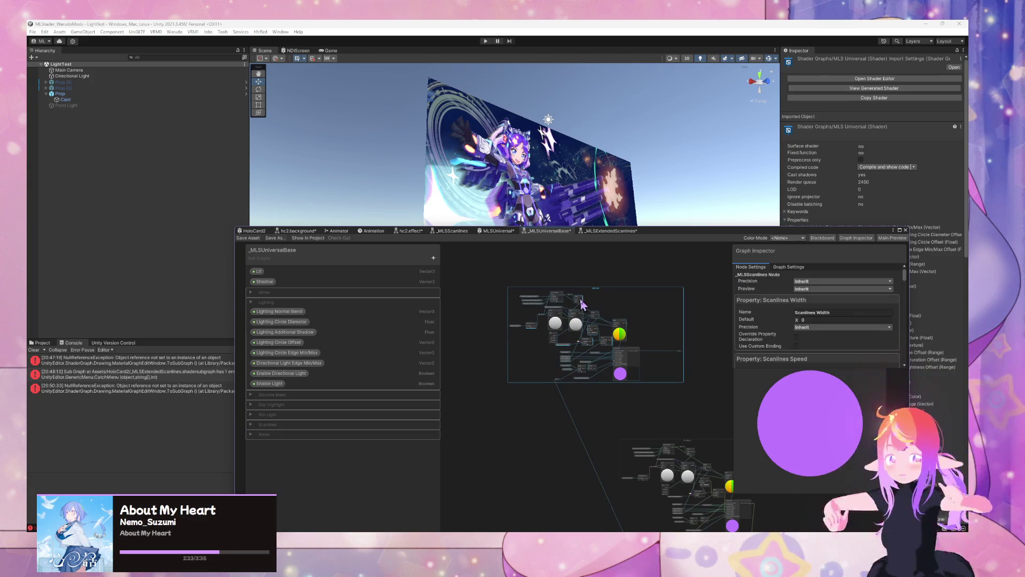
pyautogui.rightClick(574, 301)
pyautogui.moveTo(611, 348)
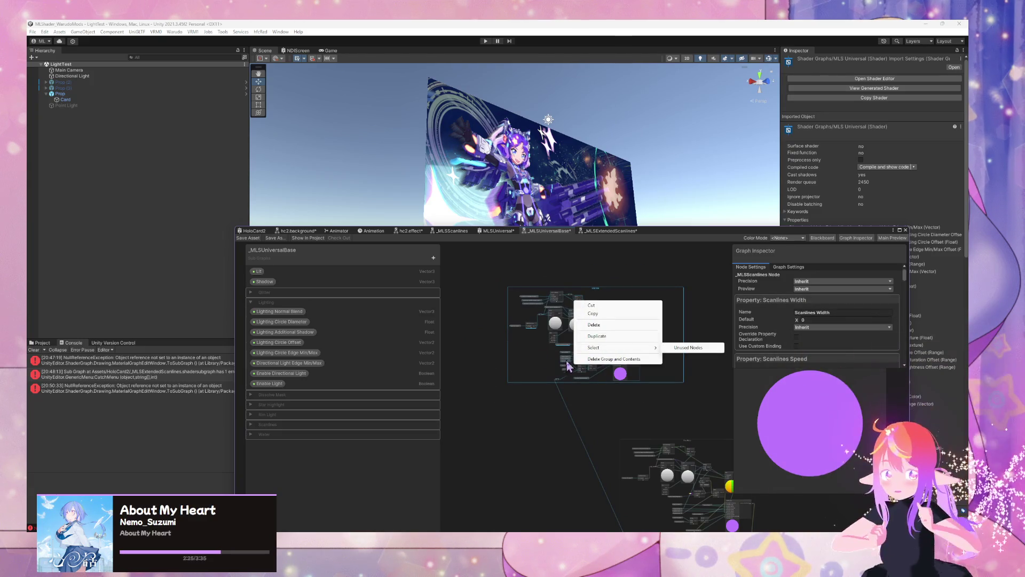
pyautogui.rightClick(581, 370)
pyautogui.rightClick(581, 367)
pyautogui.moveTo(640, 465)
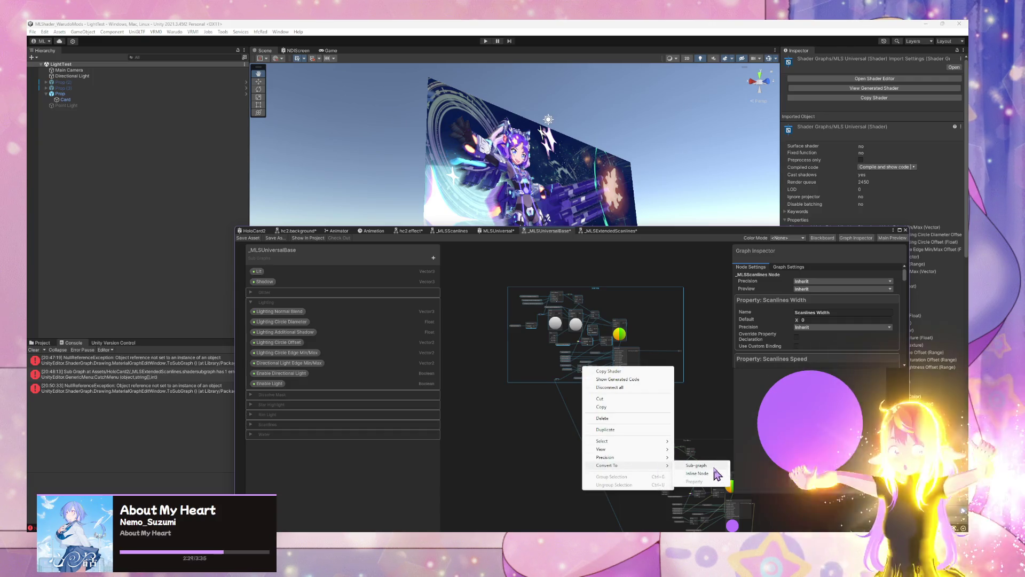
pyautogui.click(714, 474)
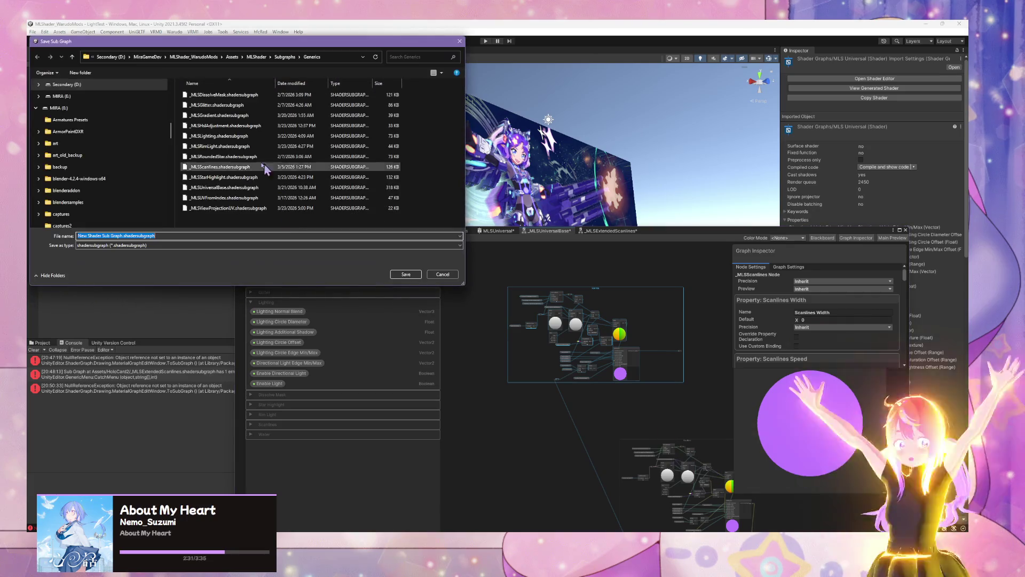
pyautogui.click(249, 58)
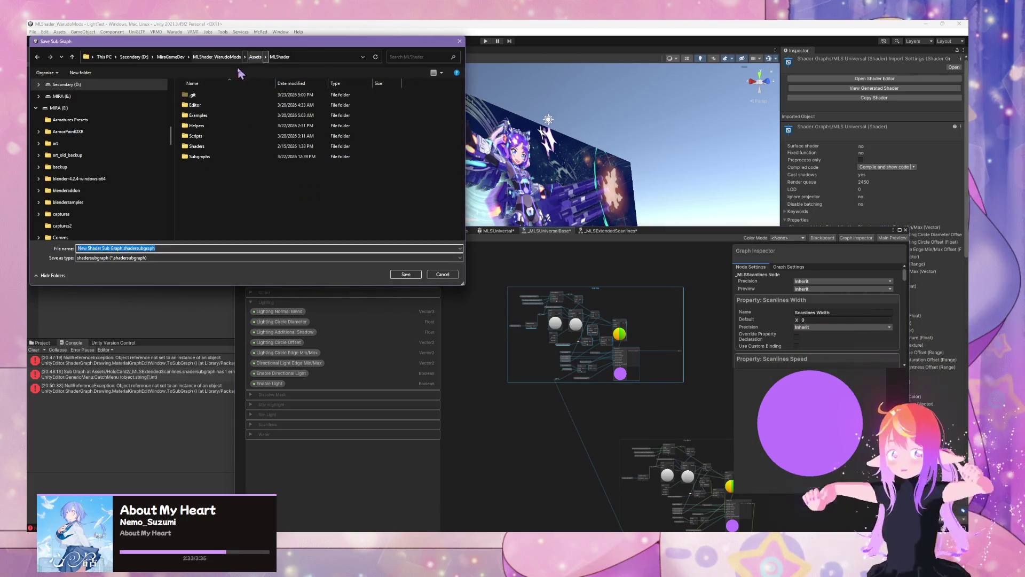
pyautogui.click(254, 57)
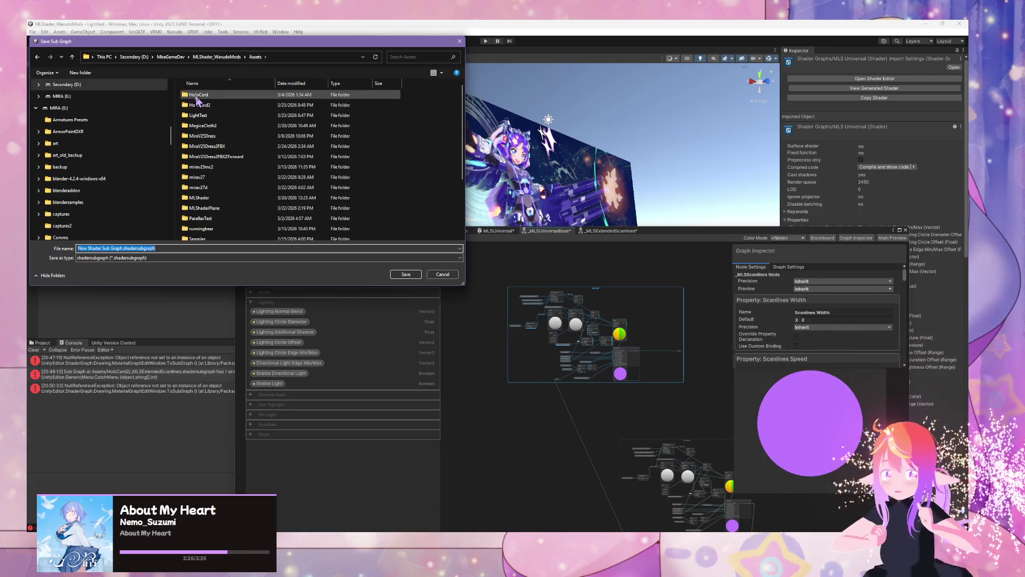
pyautogui.doubleClick(198, 105)
pyautogui.doubleClick(216, 100)
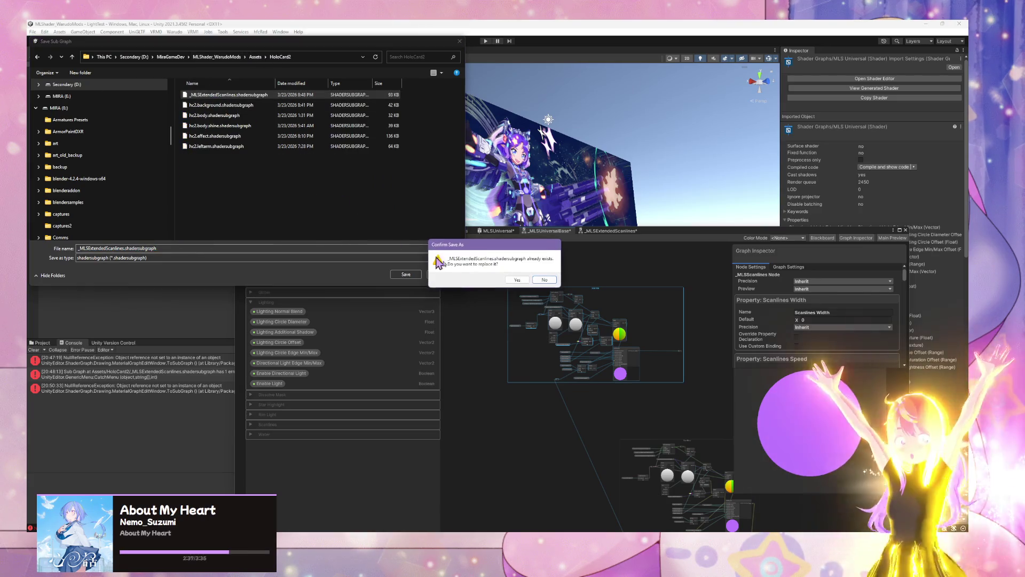
pyautogui.click(608, 278)
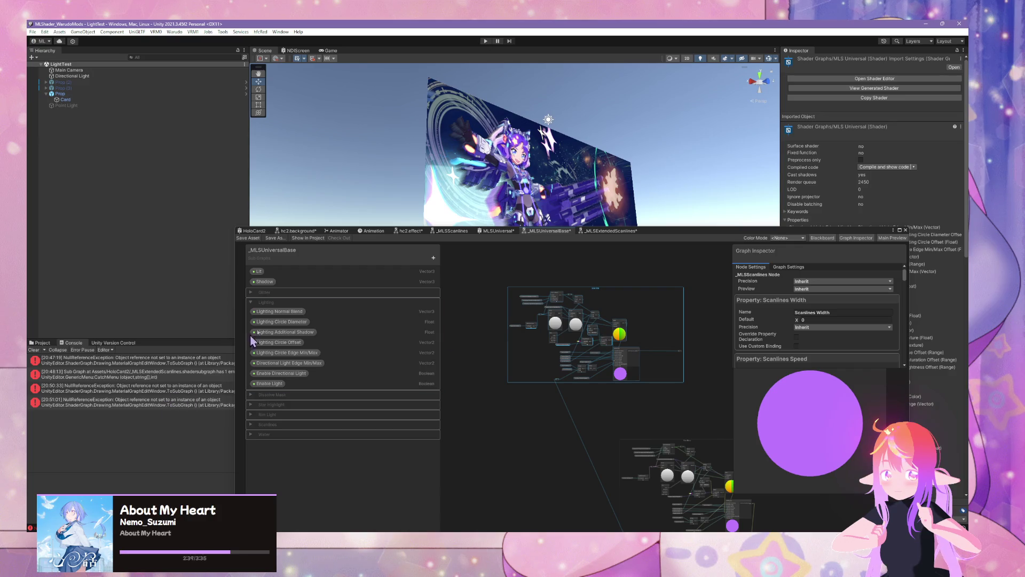
# Clear the console errors and resave the scanline nodes as a sub graph over HoloCard2/_MLSExtendedScanlines.
pyautogui.click(33, 350)
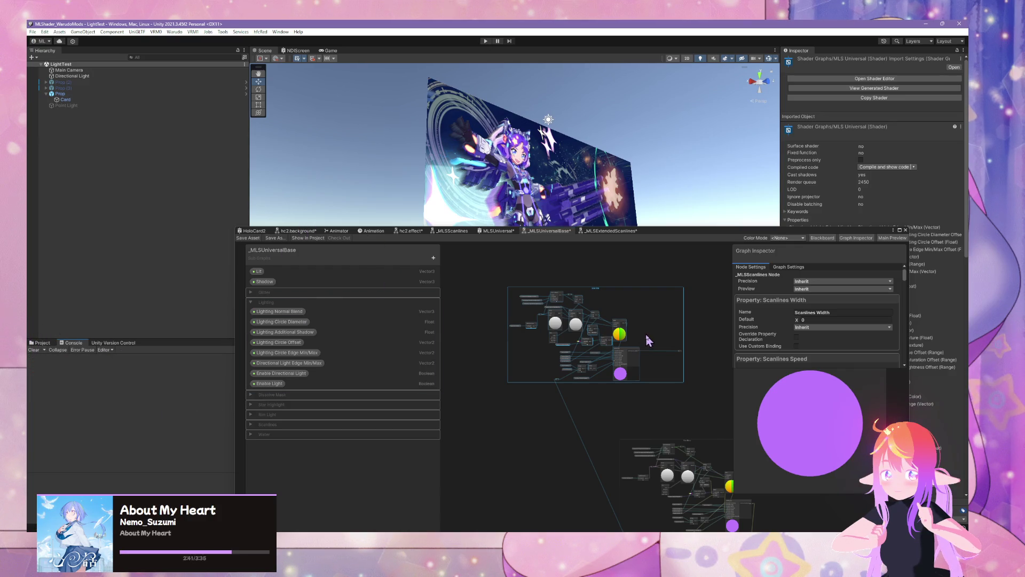
pyautogui.rightClick(638, 370)
pyautogui.moveTo(710, 460)
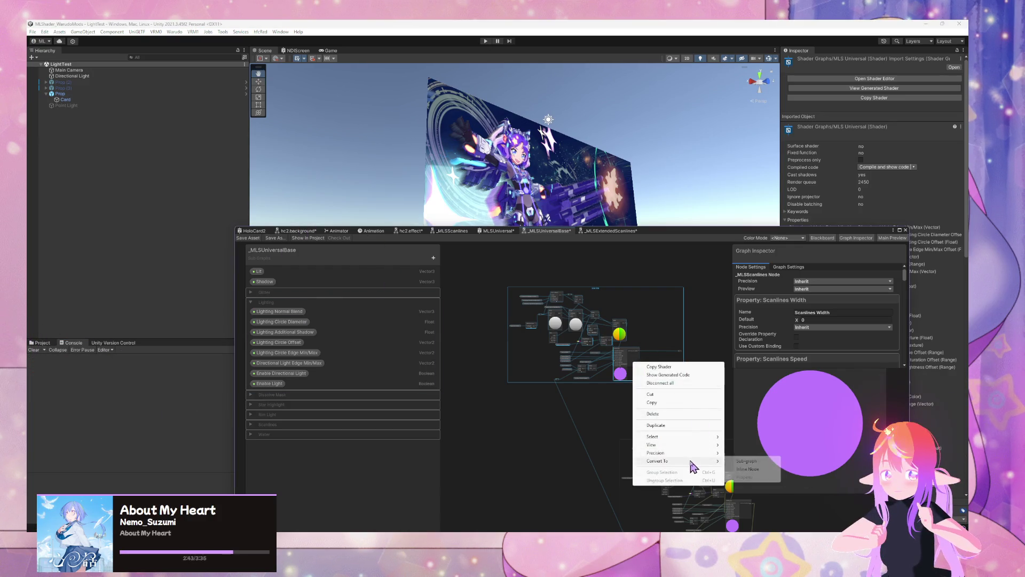
pyautogui.click(750, 461)
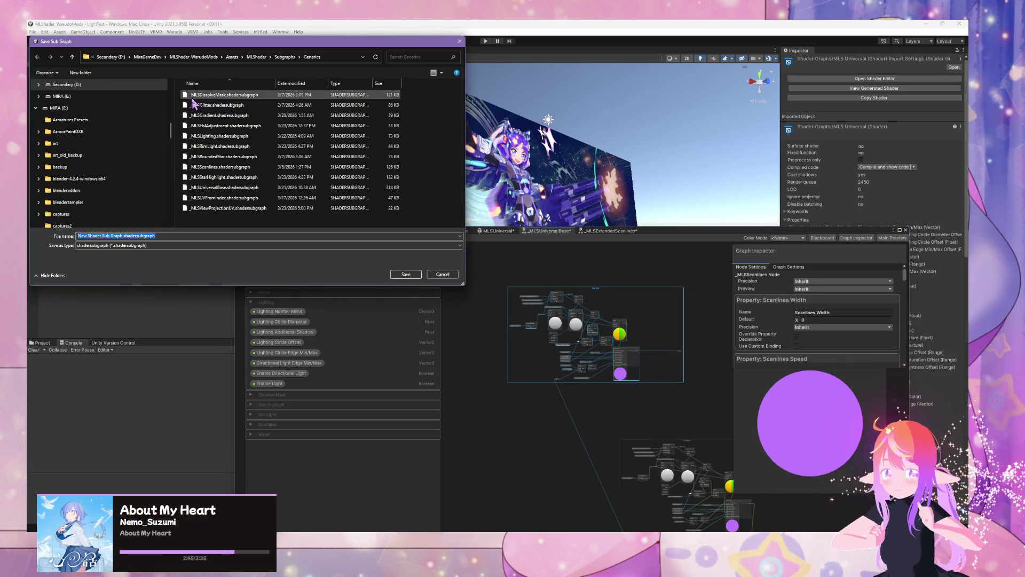
pyautogui.click(236, 57)
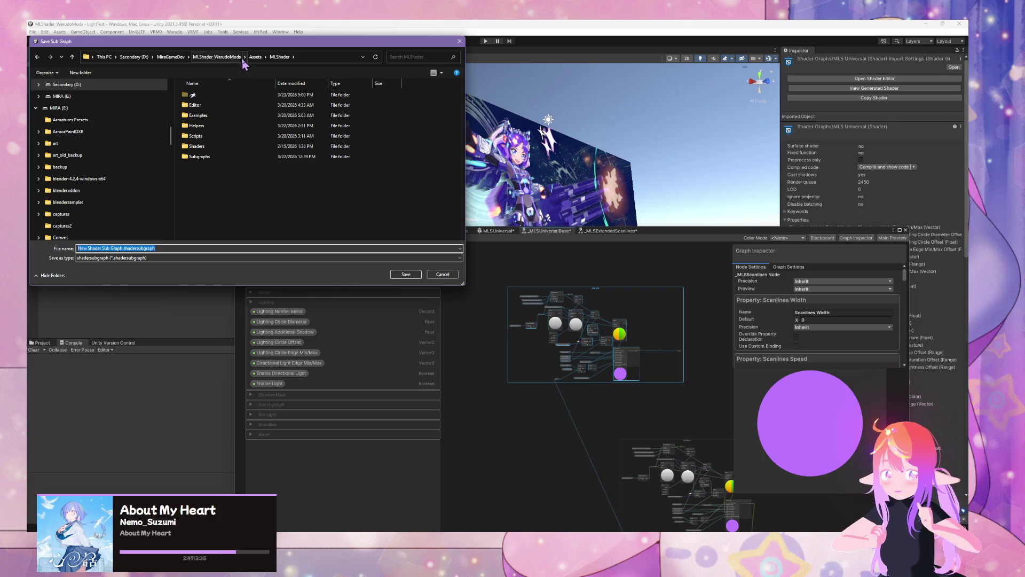
pyautogui.doubleClick(199, 105)
pyautogui.click(227, 94)
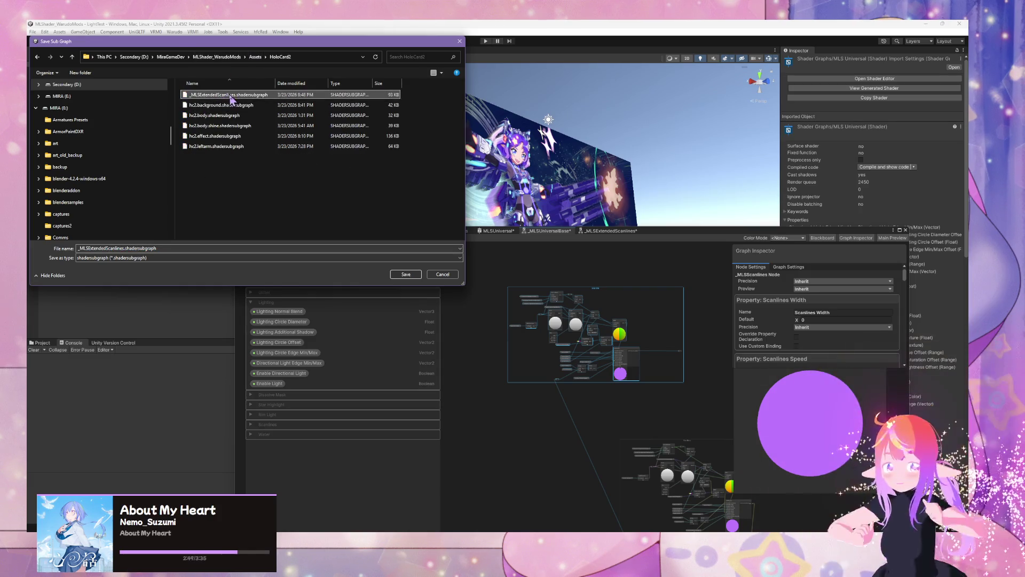
pyautogui.click(406, 274)
pyautogui.click(517, 280)
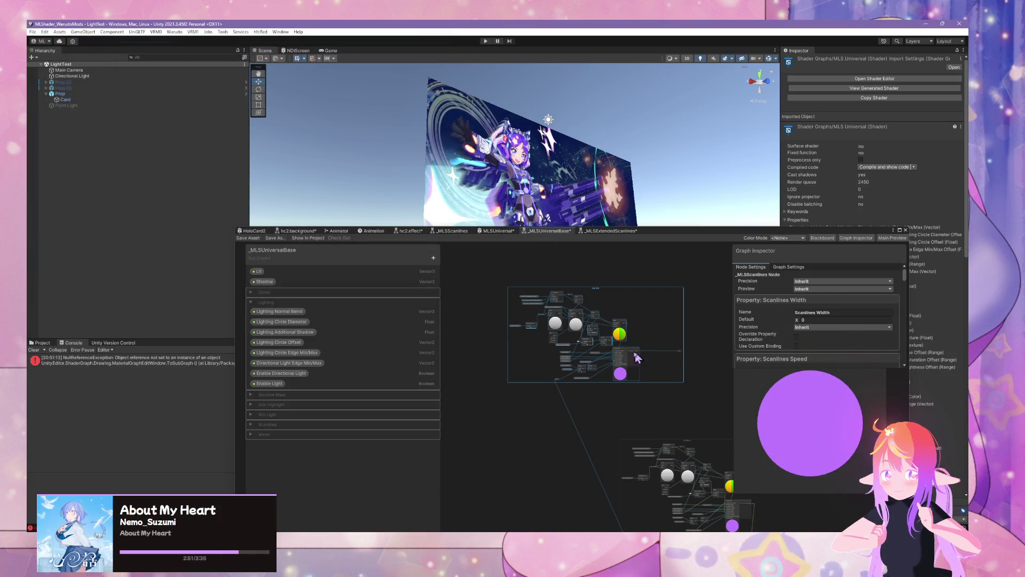
pyautogui.scroll(10, 619, 358)
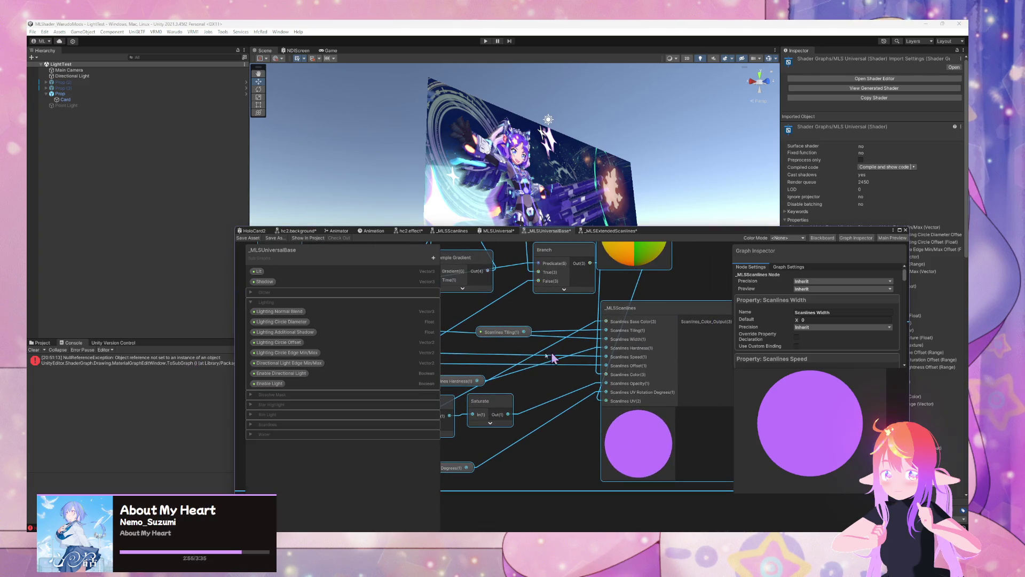
pyautogui.moveTo(563, 355)
pyautogui.mouseDown()
pyautogui.moveTo(598, 475)
pyautogui.moveTo(504, 450)
pyautogui.mouseUp()
pyautogui.click(560, 501)
pyautogui.moveTo(644, 288)
pyautogui.mouseDown()
pyautogui.moveTo(611, 381)
pyautogui.moveTo(620, 404)
pyautogui.mouseUp()
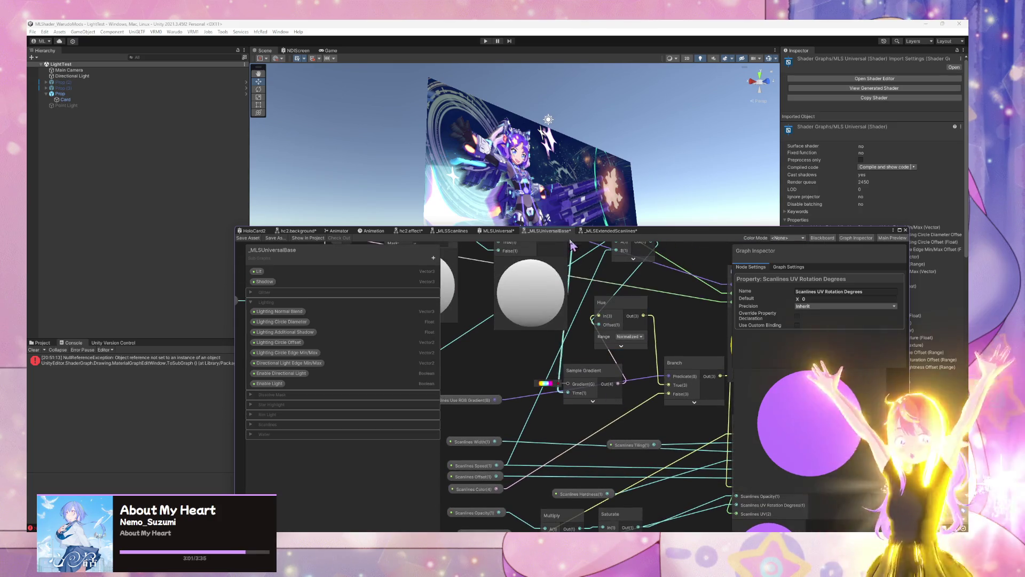
pyautogui.scroll(-5, 594, 351)
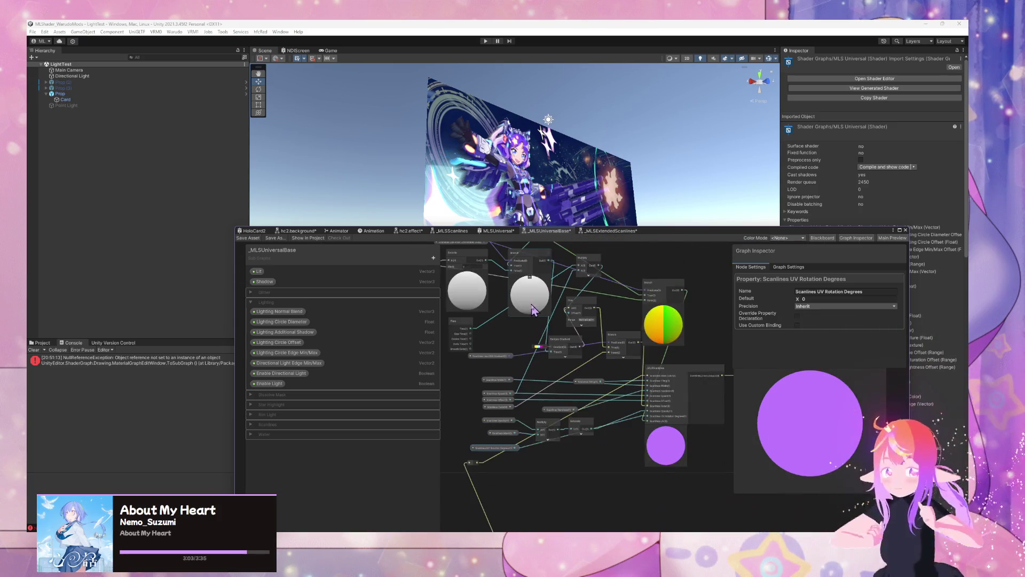
pyautogui.scroll(2, 588, 341)
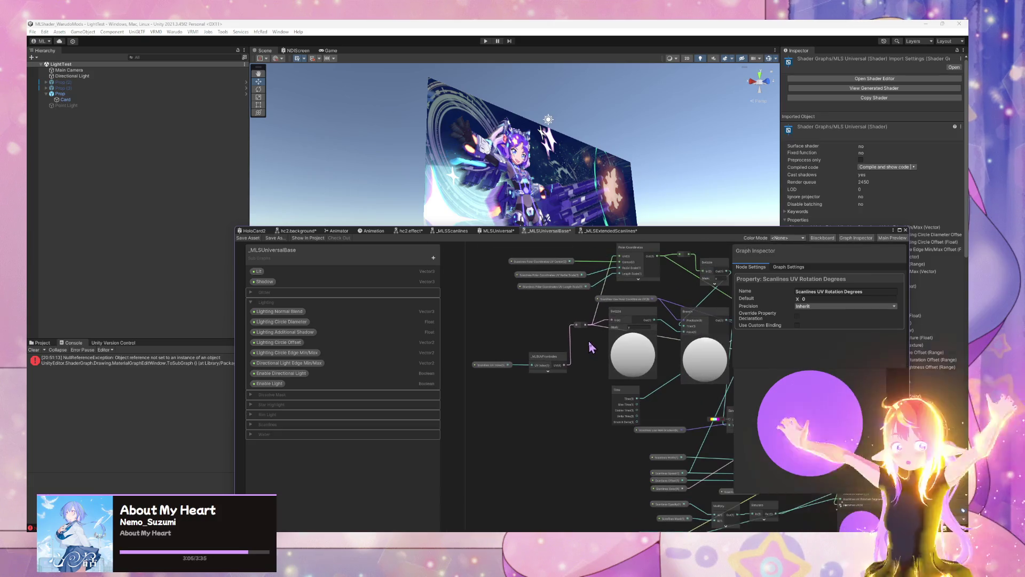
pyautogui.moveTo(591, 348); pyautogui.dragTo(579, 365)
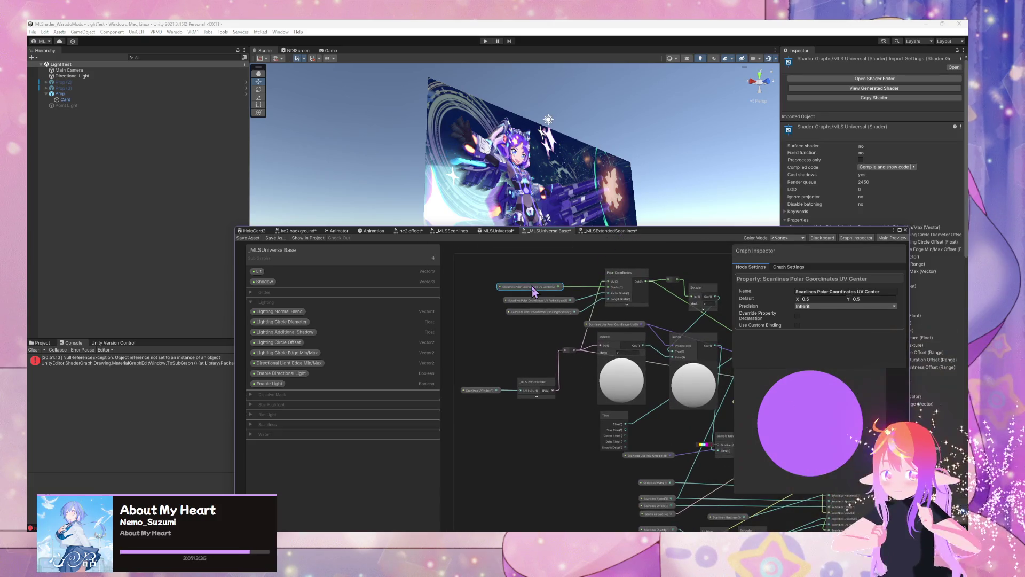
pyautogui.click(543, 301)
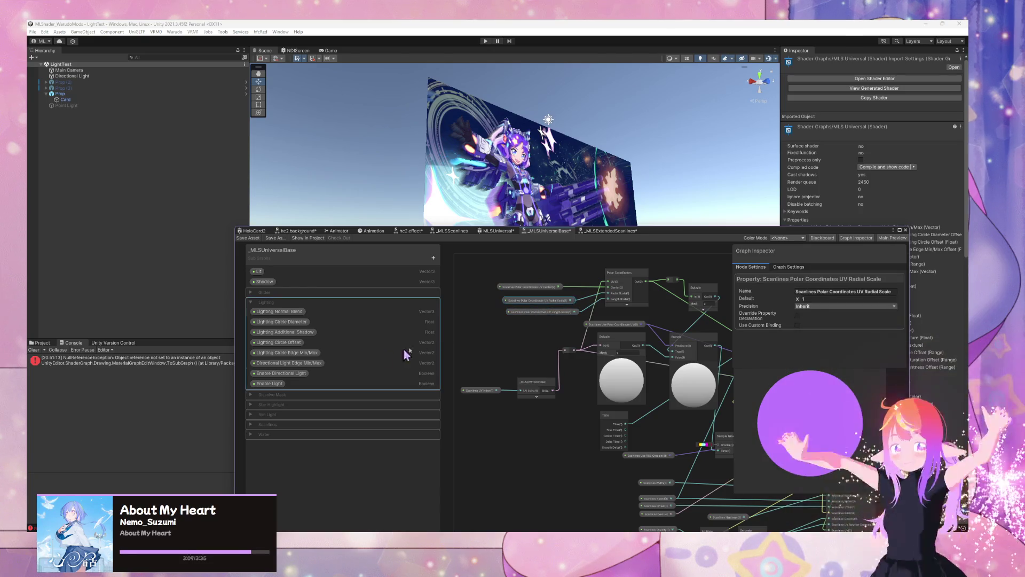
pyautogui.scroll(-6, 548, 330)
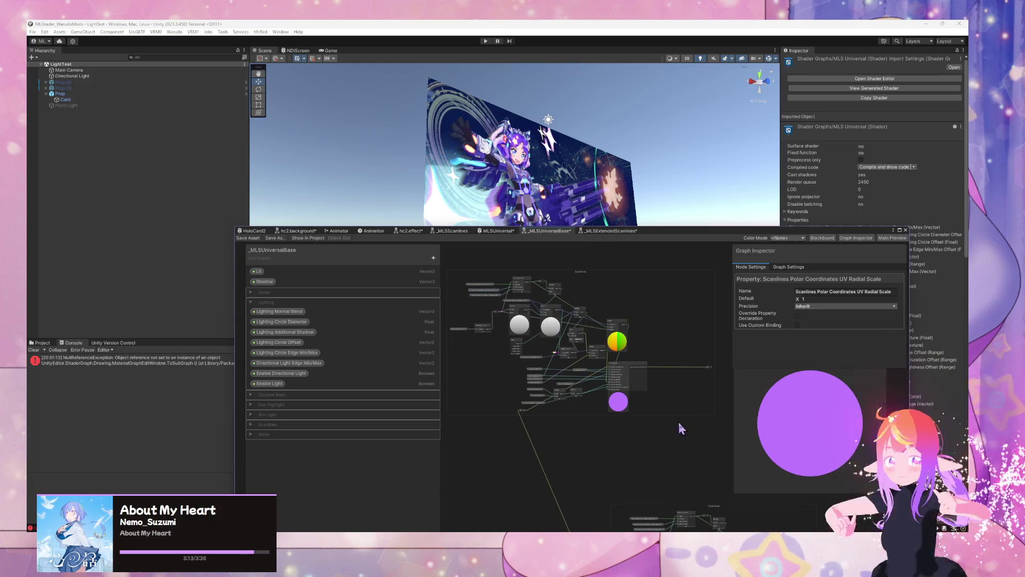
pyautogui.click(715, 439)
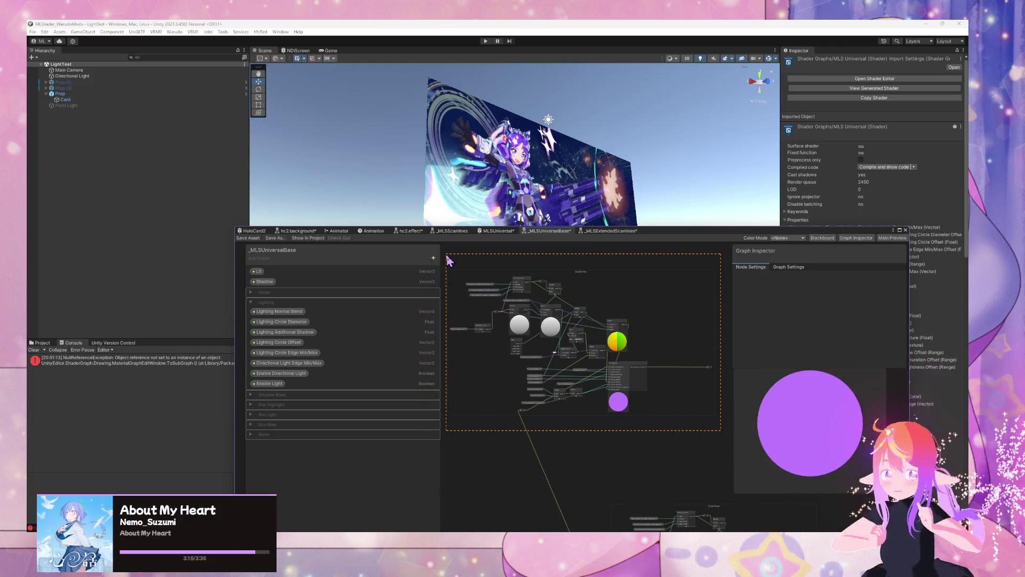
pyautogui.moveTo(463, 257); pyautogui.dragTo(469, 258)
pyautogui.scroll(5, 528, 331)
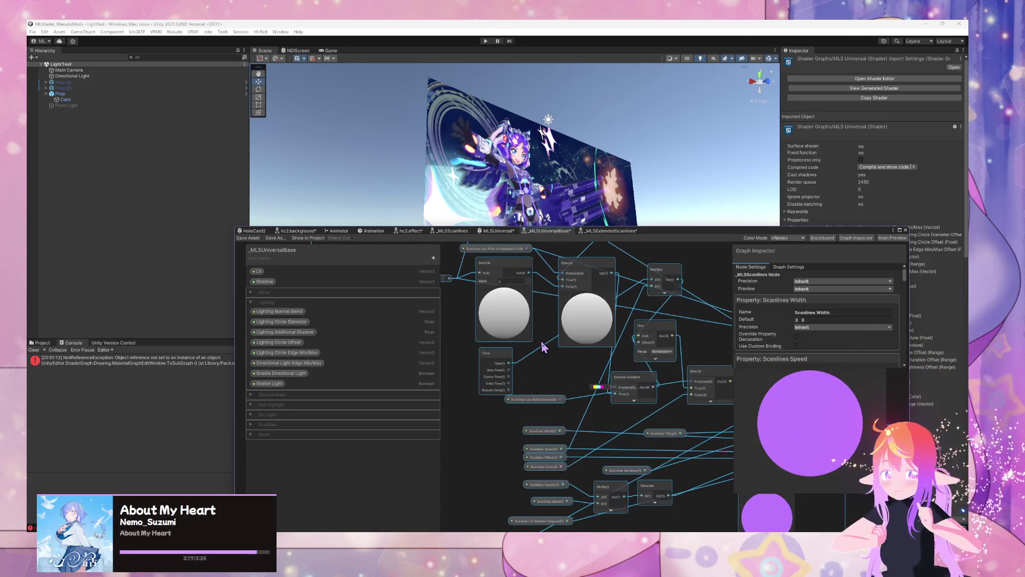
pyautogui.scroll(-4, 542, 345)
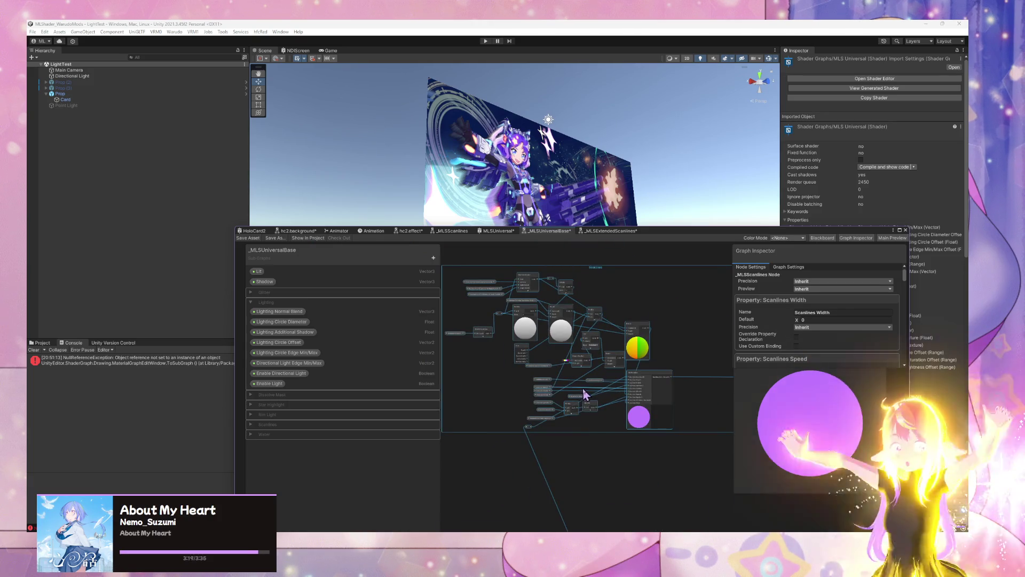
pyautogui.click(451, 231)
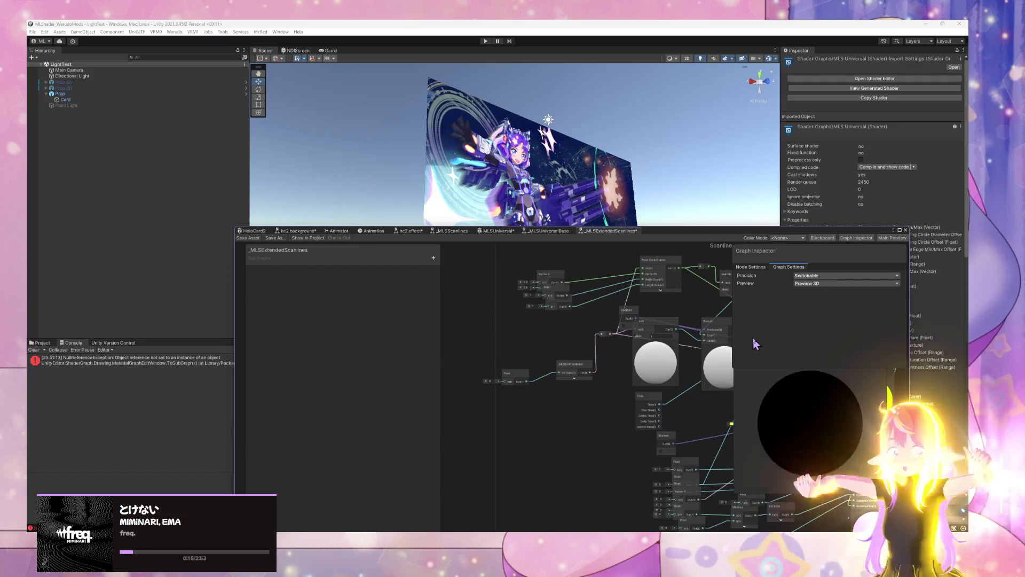
# Run the _MLSScanlines colour output toward the Output node and start a new Output input.
pyautogui.moveTo(587, 333)
pyautogui.mouseDown()
pyautogui.moveTo(522, 416)
pyautogui.moveTo(448, 313)
pyautogui.moveTo(343, 286)
pyautogui.mouseUp()
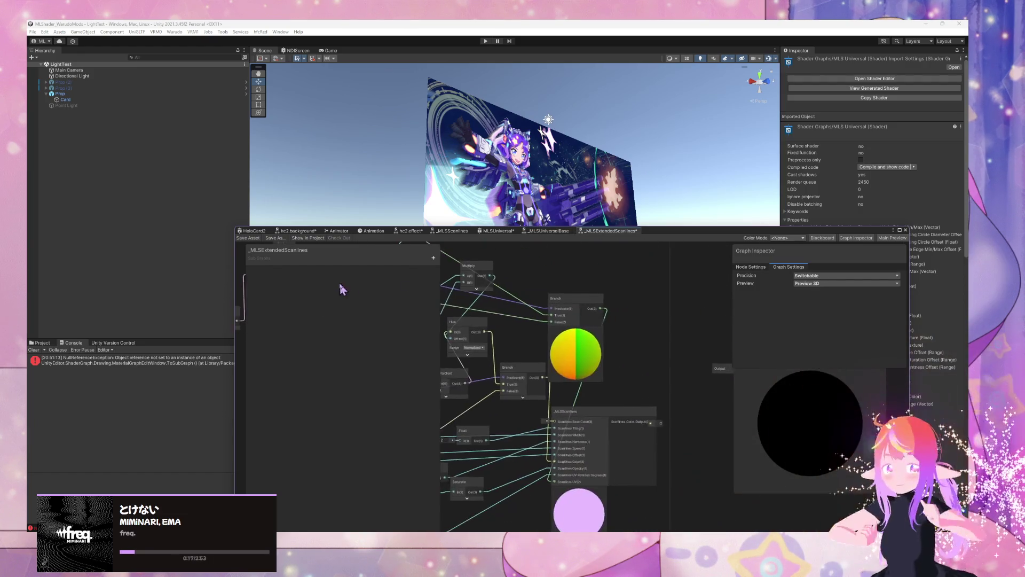
pyautogui.scroll(-3, 596, 334)
pyautogui.scroll(2, 636, 376)
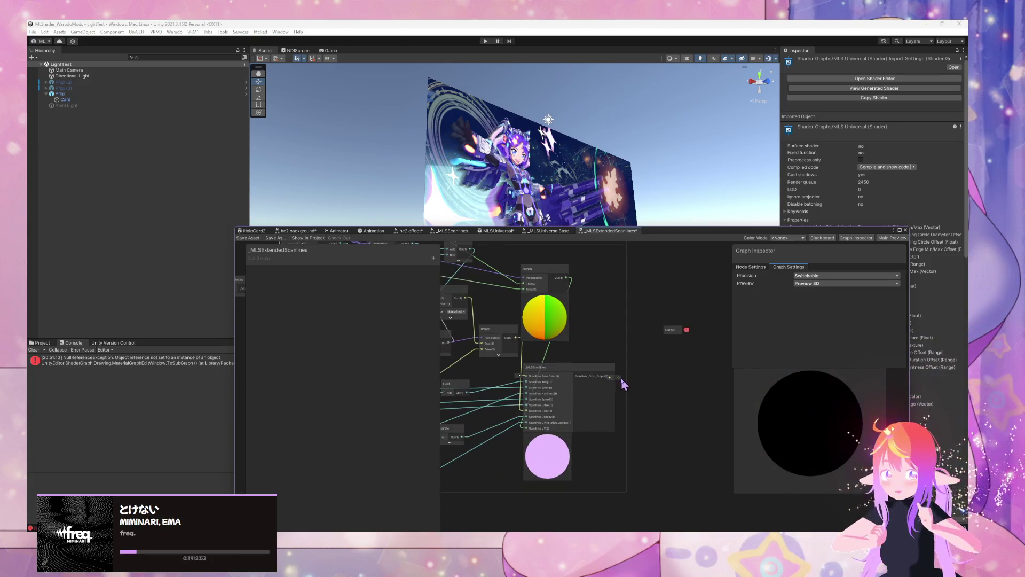
pyautogui.moveTo(621, 379)
pyautogui.mouseDown()
pyautogui.moveTo(652, 377)
pyautogui.moveTo(677, 352)
pyautogui.mouseUp()
pyautogui.click(672, 330)
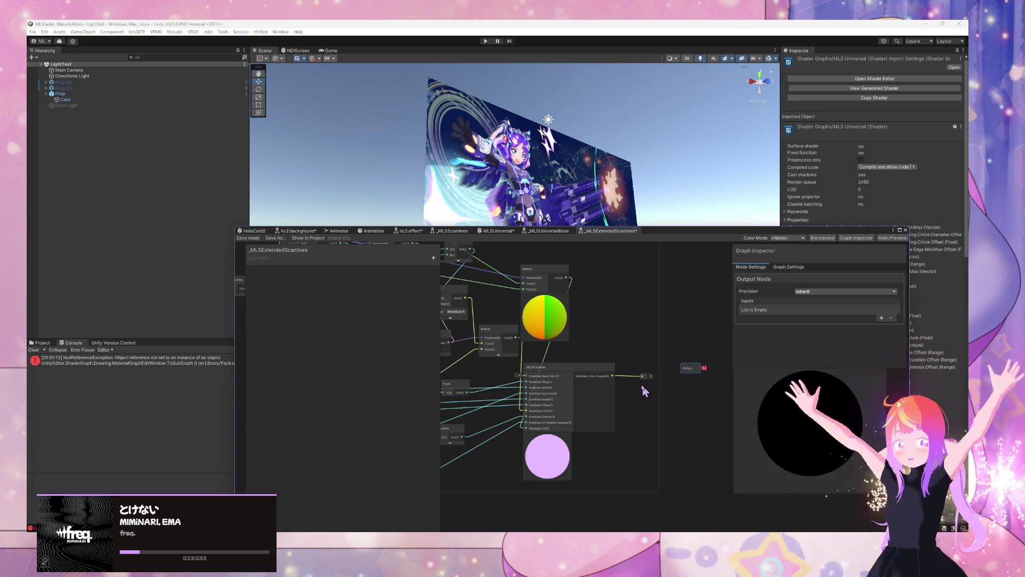
pyautogui.scroll(4, 644, 384)
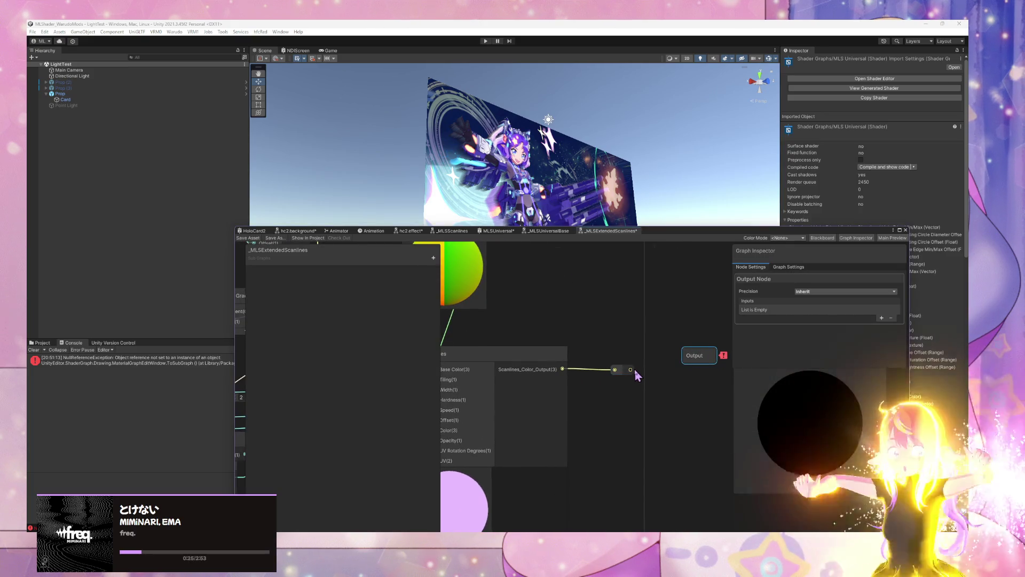
pyautogui.click(881, 318)
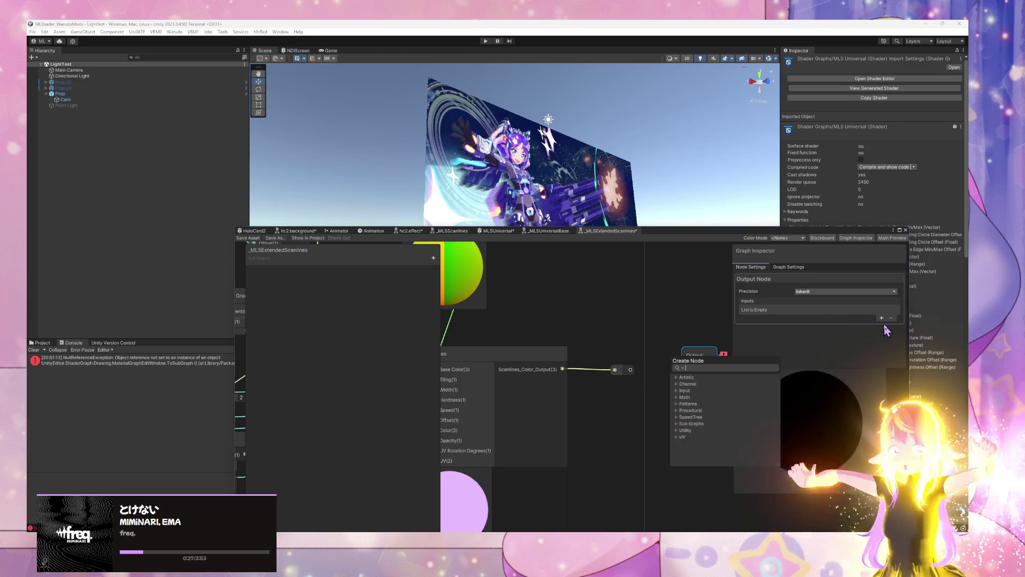
# Name the Output node's new input 'Output', make it Vector 3, and move the node right.
pyautogui.click(843, 310)
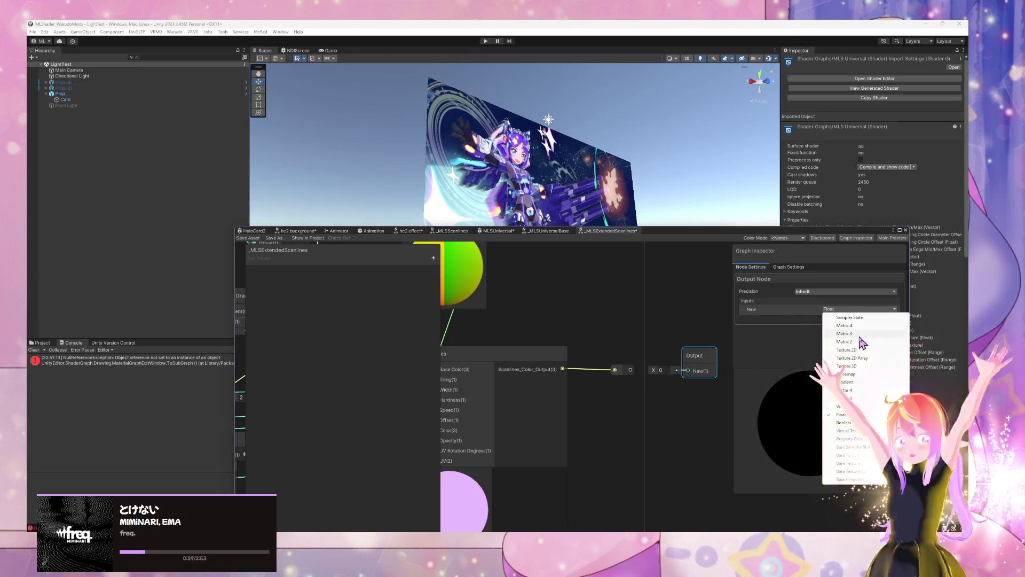
pyautogui.click(852, 415)
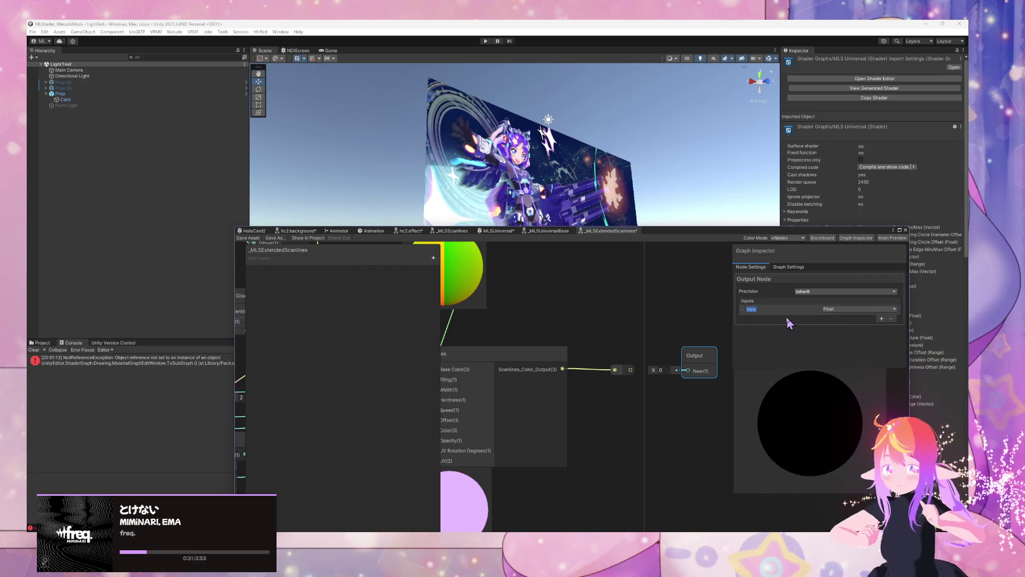
pyautogui.write('IO')
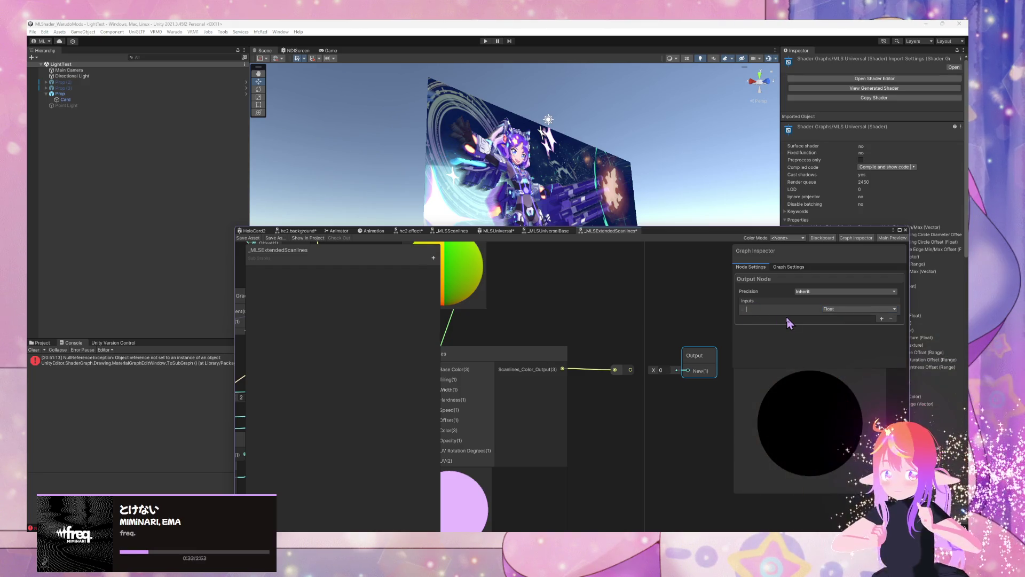
pyautogui.write('utput')
pyautogui.press('Return')
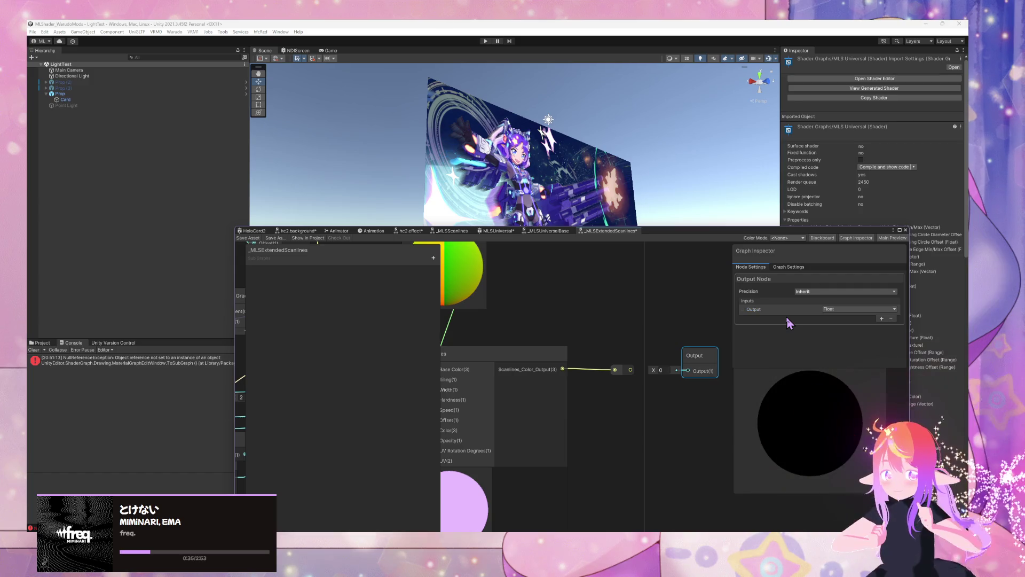
pyautogui.click(857, 309)
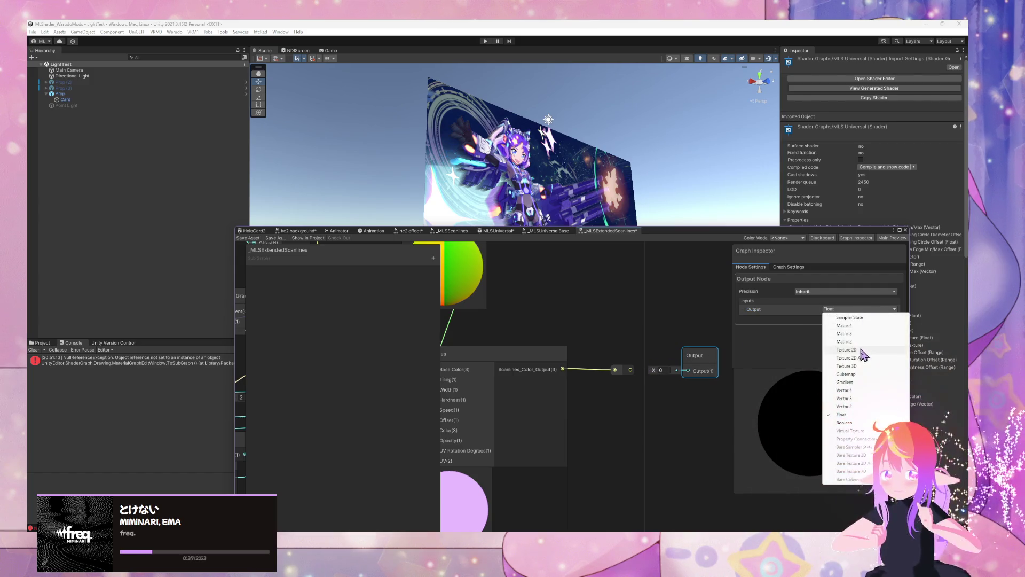
pyautogui.click(844, 399)
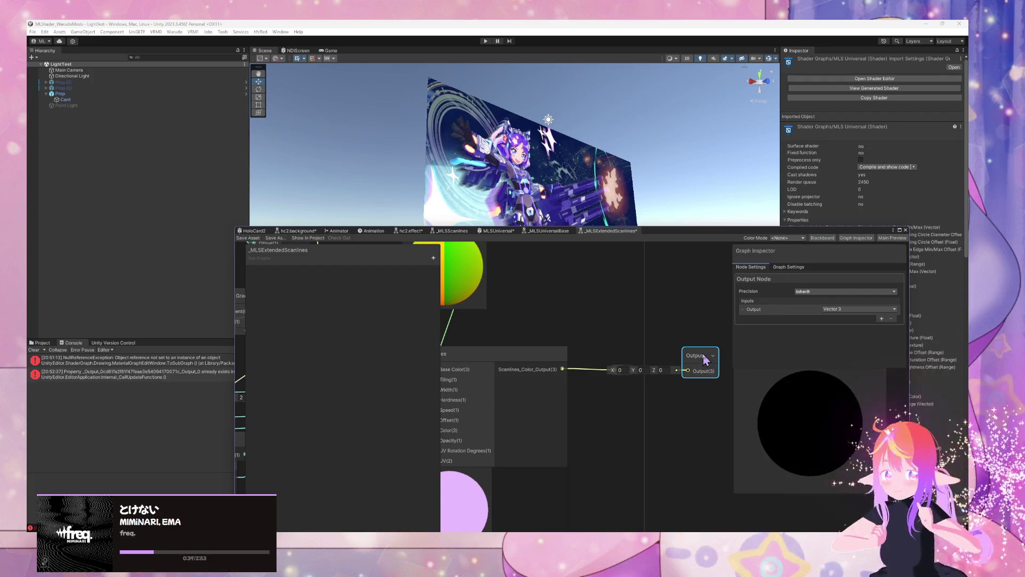
pyautogui.moveTo(705, 361); pyautogui.dragTo(770, 348)
pyautogui.moveTo(676, 372); pyautogui.dragTo(582, 388)
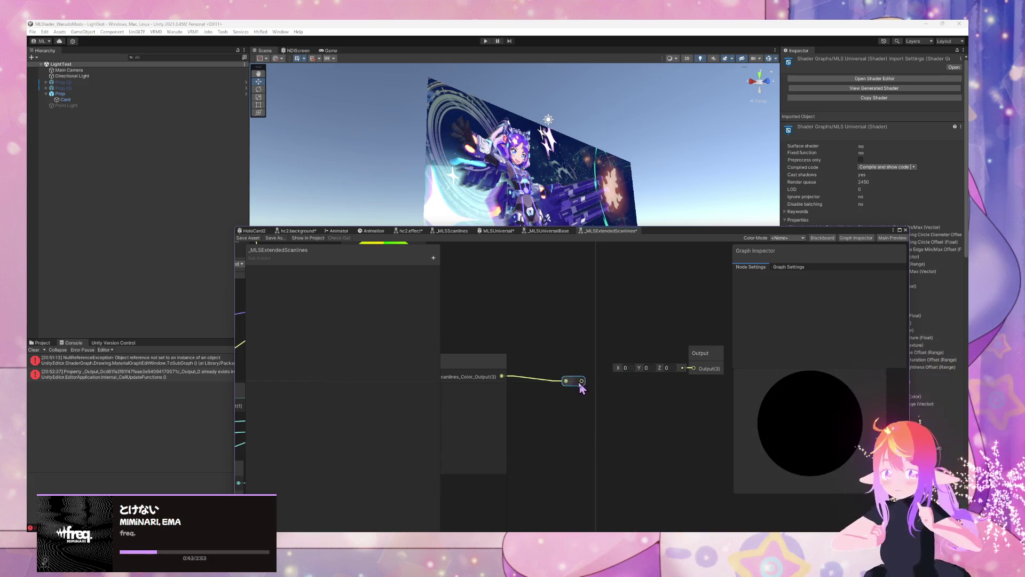
# Separate the overlapping Float, Vector 4 and Vector 2 nodes in the upper cluster.
pyautogui.scroll(-6, 689, 366)
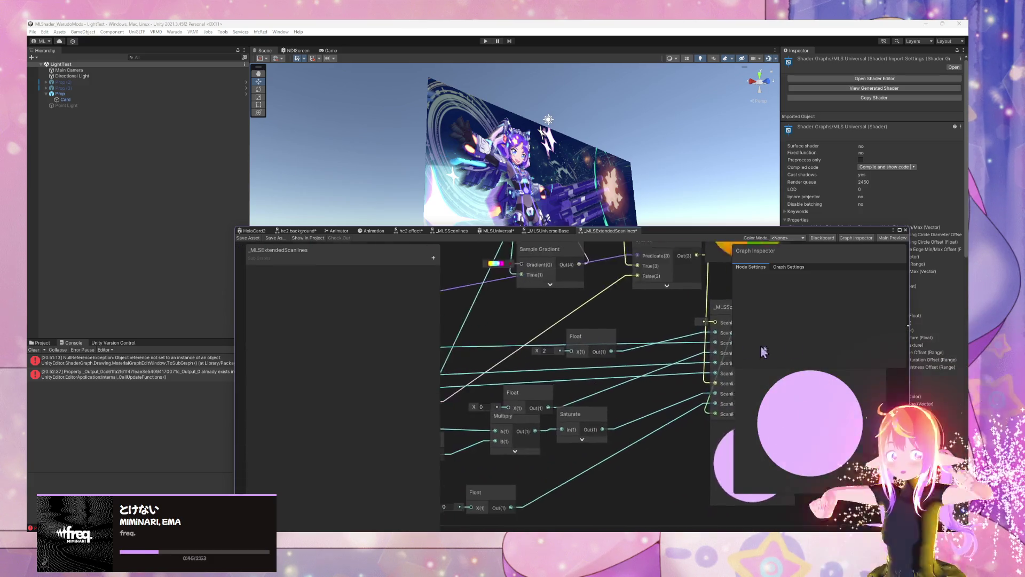
pyautogui.scroll(4, 583, 361)
pyautogui.click(501, 419)
pyautogui.moveTo(501, 421)
pyautogui.mouseDown()
pyautogui.moveTo(648, 359)
pyautogui.moveTo(635, 399)
pyautogui.moveTo(711, 399)
pyautogui.moveTo(702, 394)
pyautogui.mouseUp()
pyautogui.moveTo(587, 428)
pyautogui.mouseDown()
pyautogui.moveTo(582, 408)
pyautogui.moveTo(542, 452)
pyautogui.moveTo(492, 454)
pyautogui.mouseUp()
pyautogui.moveTo(608, 478)
pyautogui.mouseDown()
pyautogui.moveTo(596, 502)
pyautogui.moveTo(582, 393)
pyautogui.mouseUp()
pyautogui.moveTo(614, 424)
pyautogui.mouseDown()
pyautogui.moveTo(611, 468)
pyautogui.moveTo(579, 464)
pyautogui.mouseUp()
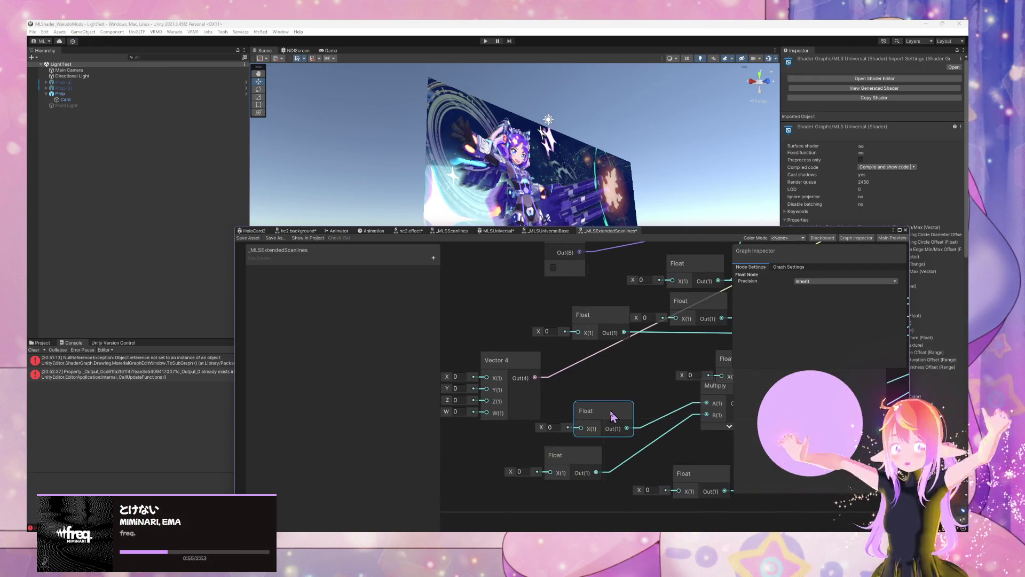
pyautogui.moveTo(516, 363)
pyautogui.mouseDown()
pyautogui.moveTo(583, 354)
pyautogui.moveTo(606, 366)
pyautogui.mouseUp()
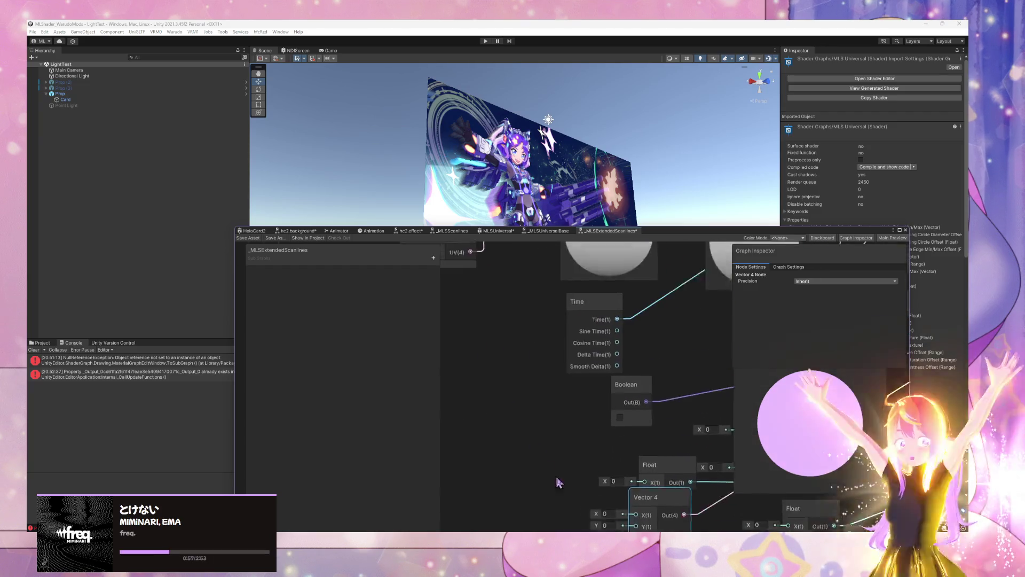
pyautogui.scroll(-5, 592, 373)
pyautogui.scroll(3, 630, 379)
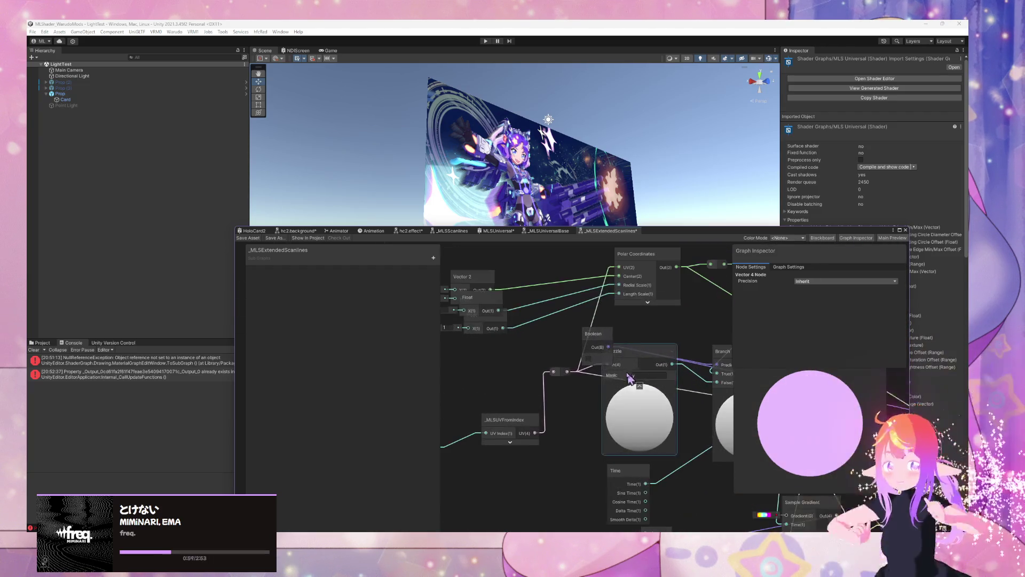
pyautogui.moveTo(490, 327); pyautogui.dragTo(485, 364)
pyautogui.moveTo(480, 310); pyautogui.dragTo(473, 335)
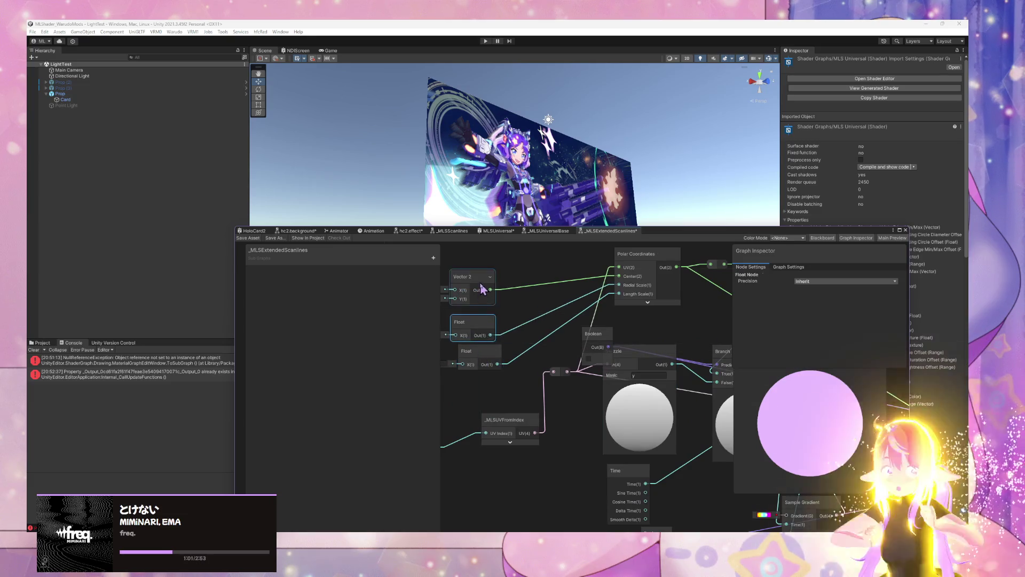
pyautogui.moveTo(481, 288); pyautogui.dragTo(489, 297)
# Spread out the lower Float cluster, Vector 4, Boolean and Float X 2 nodes.
pyautogui.scroll(-3, 587, 347)
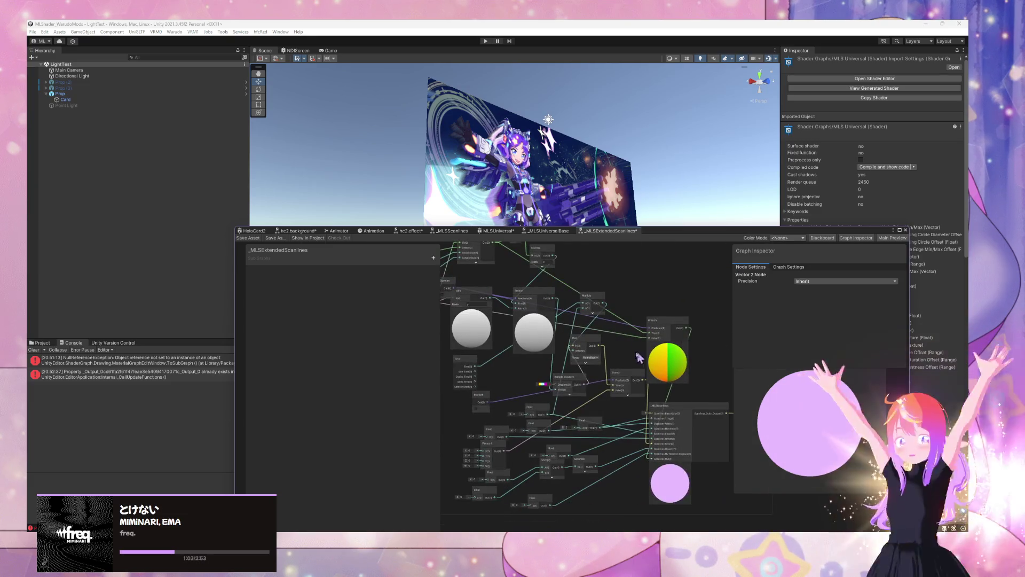
pyautogui.moveTo(613, 385); pyautogui.dragTo(700, 308)
pyautogui.moveTo(603, 373); pyautogui.dragTo(630, 287)
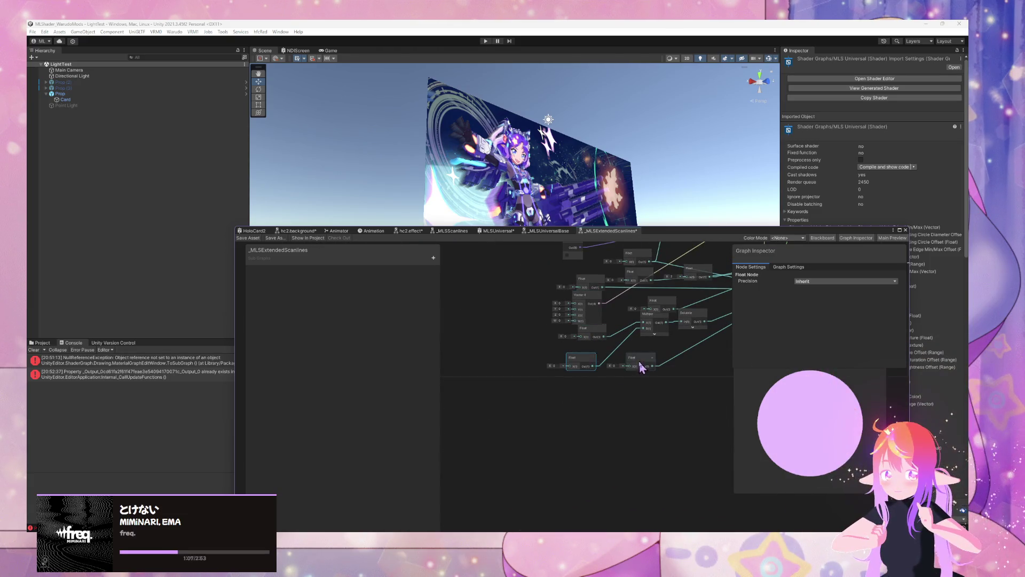
pyautogui.moveTo(641, 367); pyautogui.dragTo(636, 448)
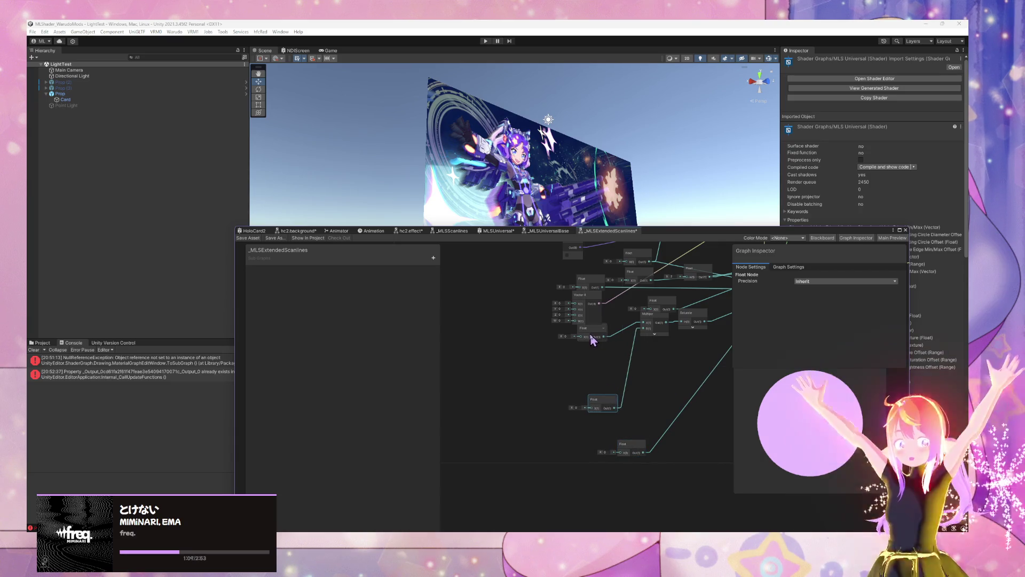
pyautogui.moveTo(590, 295)
pyautogui.mouseDown()
pyautogui.moveTo(588, 336)
pyautogui.moveTo(572, 334)
pyautogui.mouseUp()
pyautogui.moveTo(658, 302)
pyautogui.mouseDown()
pyautogui.moveTo(569, 314)
pyautogui.moveTo(575, 288)
pyautogui.mouseUp()
pyautogui.moveTo(578, 298)
pyautogui.mouseDown()
pyautogui.moveTo(605, 380)
pyautogui.moveTo(483, 366)
pyautogui.mouseUp()
pyautogui.moveTo(636, 380); pyautogui.dragTo(606, 380)
pyautogui.moveTo(684, 396)
pyautogui.mouseDown()
pyautogui.moveTo(612, 350)
pyautogui.moveTo(614, 435)
pyautogui.moveTo(522, 512)
pyautogui.mouseUp()
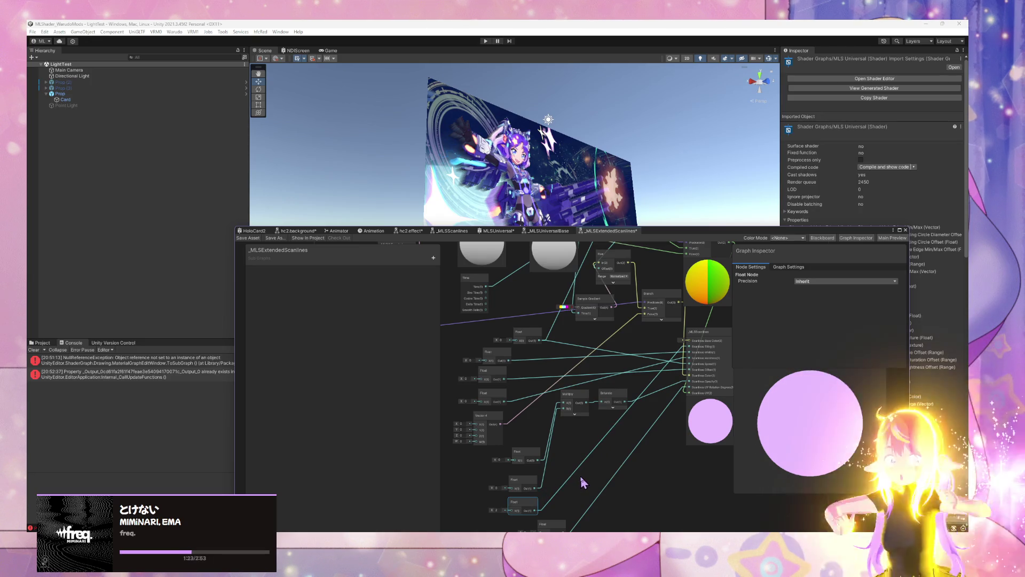
pyautogui.moveTo(653, 451)
pyautogui.mouseDown()
pyautogui.moveTo(619, 488)
pyautogui.moveTo(636, 460)
pyautogui.mouseUp()
pyautogui.click(565, 287)
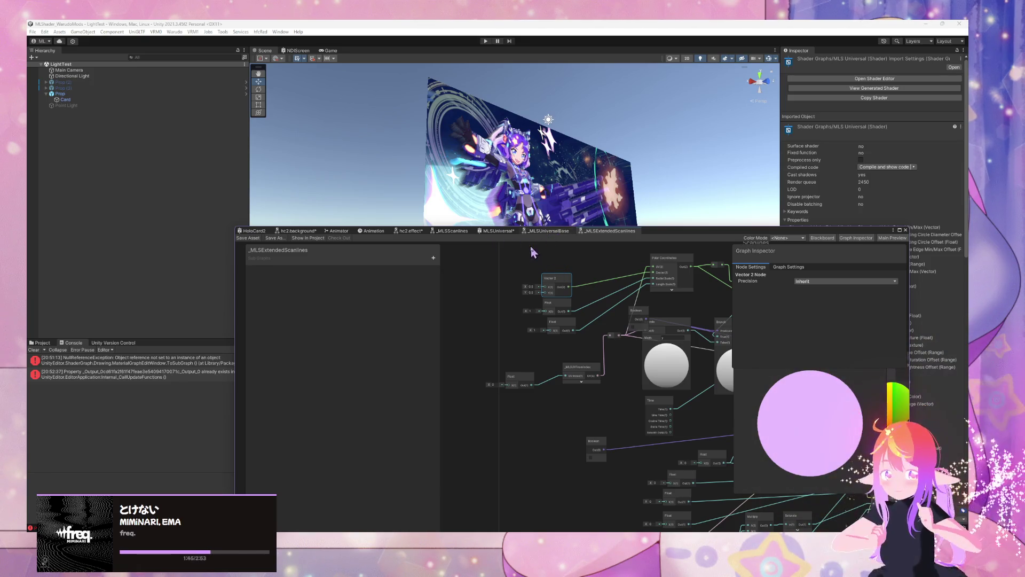
# Go back to the _MLSUniversalBase shader graph and let the Hold on processing finish.
pyautogui.click(557, 229)
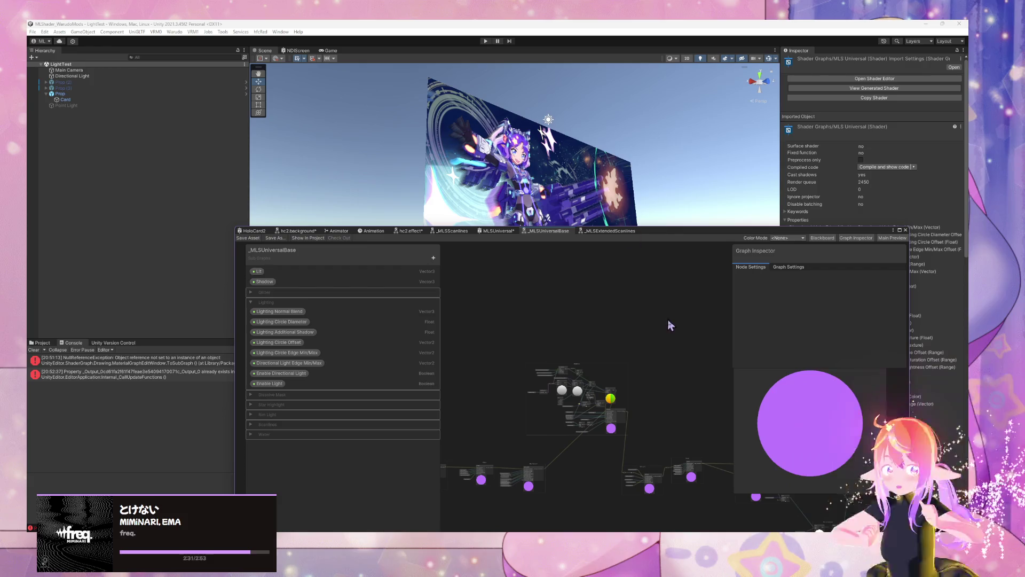
# Find the Scanlines UV Index property feeding _MLSUVFromIndex and select its name in the Graph Inspector.
pyautogui.scroll(5, 599, 380)
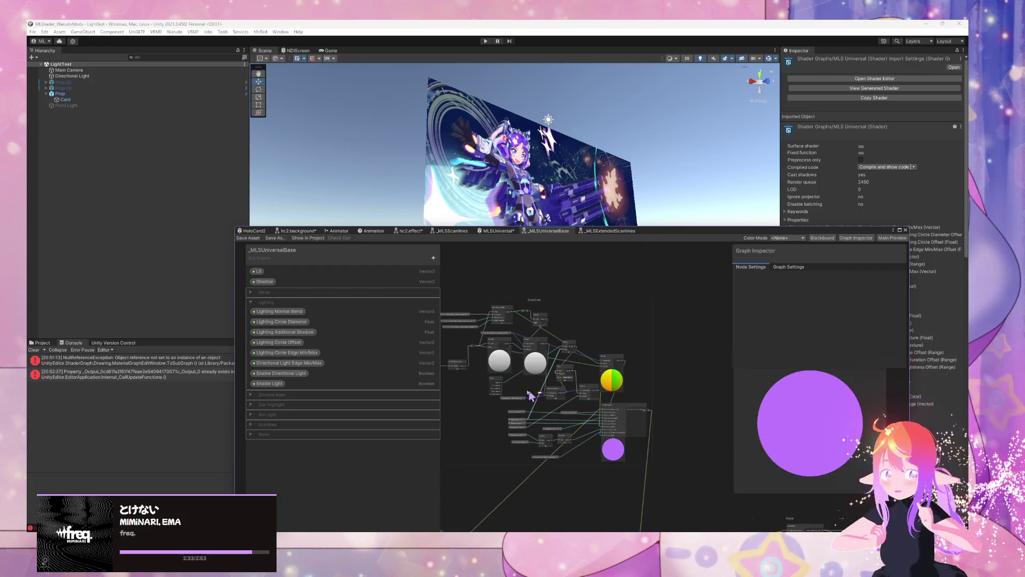
pyautogui.scroll(5, 522, 393)
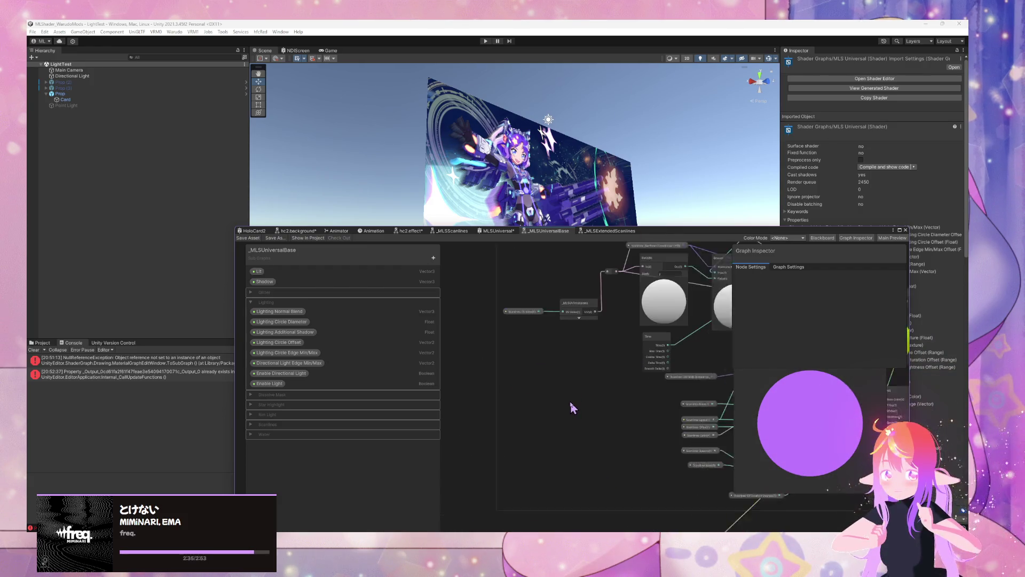
pyautogui.moveTo(573, 397); pyautogui.dragTo(602, 437)
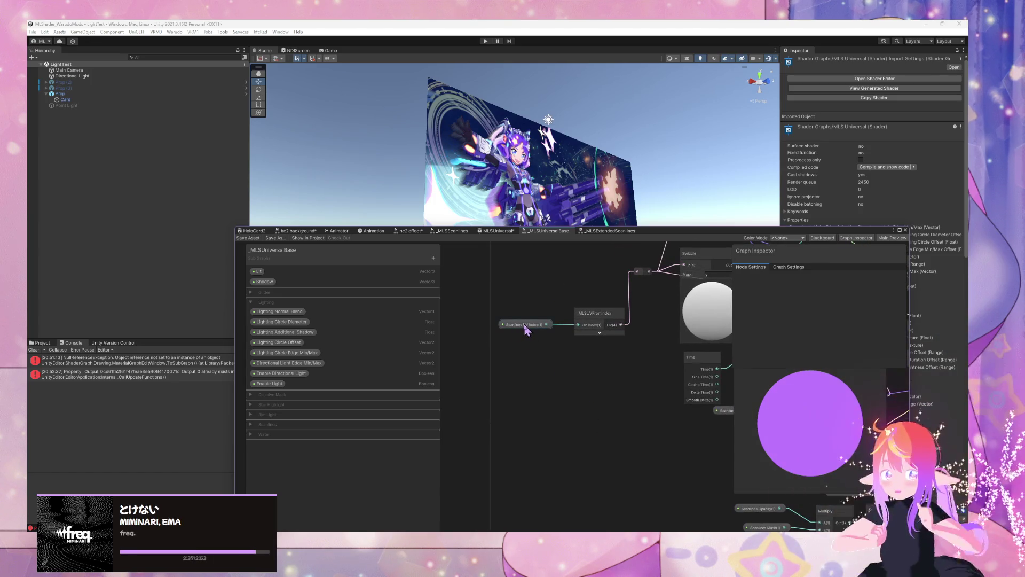
pyautogui.moveTo(648, 369)
pyautogui.mouseDown()
pyautogui.moveTo(641, 408)
pyautogui.moveTo(512, 333)
pyautogui.mouseUp()
pyautogui.click(609, 397)
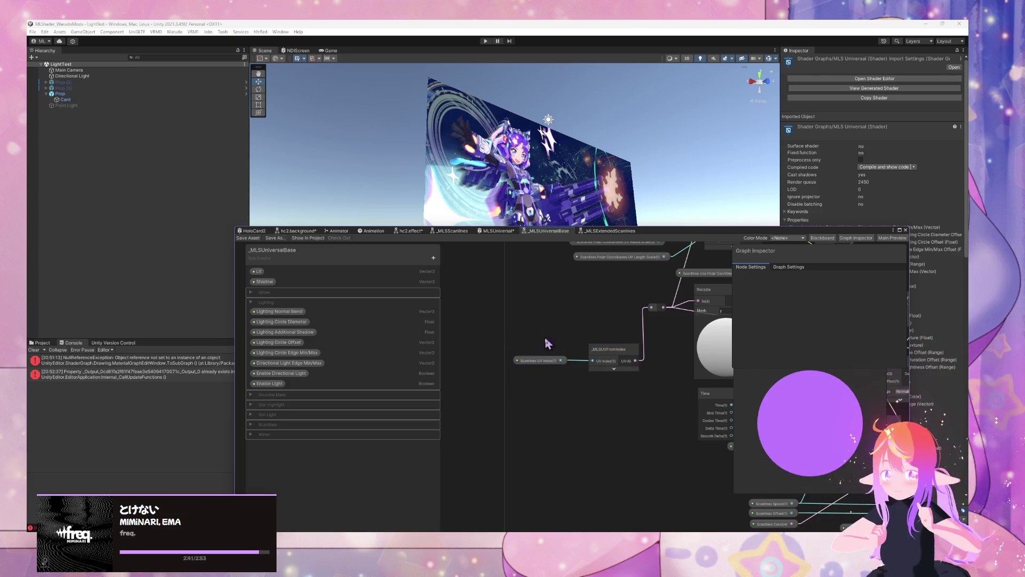
pyautogui.click(536, 360)
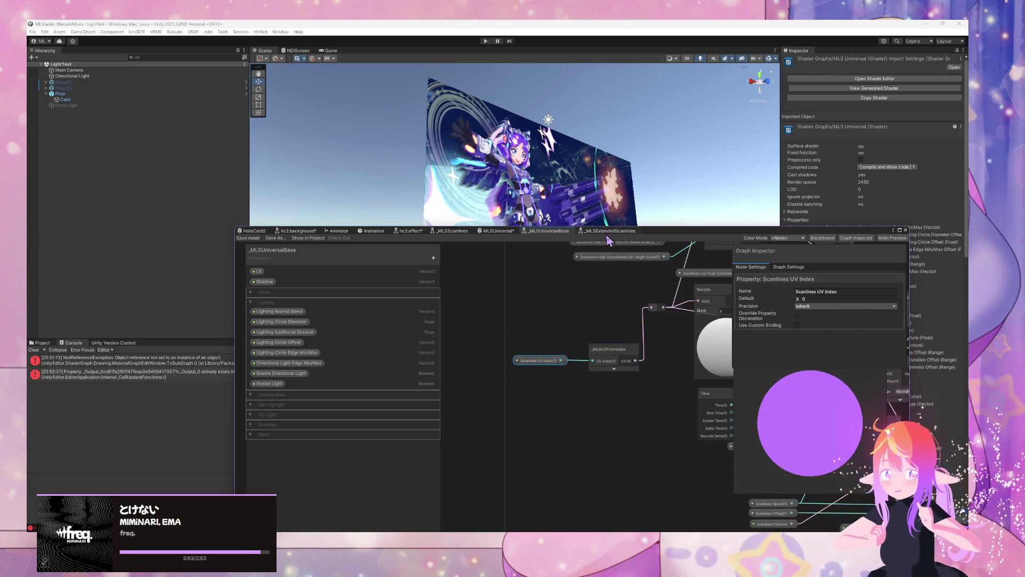
pyautogui.click(539, 360)
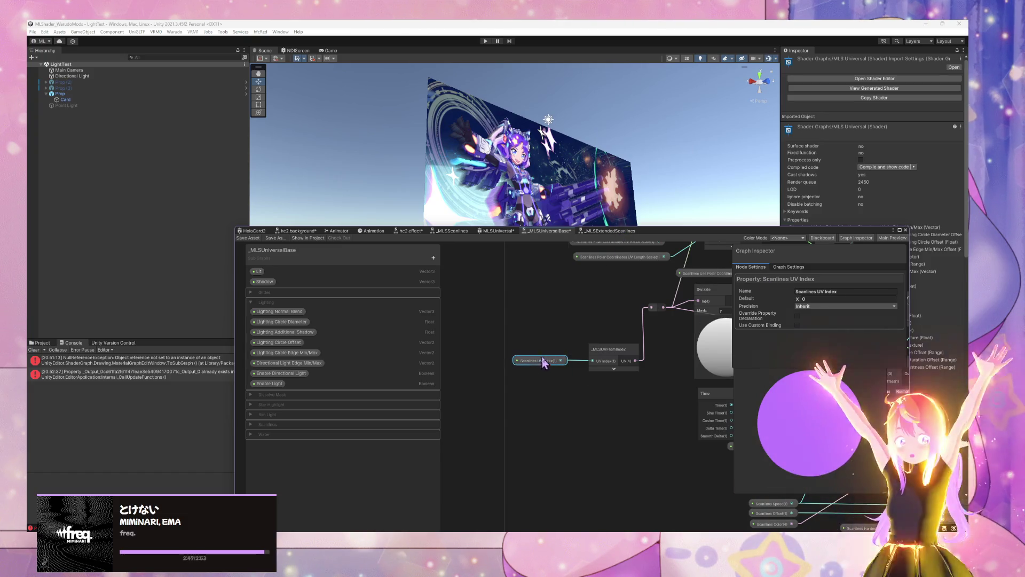
pyautogui.click(851, 291)
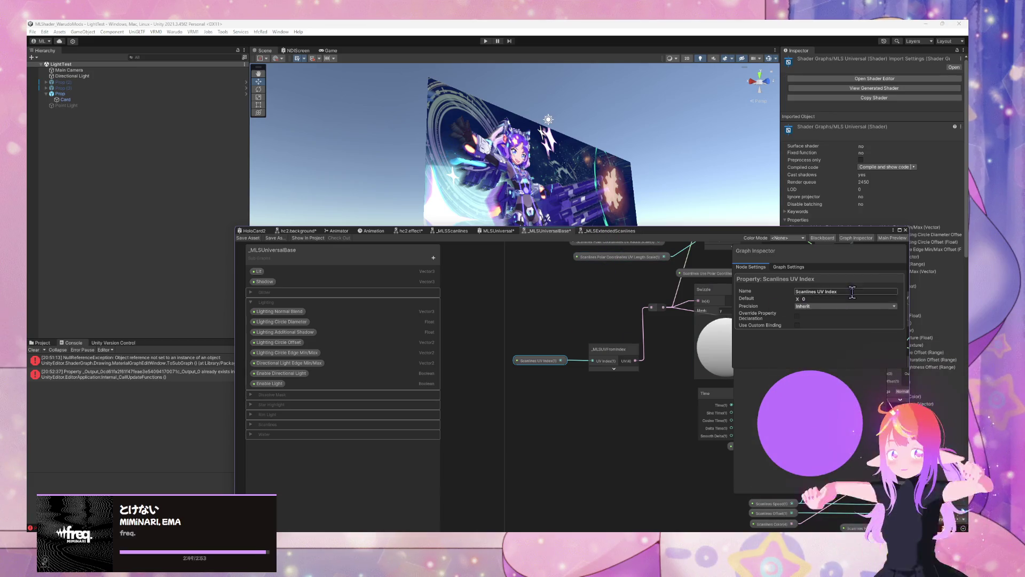
pyautogui.click(626, 232)
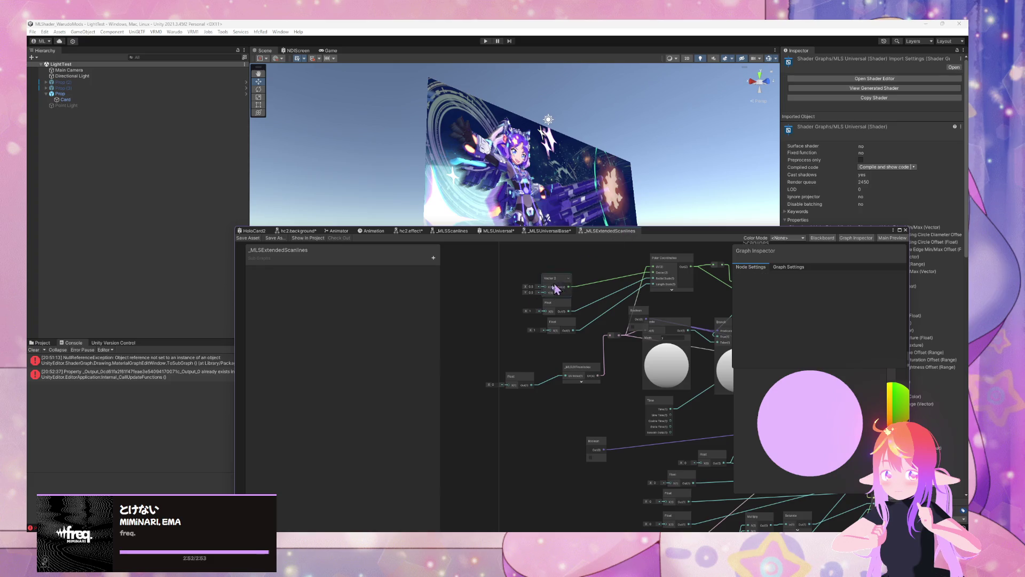
# Add a Float property 'Scanlines UV Index', place it in the graph, and delete the old constant Float.
pyautogui.click(434, 258)
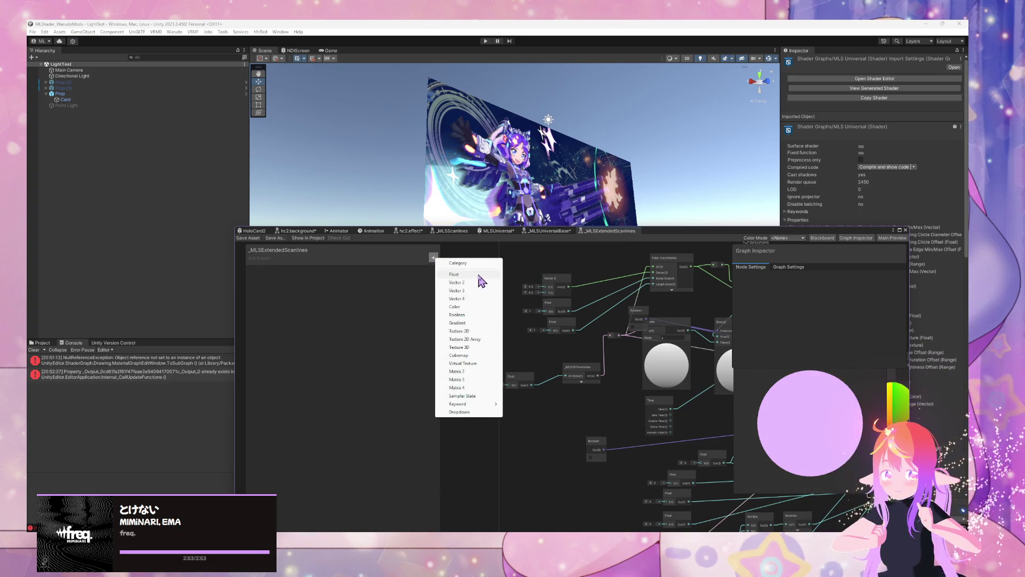
pyautogui.click(479, 280)
pyautogui.write('Scanlines UV Index')
pyautogui.press('Return')
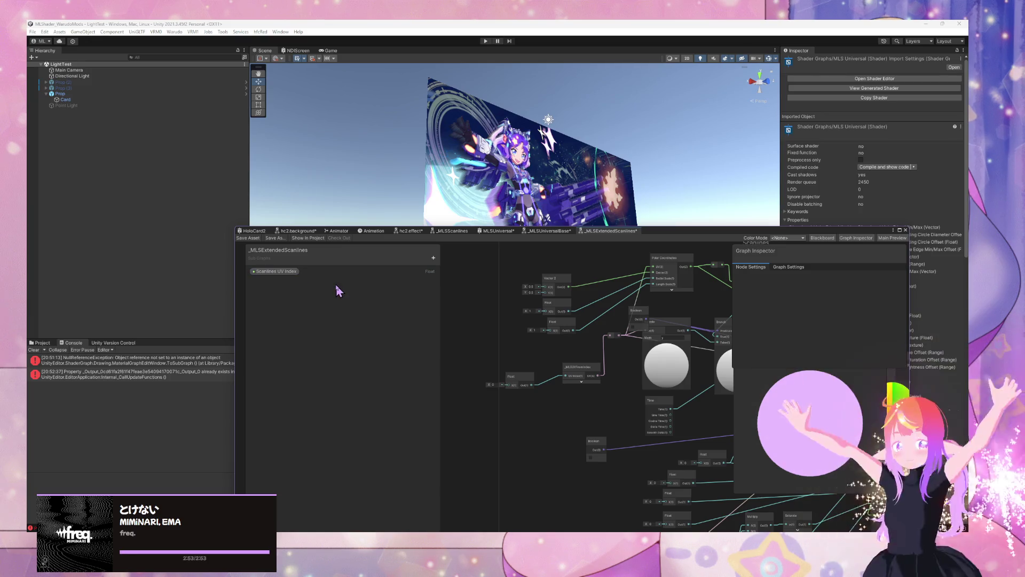
pyautogui.moveTo(272, 272)
pyautogui.mouseDown()
pyautogui.moveTo(471, 336)
pyautogui.moveTo(508, 366)
pyautogui.moveTo(566, 376)
pyautogui.moveTo(533, 367)
pyautogui.moveTo(539, 380)
pyautogui.moveTo(492, 379)
pyautogui.mouseUp()
pyautogui.click(524, 383)
pyautogui.press('Delete')
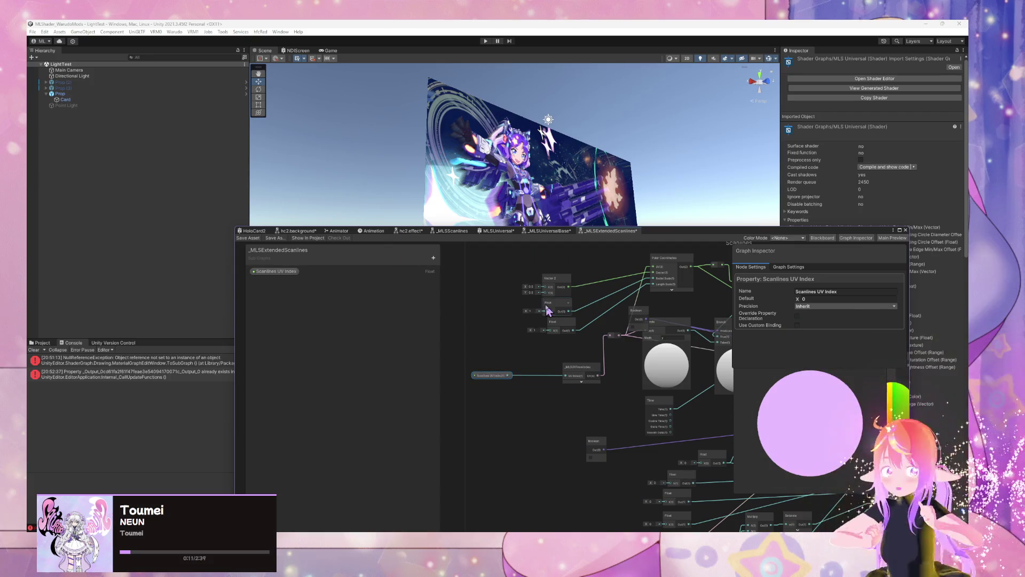
pyautogui.click(543, 233)
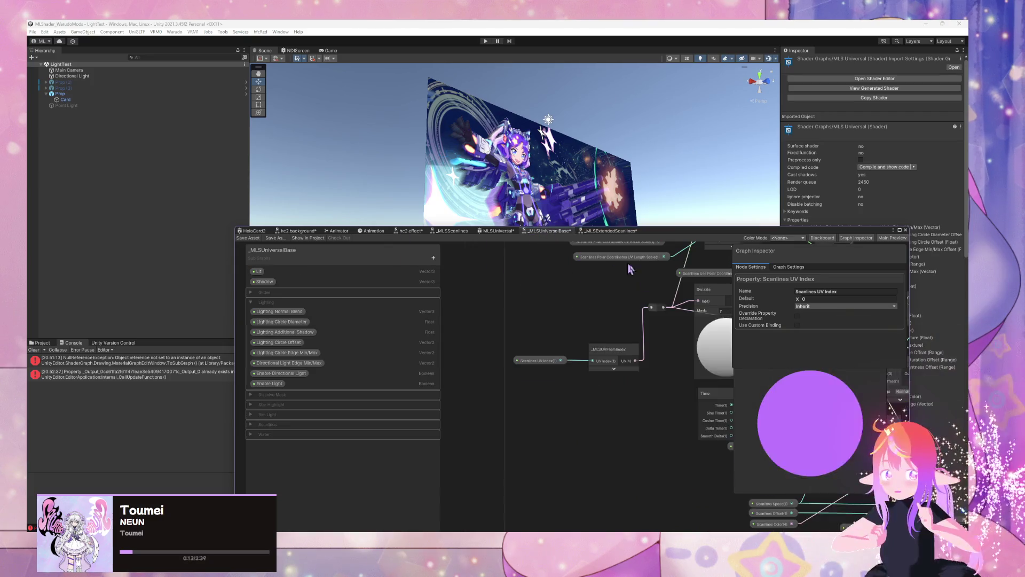
# Float the _MLSUniversalBase graph in its own window beside the scanline graph and expand its Scanlines category.
pyautogui.moveTo(561, 236); pyautogui.dragTo(557, 274)
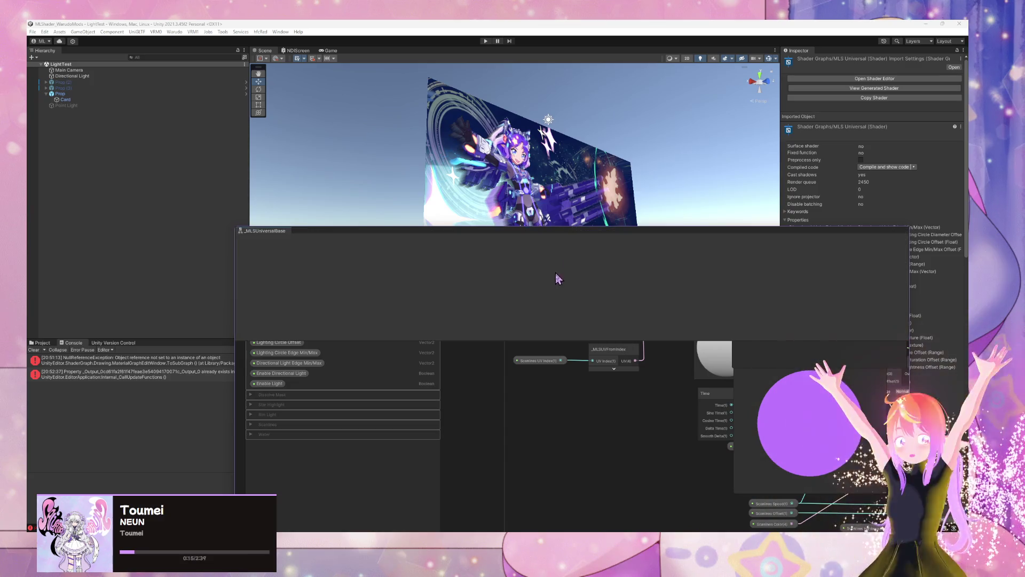
pyautogui.moveTo(561, 332)
pyautogui.mouseDown()
pyautogui.moveTo(658, 360)
pyautogui.moveTo(572, 315)
pyautogui.moveTo(605, 379)
pyautogui.moveTo(613, 446)
pyautogui.moveTo(606, 196)
pyautogui.mouseUp()
pyautogui.moveTo(460, 209)
pyautogui.mouseDown()
pyautogui.moveTo(376, 210)
pyautogui.moveTo(179, 183)
pyautogui.mouseUp()
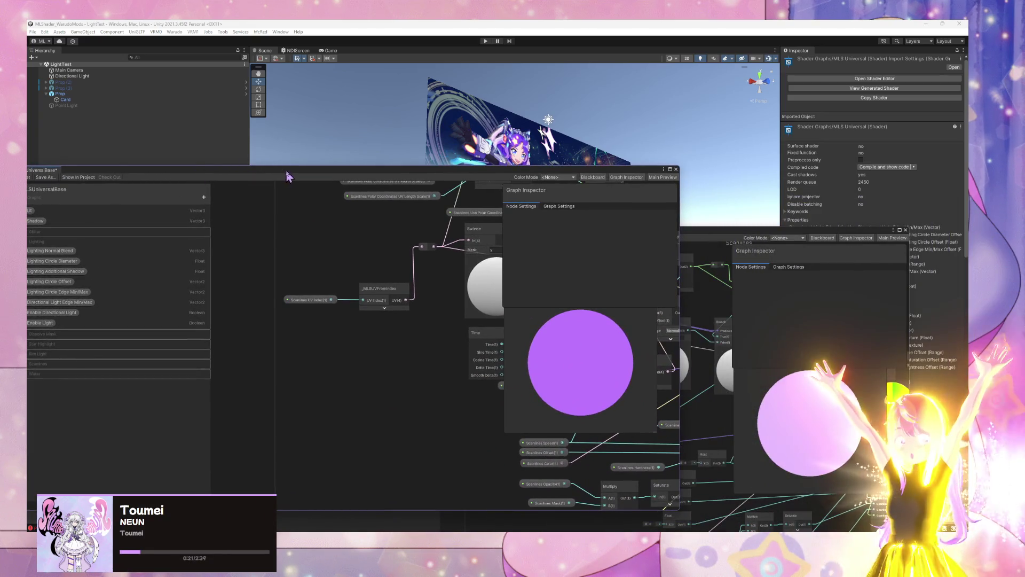
pyautogui.moveTo(679, 265); pyautogui.dragTo(260, 266)
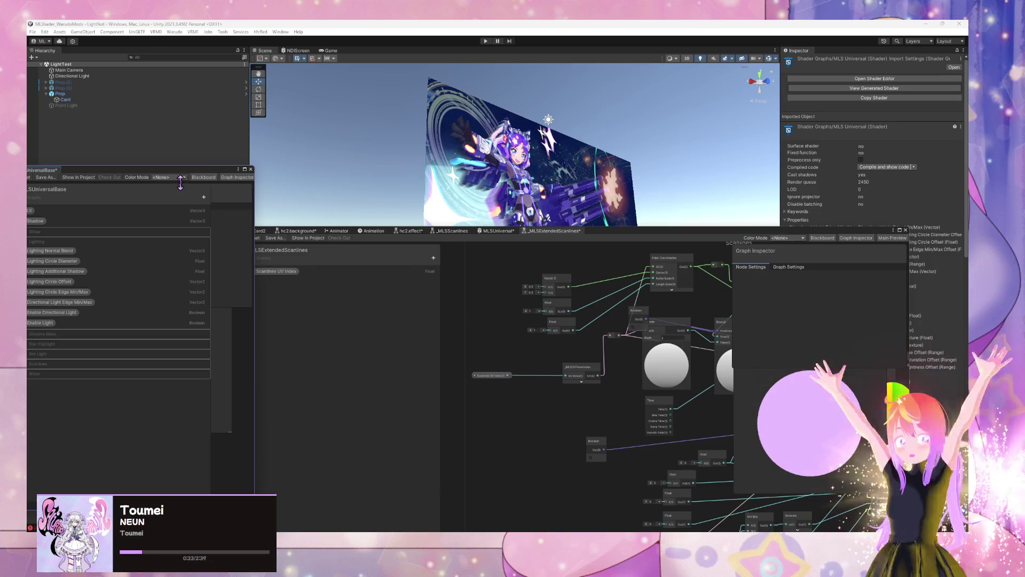
pyautogui.moveTo(195, 172)
pyautogui.mouseDown()
pyautogui.moveTo(334, 145)
pyautogui.moveTo(317, 153)
pyautogui.mouseUp()
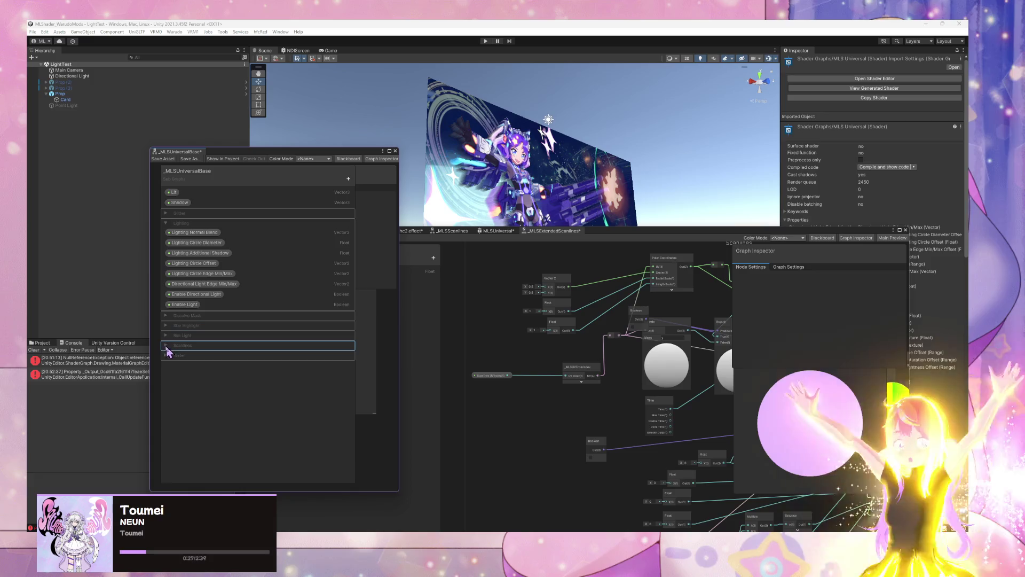
pyautogui.click(182, 345)
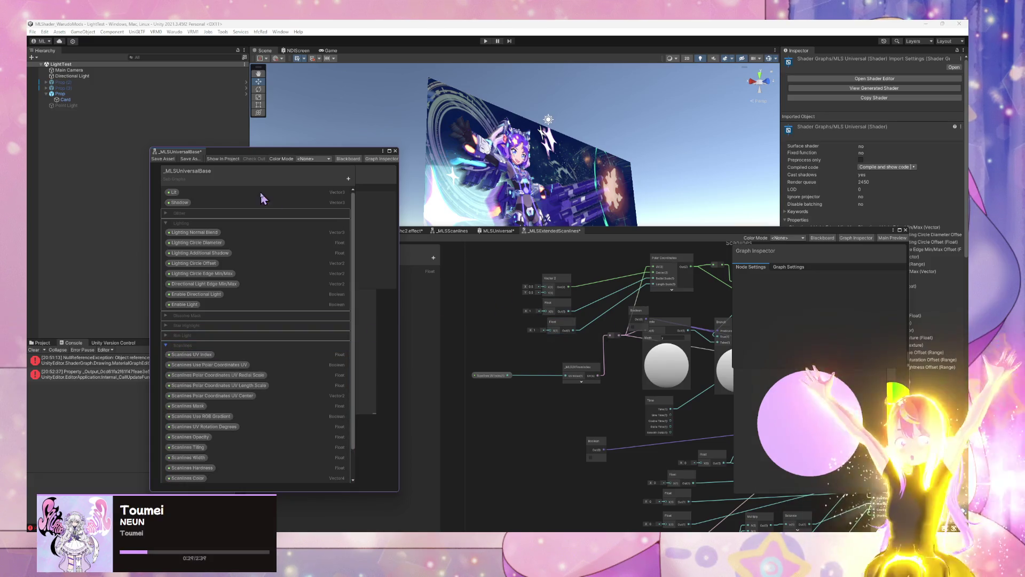
pyautogui.moveTo(400, 265)
pyautogui.mouseDown()
pyautogui.moveTo(544, 251)
pyautogui.moveTo(817, 251)
pyautogui.moveTo(702, 247)
pyautogui.moveTo(759, 243)
pyautogui.mouseUp()
pyautogui.moveTo(517, 228)
pyautogui.mouseDown()
pyautogui.moveTo(412, 321)
pyautogui.moveTo(431, 318)
pyautogui.mouseUp()
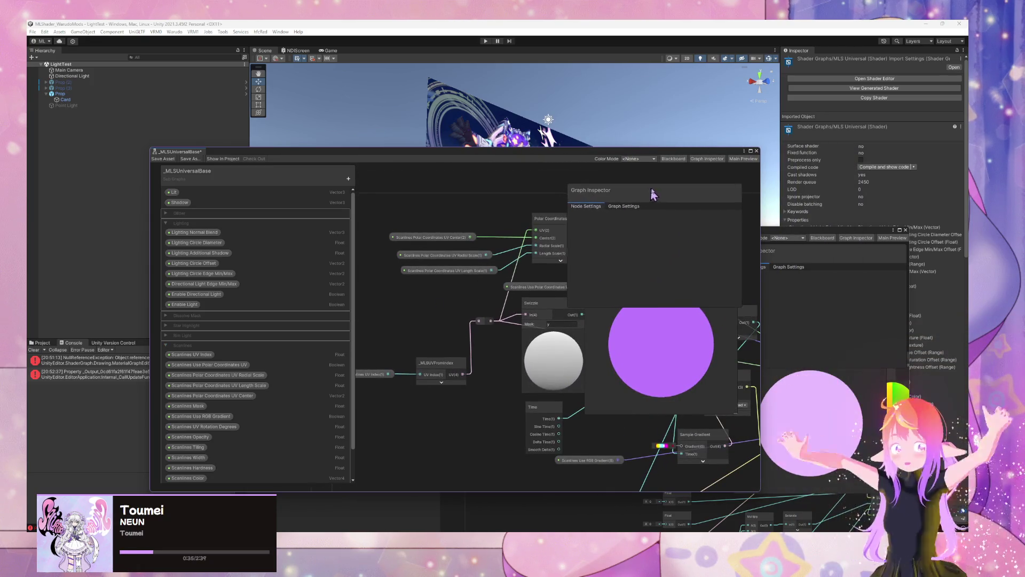
# Turn off the Graph Inspector and Main Preview, then narrow the _MLSUniversalBase window.
pyautogui.click(716, 159)
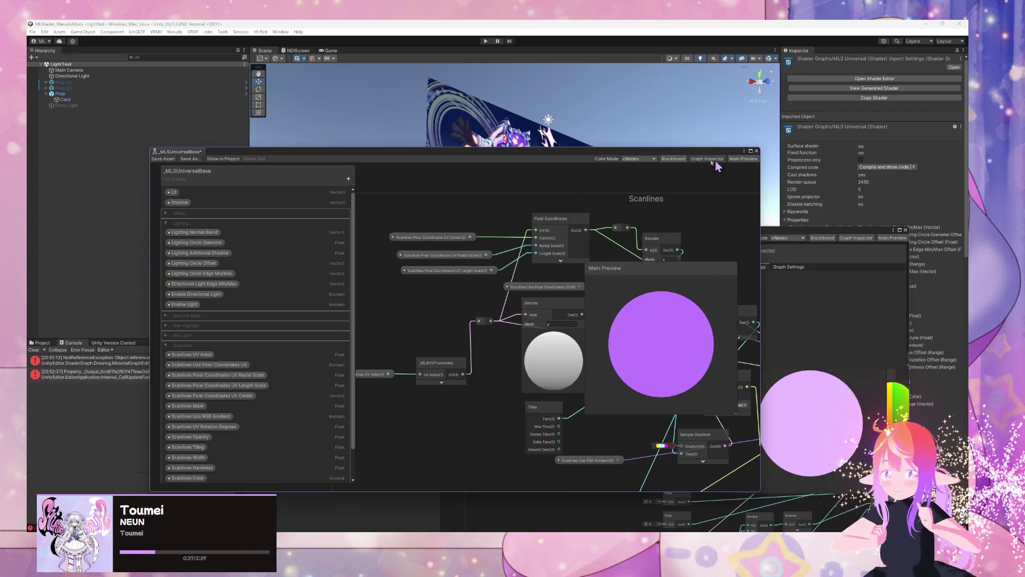
pyautogui.click(684, 159)
pyautogui.click(684, 159)
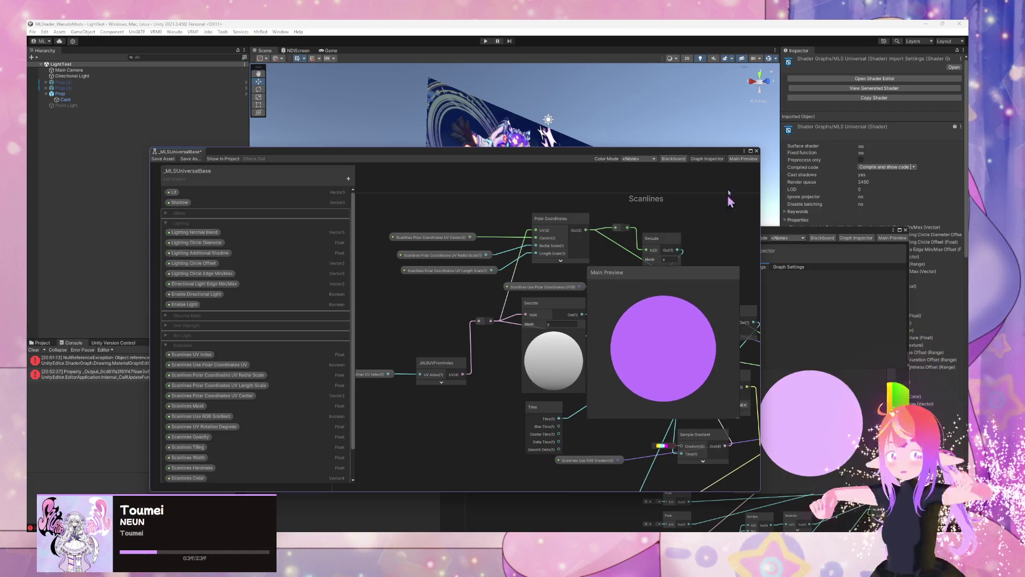
pyautogui.click(740, 159)
pyautogui.click(740, 159)
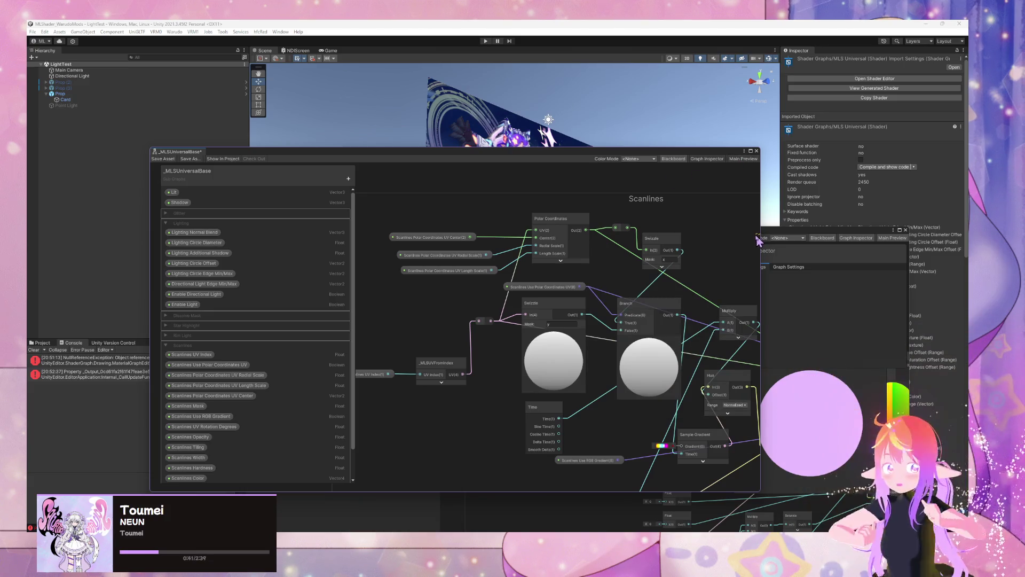
pyautogui.moveTo(760, 243); pyautogui.dragTo(517, 244)
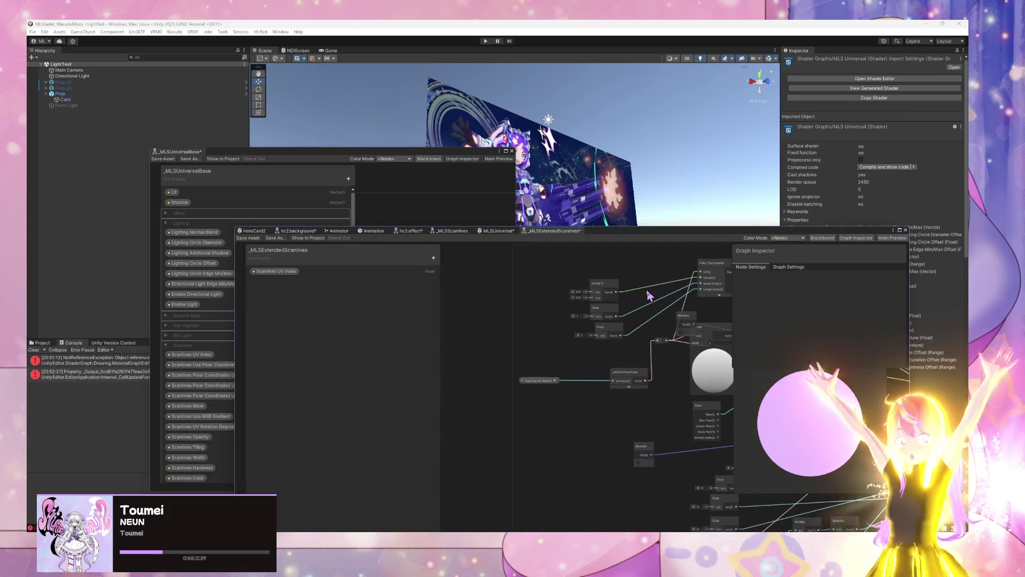
# Convert the Vector 2 node to a property named after the base graph's Scanlines Polar Coordinates UV Center.
pyautogui.rightClick(604, 298)
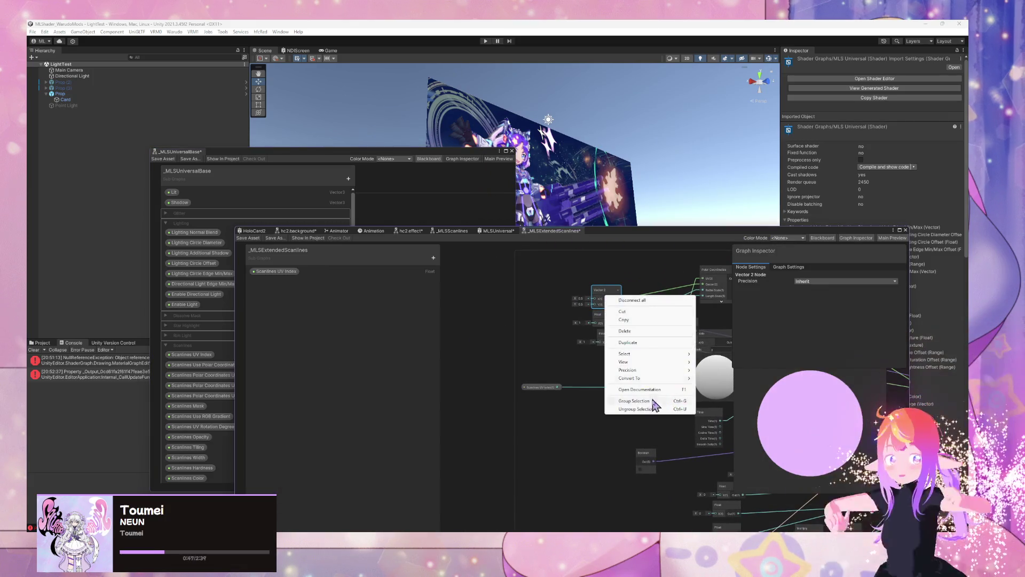
pyautogui.moveTo(657, 378)
pyautogui.click(715, 394)
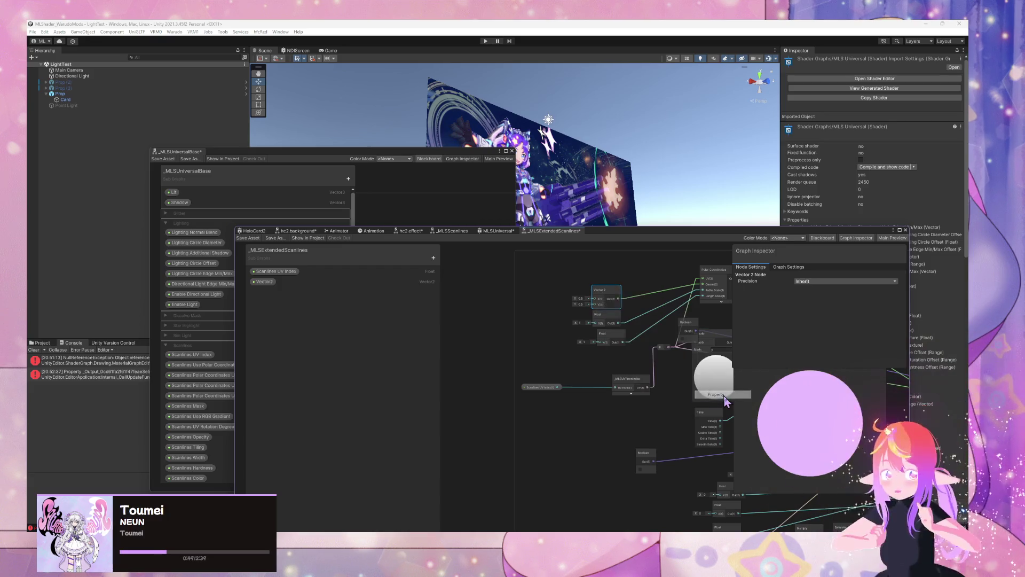
pyautogui.click(401, 153)
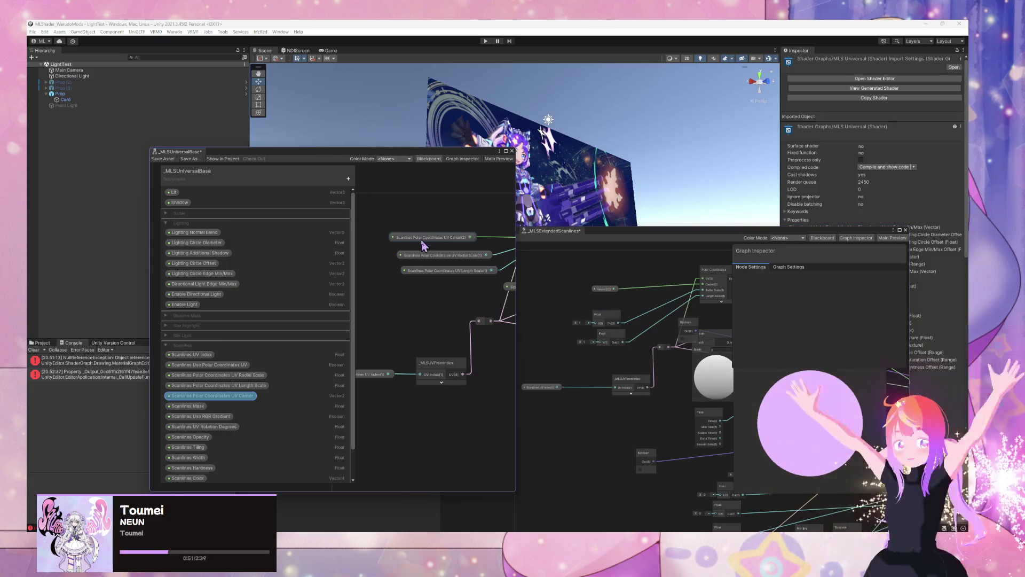
pyautogui.click(464, 159)
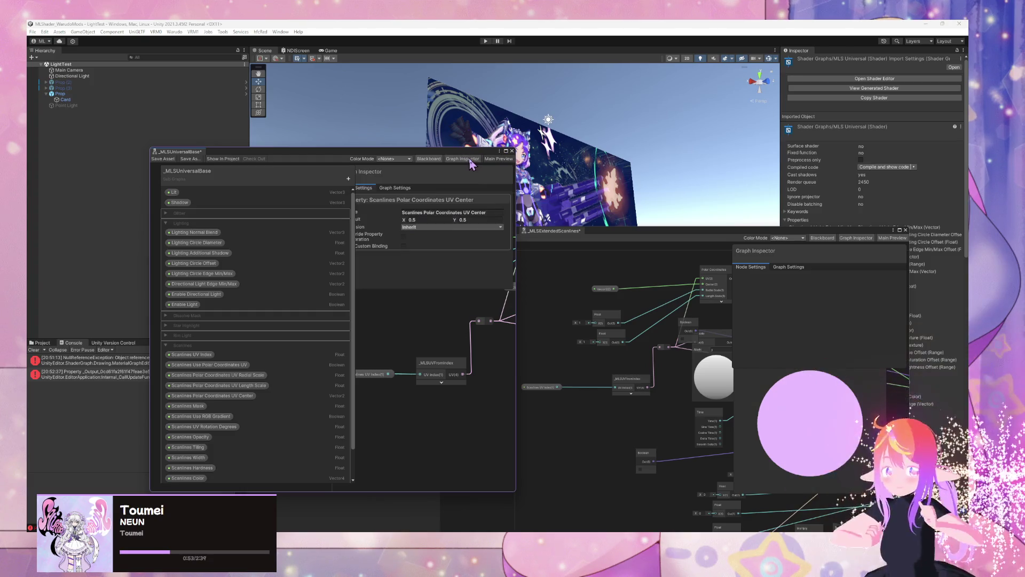
pyautogui.click(458, 213)
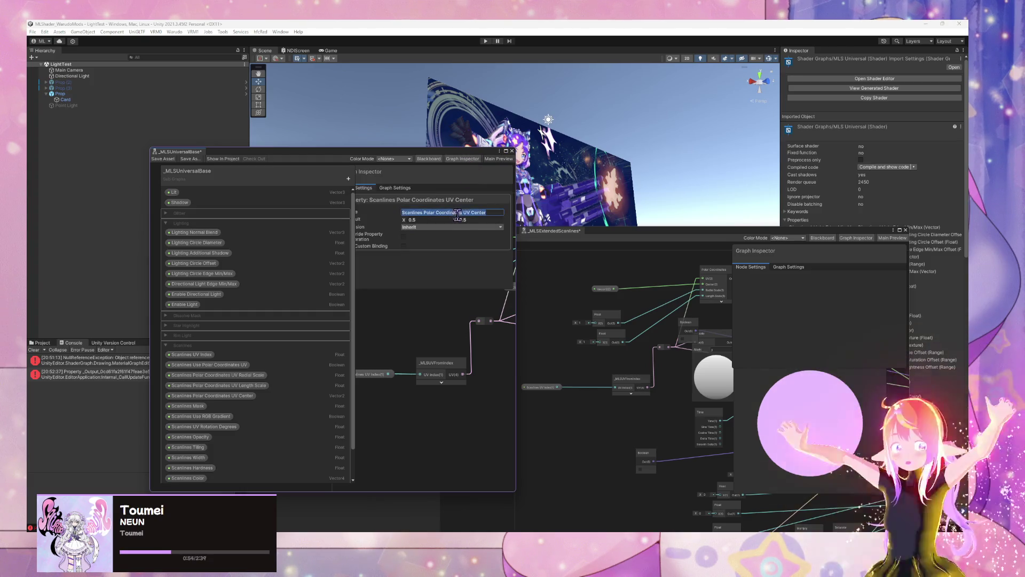
pyautogui.click(603, 293)
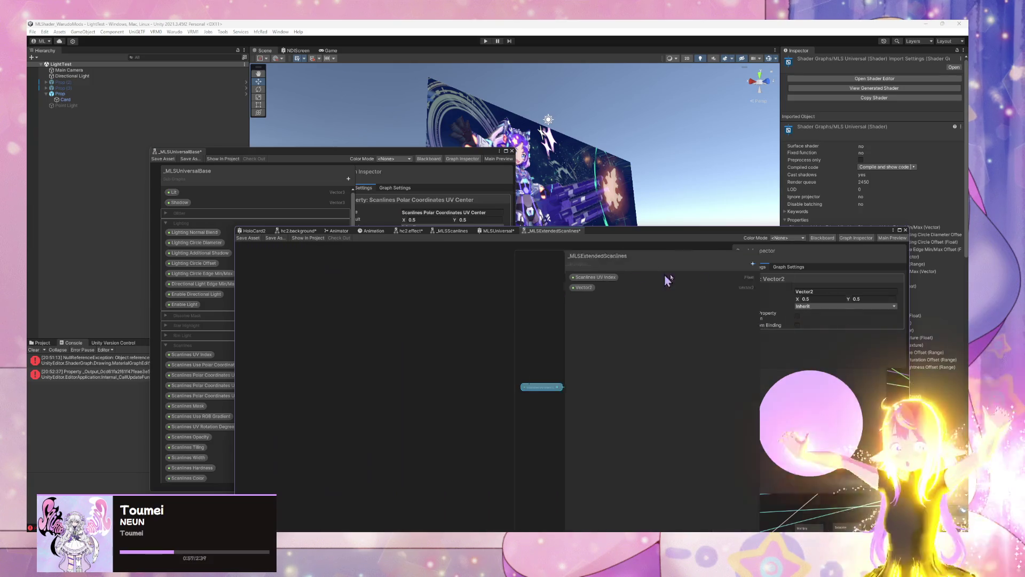
pyautogui.click(730, 287)
pyautogui.doubleClick(729, 287)
pyautogui.write('Scanlines Polar Coordinates UV Center')
pyautogui.press('Return')
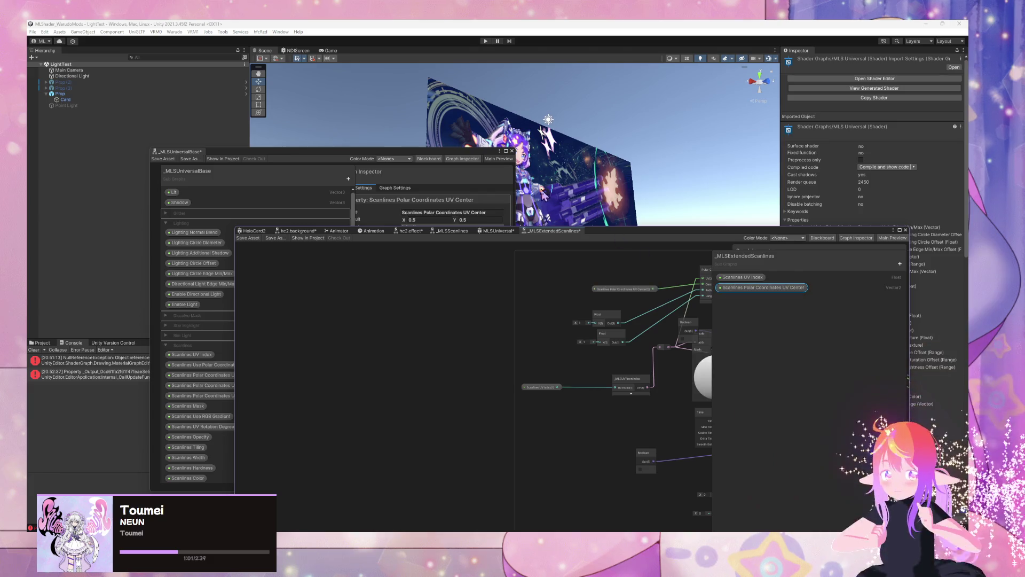
pyautogui.moveTo(782, 254)
pyautogui.mouseDown()
pyautogui.moveTo(645, 272)
pyautogui.moveTo(530, 270)
pyautogui.moveTo(778, 266)
pyautogui.mouseUp()
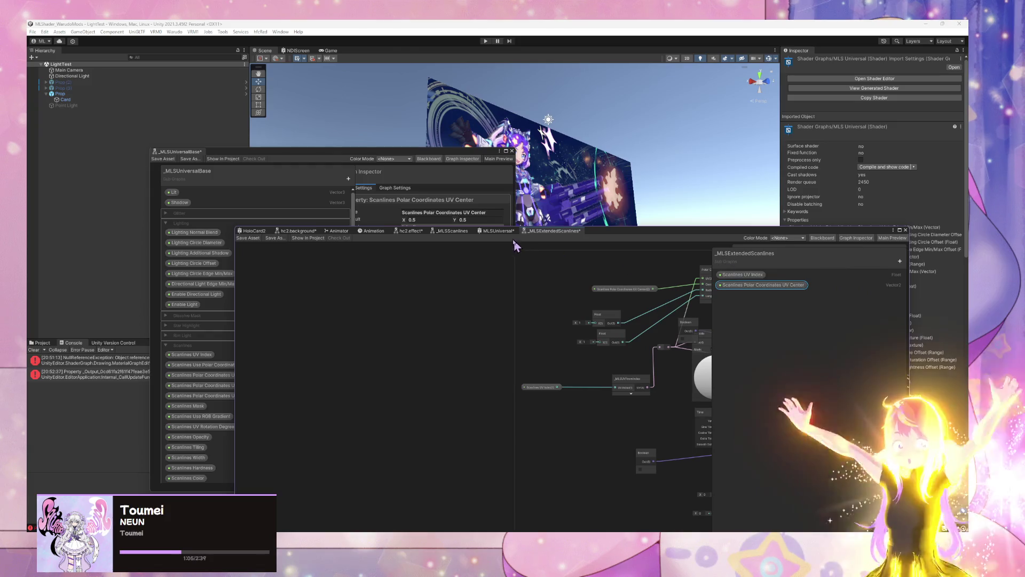
# Convert the Radial Scale Float constant into a property with the base graph's Radial Scale name.
pyautogui.click(368, 158)
pyautogui.moveTo(377, 160); pyautogui.dragTo(358, 158)
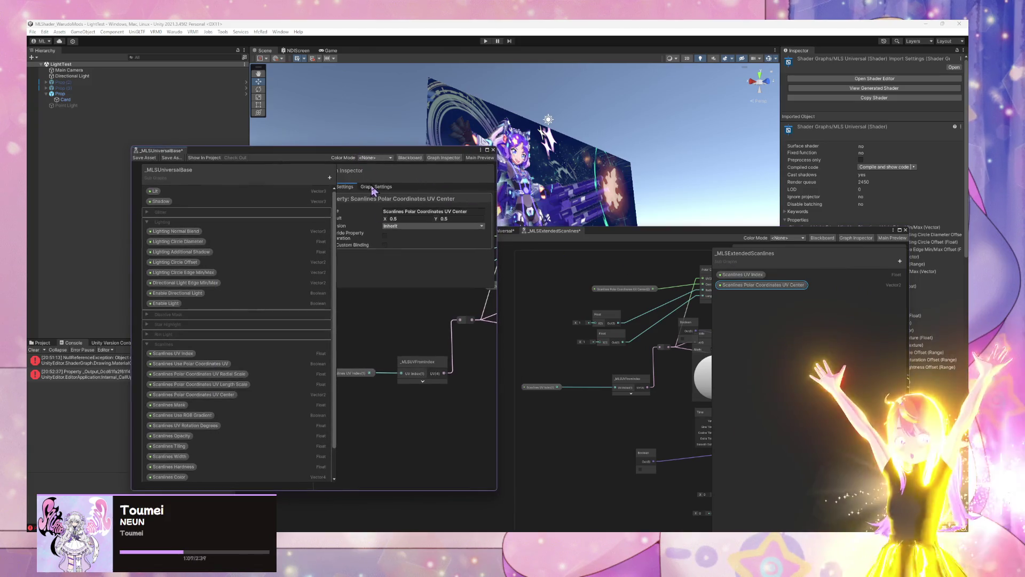
pyautogui.moveTo(422, 329)
pyautogui.mouseDown()
pyautogui.moveTo(405, 305)
pyautogui.moveTo(366, 389)
pyautogui.moveTo(377, 422)
pyautogui.mouseUp()
pyautogui.click(629, 335)
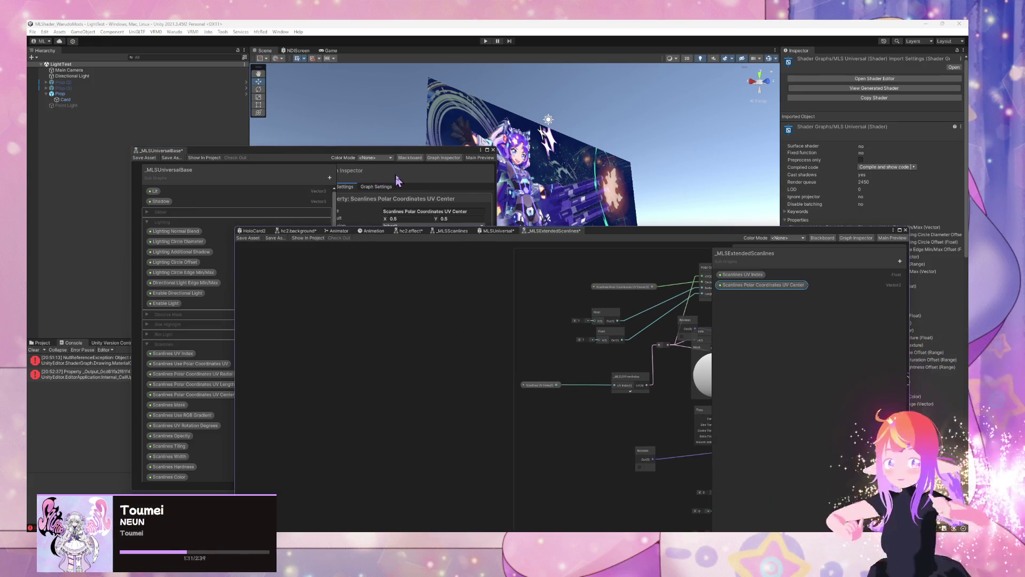
pyautogui.click(406, 246)
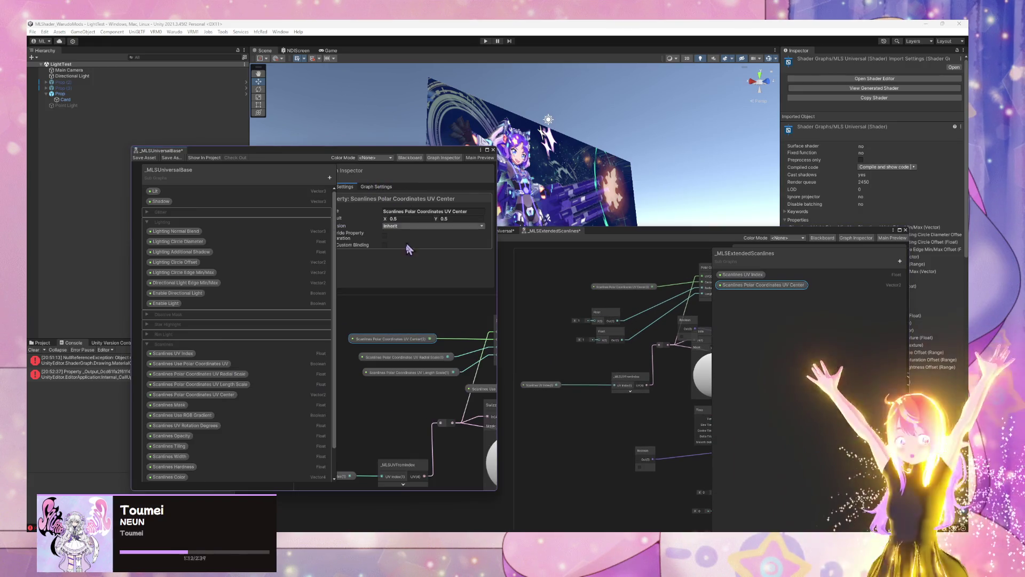
pyautogui.click(438, 362)
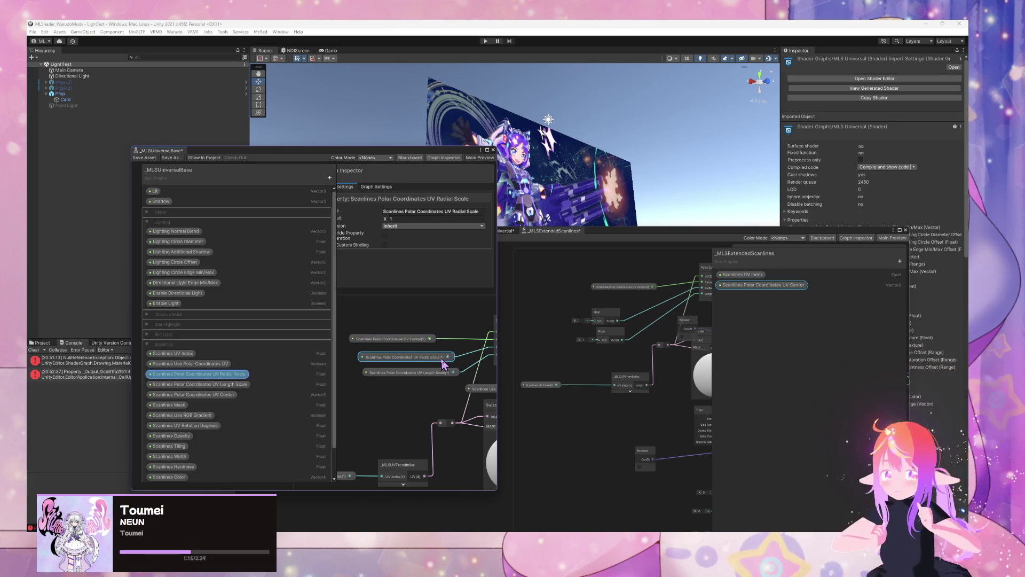
pyautogui.click(432, 211)
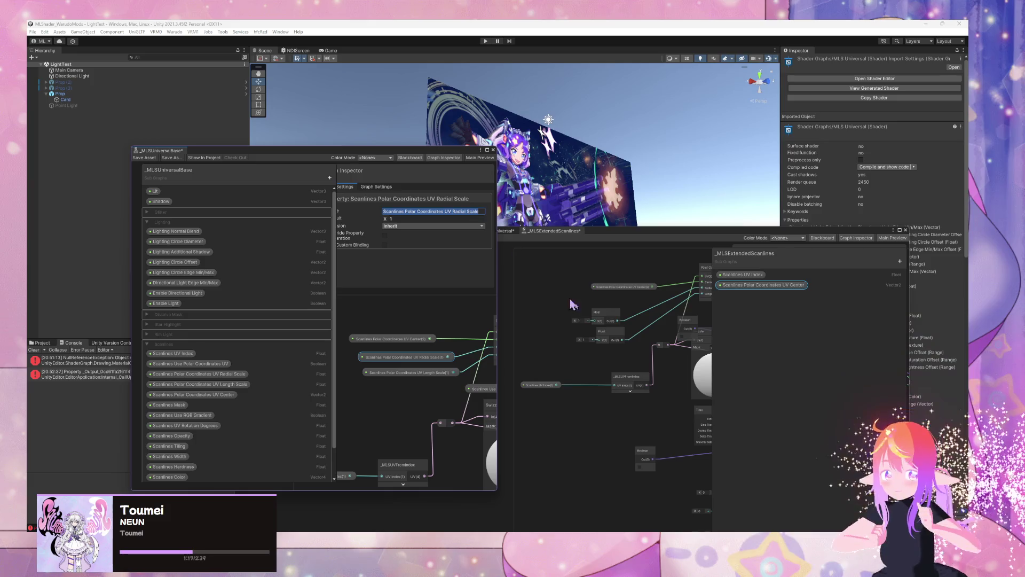
pyautogui.rightClick(608, 316)
pyautogui.moveTo(670, 396)
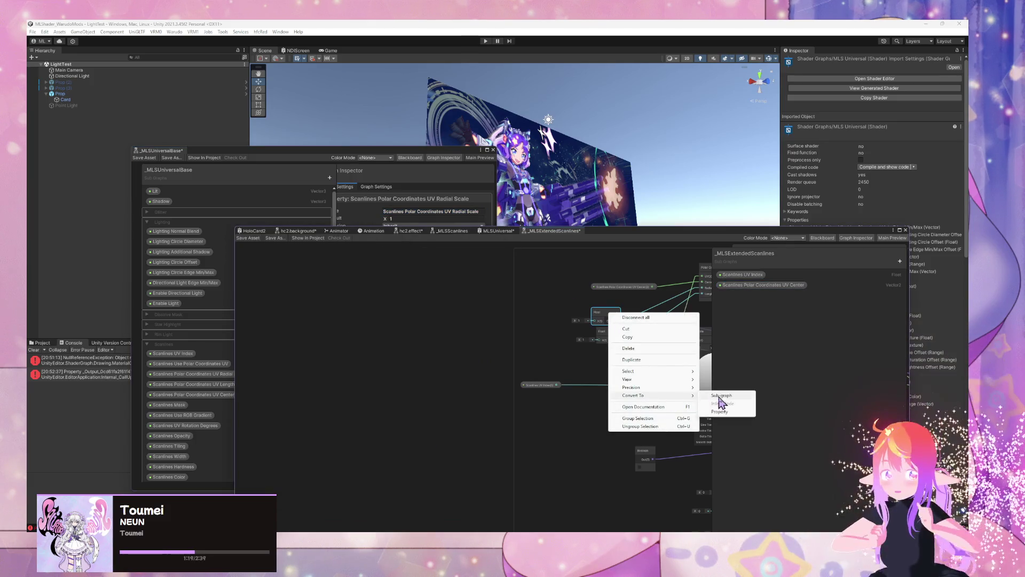
pyautogui.click(719, 412)
pyautogui.doubleClick(734, 296)
pyautogui.press('Return')
pyautogui.moveTo(643, 321); pyautogui.dragTo(640, 308)
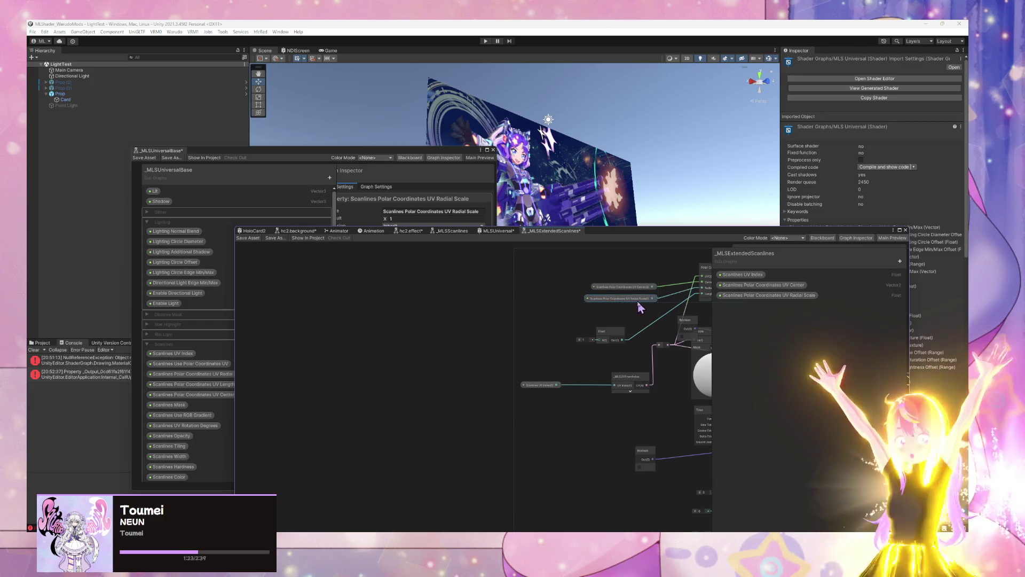
# Convert the Length Scale Float constant into a property named after the base graph's Length Scale.
pyautogui.click(425, 154)
pyautogui.click(408, 373)
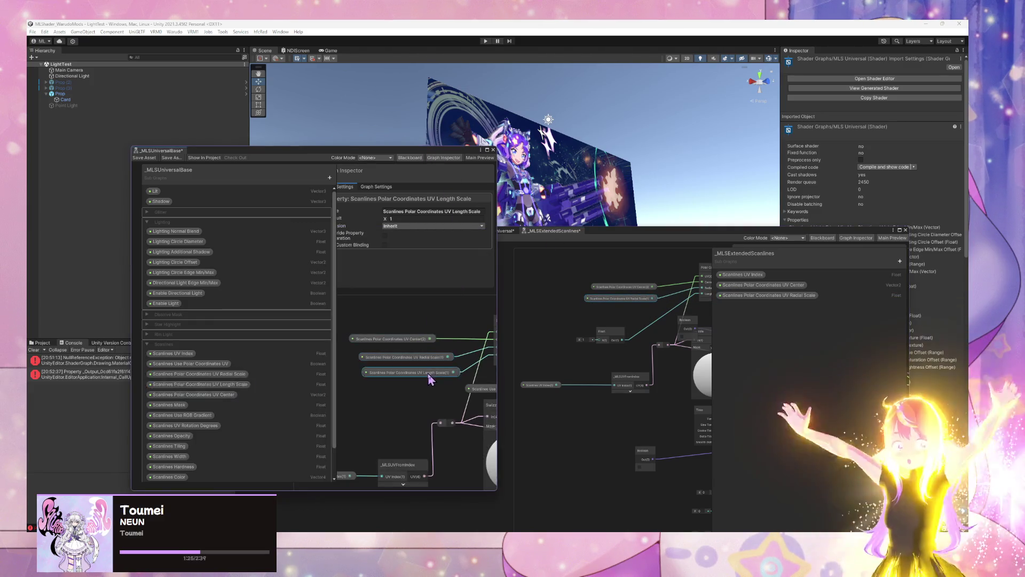
pyautogui.click(461, 211)
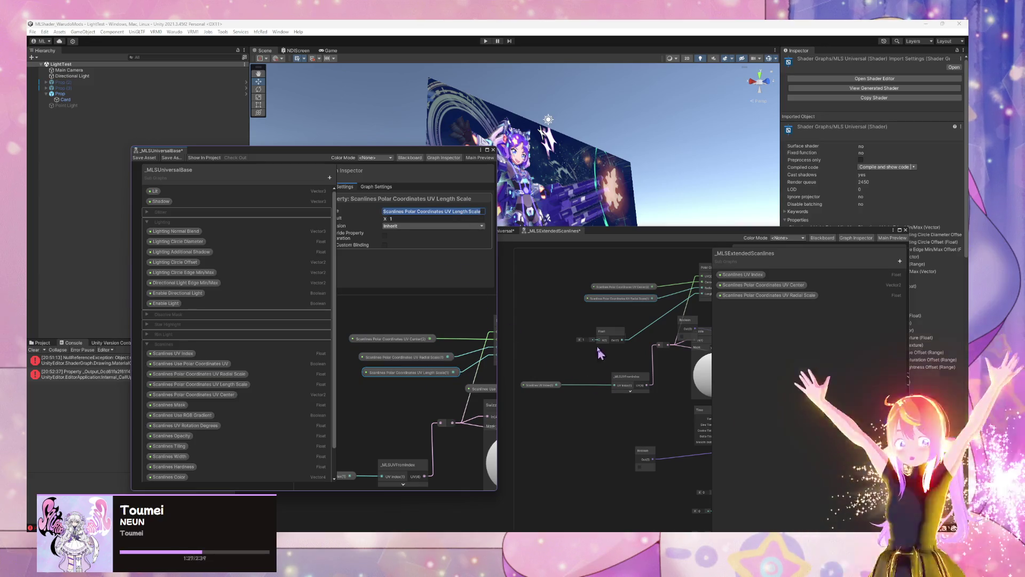
pyautogui.rightClick(607, 328)
pyautogui.click(602, 333)
pyautogui.rightClick(602, 334)
pyautogui.moveTo(651, 416)
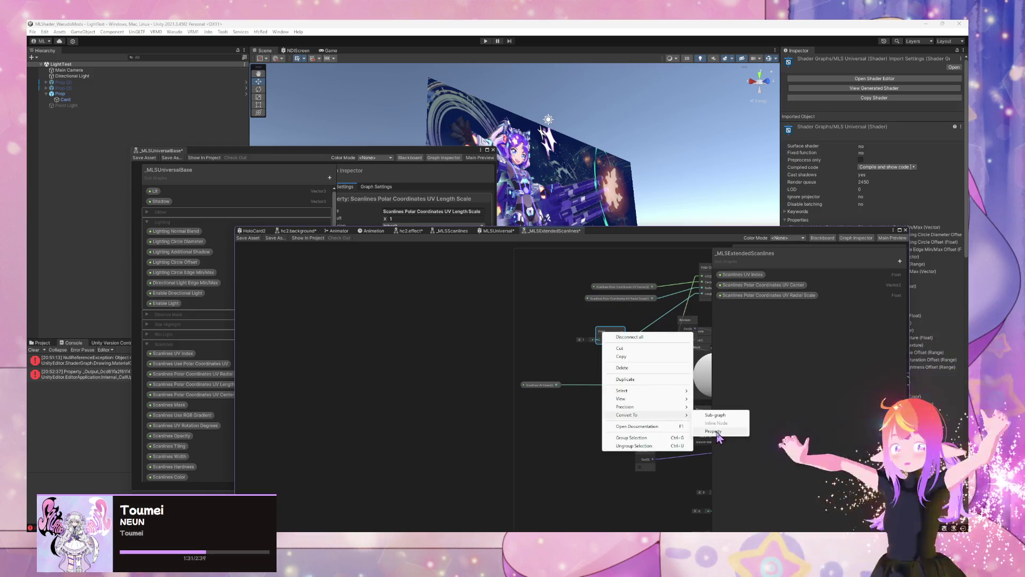
pyautogui.click(713, 431)
pyautogui.doubleClick(729, 305)
pyautogui.write('Scanlines Polar Coordinates UV Length Scale')
pyautogui.press('Return')
pyautogui.moveTo(648, 314)
pyautogui.mouseDown()
pyautogui.moveTo(567, 320)
pyautogui.moveTo(628, 335)
pyautogui.moveTo(598, 337)
pyautogui.moveTo(622, 335)
pyautogui.mouseUp()
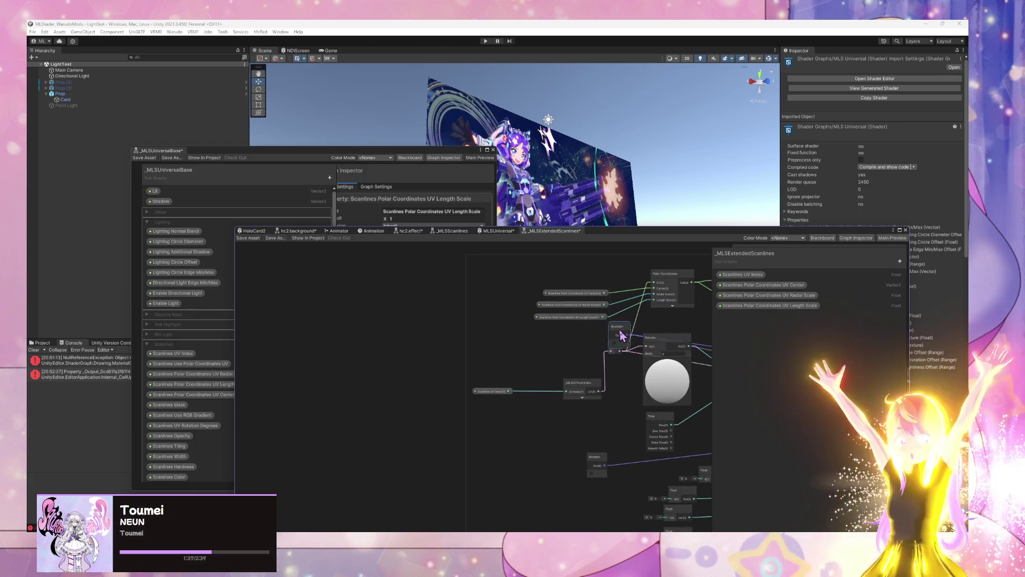
# Convert the Boolean node into the Scanlines Use Polar Coordinates UV property.
pyautogui.click(409, 162)
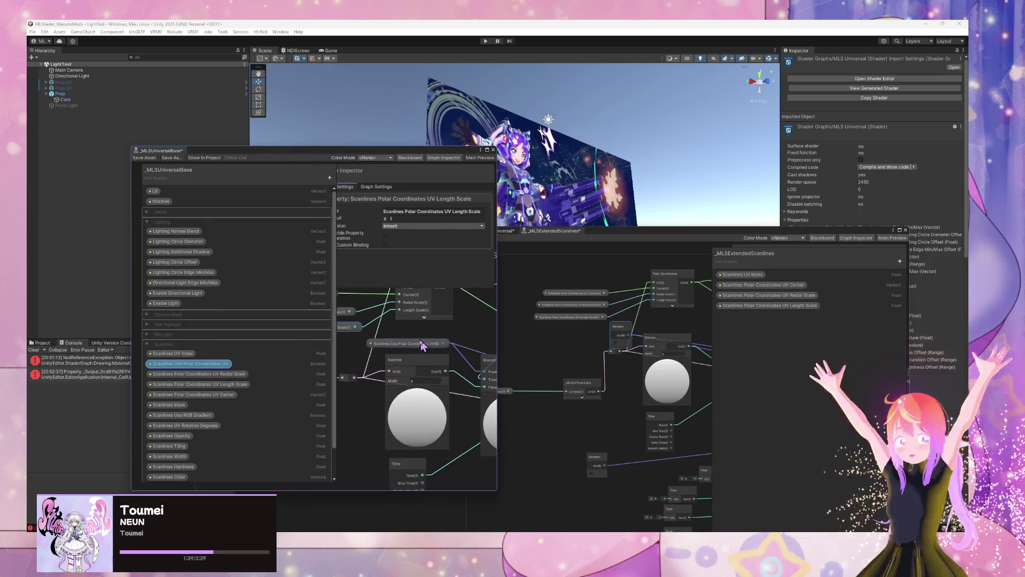
pyautogui.click(422, 344)
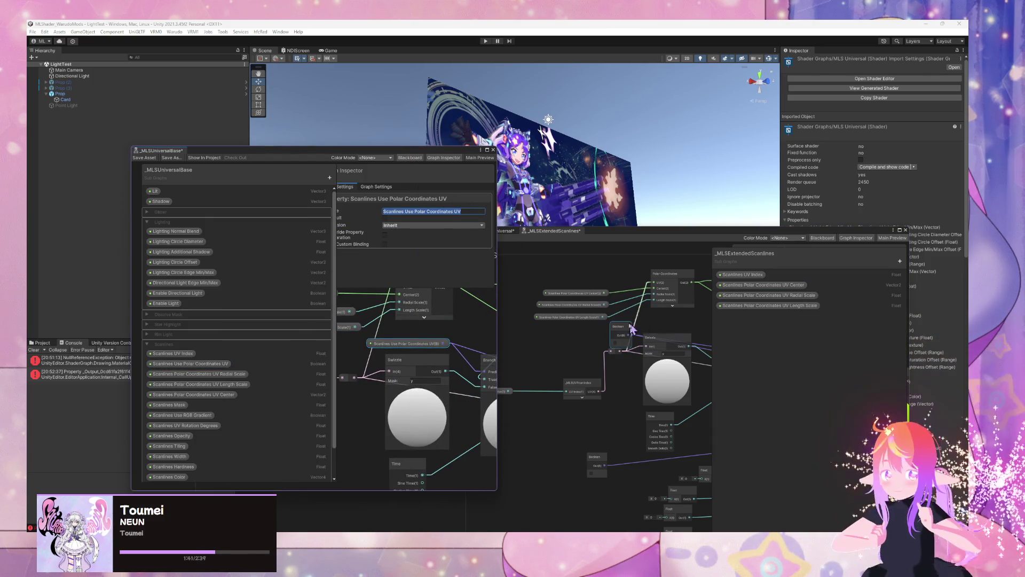
pyautogui.rightClick(621, 328)
pyautogui.moveTo(694, 419)
pyautogui.click(740, 427)
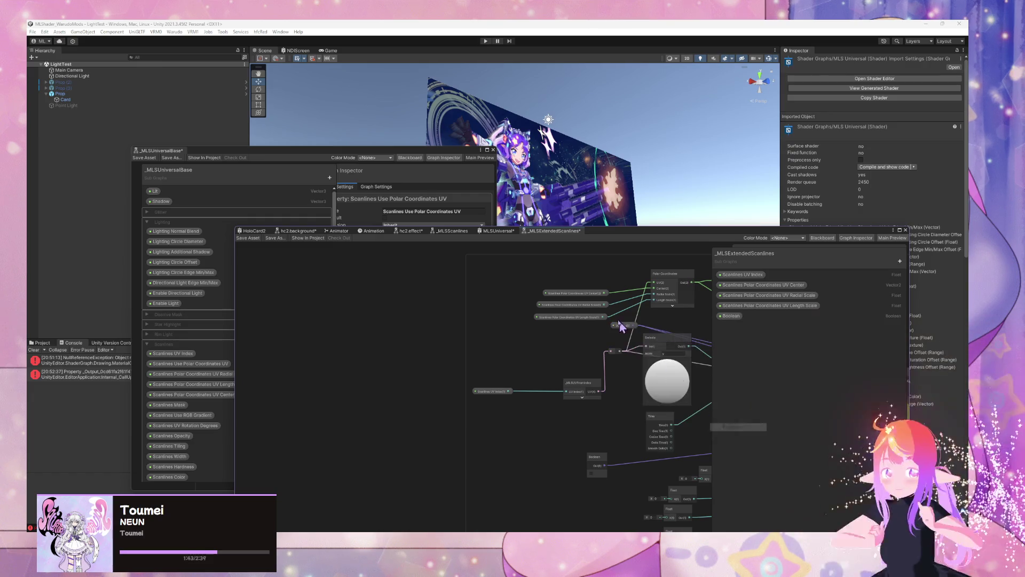
pyautogui.doubleClick(732, 317)
pyautogui.write('Scanlines Use Polar Coordinates UV')
pyautogui.press('Return')
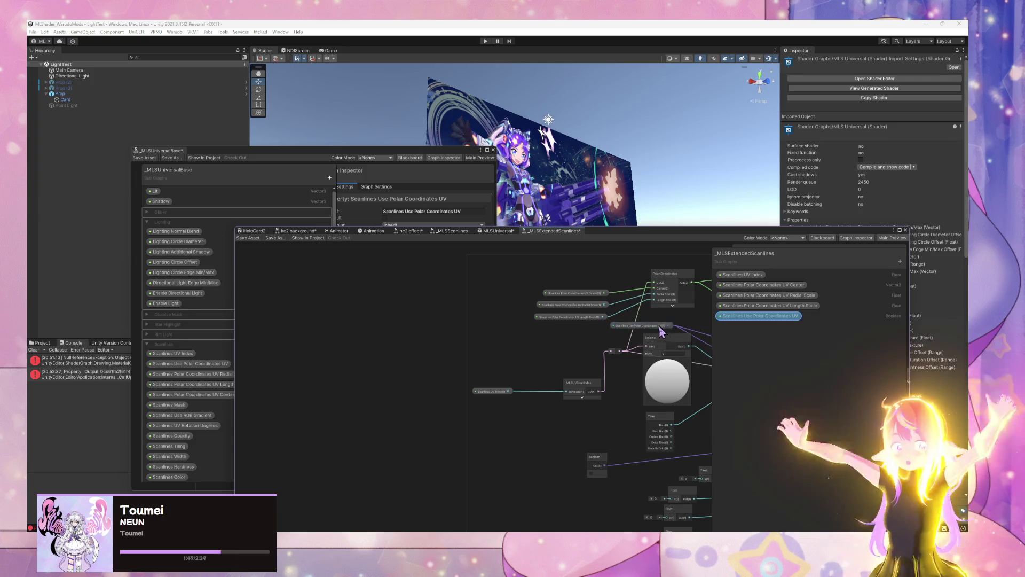
# Tidy the Branch and _MLSUVFromIndex nodes, collapsing the node preview.
pyautogui.moveTo(657, 400)
pyautogui.mouseDown()
pyautogui.moveTo(502, 400)
pyautogui.moveTo(432, 372)
pyautogui.mouseUp()
pyautogui.moveTo(561, 361); pyautogui.dragTo(558, 366)
pyautogui.click(557, 372)
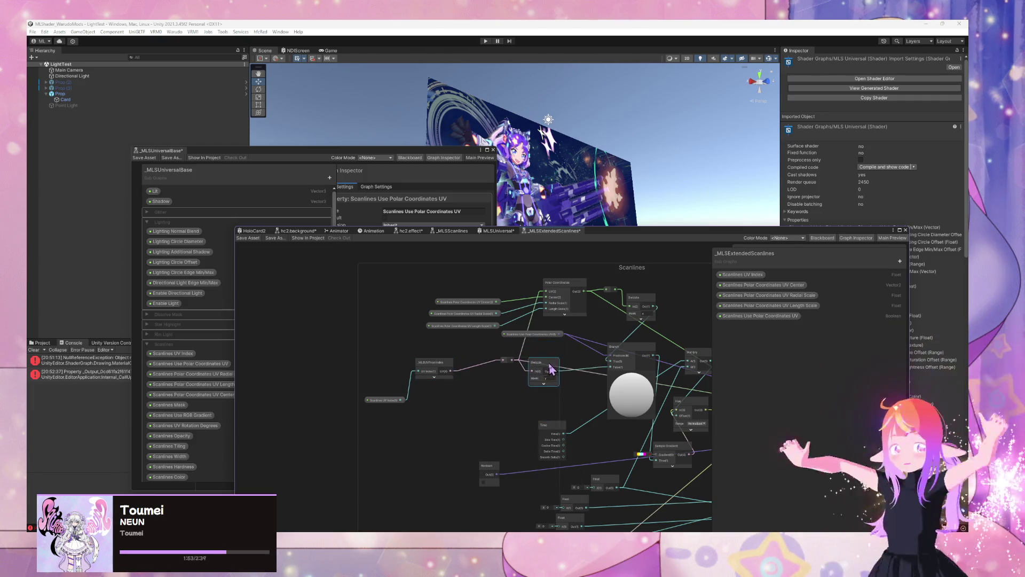
pyautogui.moveTo(641, 360)
pyautogui.mouseDown()
pyautogui.moveTo(604, 356)
pyautogui.moveTo(622, 356)
pyautogui.mouseUp()
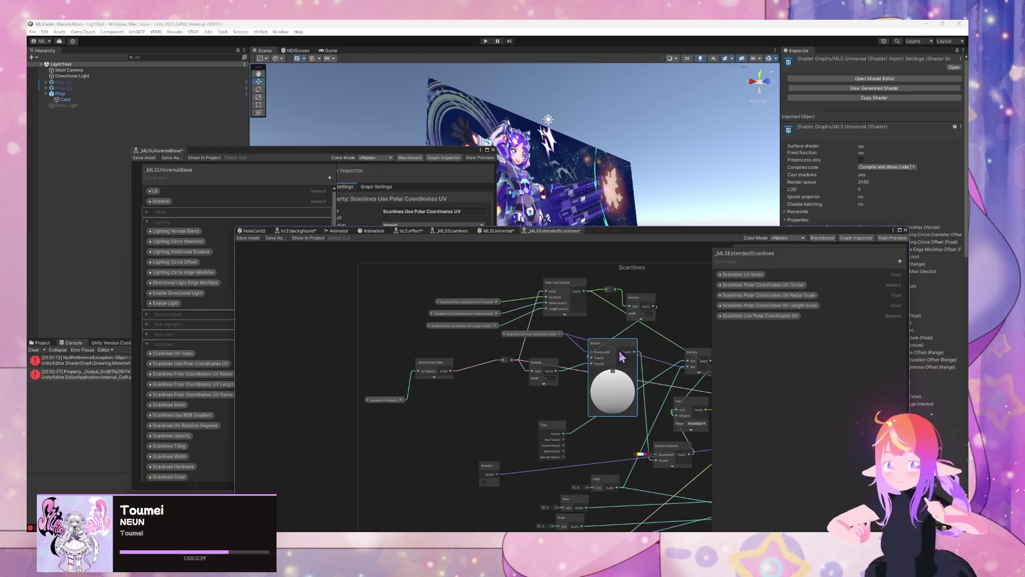
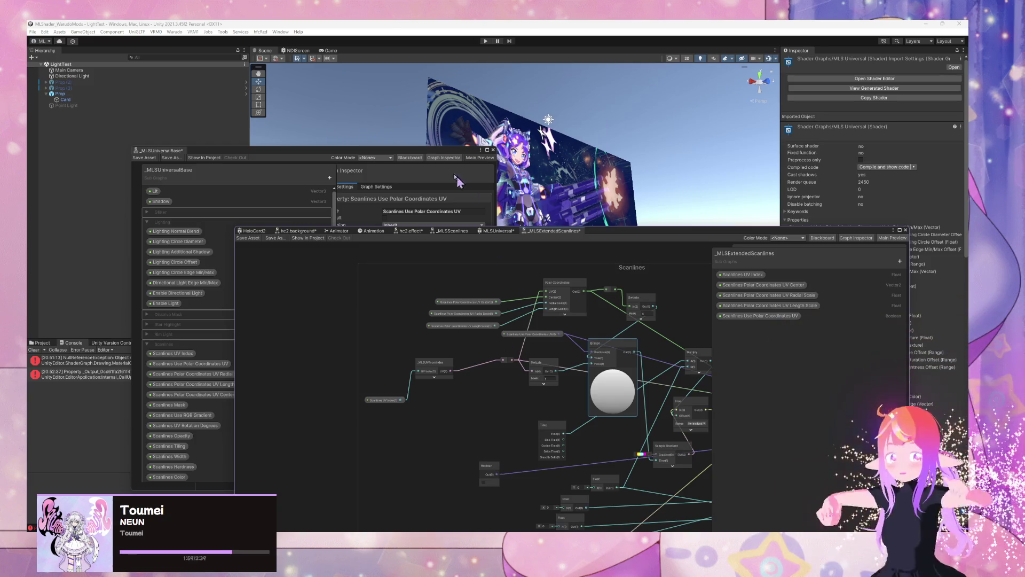
# Compare the _MLSUniversalBase graph's scanline properties against the extended scanlines graph.
pyautogui.click(449, 161)
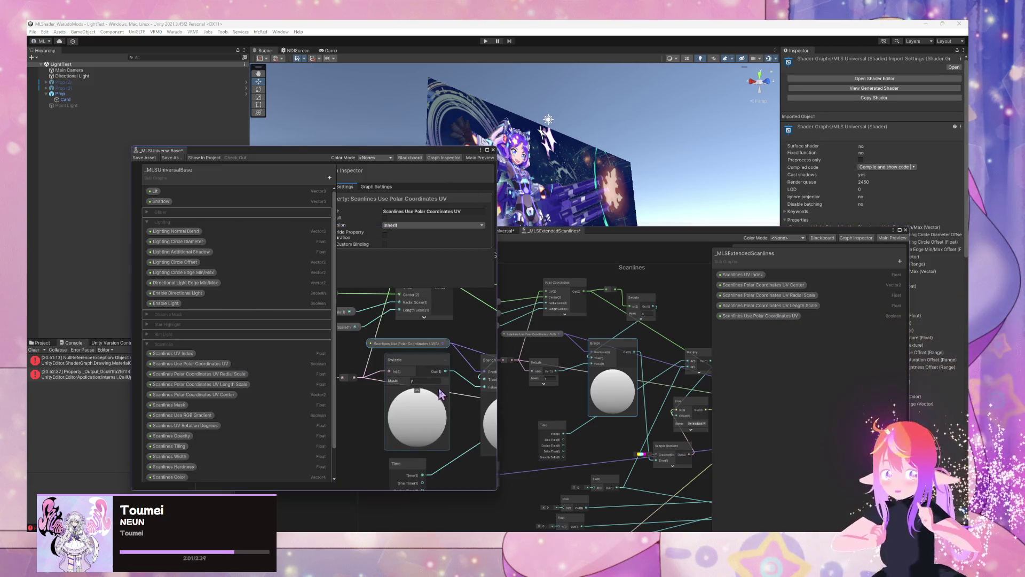
pyautogui.moveTo(348, 417); pyautogui.dragTo(384, 367)
pyautogui.moveTo(551, 412); pyautogui.dragTo(640, 383)
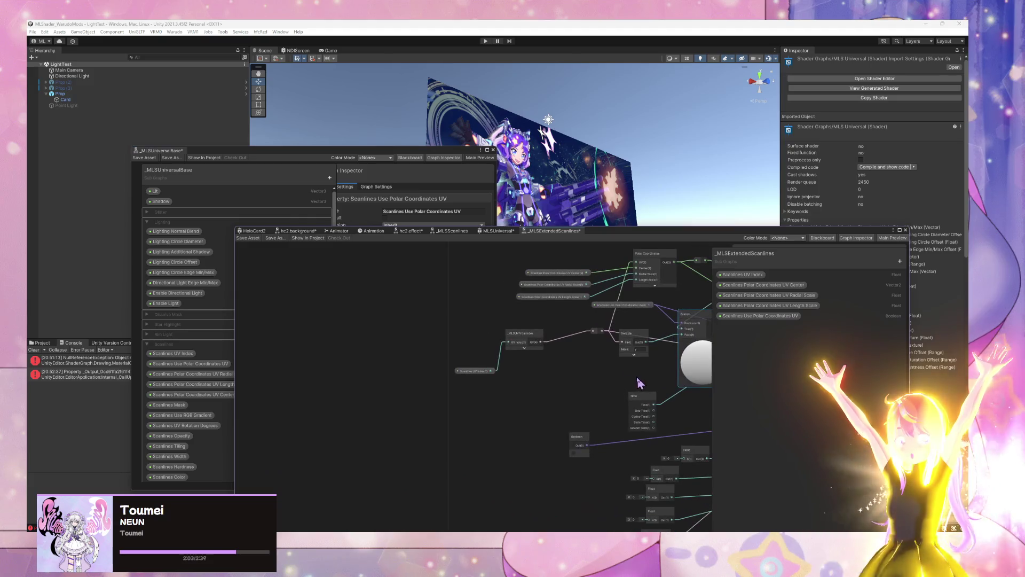
pyautogui.click(410, 159)
pyautogui.moveTo(384, 298); pyautogui.dragTo(420, 347)
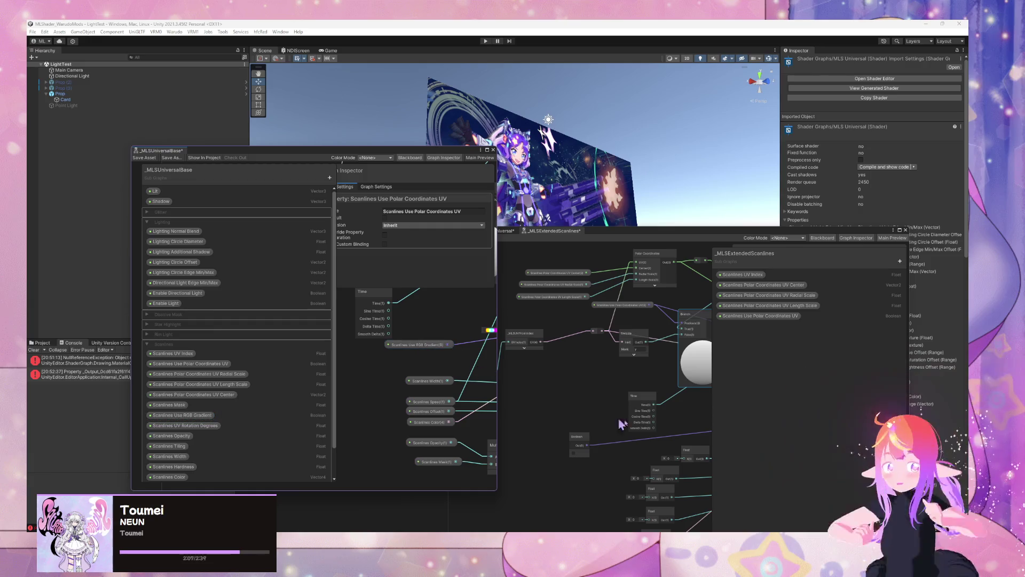
pyautogui.click(628, 419)
pyautogui.moveTo(628, 419)
pyautogui.mouseDown()
pyautogui.moveTo(526, 419)
pyautogui.moveTo(555, 419)
pyautogui.mouseUp()
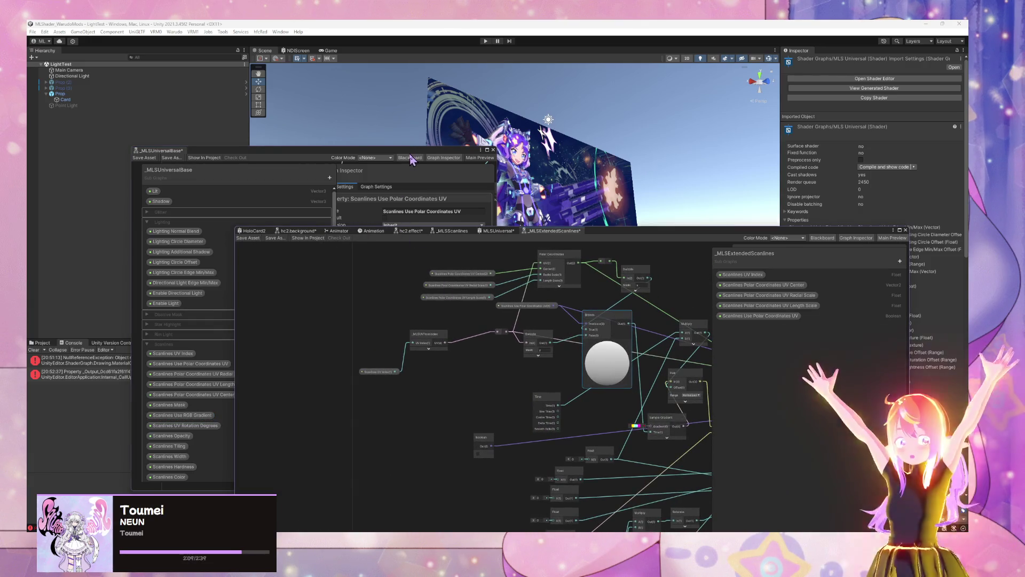
pyautogui.click(412, 159)
# Convert the Boolean node in the scanlines graph into a property.
pyautogui.click(523, 440)
pyautogui.rightClick(484, 449)
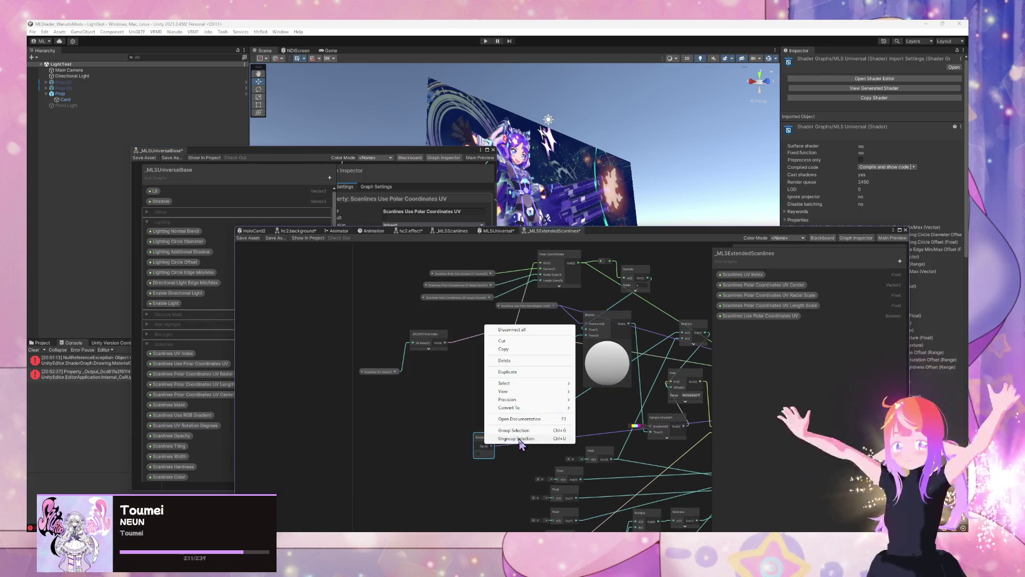
pyautogui.moveTo(534, 409)
pyautogui.click(609, 425)
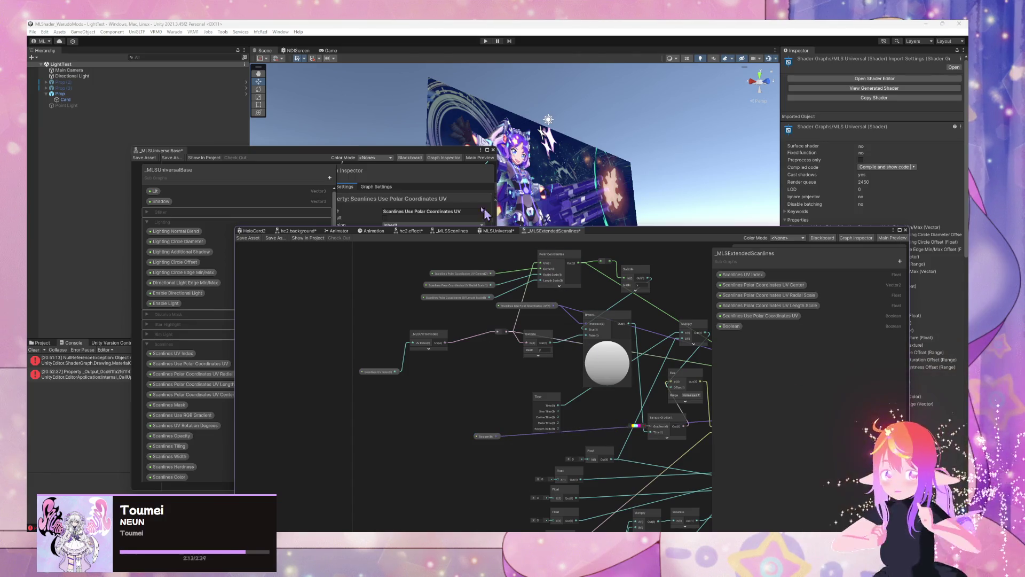
# Rename the new Boolean property Scanlines Use RGB Gradient, copied from the base graph.
pyautogui.click(427, 161)
pyautogui.click(409, 344)
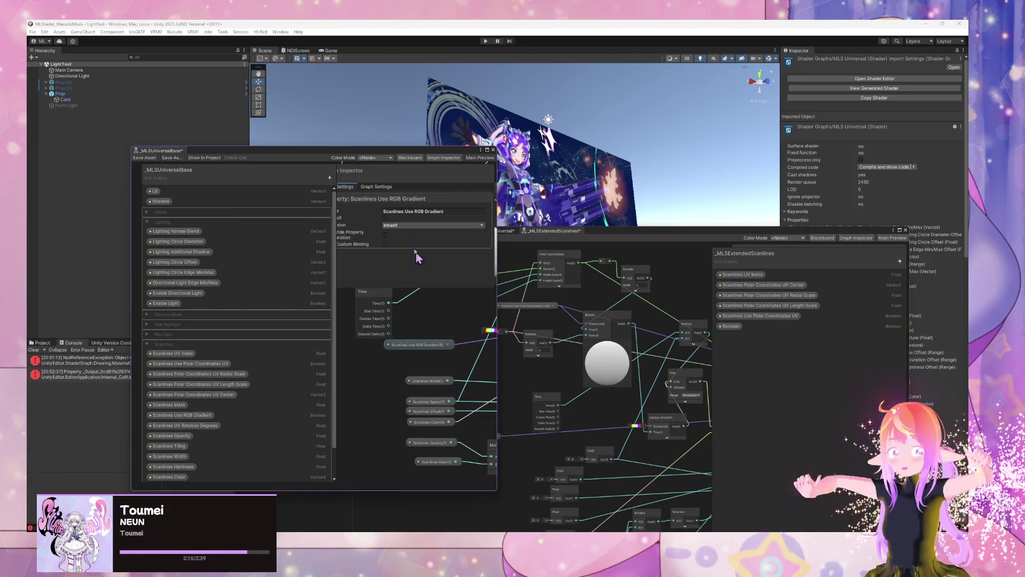
pyautogui.click(731, 325)
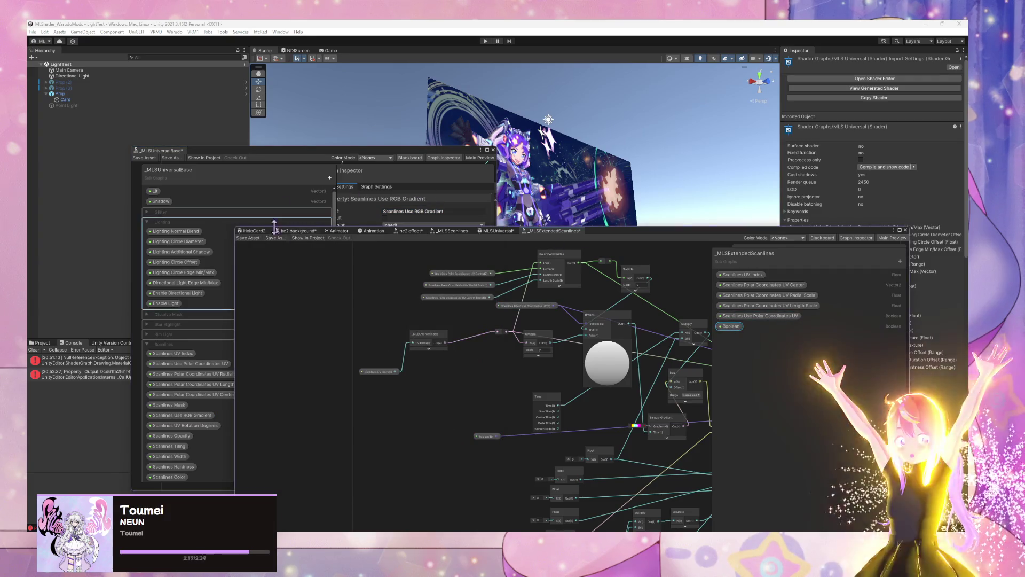
pyautogui.doubleClick(730, 326)
pyautogui.write('Scanlines Use RGB Gradient')
pyautogui.press('Return')
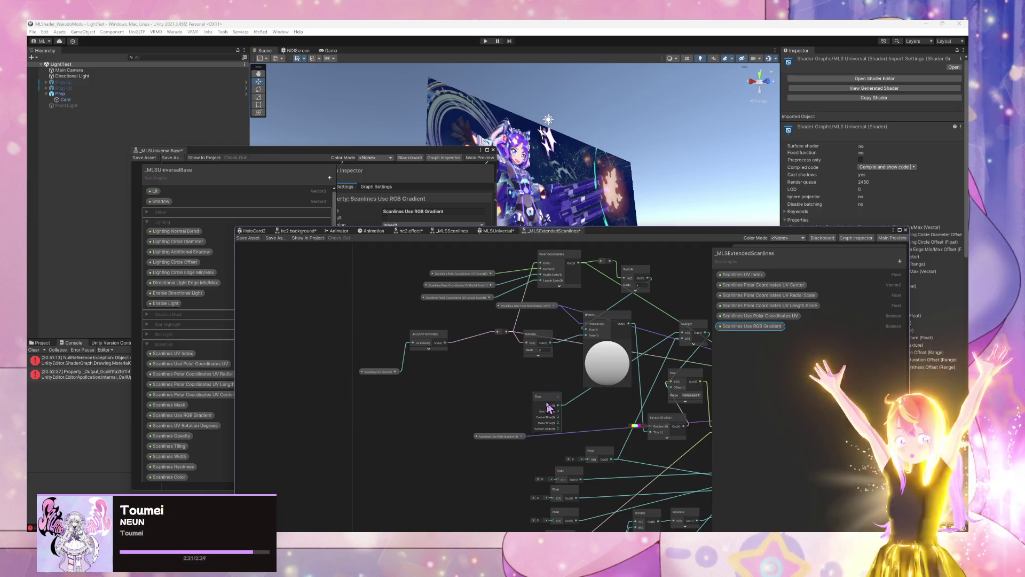
# Tidy the Time and Sample Gradient nodes and review the base graph's scanline properties.
pyautogui.moveTo(550, 401); pyautogui.dragTo(544, 393)
pyautogui.moveTo(622, 419); pyautogui.dragTo(616, 363)
pyautogui.click(413, 163)
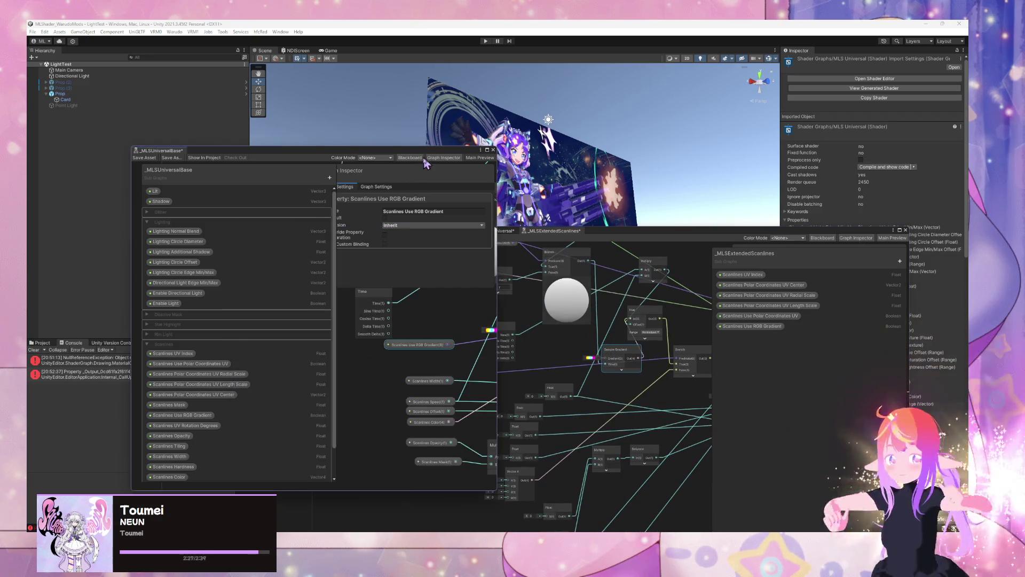
pyautogui.scroll(-2, 632, 415)
pyautogui.moveTo(399, 341); pyautogui.dragTo(390, 366)
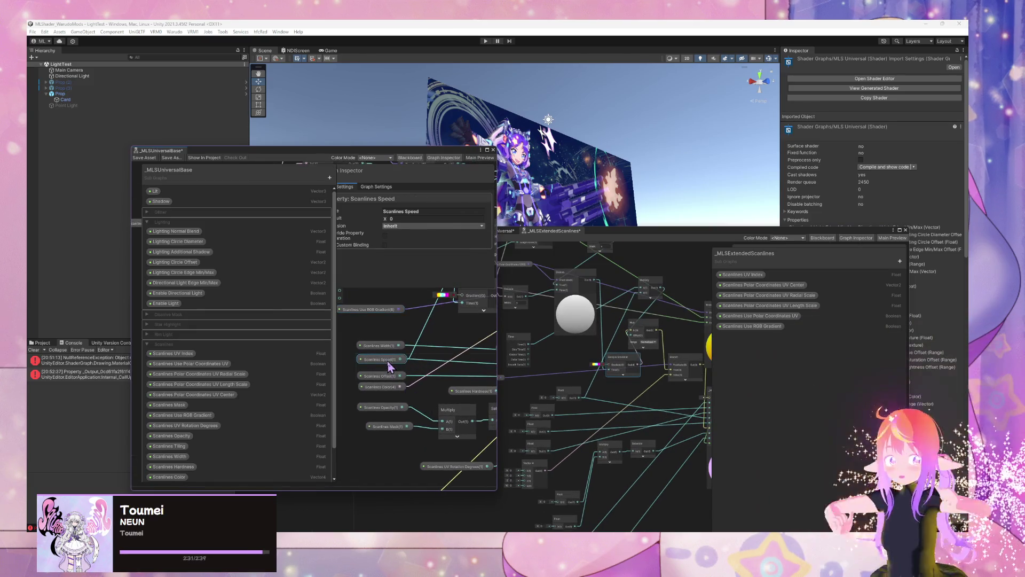
pyautogui.click(607, 421)
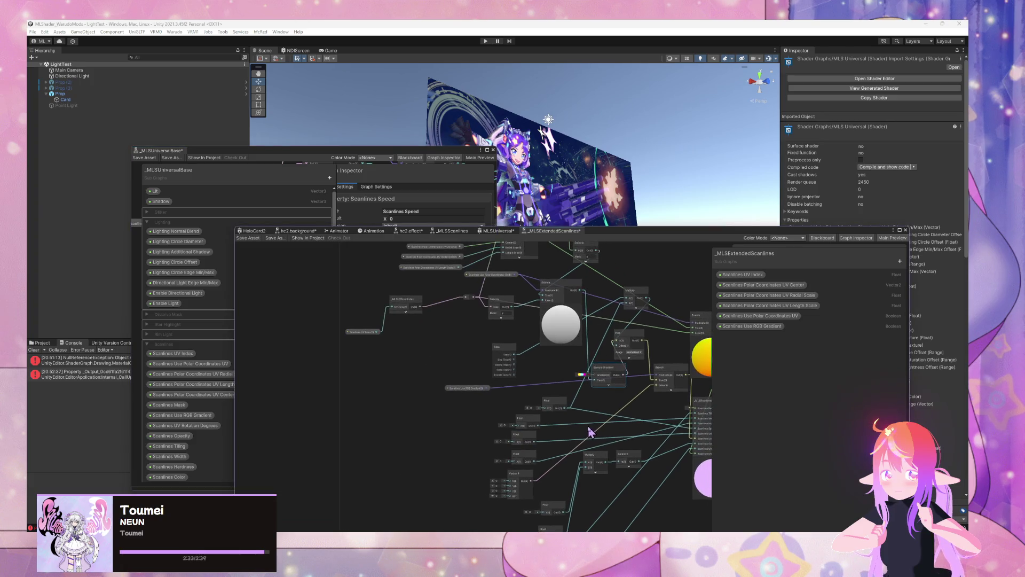
pyautogui.click(362, 146)
pyautogui.scroll(3, 407, 373)
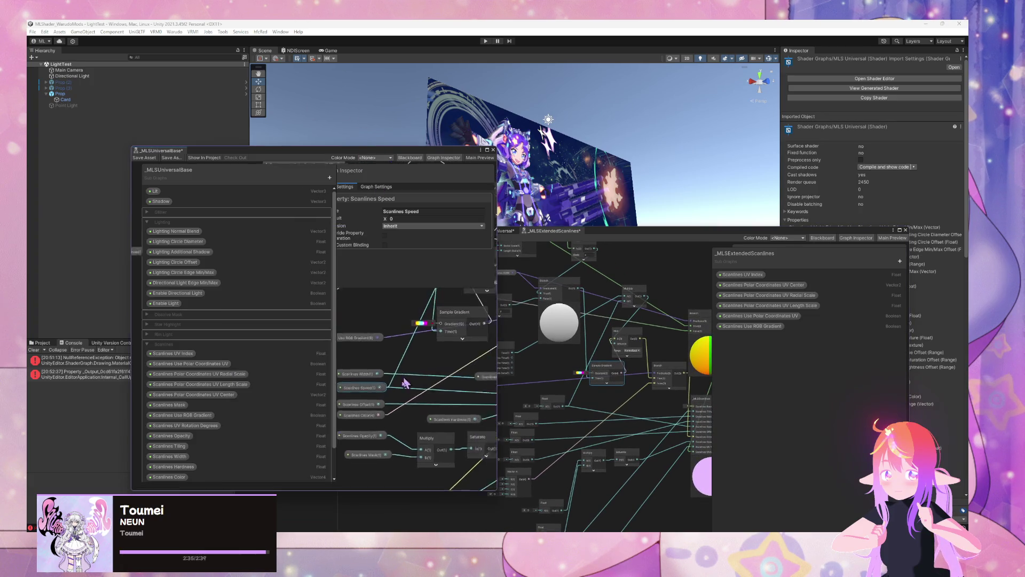
pyautogui.moveTo(384, 473); pyautogui.dragTo(415, 419)
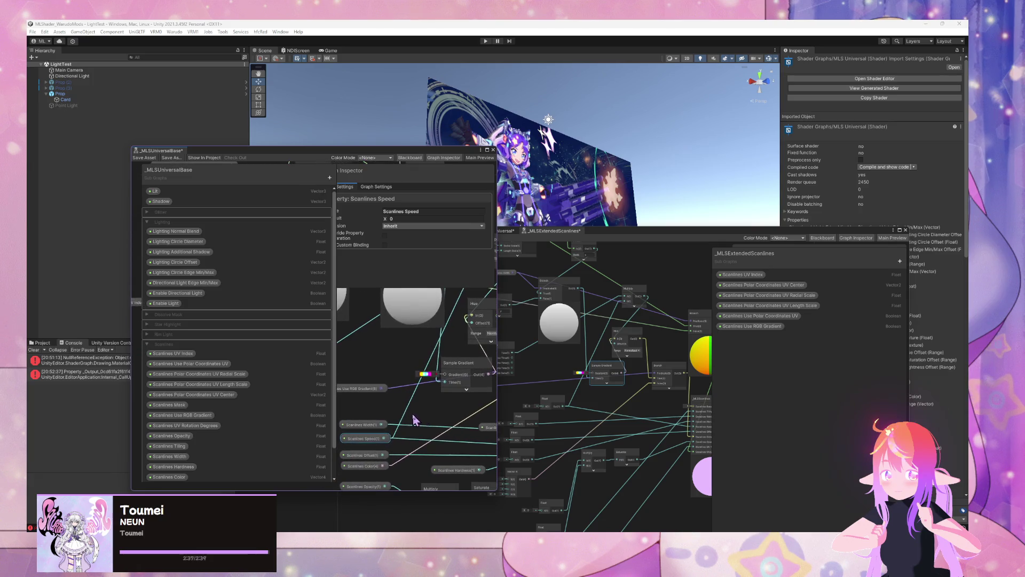
pyautogui.click(552, 408)
# Convert the selected Float node into a property named Scanlines Speed.
pyautogui.rightClick(534, 401)
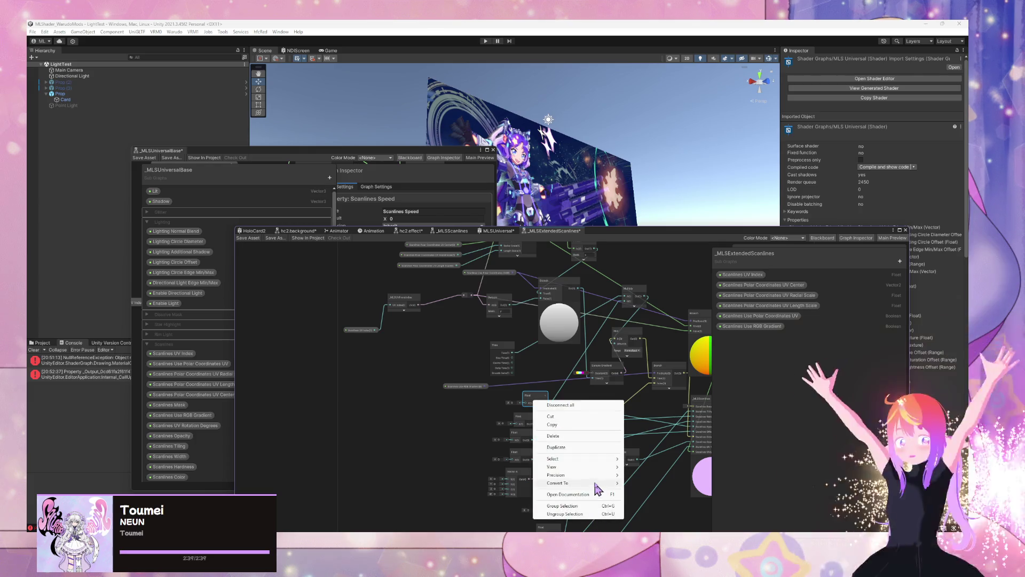
pyautogui.moveTo(595, 482)
pyautogui.click(644, 499)
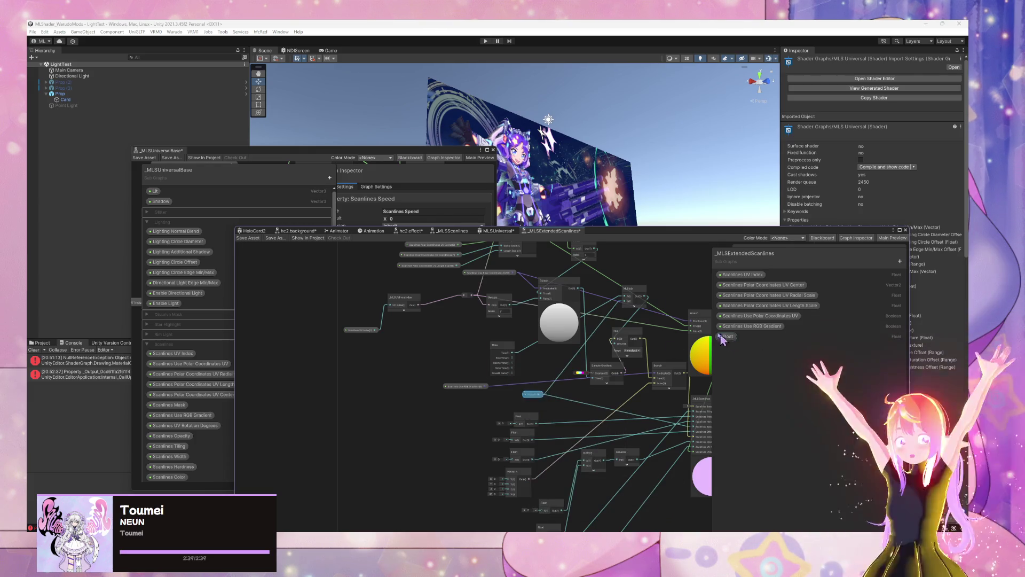
pyautogui.click(433, 158)
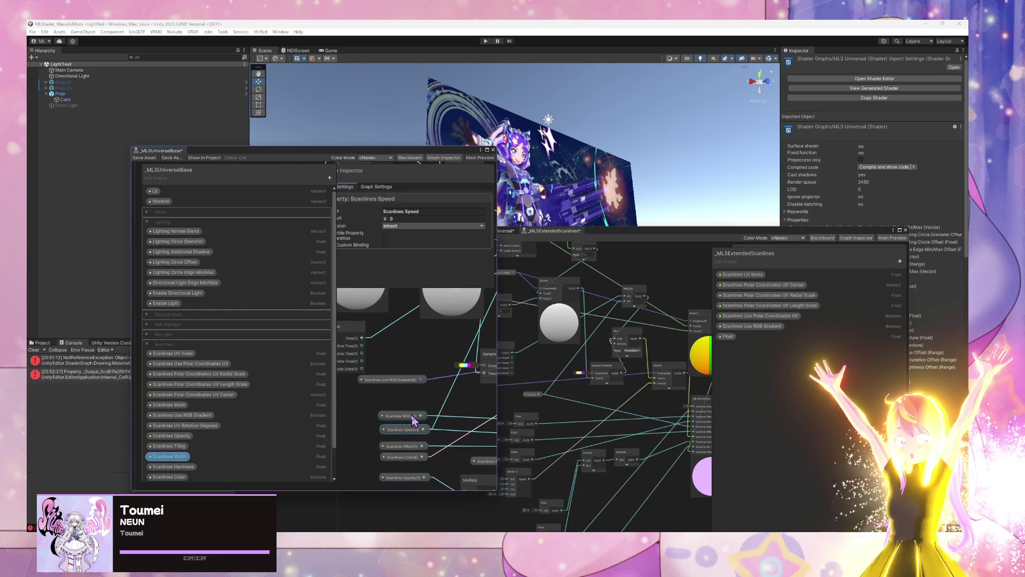
pyautogui.click(435, 212)
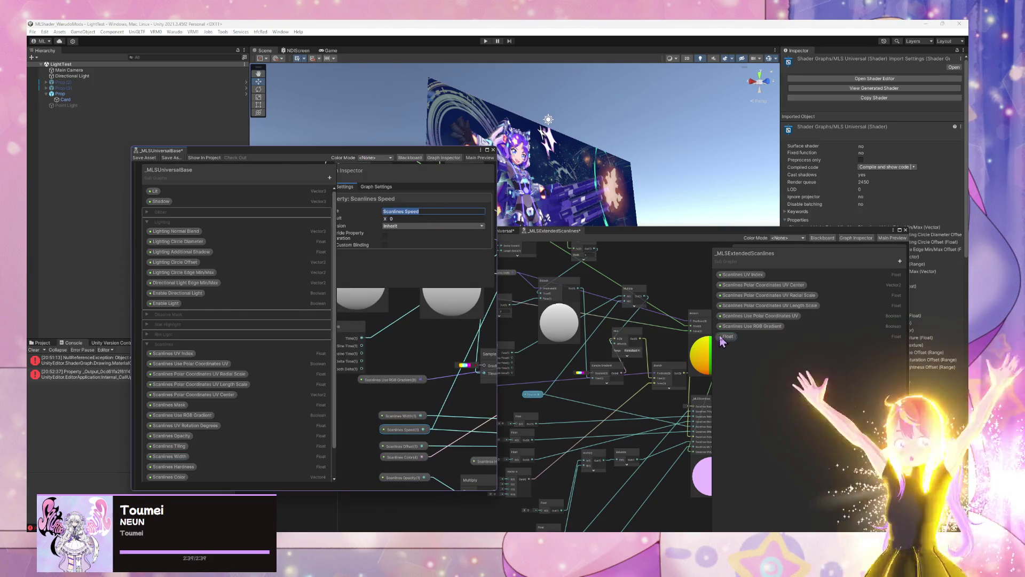
pyautogui.click(721, 337)
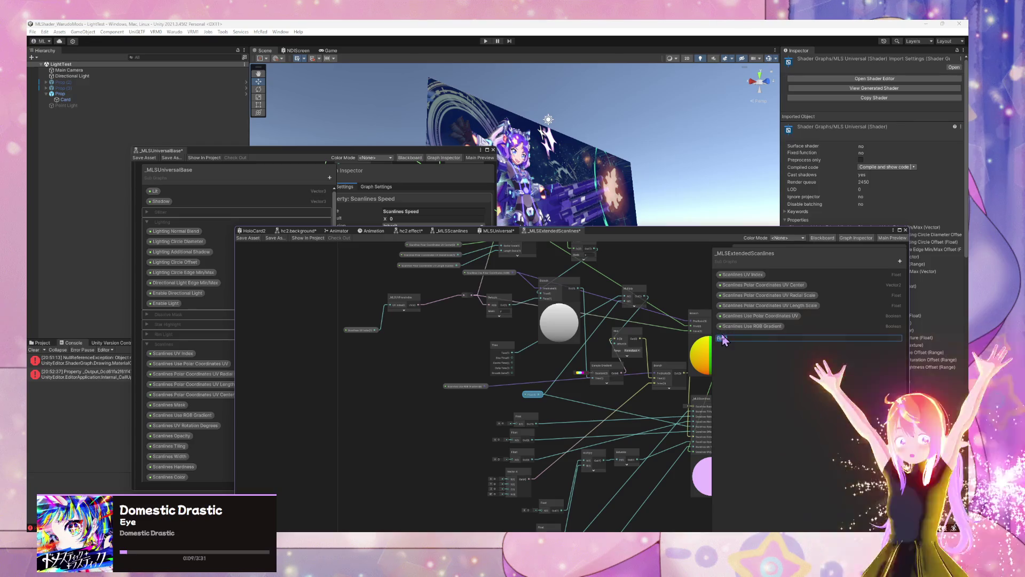
pyautogui.write('Scanlines Speed')
pyautogui.press('Return')
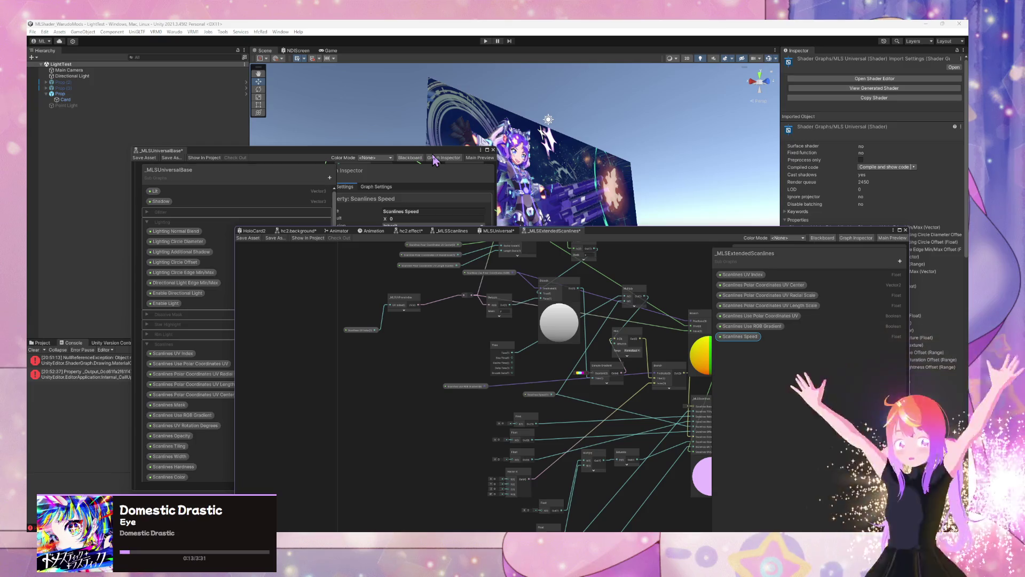
pyautogui.moveTo(650, 393); pyautogui.dragTo(612, 391)
pyautogui.moveTo(490, 416); pyautogui.dragTo(487, 412)
# Convert the next Float node into a property named Scanlines Width.
pyautogui.click(406, 178)
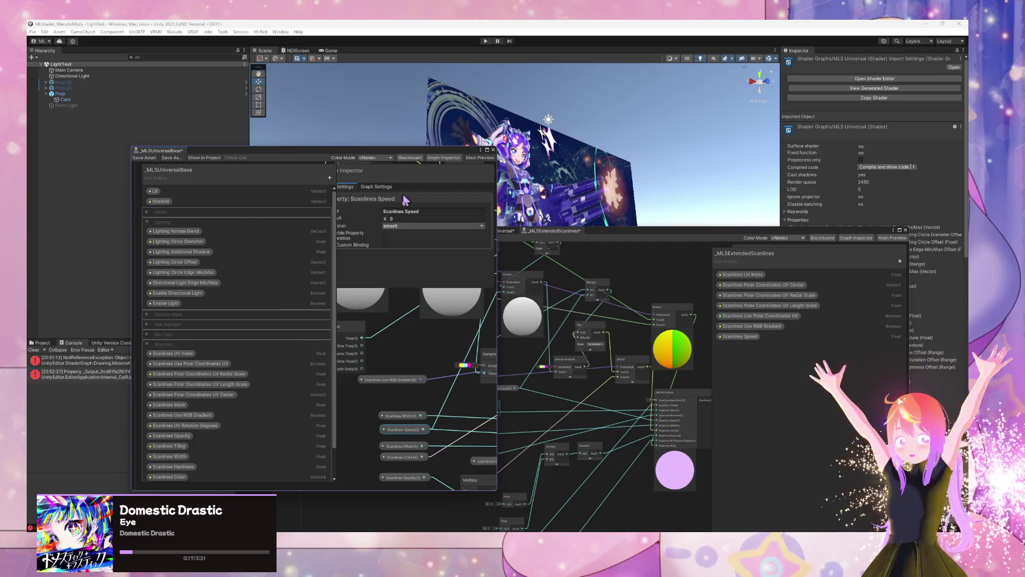
pyautogui.click(401, 416)
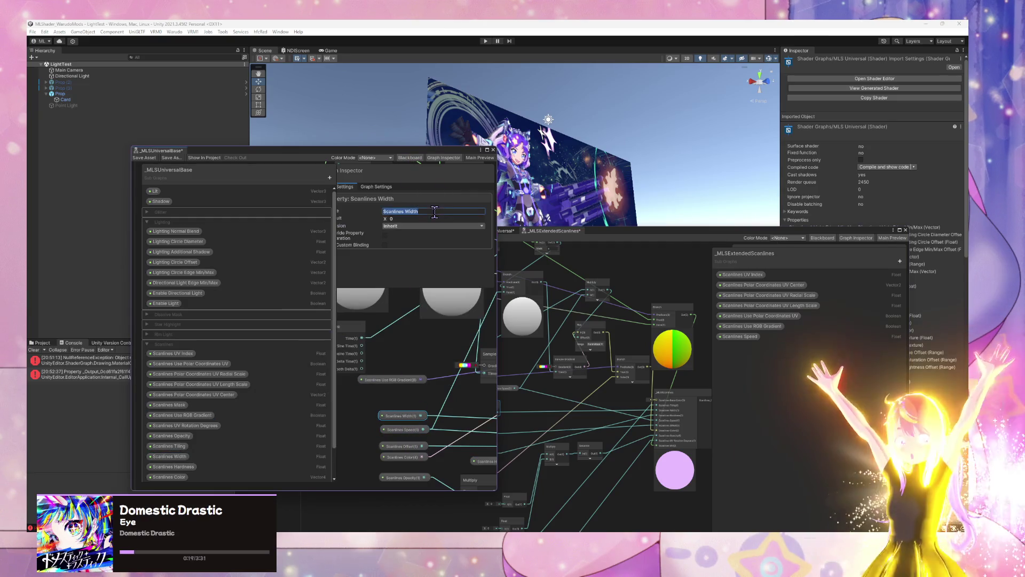
pyautogui.click(535, 420)
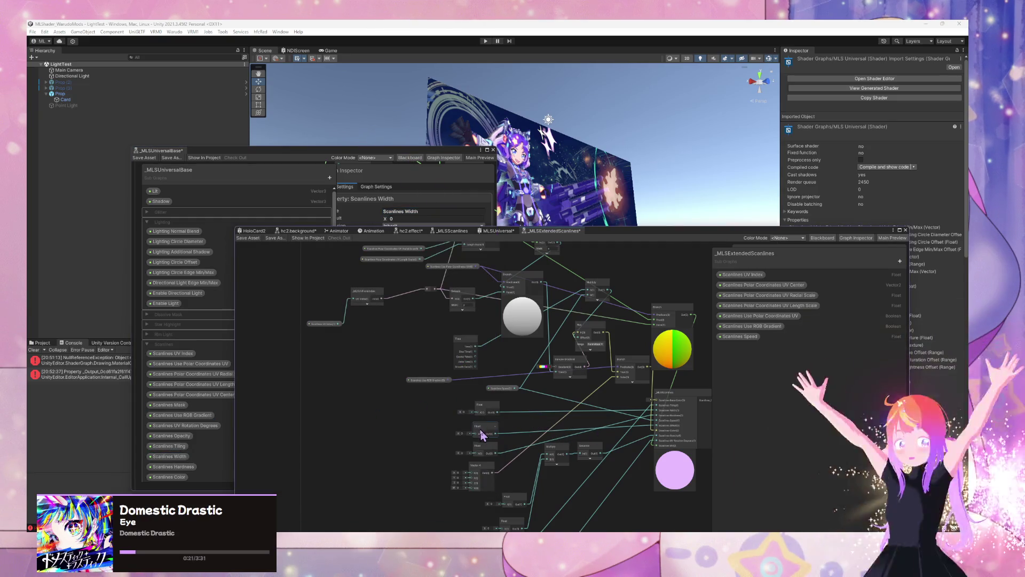
pyautogui.moveTo(486, 419); pyautogui.dragTo(486, 417)
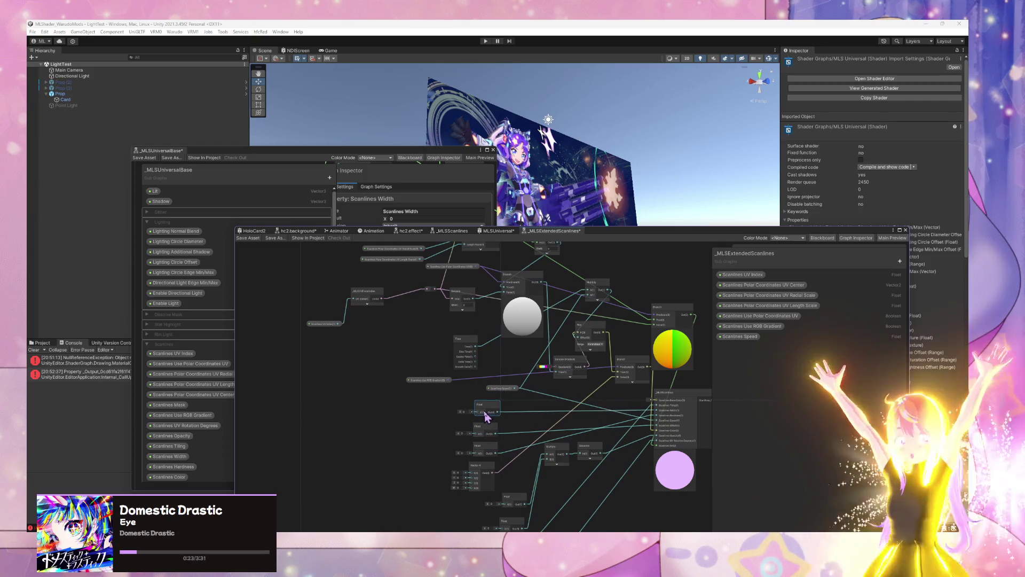
pyautogui.rightClick(485, 411)
pyautogui.moveTo(539, 493)
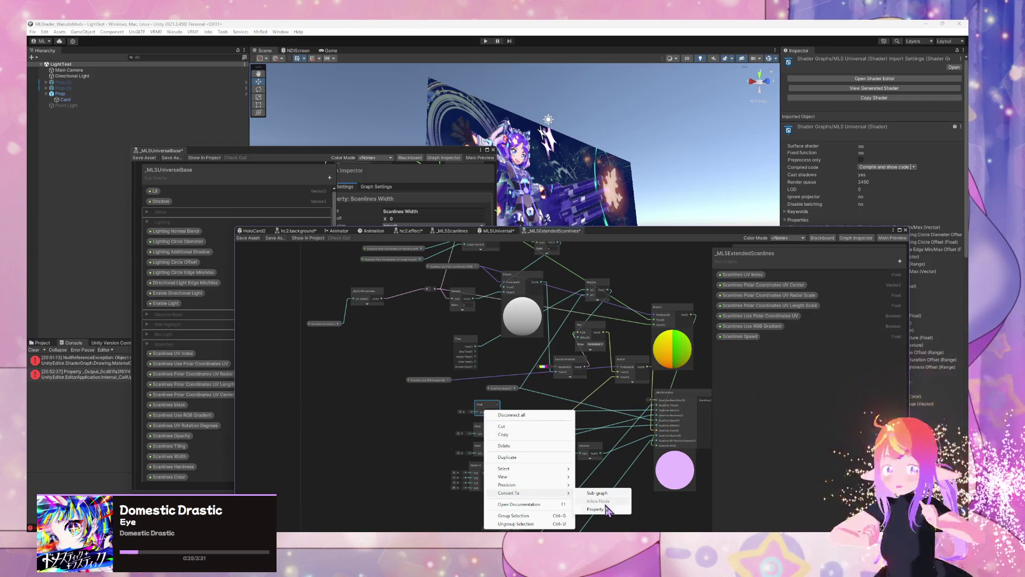
pyautogui.click(603, 509)
pyautogui.press('Return')
pyautogui.moveTo(487, 408); pyautogui.dragTo(478, 411)
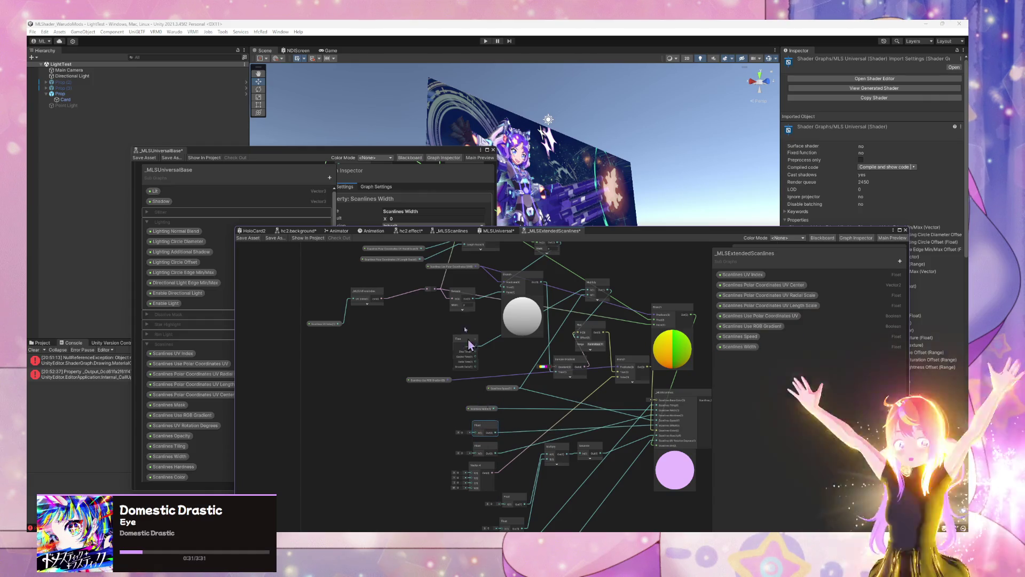
# Convert another Float node into a property named Scanlines Offset.
pyautogui.click(418, 174)
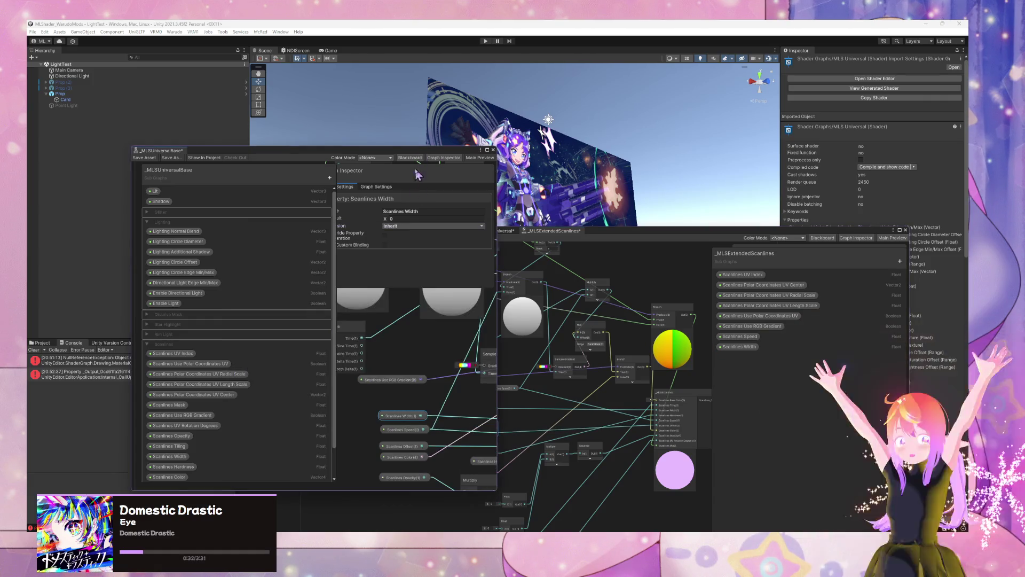
pyautogui.click(408, 446)
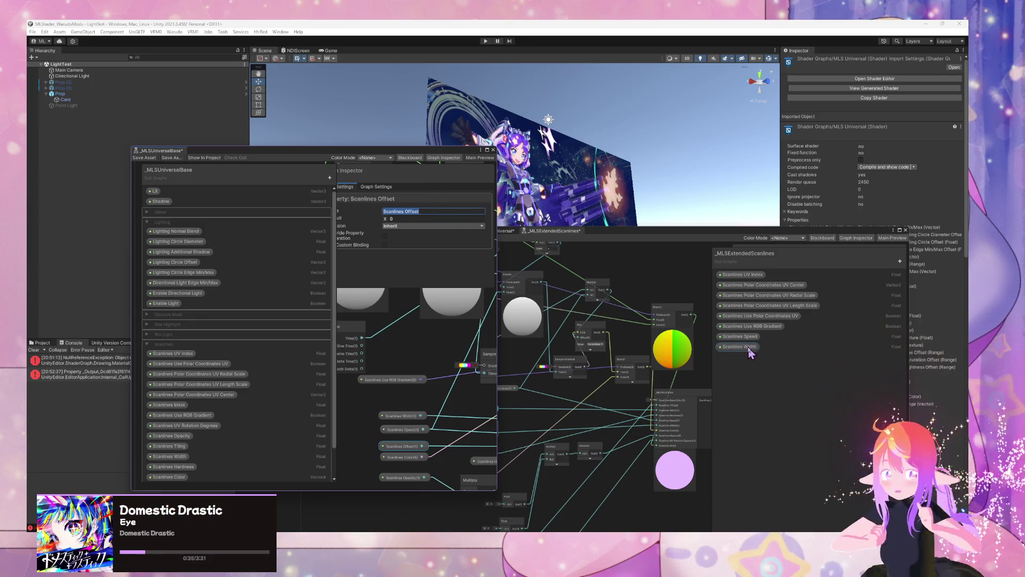
pyautogui.click(747, 347)
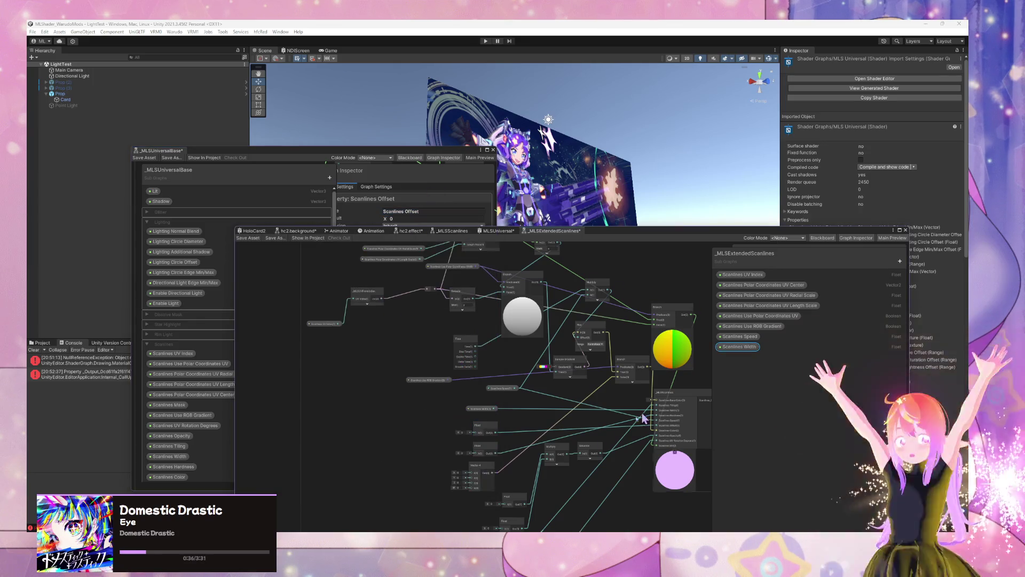
pyautogui.rightClick(487, 430)
pyautogui.moveTo(533, 392)
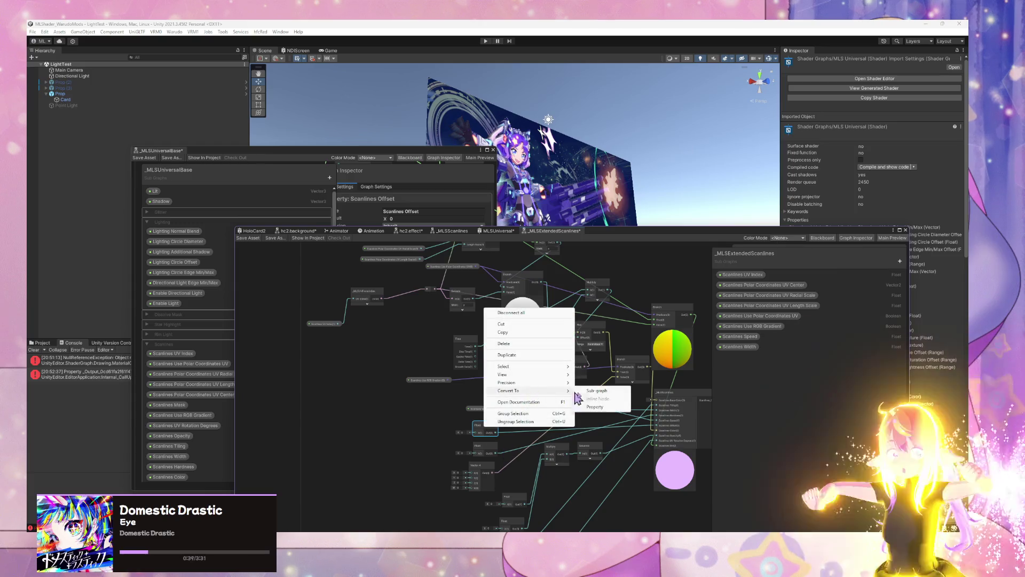
pyautogui.click(595, 407)
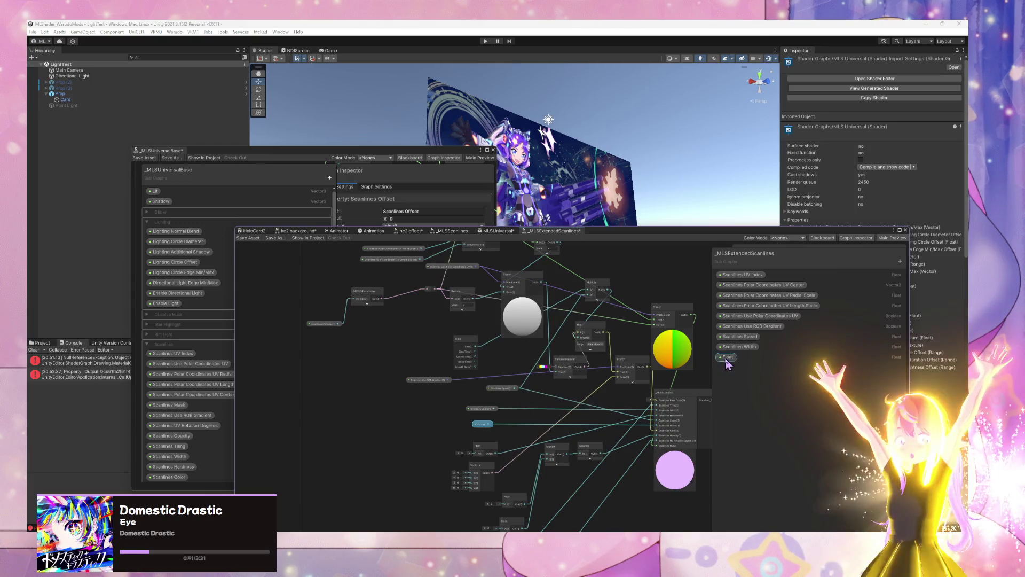
pyautogui.write('Scanlines Offset')
pyautogui.press('Return')
pyautogui.moveTo(589, 365); pyautogui.dragTo(555, 310)
pyautogui.moveTo(460, 396)
pyautogui.mouseDown()
pyautogui.moveTo(461, 386)
pyautogui.moveTo(462, 401)
pyautogui.mouseUp()
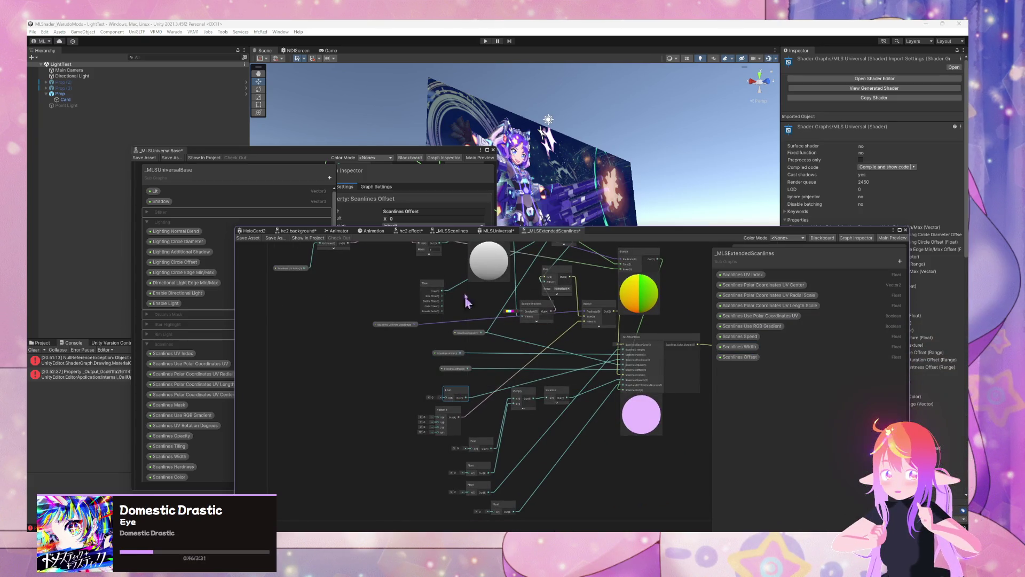
pyautogui.click(427, 152)
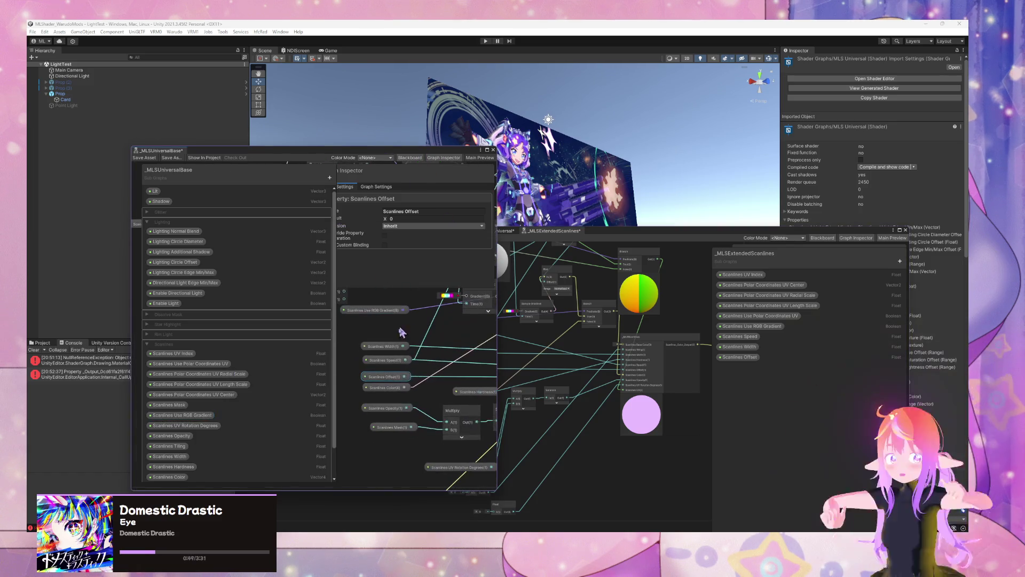
# Convert the sub graph's Float node into a property named Scanlines Hardness.
pyautogui.scroll(-2, 414, 408)
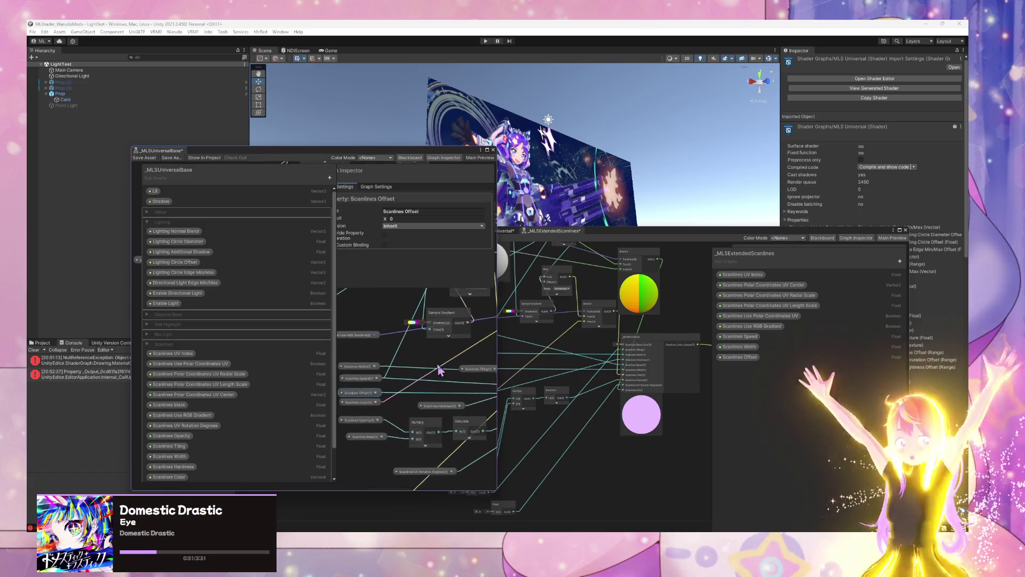
pyautogui.moveTo(421, 339)
pyautogui.mouseDown()
pyautogui.moveTo(490, 395)
pyautogui.moveTo(437, 448)
pyautogui.mouseUp()
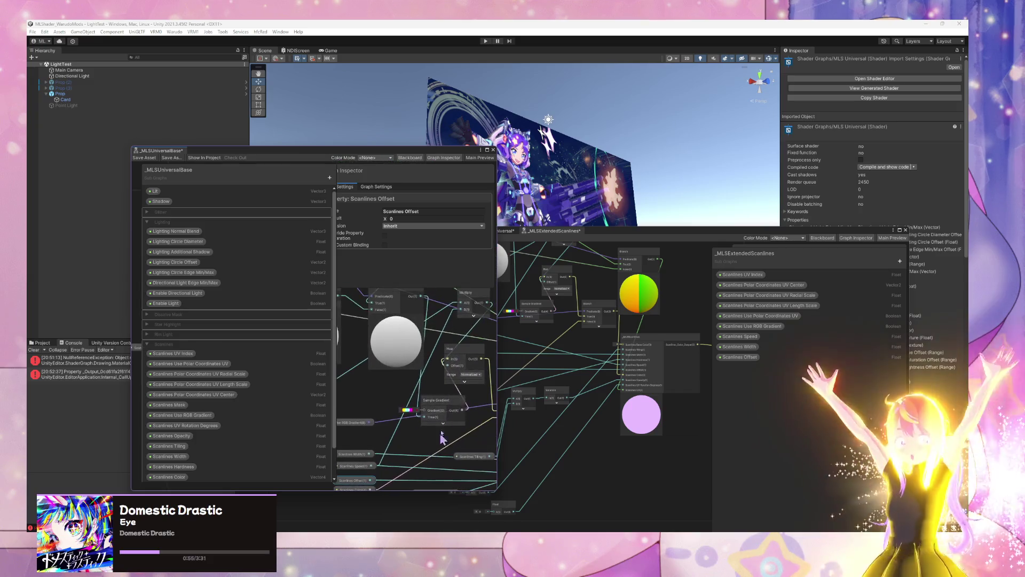
pyautogui.moveTo(477, 355)
pyautogui.mouseDown()
pyautogui.moveTo(327, 301)
pyautogui.moveTo(462, 378)
pyautogui.mouseUp()
pyautogui.click(405, 364)
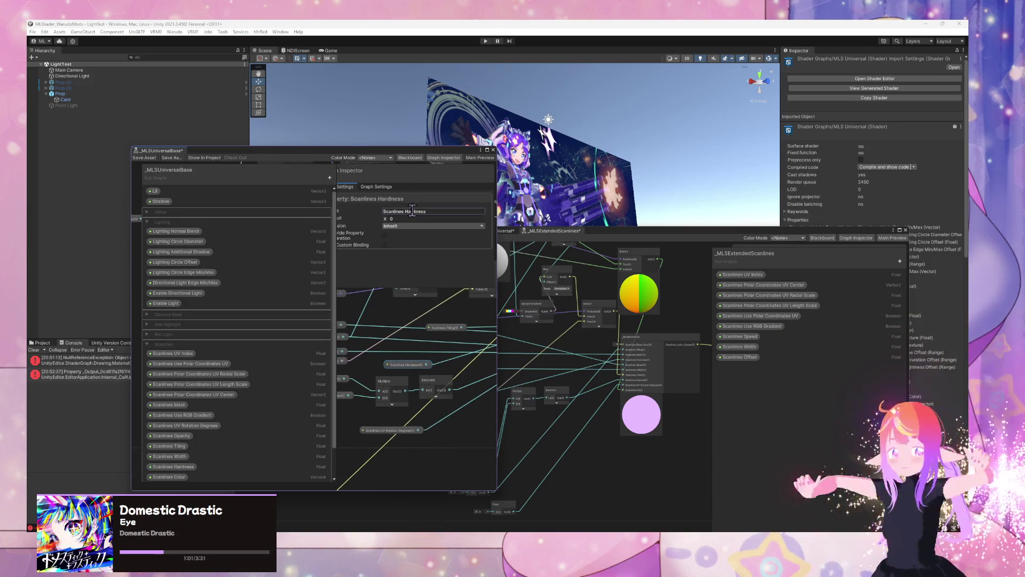
pyautogui.click(538, 454)
pyautogui.click(520, 368)
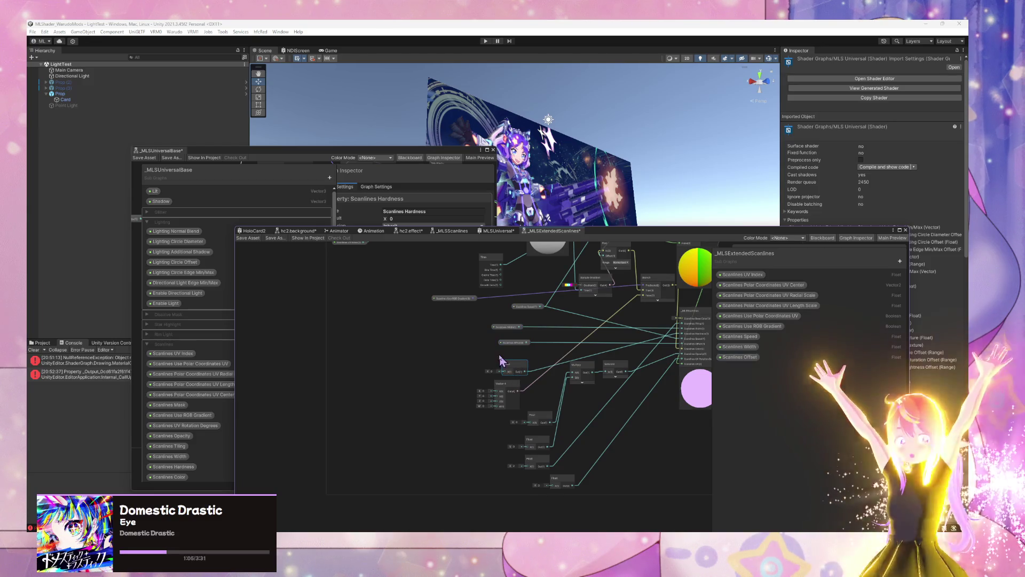
pyautogui.rightClick(516, 371)
pyautogui.moveTo(580, 454)
pyautogui.click(637, 464)
pyautogui.doubleClick(728, 367)
pyautogui.write('Scanlines Hardness')
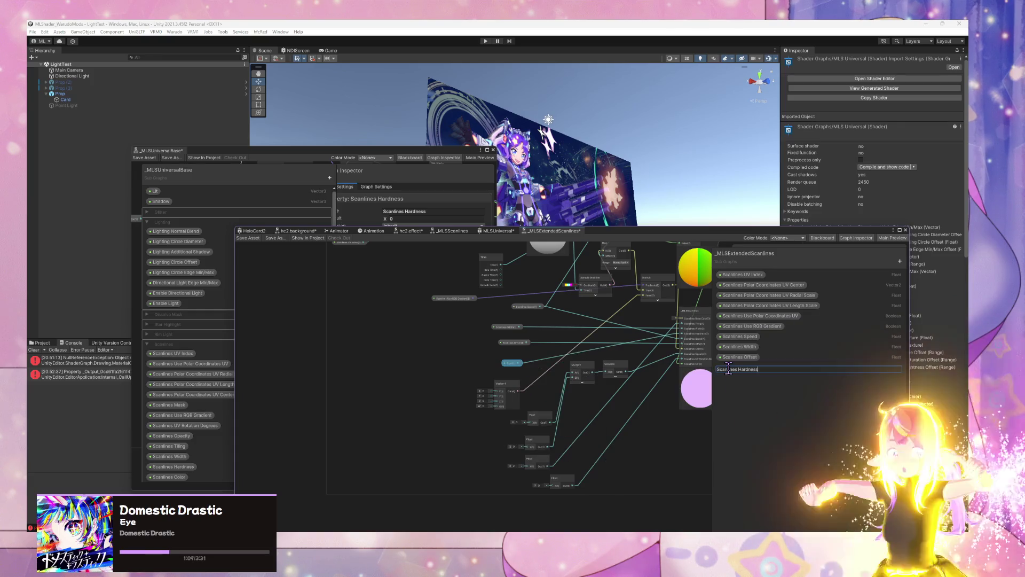
pyautogui.press('Return')
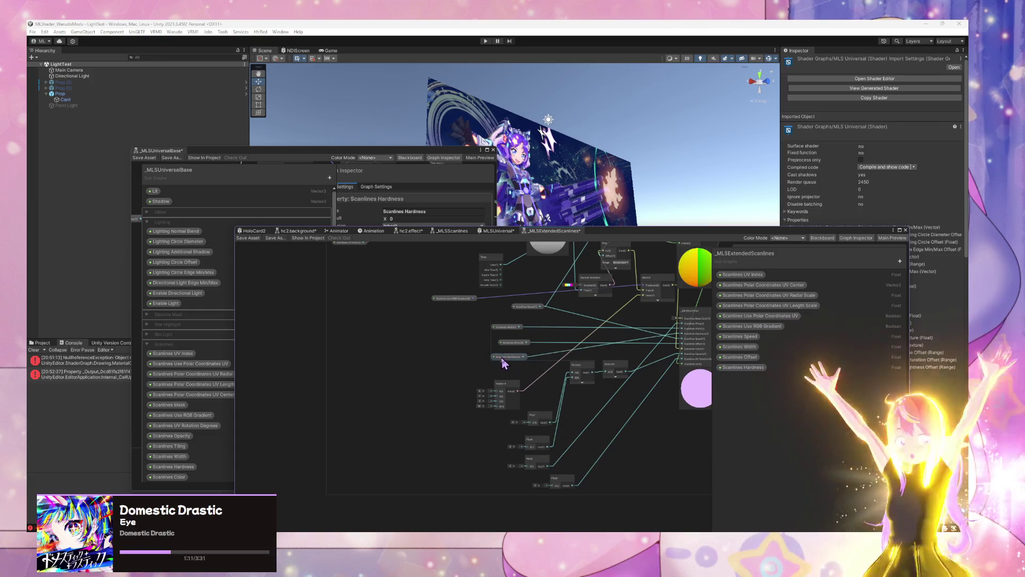
# Convert the Vector4 node into a property, leaving it unnamed for now.
pyautogui.click(503, 384)
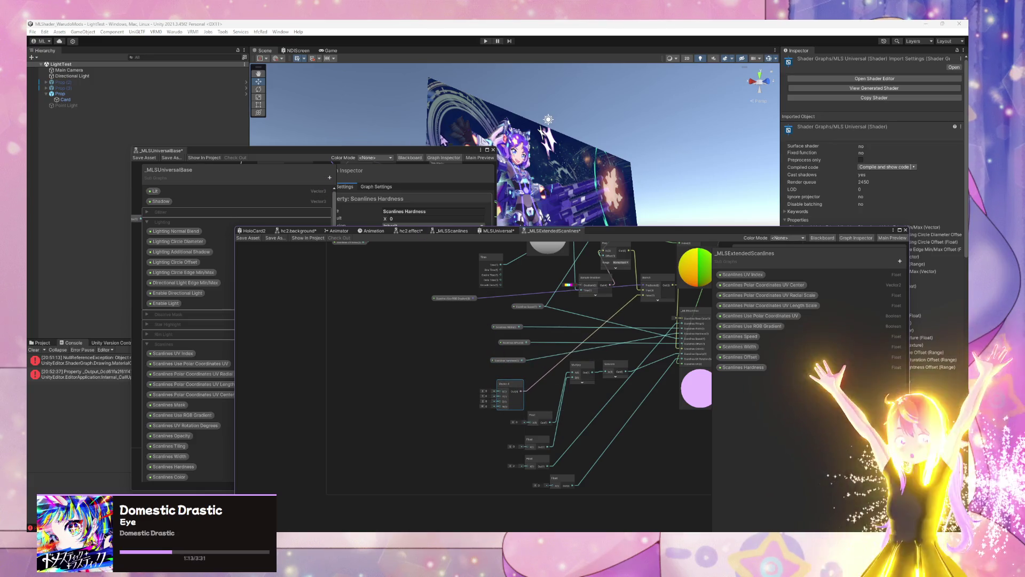
pyautogui.click(436, 154)
pyautogui.moveTo(421, 388); pyautogui.dragTo(530, 406)
pyautogui.click(530, 407)
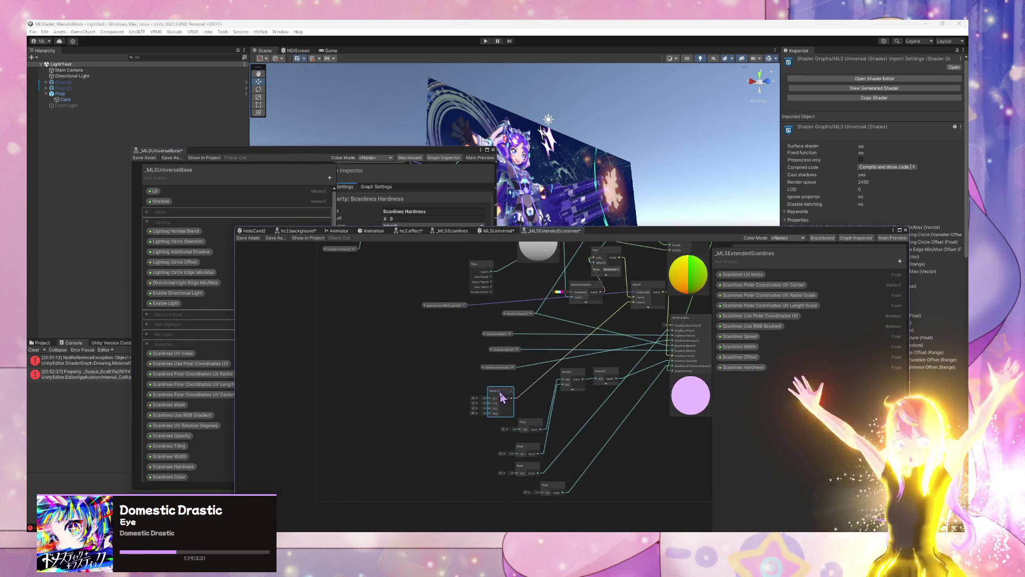
pyautogui.rightClick(500, 391)
pyautogui.moveTo(577, 473)
pyautogui.click(610, 489)
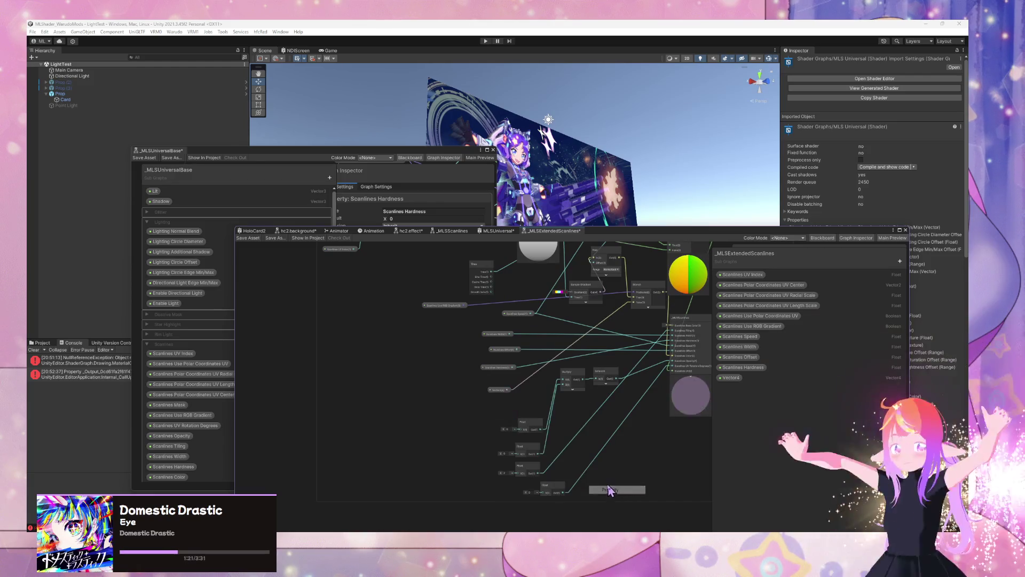
# Add a new Color property to the sub graph's blackboard.
pyautogui.rightClick(737, 379)
pyautogui.click(474, 401)
pyautogui.rightClick(474, 401)
pyautogui.click(753, 412)
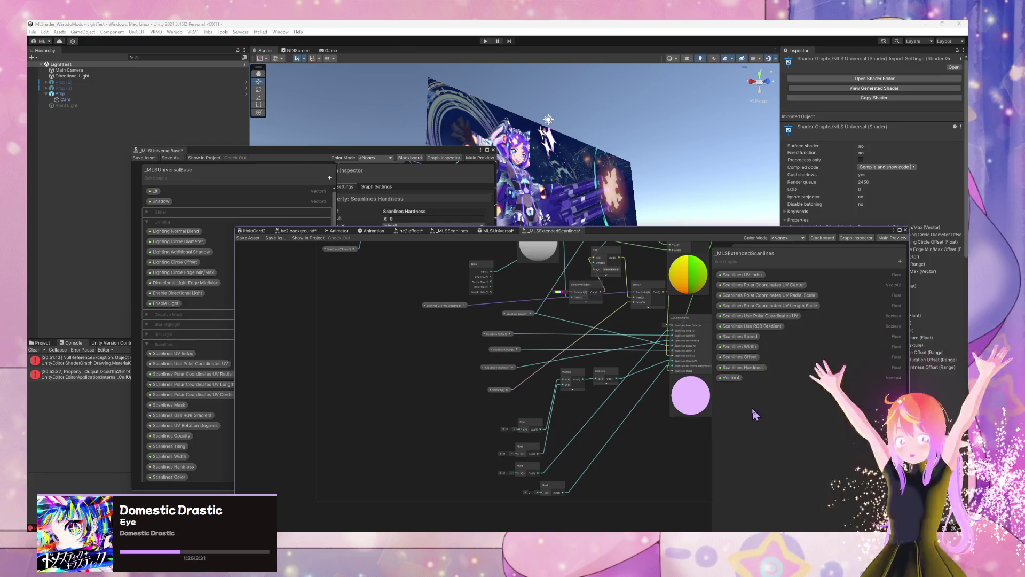
pyautogui.click(899, 260)
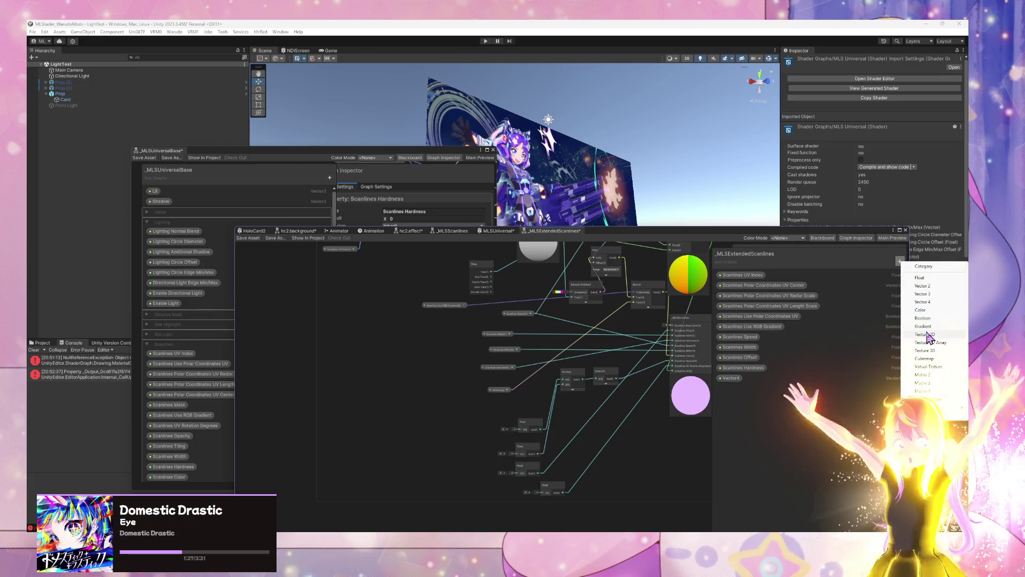
pyautogui.click(929, 311)
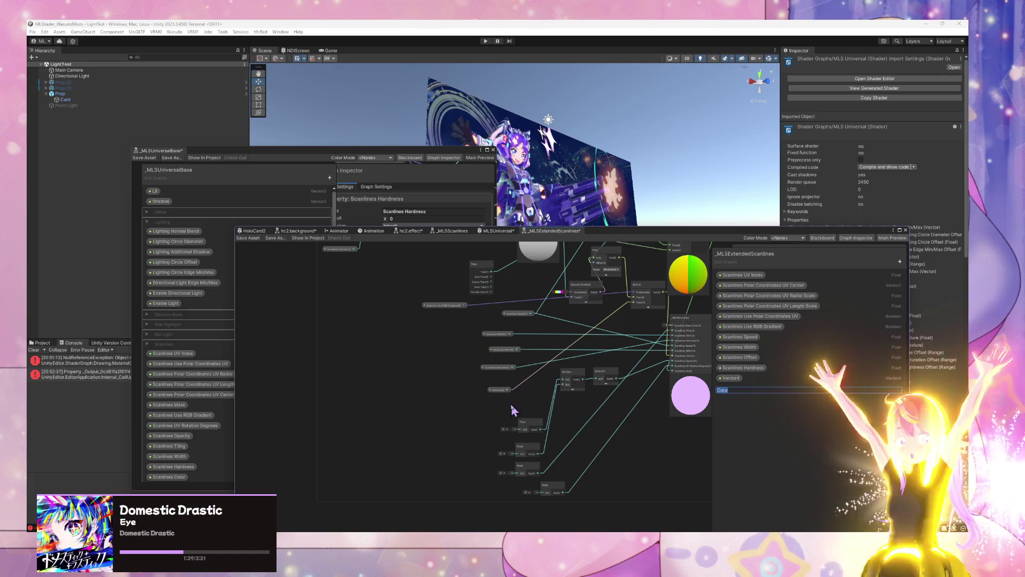
# Move the Color property above Vector4, keeping its precision at Inherit.
pyautogui.doubleClick(731, 377)
pyautogui.write('Scanlines Hardness')
pyautogui.press('Escape')
pyautogui.click(729, 387)
pyautogui.moveTo(736, 383); pyautogui.dragTo(735, 377)
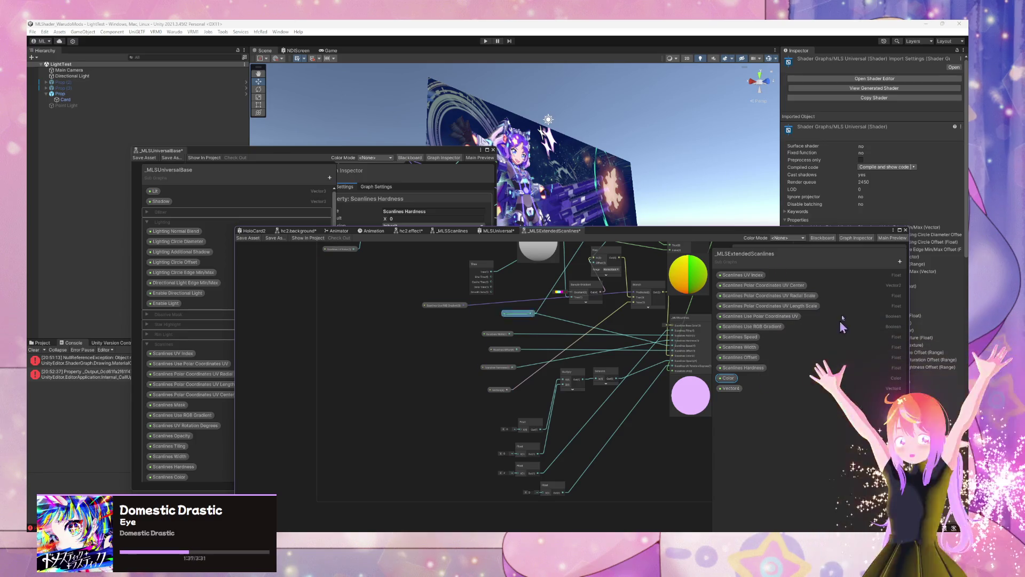
pyautogui.moveTo(828, 237); pyautogui.dragTo(794, 232)
pyautogui.click(821, 232)
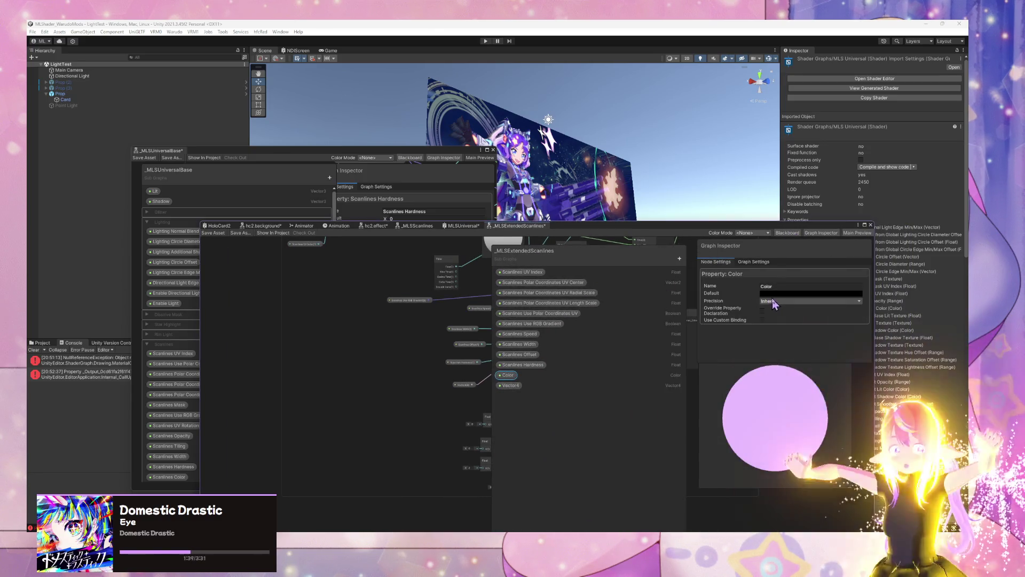
pyautogui.click(772, 300)
pyautogui.click(641, 278)
pyautogui.click(774, 301)
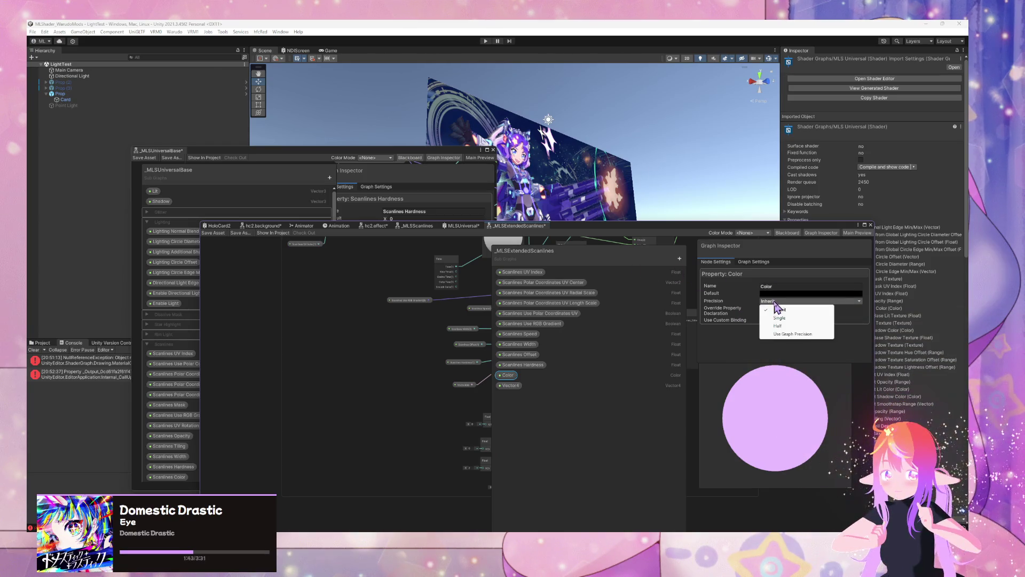
pyautogui.moveTo(580, 260); pyautogui.dragTo(640, 260)
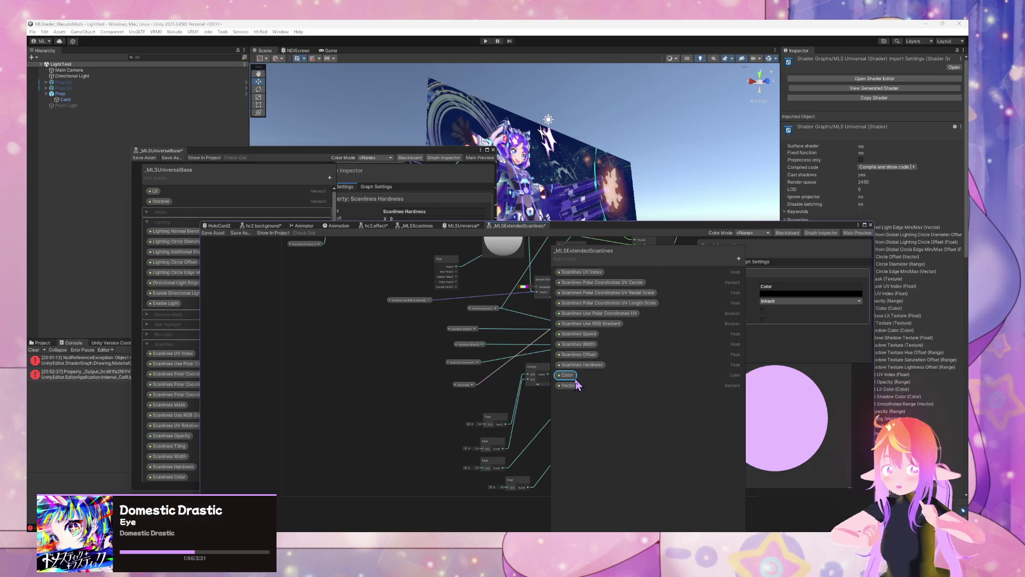
# Rename the Color property Scanlines Color, matching the base graph.
pyautogui.click(365, 172)
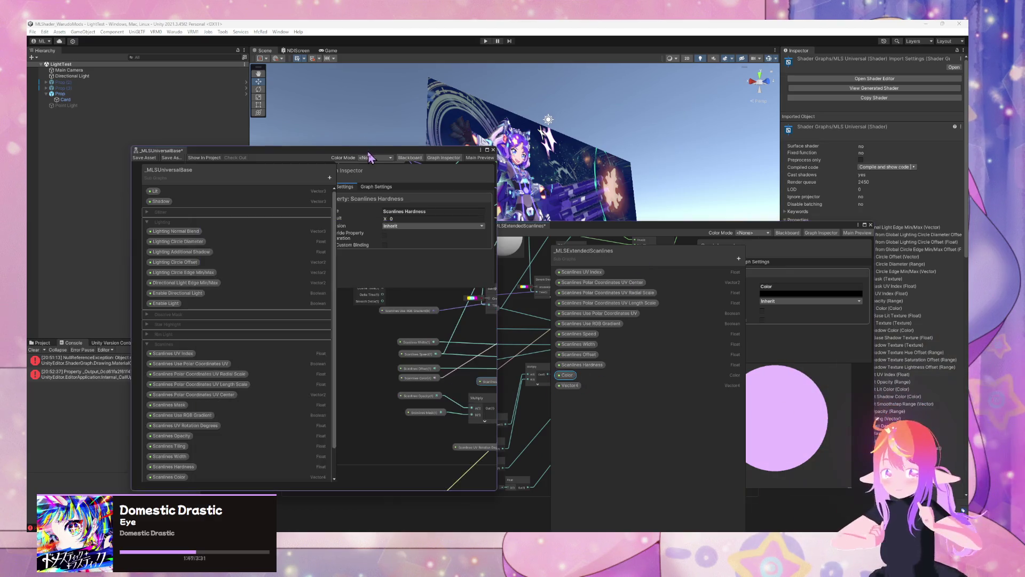
pyautogui.click(407, 381)
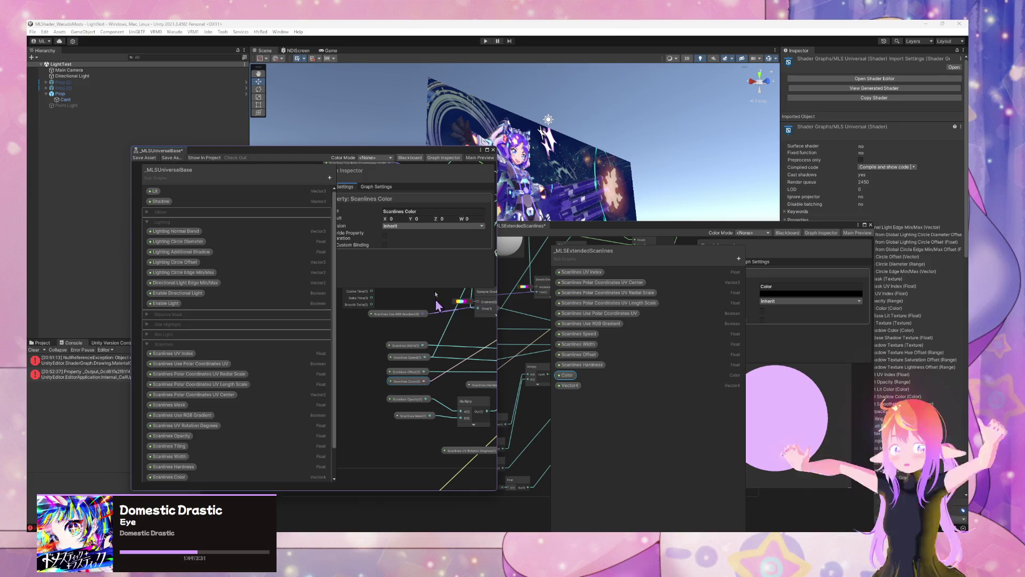
pyautogui.click(540, 344)
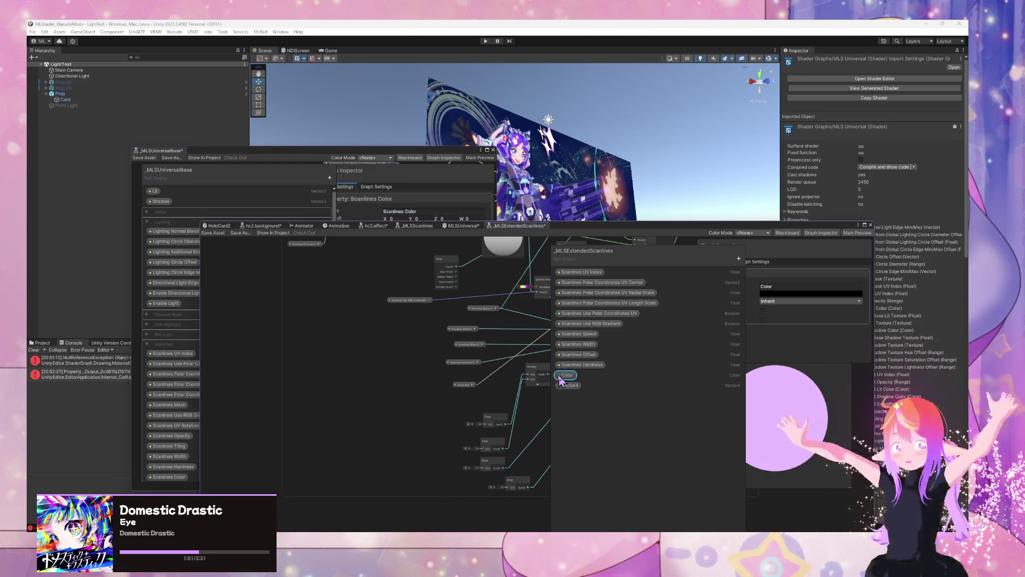
pyautogui.click(790, 286)
pyautogui.write('Scanlines Color')
pyautogui.press('Return')
# Place the Scanlines Color node where the Vector4 node was.
pyautogui.moveTo(497, 362); pyautogui.dragTo(547, 385)
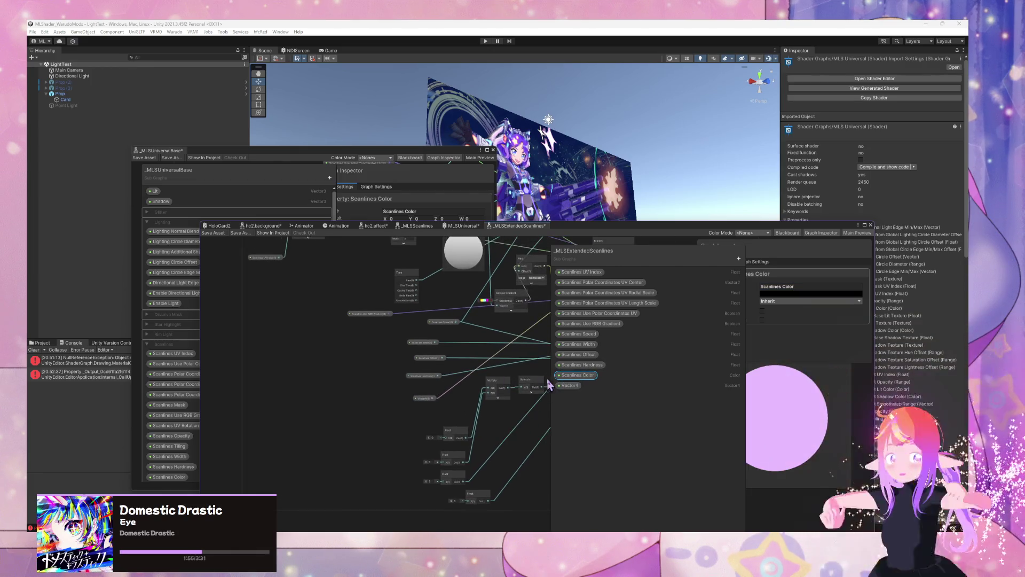
pyautogui.moveTo(468, 401); pyautogui.dragTo(406, 432)
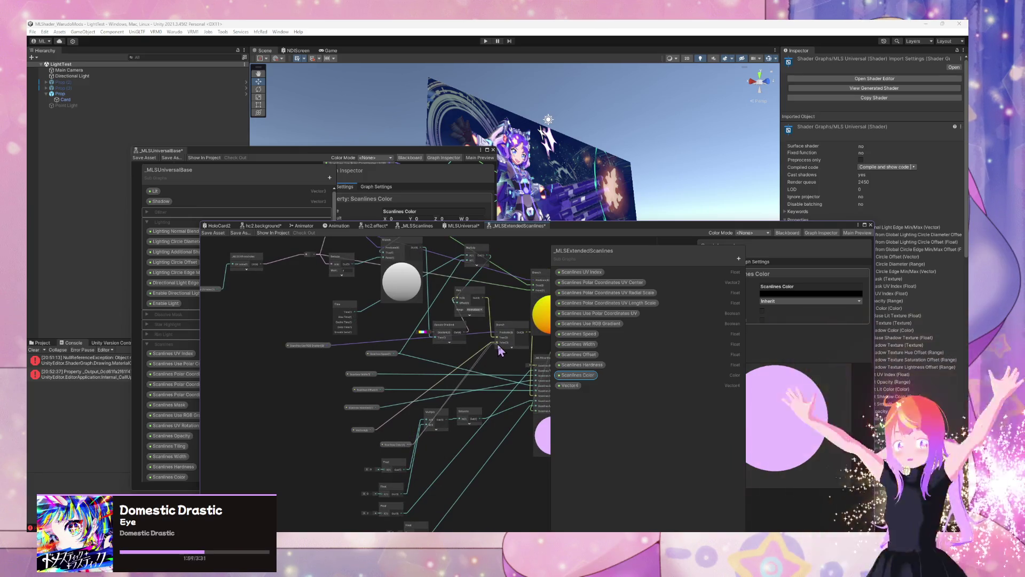
pyautogui.moveTo(398, 444); pyautogui.dragTo(371, 429)
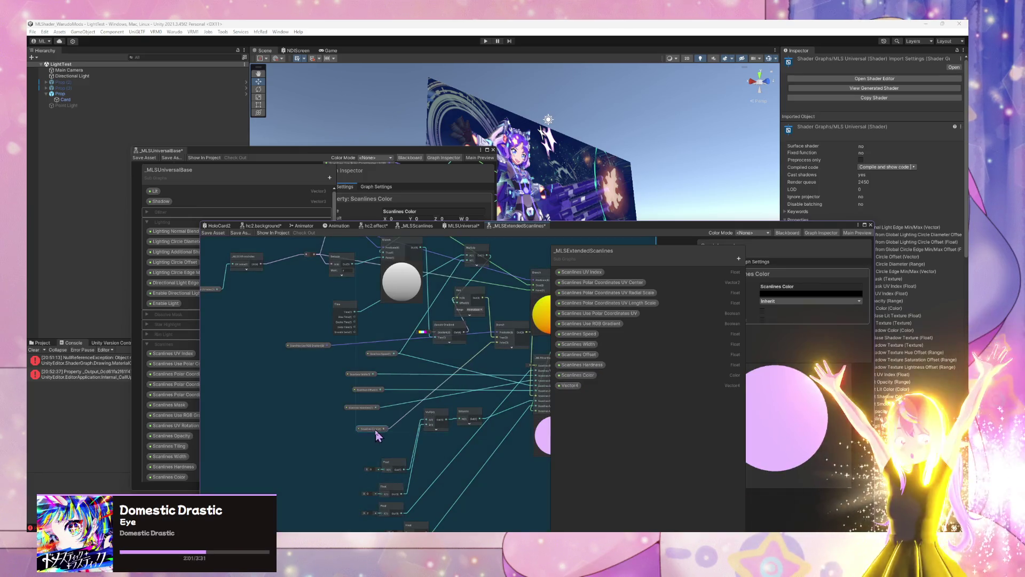
pyautogui.click(413, 156)
pyautogui.rightClick(576, 385)
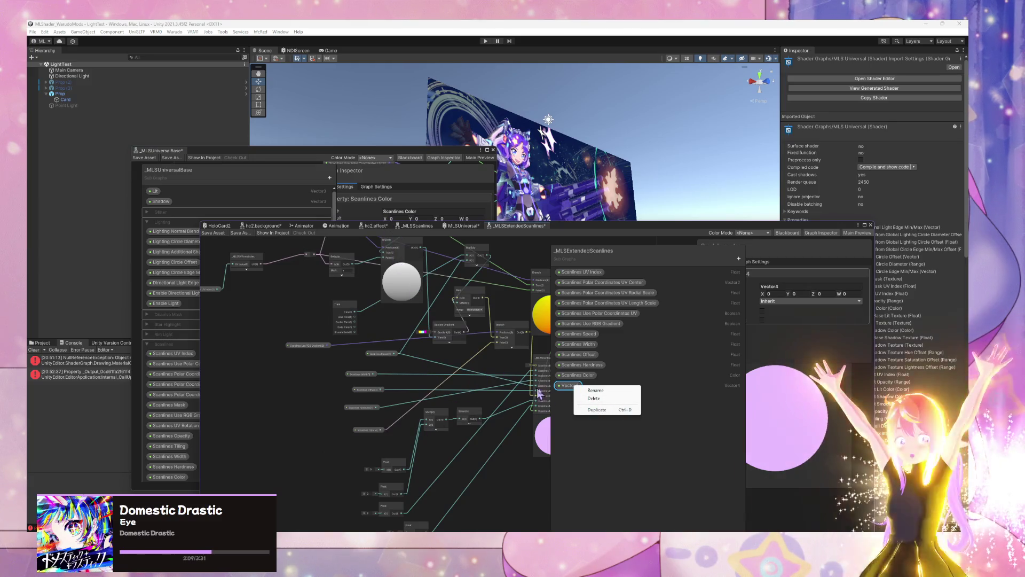
# Delete the unnamed Vector4 property and confirm the sub graph change.
pyautogui.click(633, 446)
pyautogui.scroll(-2, 457, 359)
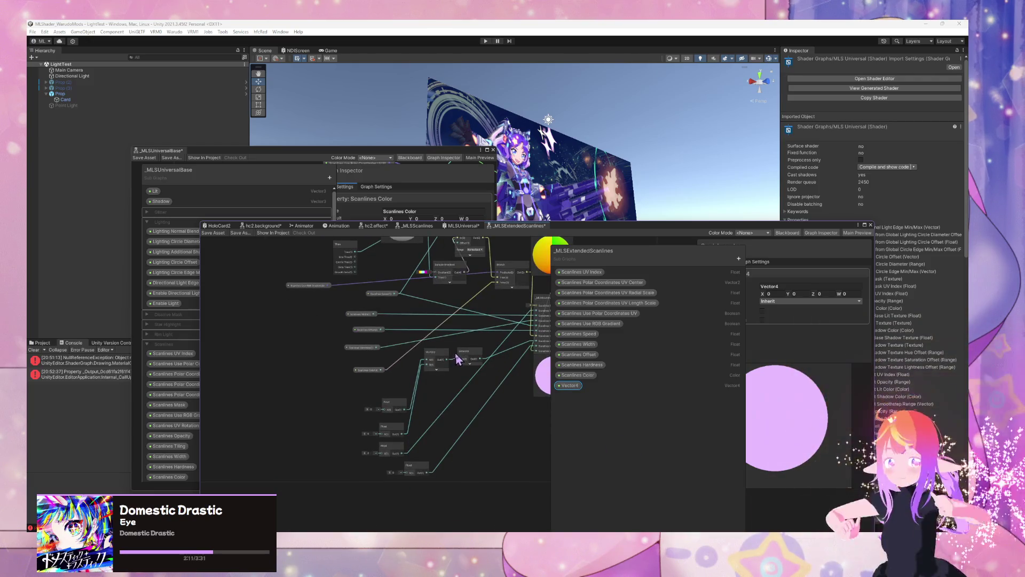
pyautogui.rightClick(566, 390)
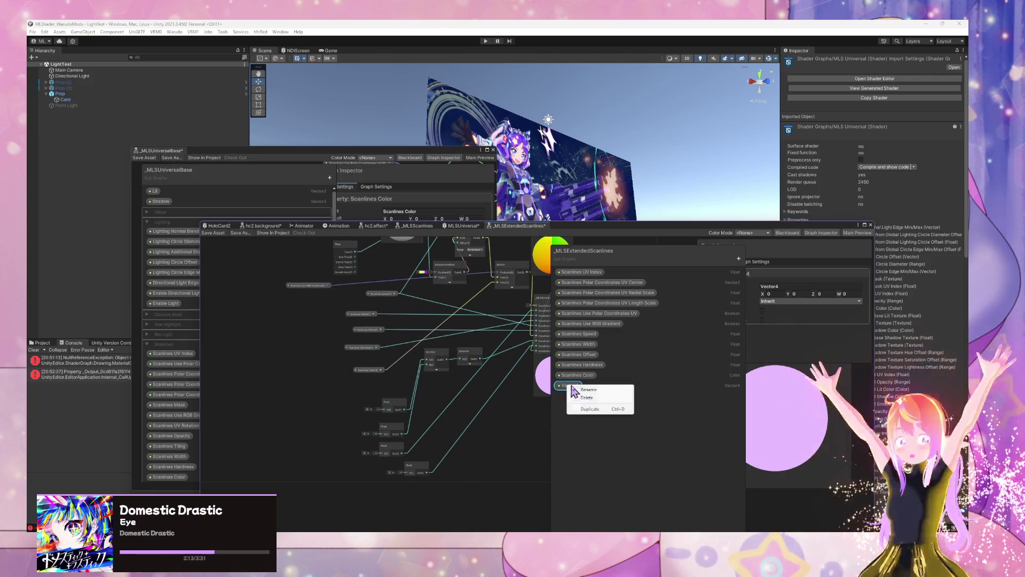
pyautogui.click(586, 397)
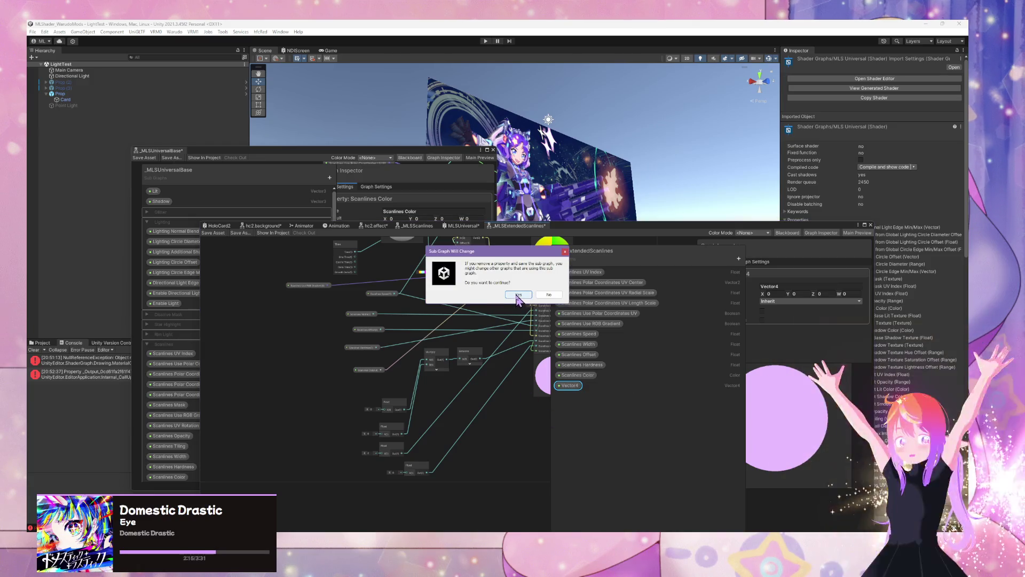
pyautogui.click(517, 295)
pyautogui.moveTo(408, 159); pyautogui.dragTo(387, 147)
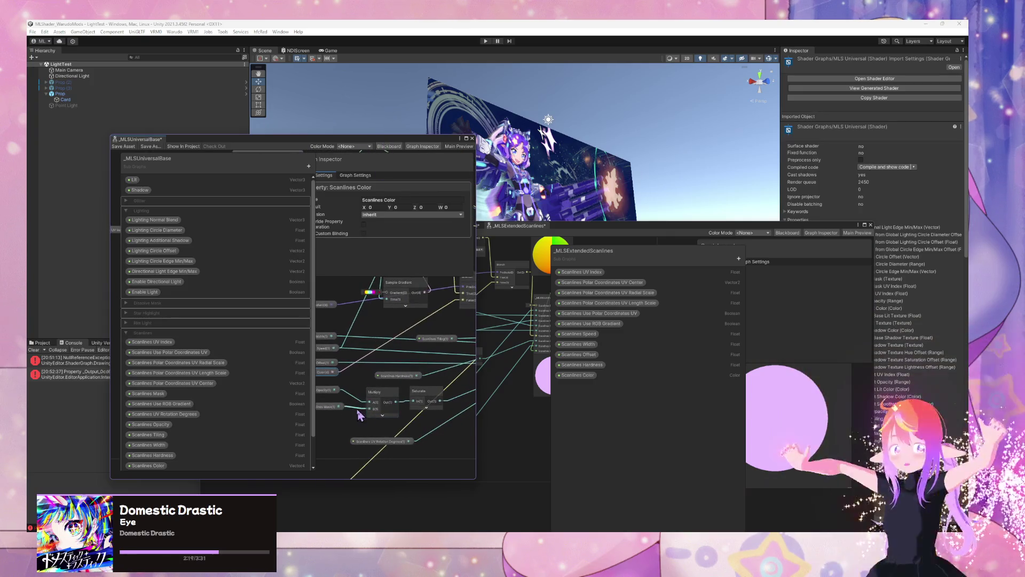
# Convert a Float node into a property named Scanlines Opacity.
pyautogui.click(367, 391)
pyautogui.click(401, 199)
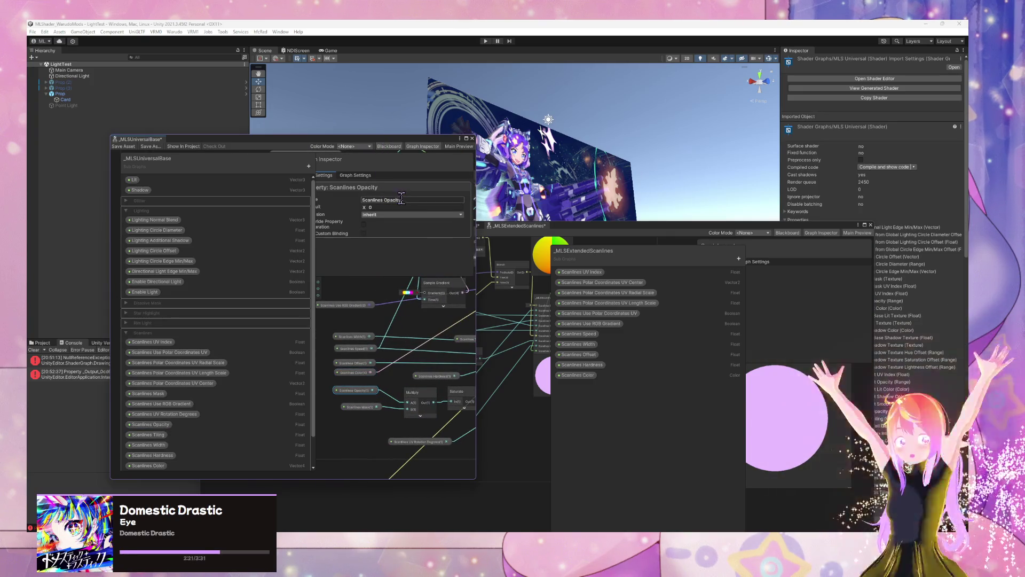
pyautogui.click(524, 438)
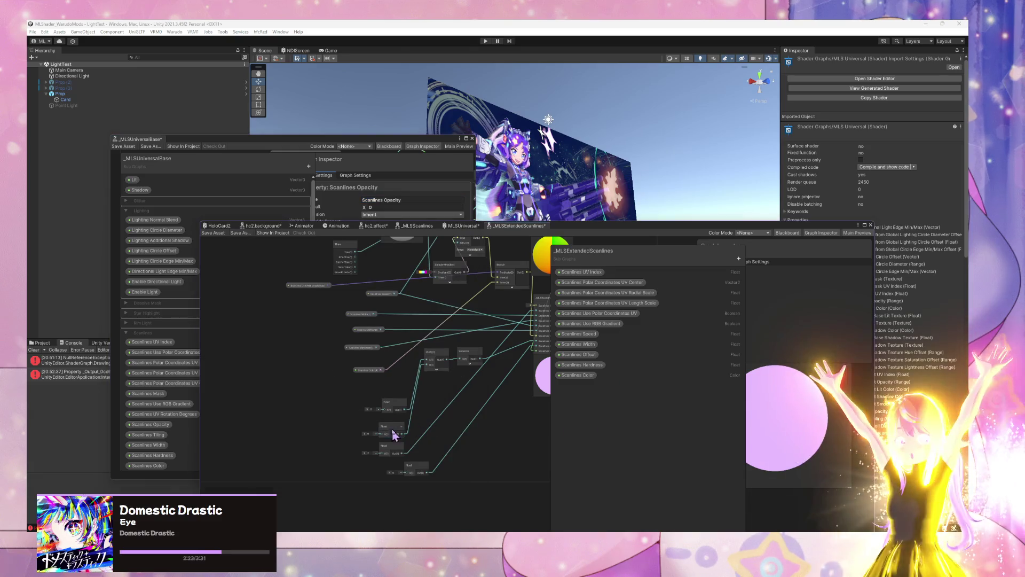
pyautogui.moveTo(395, 411); pyautogui.dragTo(391, 403)
pyautogui.rightClick(385, 399)
pyautogui.click(475, 481)
pyautogui.click(502, 489)
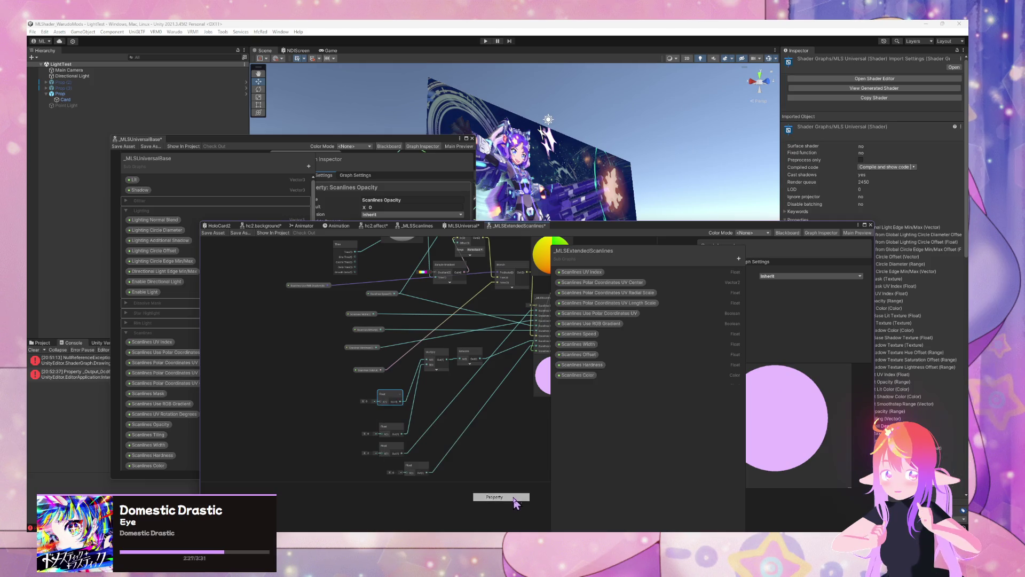
pyautogui.click(566, 385)
pyautogui.write('Scanlines Opacity')
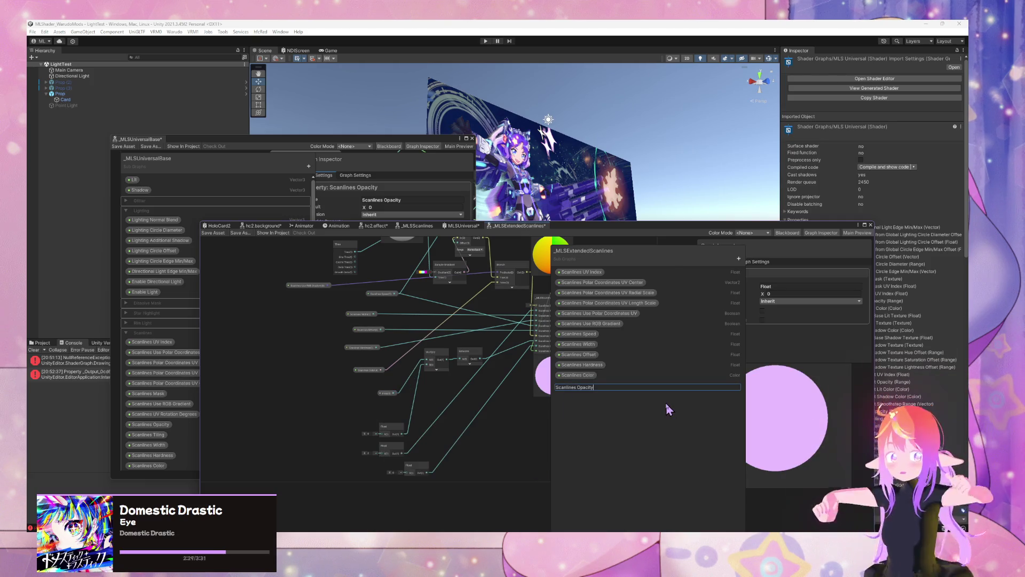
pyautogui.moveTo(394, 393); pyautogui.dragTo(375, 393)
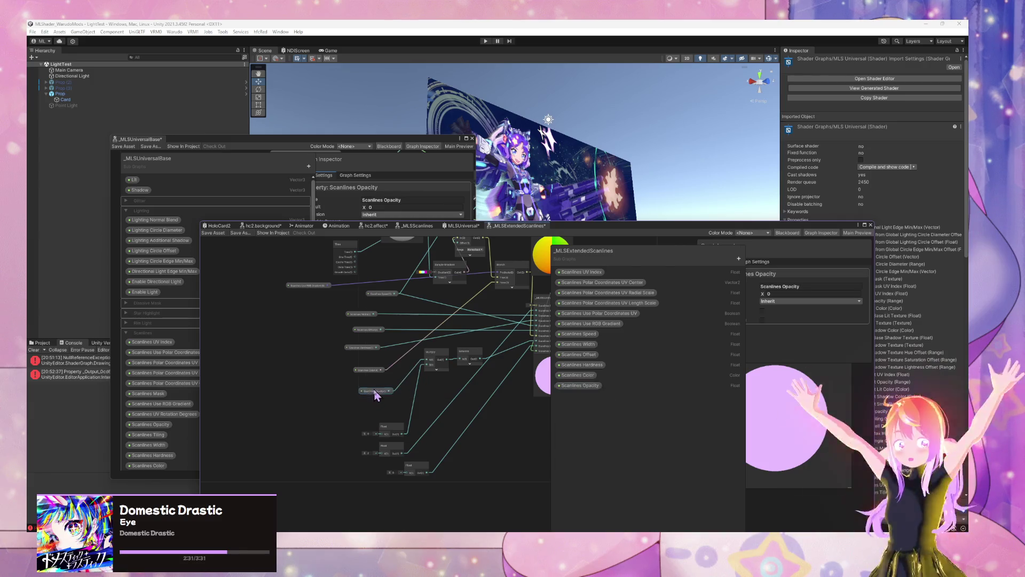
# Convert the next Float node into a property named Scanlines Mask.
pyautogui.click(397, 149)
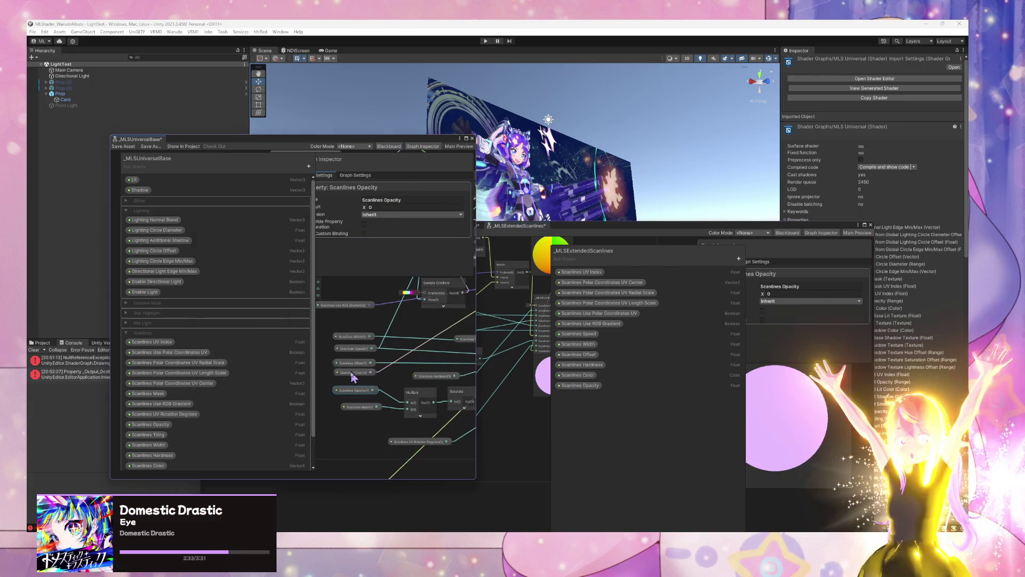
pyautogui.click(359, 407)
pyautogui.click(401, 199)
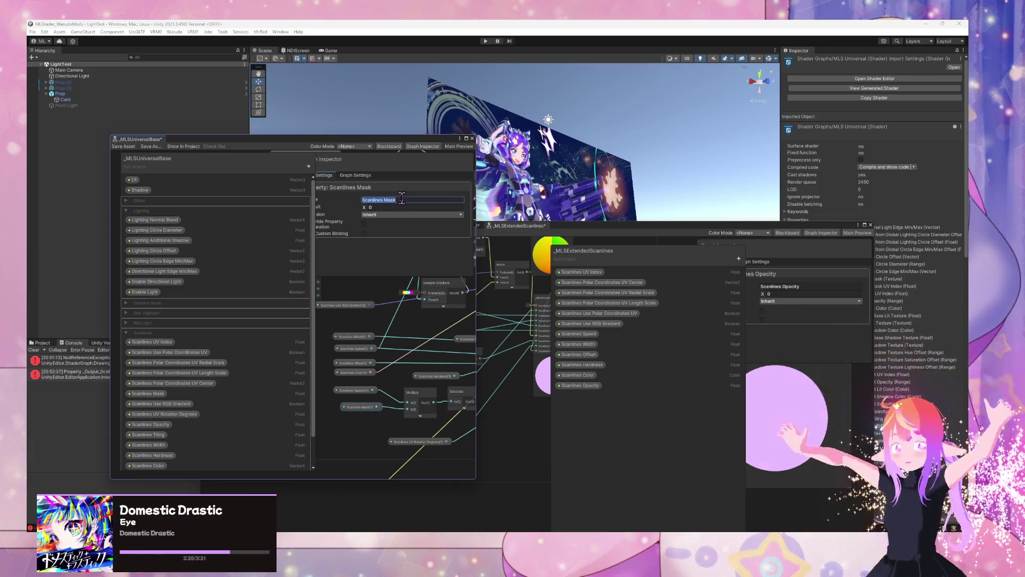
pyautogui.click(527, 430)
pyautogui.moveTo(399, 432); pyautogui.dragTo(382, 410)
pyautogui.rightClick(384, 411)
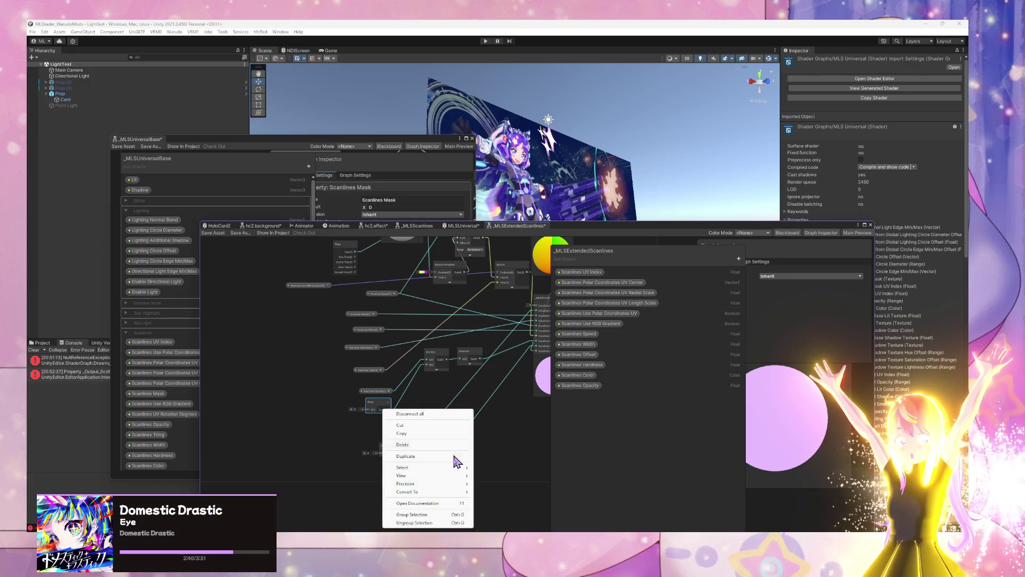
pyautogui.moveTo(458, 491)
pyautogui.click(494, 508)
pyautogui.doubleClick(565, 398)
pyautogui.press('Return')
pyautogui.moveTo(388, 445); pyautogui.dragTo(382, 423)
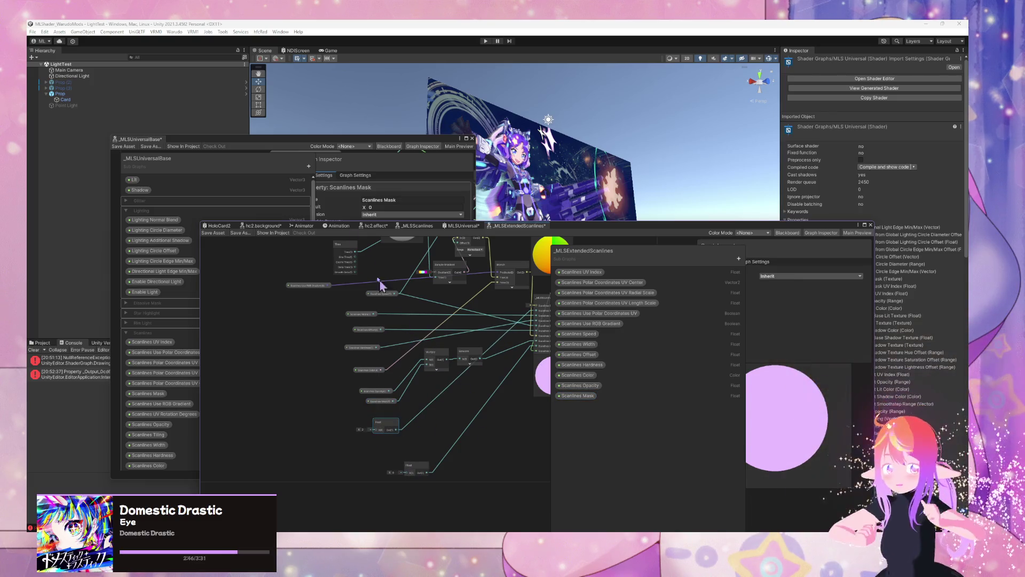
pyautogui.moveTo(464, 410)
pyautogui.mouseDown()
pyautogui.moveTo(349, 481)
pyautogui.moveTo(411, 431)
pyautogui.moveTo(431, 386)
pyautogui.mouseUp()
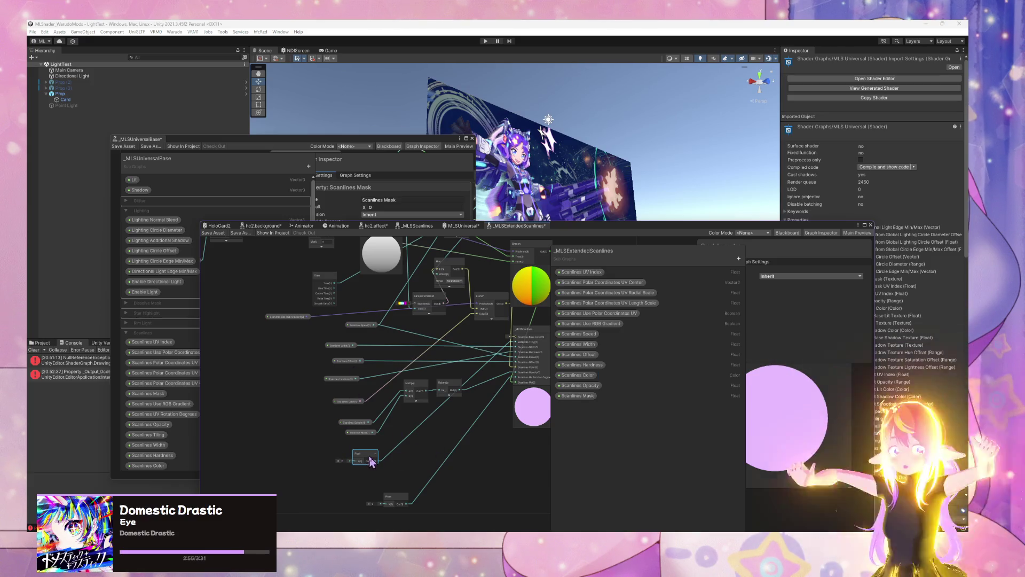
pyautogui.click(386, 142)
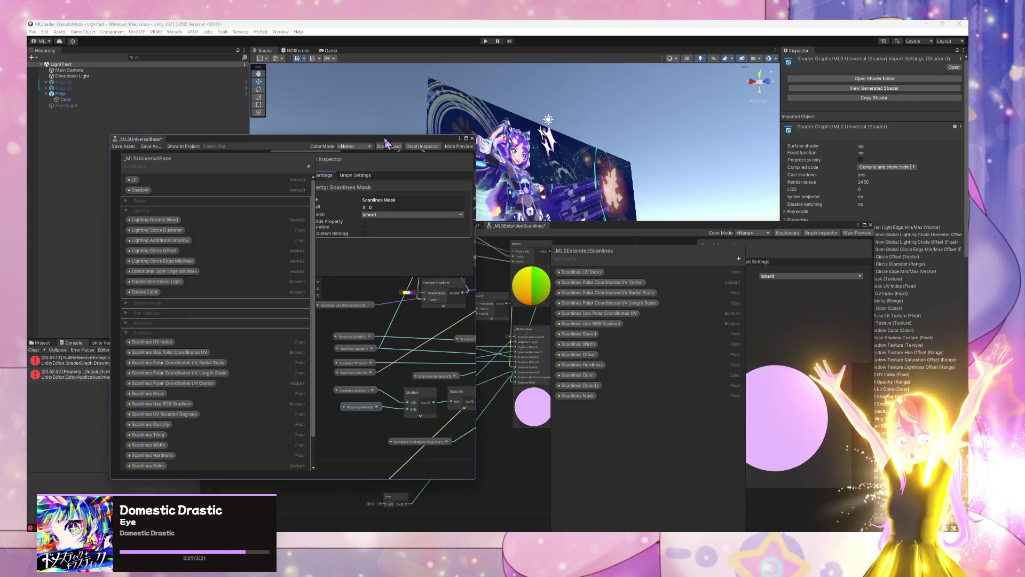
# Copy the Scanlines Tiling property name from the base scanlines graph.
pyautogui.moveTo(398, 410); pyautogui.dragTo(354, 414)
pyautogui.click(435, 344)
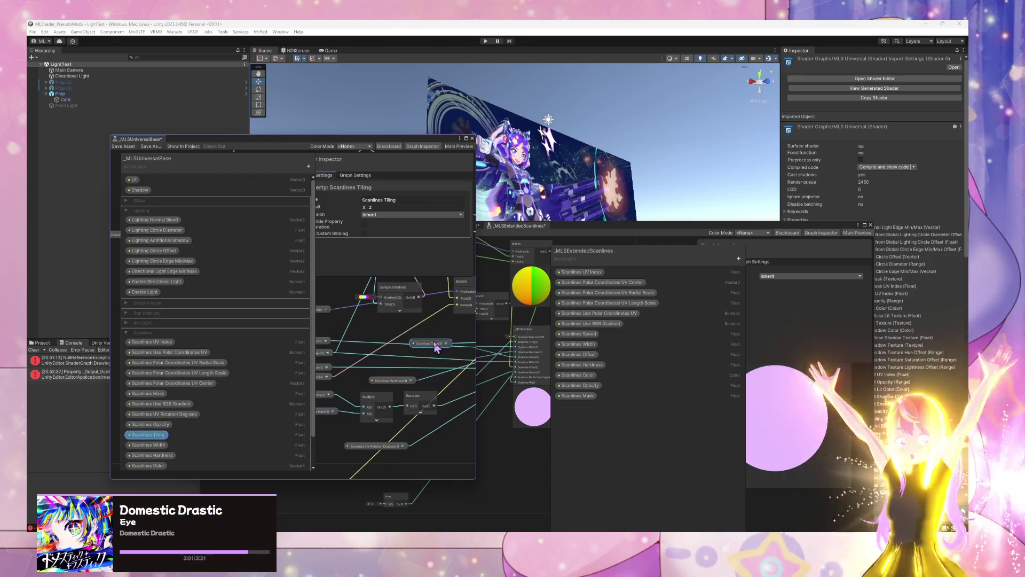
pyautogui.click(408, 199)
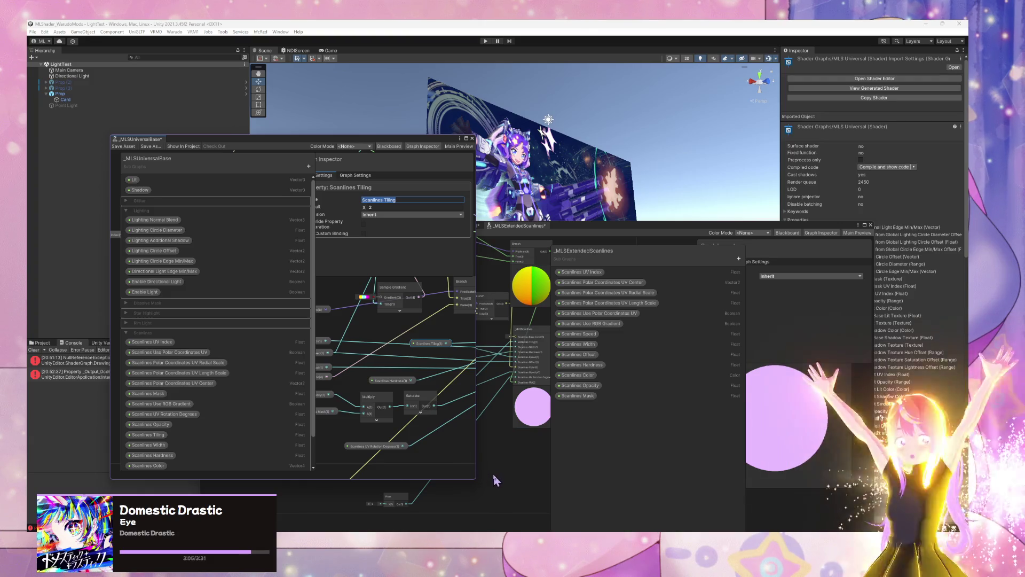
pyautogui.moveTo(438, 408)
pyautogui.mouseDown()
pyautogui.moveTo(354, 419)
pyautogui.moveTo(400, 411)
pyautogui.mouseUp()
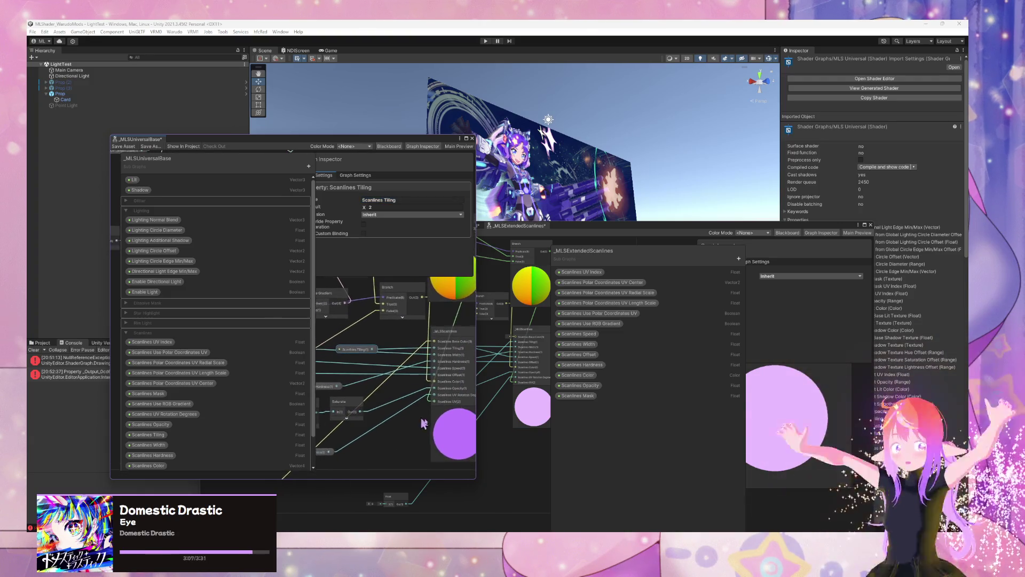
pyautogui.click(485, 402)
# Convert the next Float node into a property named Scanlines Tiling.
pyautogui.click(368, 454)
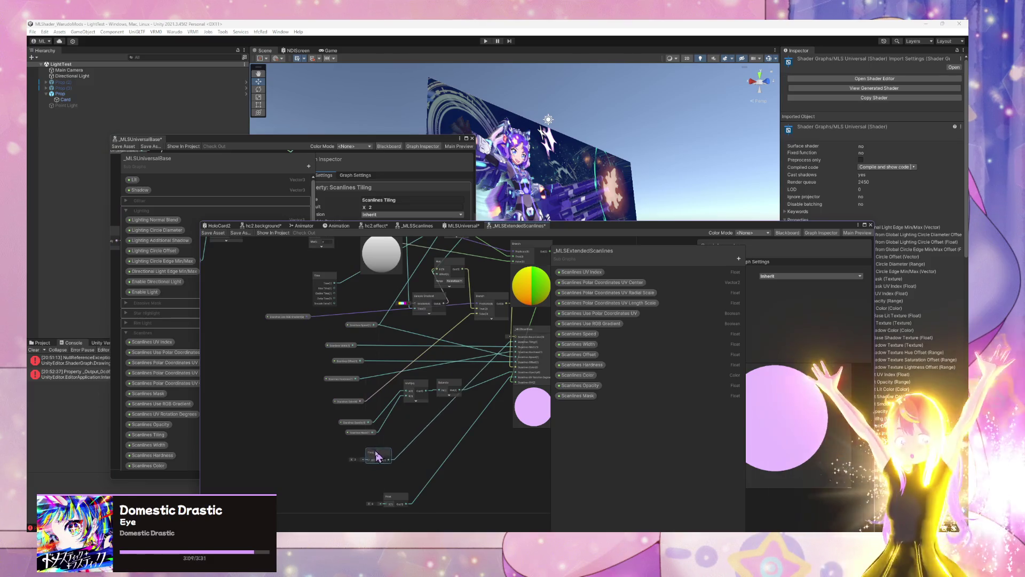
pyautogui.rightClick(378, 454)
pyautogui.moveTo(448, 414)
pyautogui.click(489, 415)
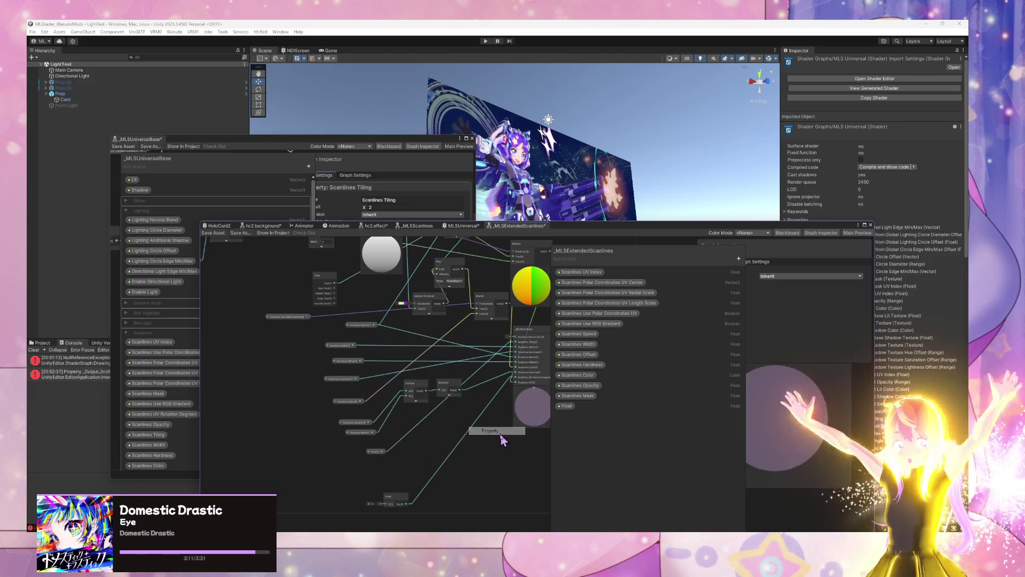
pyautogui.moveTo(377, 458); pyautogui.dragTo(396, 420)
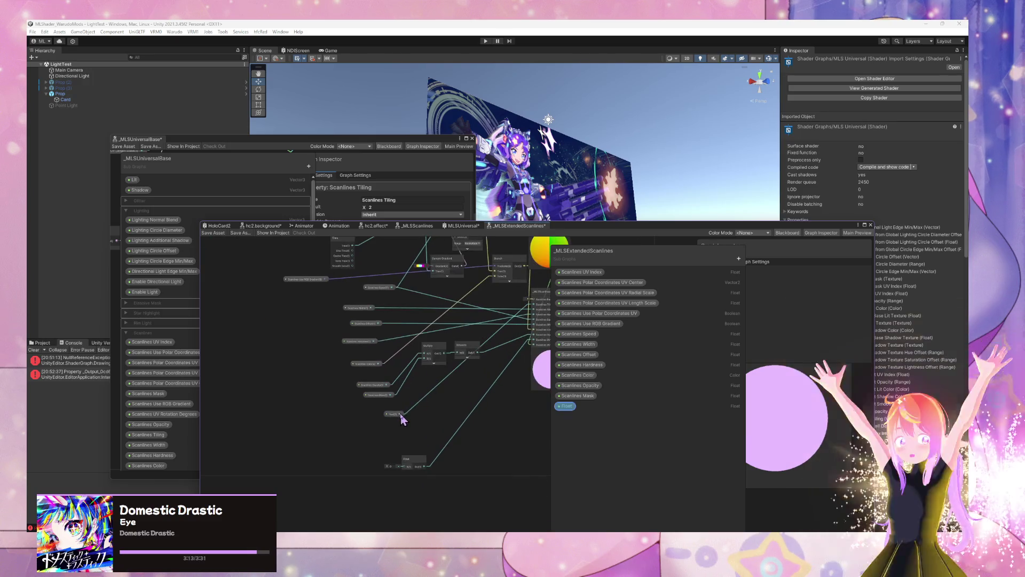
pyautogui.doubleClick(564, 407)
pyautogui.write('Scanlines Tiling')
pyautogui.press('Return')
# Select the remaining Float node and fit the whole graph in view.
pyautogui.moveTo(466, 386)
pyautogui.mouseDown()
pyautogui.moveTo(407, 418)
pyautogui.moveTo(469, 486)
pyautogui.moveTo(471, 388)
pyautogui.mouseUp()
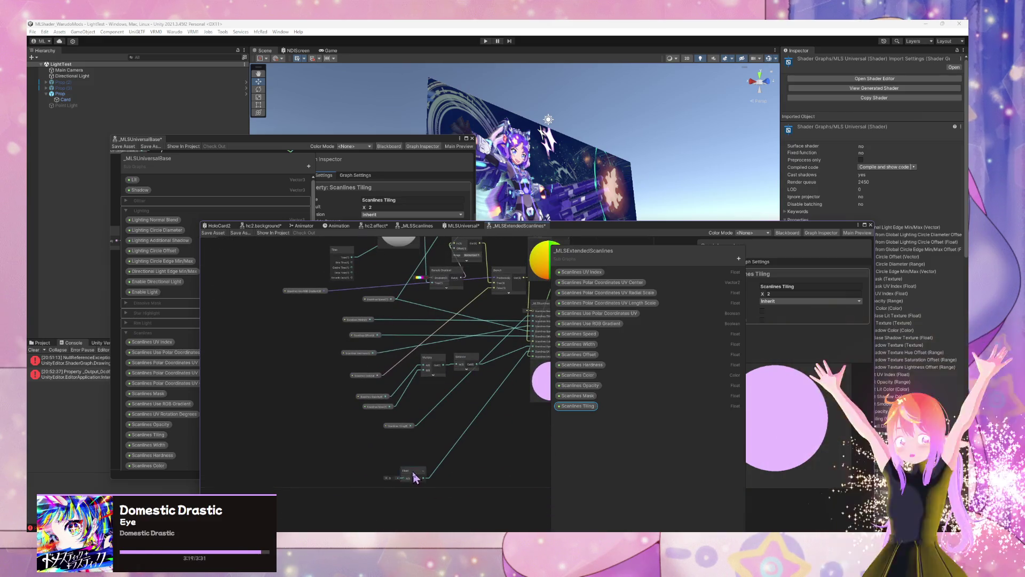
pyautogui.click(415, 477)
pyautogui.press('a')
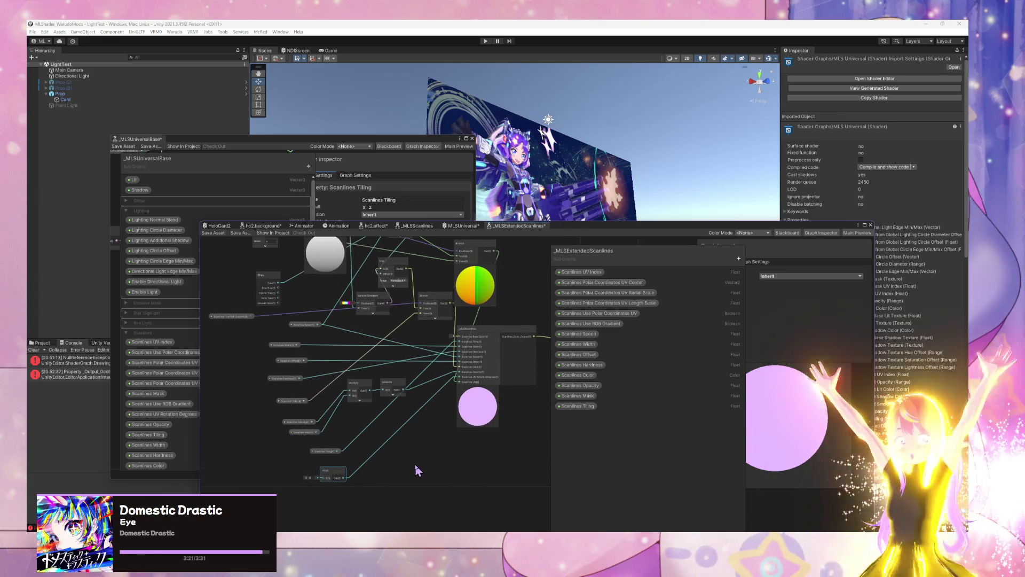
pyautogui.scroll(1, 418, 470)
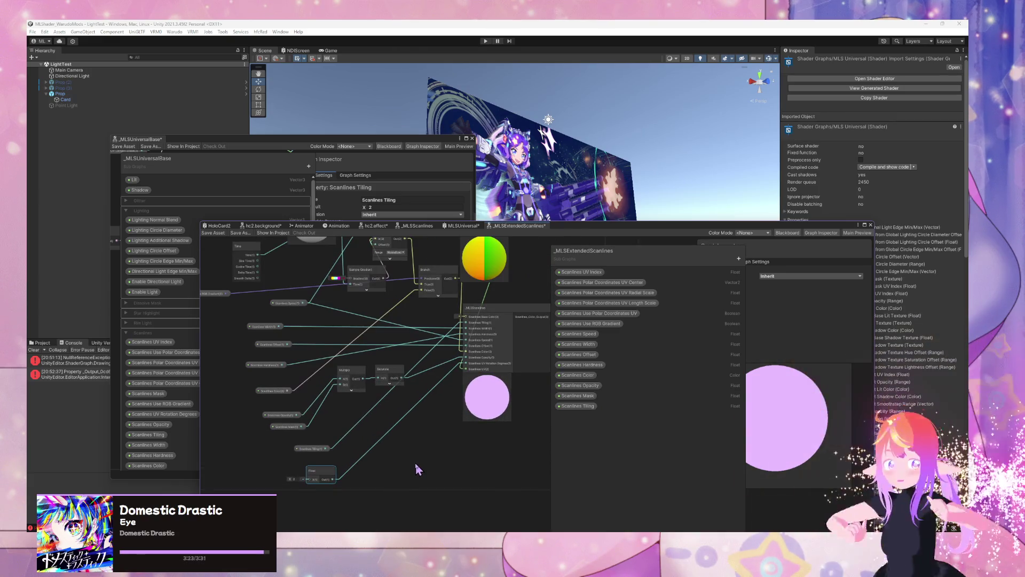
# Convert the last Float node into a property named Scanlines UV Rotation Degrees, pasted from the base graph.
pyautogui.click(329, 149)
pyautogui.click(395, 401)
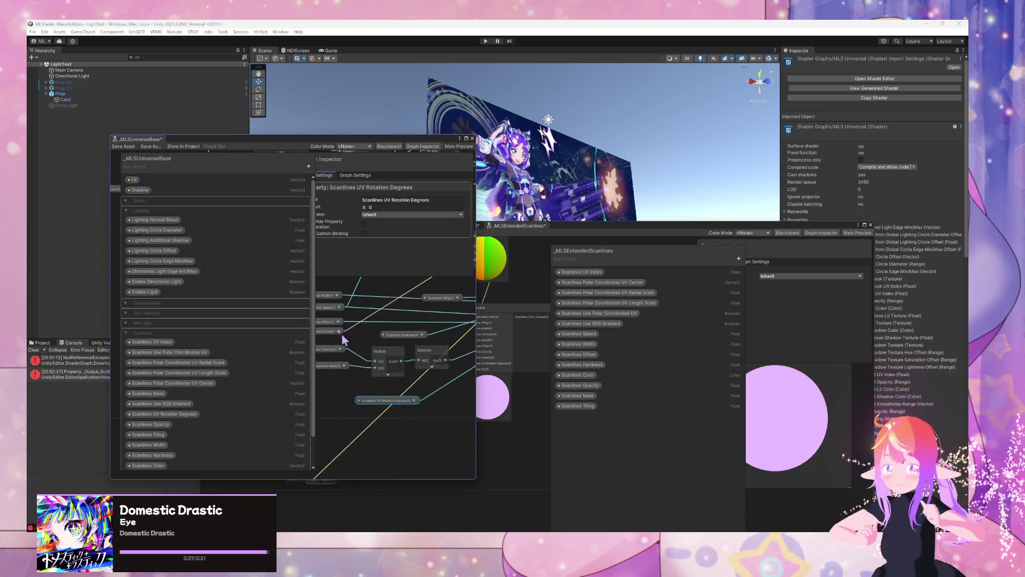
pyautogui.click(511, 451)
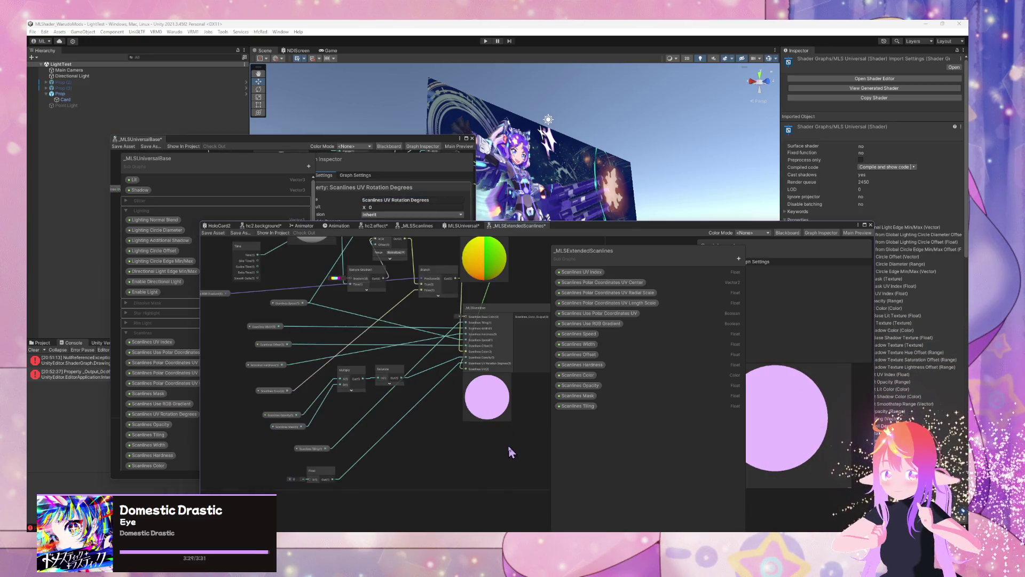
pyautogui.rightClick(314, 487)
pyautogui.moveTo(374, 444)
pyautogui.click(434, 450)
pyautogui.click(564, 416)
pyautogui.doubleClick(564, 416)
pyautogui.write('Scanlines UV Rotation Degrees')
pyautogui.press('Return')
# Compare the Branch, Hue and Sample Gradient areas between the base and extended scanlines graphs.
pyautogui.moveTo(508, 315); pyautogui.dragTo(503, 416)
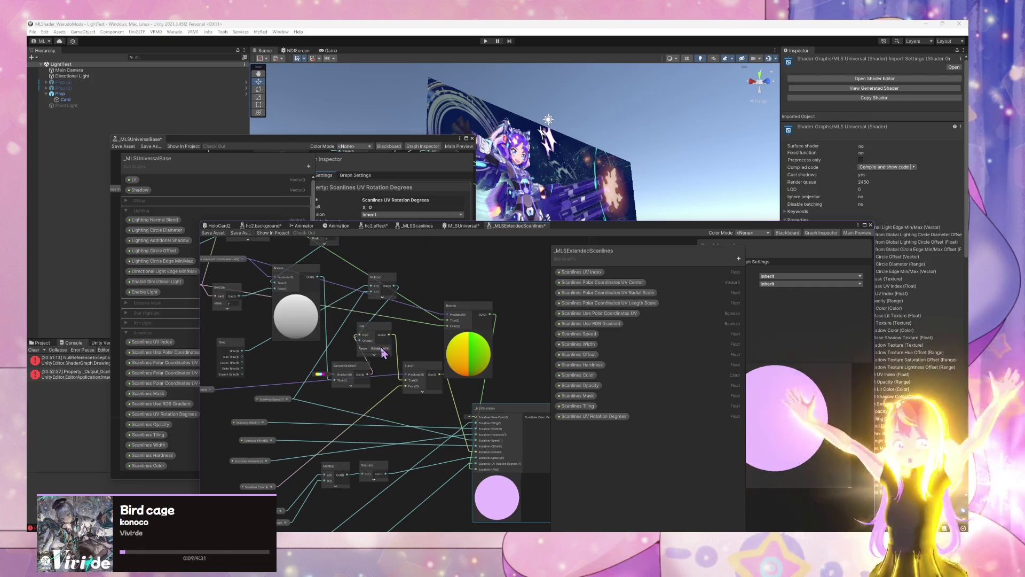
pyautogui.scroll(2, 344, 293)
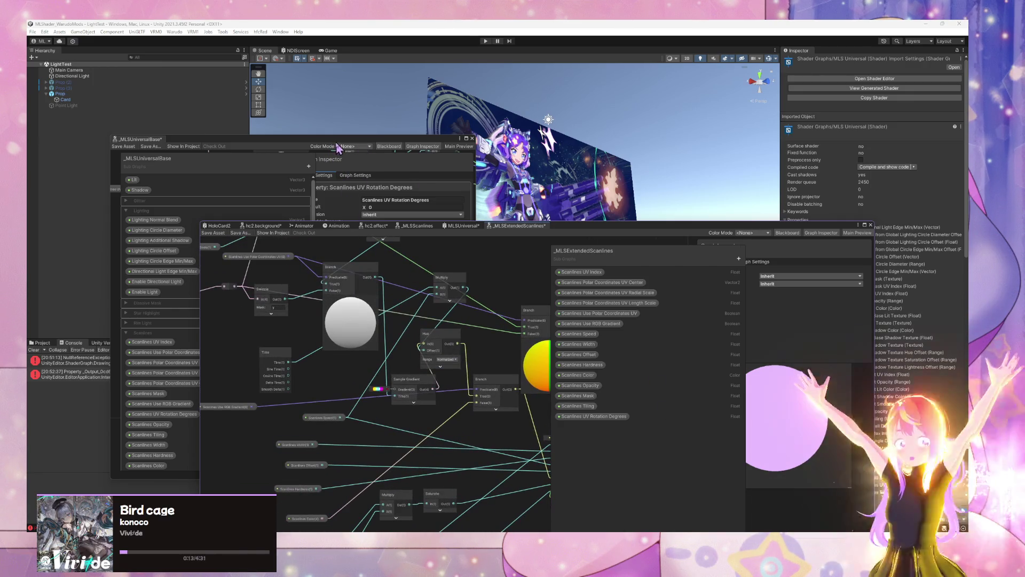
pyautogui.click(363, 151)
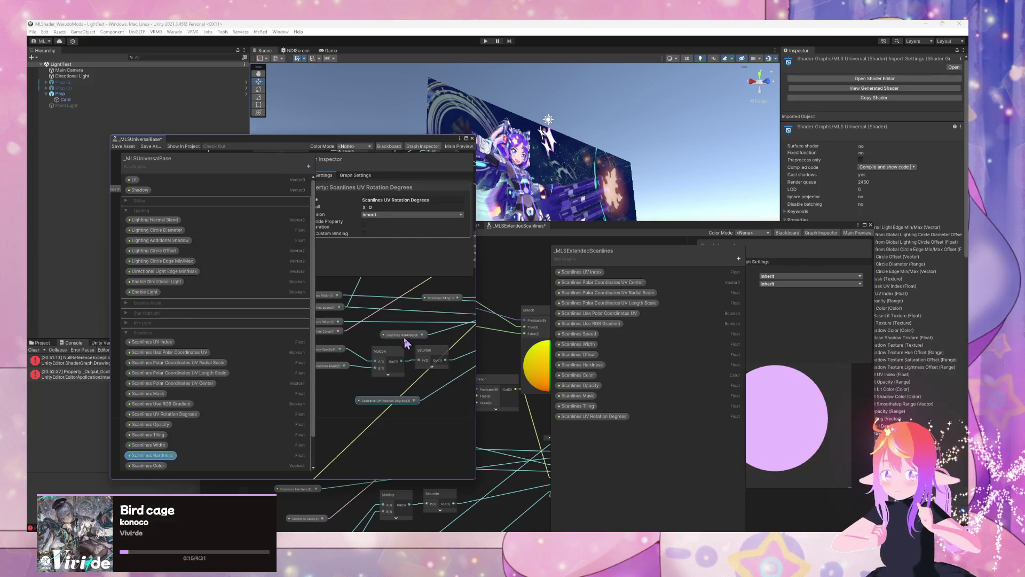
pyautogui.moveTo(356, 436)
pyautogui.mouseDown()
pyautogui.moveTo(337, 371)
pyautogui.moveTo(373, 373)
pyautogui.moveTo(450, 442)
pyautogui.mouseUp()
pyautogui.scroll(-5, 445, 432)
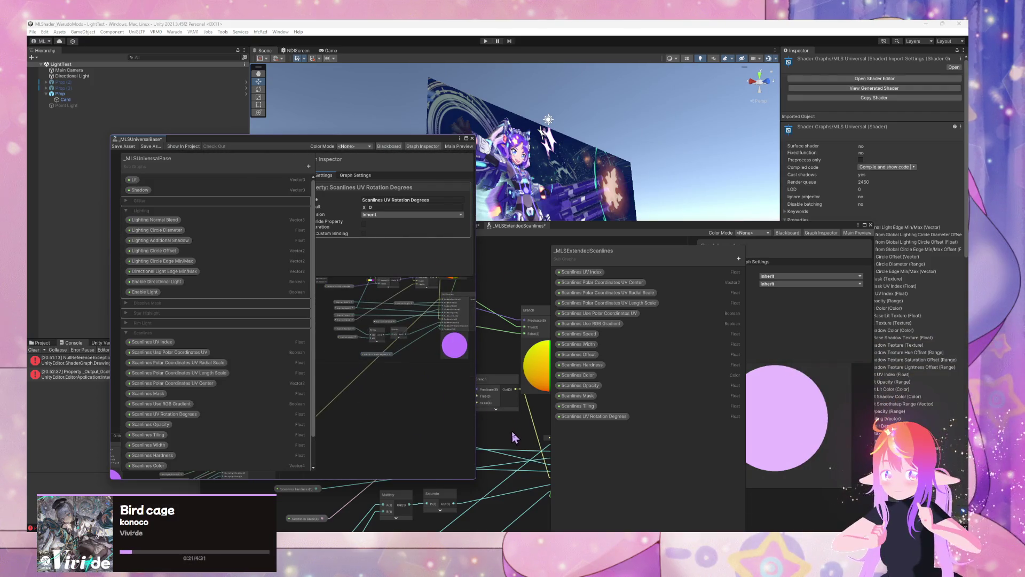
pyautogui.scroll(3, 507, 446)
pyautogui.click(508, 445)
pyautogui.moveTo(492, 401); pyautogui.dragTo(478, 500)
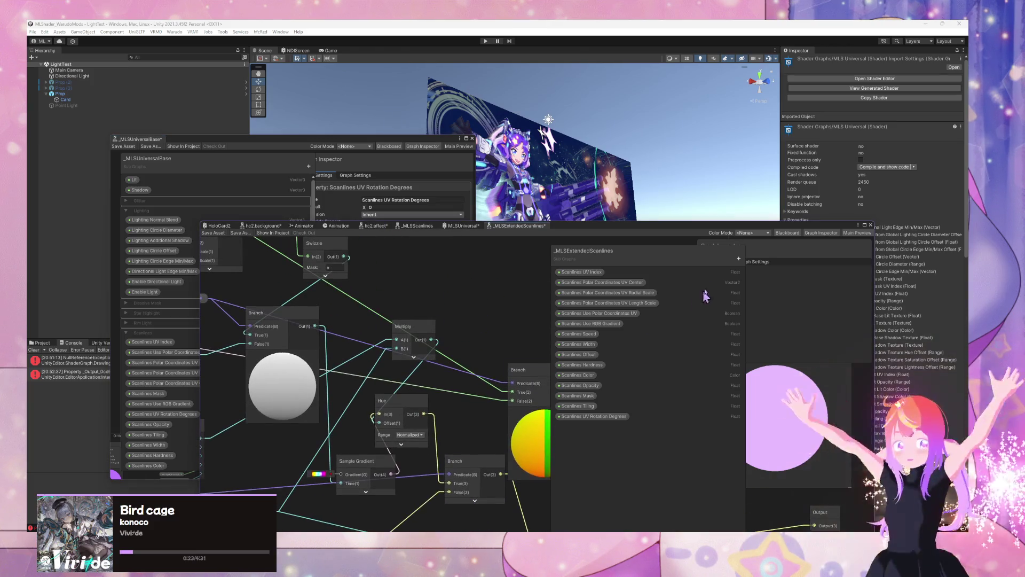
pyautogui.click(739, 258)
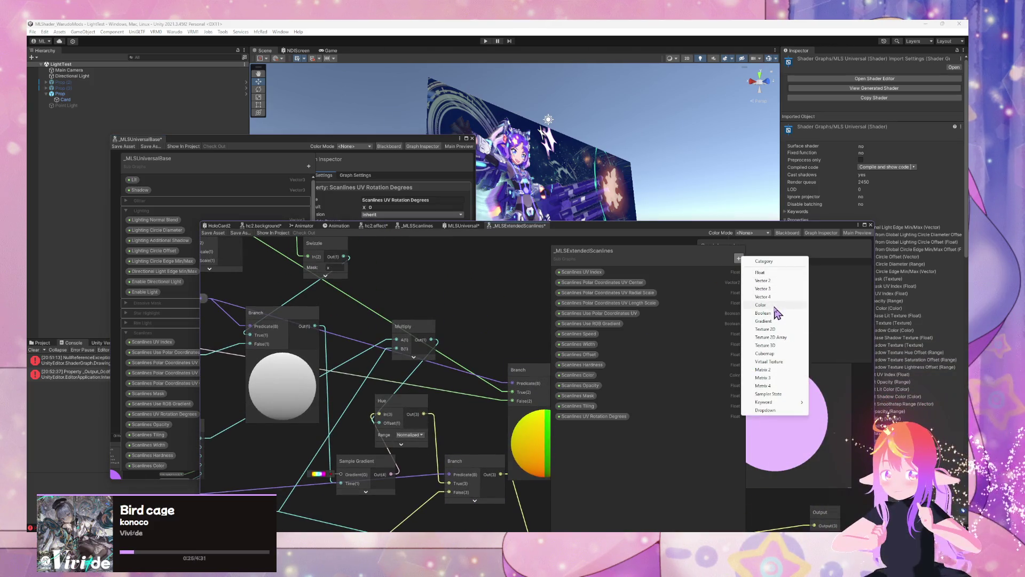
# Add a Color property named Scanlines Base Color at the top of the list.
pyautogui.click(750, 304)
pyautogui.write('Scanlines Base')
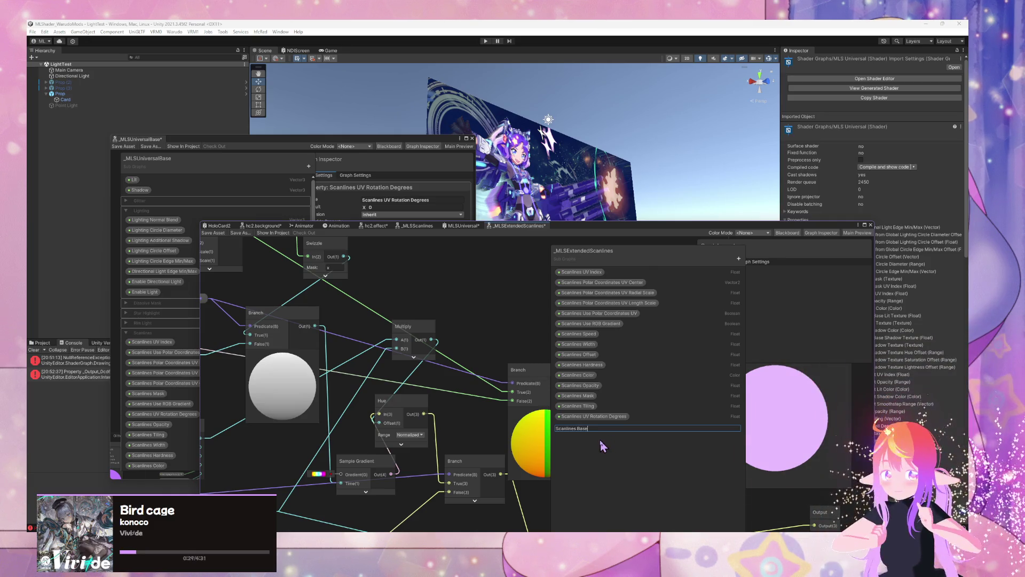
pyautogui.press('Return')
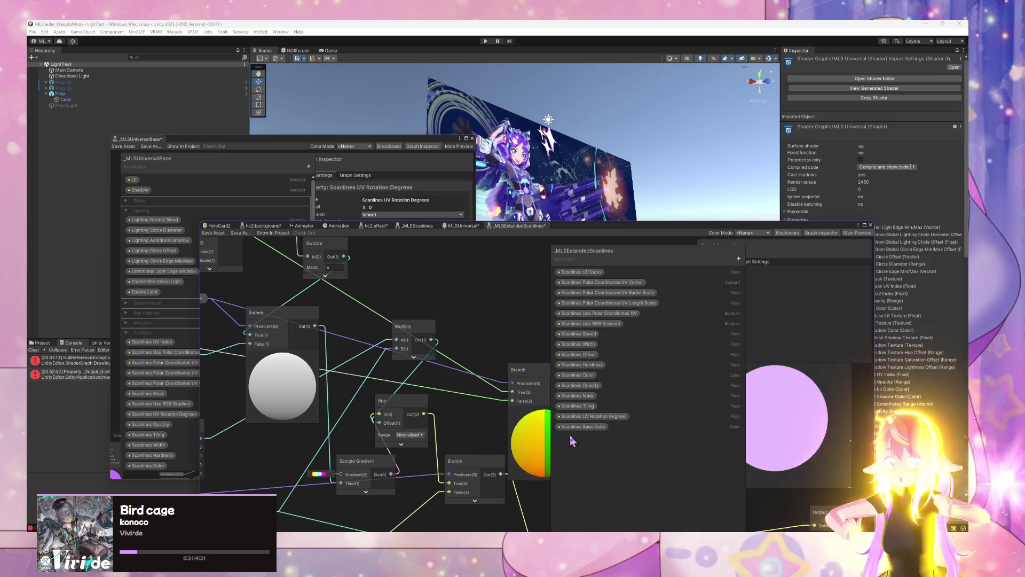
pyautogui.click(603, 426)
pyautogui.moveTo(588, 268); pyautogui.dragTo(589, 270)
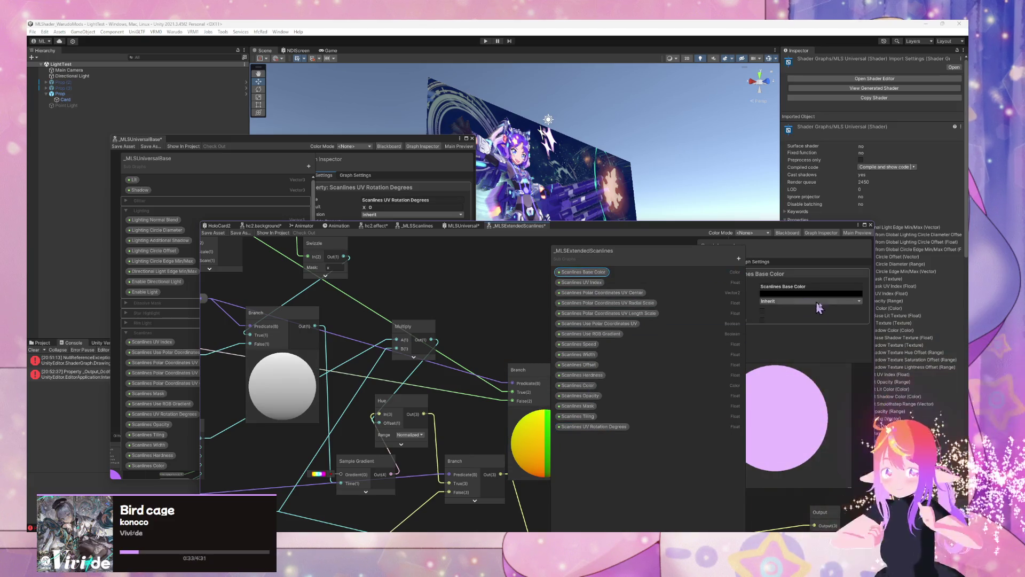
pyautogui.scroll(-5, 501, 305)
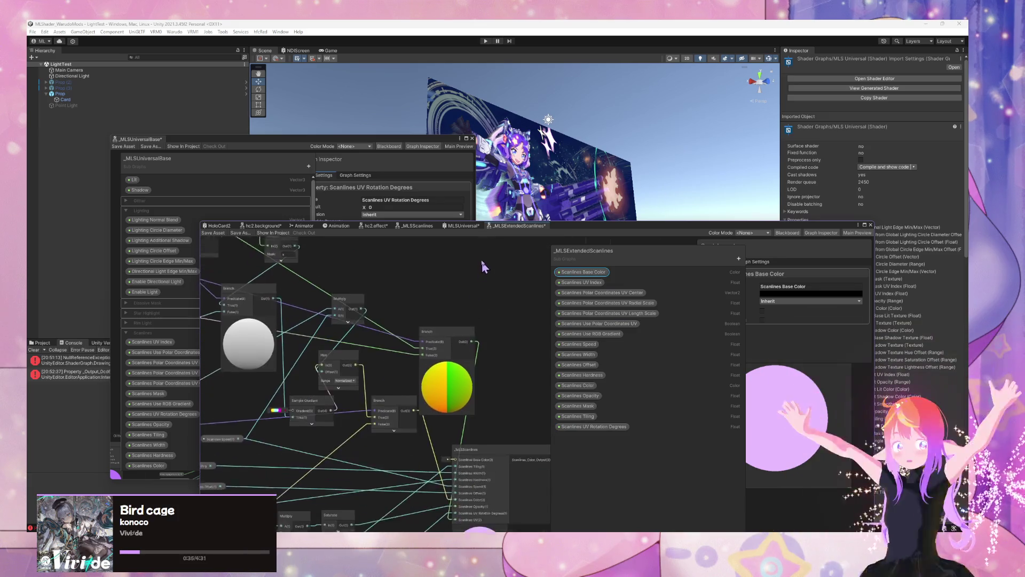
# Set Scanlines Base Color to light purple and drop its node onto the graph.
pyautogui.click(825, 294)
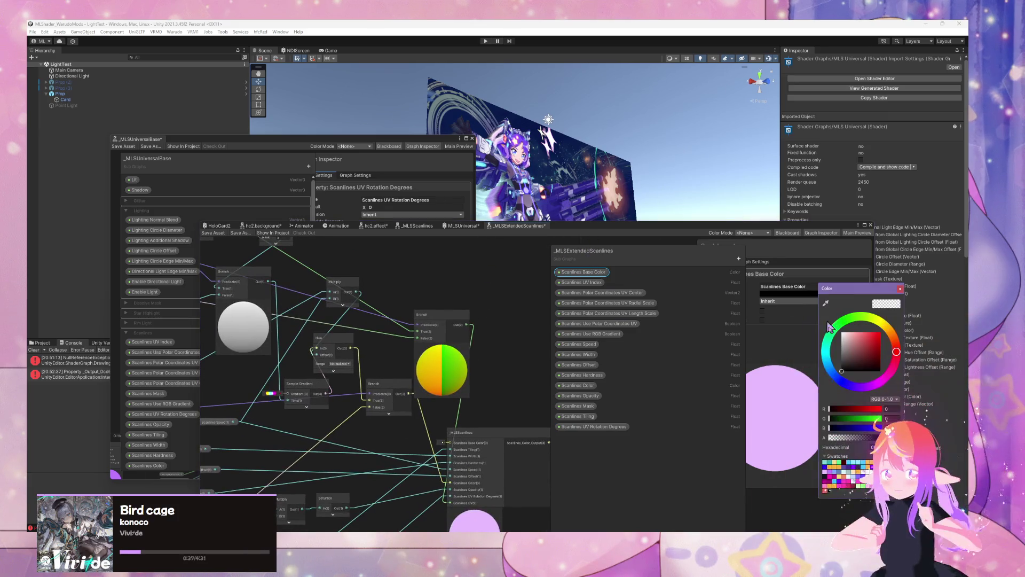
pyautogui.click(826, 475)
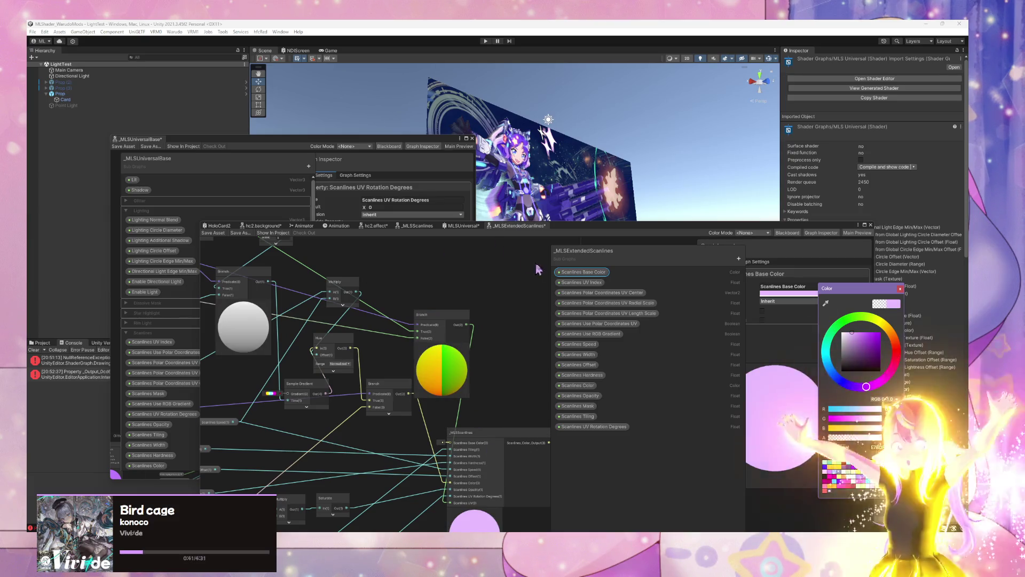
pyautogui.moveTo(582, 272)
pyautogui.mouseDown()
pyautogui.moveTo(507, 424)
pyautogui.moveTo(524, 414)
pyautogui.moveTo(450, 442)
pyautogui.mouseUp()
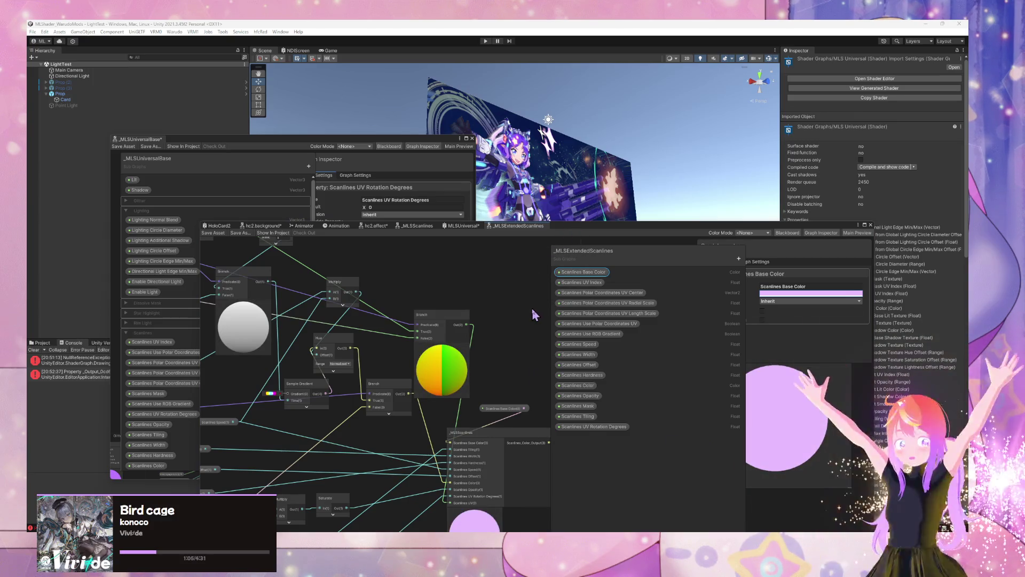
# Rearrange the graph windows and select the Prop object holding the card.
pyautogui.moveTo(437, 139); pyautogui.dragTo(311, 199)
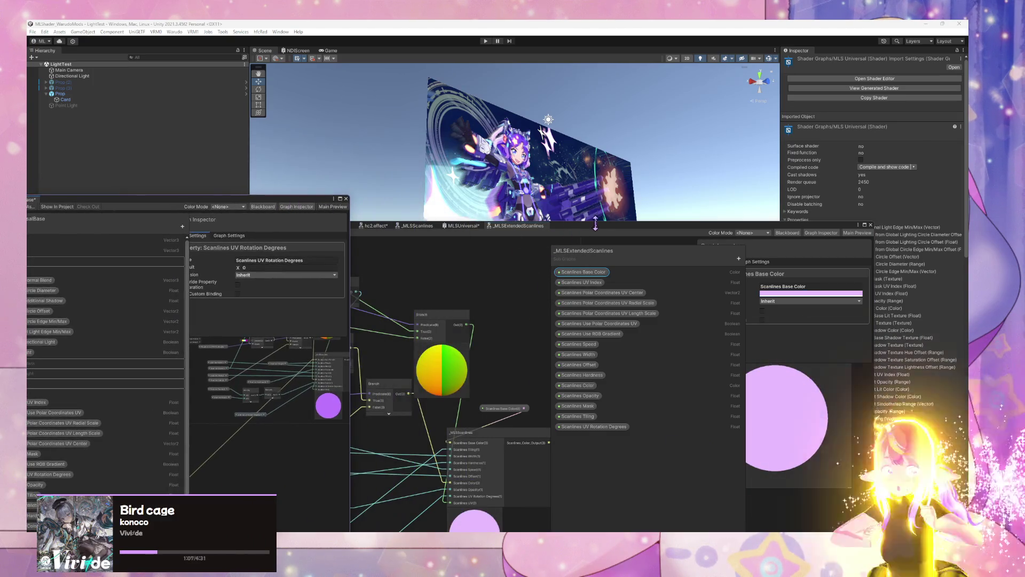
pyautogui.moveTo(588, 233); pyautogui.dragTo(592, 331)
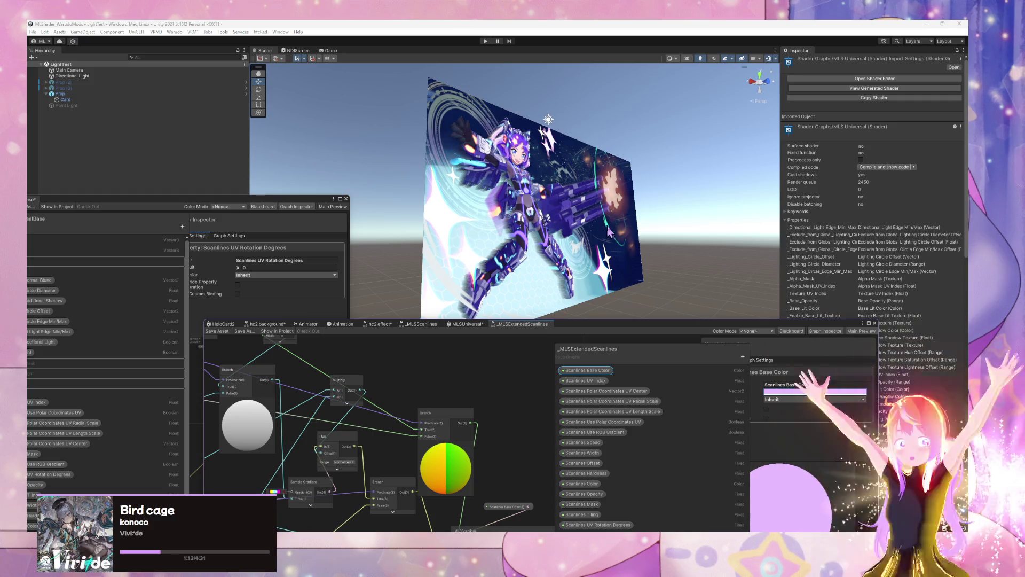
pyautogui.click(604, 231)
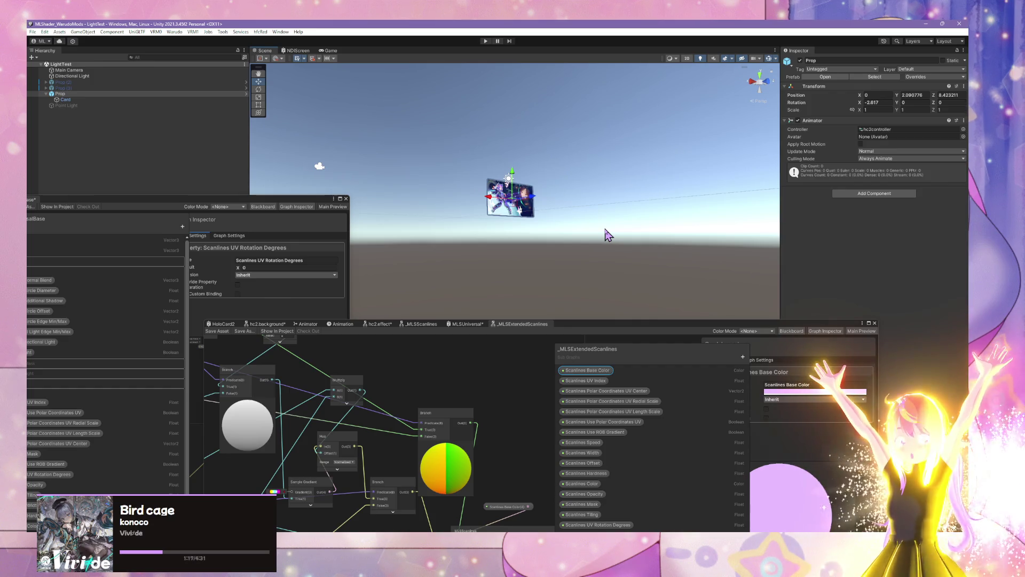
pyautogui.moveTo(368, 411); pyautogui.dragTo(400, 395)
# Show the hc2.background graph with its Float, Swizzle, Multiply and Maximum chain.
pyautogui.click(265, 324)
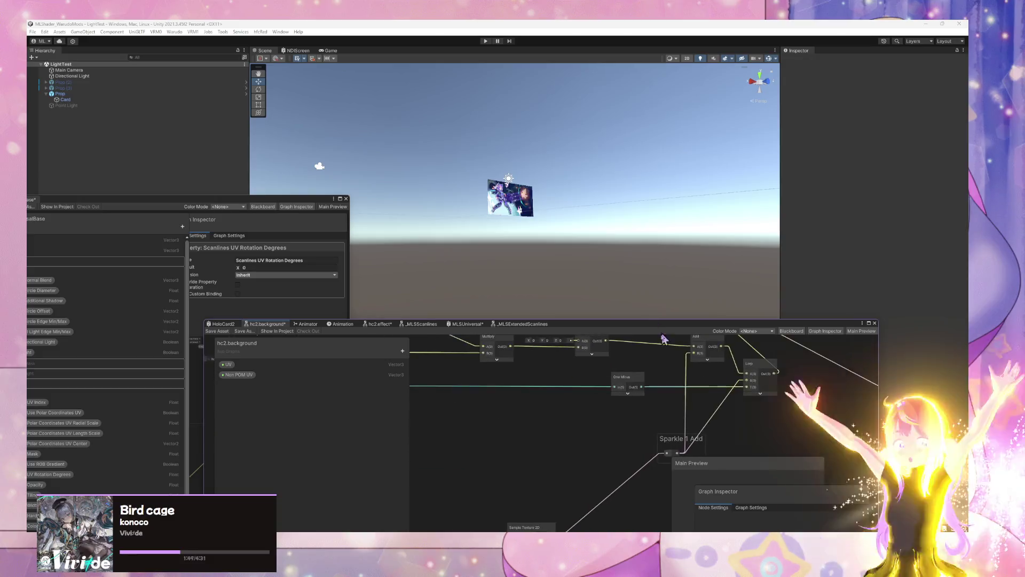
pyautogui.scroll(-5, 542, 414)
pyautogui.scroll(3, 558, 376)
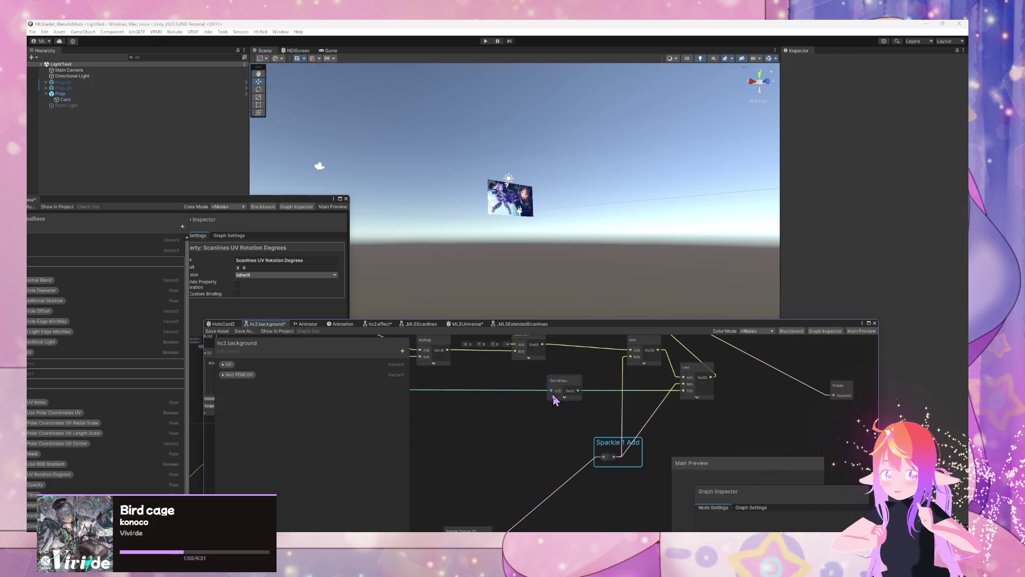
pyautogui.moveTo(516, 402); pyautogui.dragTo(629, 475)
pyautogui.click(640, 415)
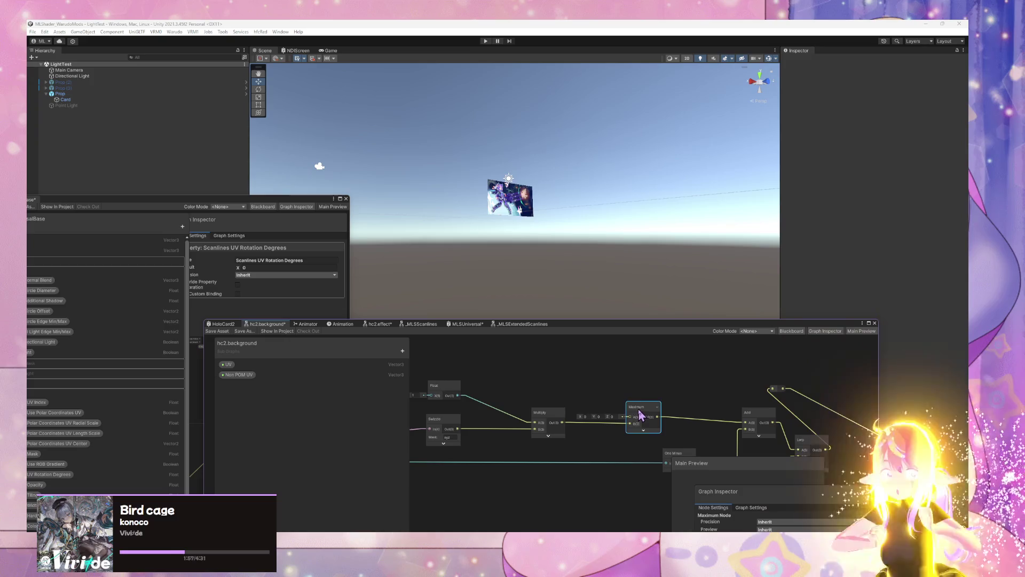
pyautogui.click(588, 355)
# Add an _MLSExtendedScanlines subgraph node via a 'scan' search and position it above the Maximum chain.
pyautogui.press('space')
pyautogui.write('scan')
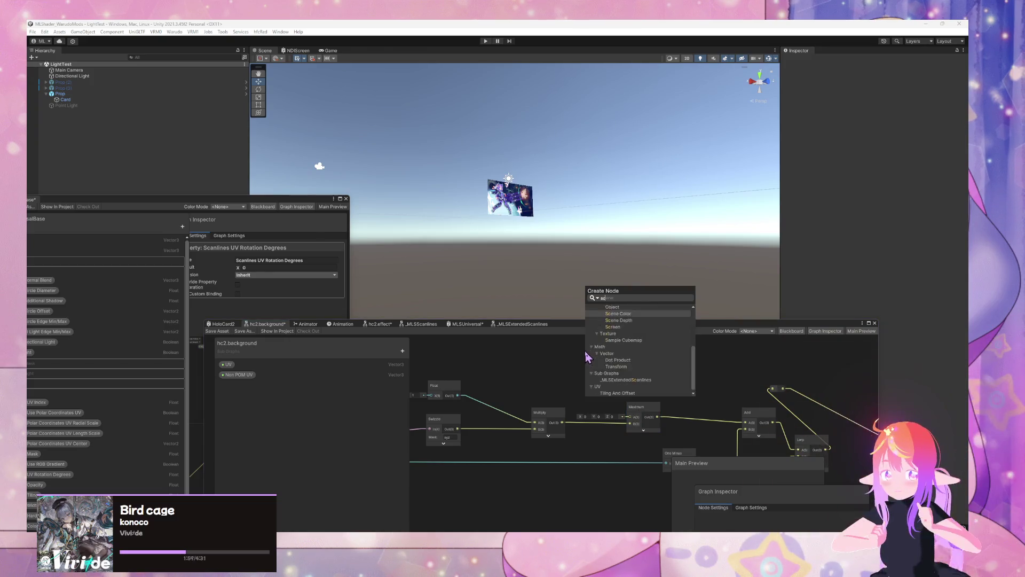
pyautogui.click(601, 313)
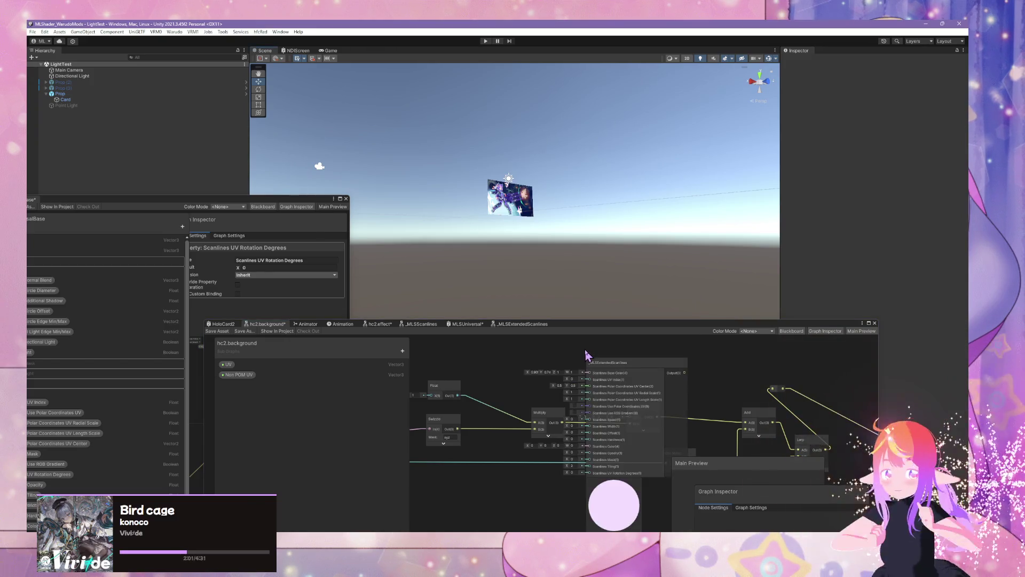
pyautogui.moveTo(664, 497)
pyautogui.mouseDown()
pyautogui.moveTo(679, 366)
pyautogui.moveTo(574, 465)
pyautogui.mouseUp()
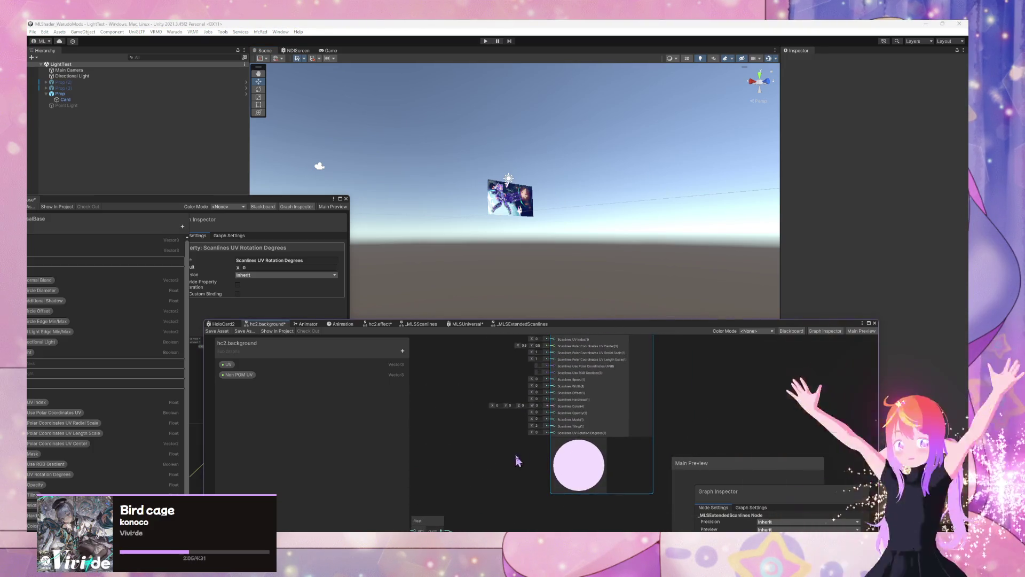
pyautogui.scroll(-3, 634, 331)
pyautogui.scroll(3, 634, 331)
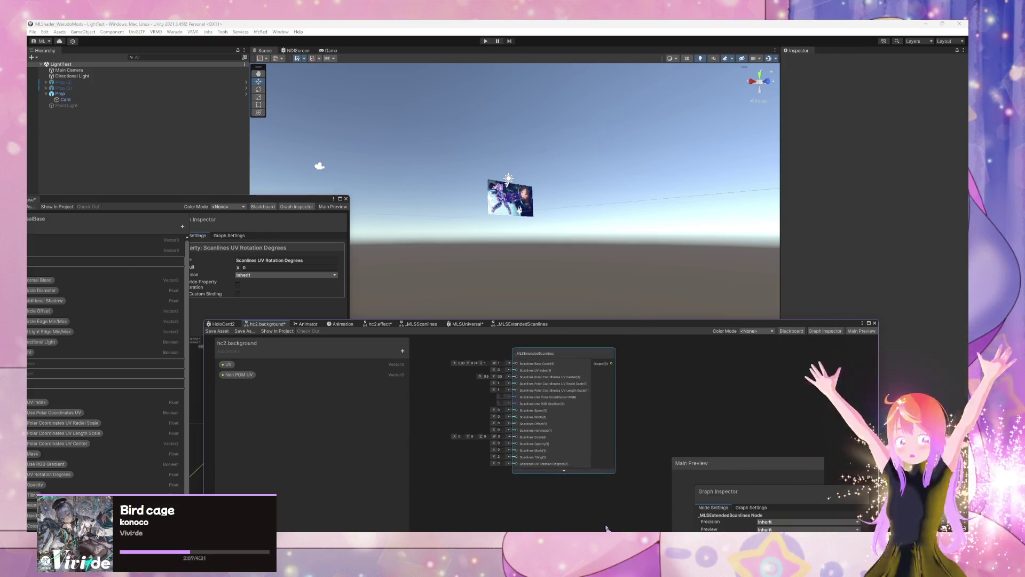
pyautogui.moveTo(624, 354); pyautogui.dragTo(631, 431)
pyautogui.scroll(-3, 630, 430)
pyautogui.scroll(3, 512, 342)
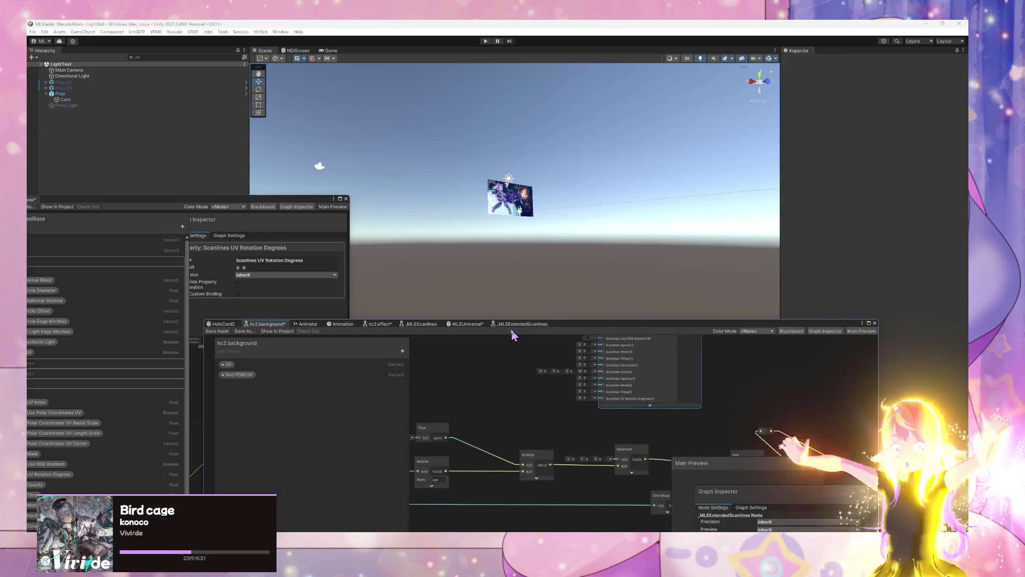
pyautogui.moveTo(470, 375); pyautogui.dragTo(522, 300)
pyautogui.moveTo(501, 373)
pyautogui.mouseDown()
pyautogui.moveTo(584, 347)
pyautogui.moveTo(572, 485)
pyautogui.moveTo(492, 353)
pyautogui.moveTo(504, 376)
pyautogui.mouseUp()
pyautogui.click(632, 519)
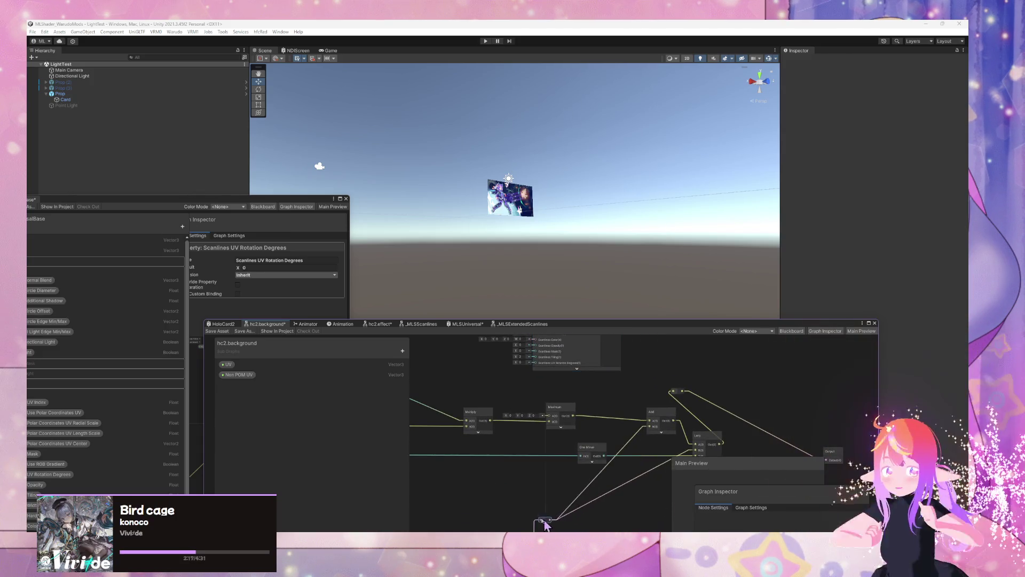
pyautogui.scroll(-2, 507, 498)
pyautogui.moveTo(533, 476); pyautogui.dragTo(546, 490)
pyautogui.moveTo(536, 342)
pyautogui.mouseDown()
pyautogui.moveTo(578, 350)
pyautogui.moveTo(602, 434)
pyautogui.moveTo(554, 421)
pyautogui.moveTo(582, 487)
pyautogui.moveTo(660, 483)
pyautogui.mouseUp()
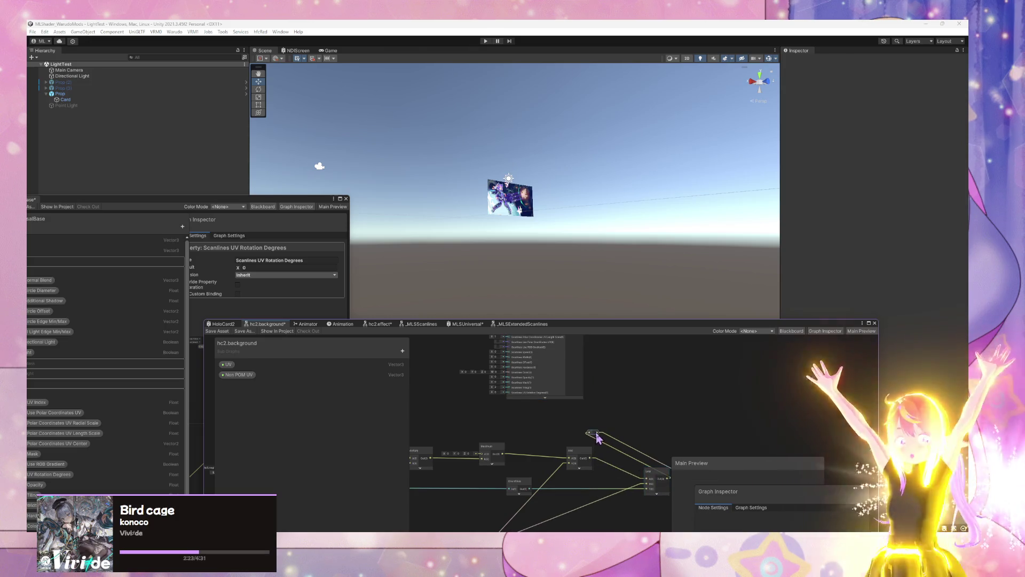
# Move the Lerp and Float nodes aside and delete the bend point on the Lerp→Output wire.
pyautogui.moveTo(568, 476)
pyautogui.mouseDown()
pyautogui.moveTo(603, 382)
pyautogui.moveTo(581, 449)
pyautogui.moveTo(553, 460)
pyautogui.moveTo(563, 484)
pyautogui.moveTo(584, 453)
pyautogui.moveTo(622, 431)
pyautogui.moveTo(605, 427)
pyautogui.moveTo(648, 428)
pyautogui.mouseUp()
pyautogui.moveTo(465, 386)
pyautogui.mouseDown()
pyautogui.moveTo(442, 385)
pyautogui.moveTo(453, 399)
pyautogui.moveTo(440, 400)
pyautogui.mouseUp()
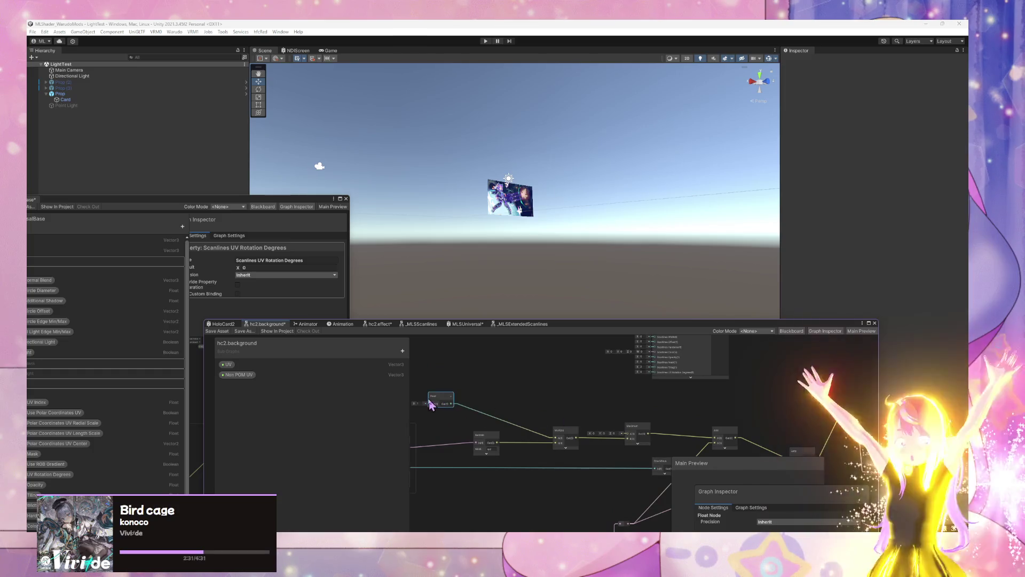
pyautogui.moveTo(711, 468); pyautogui.dragTo(584, 428)
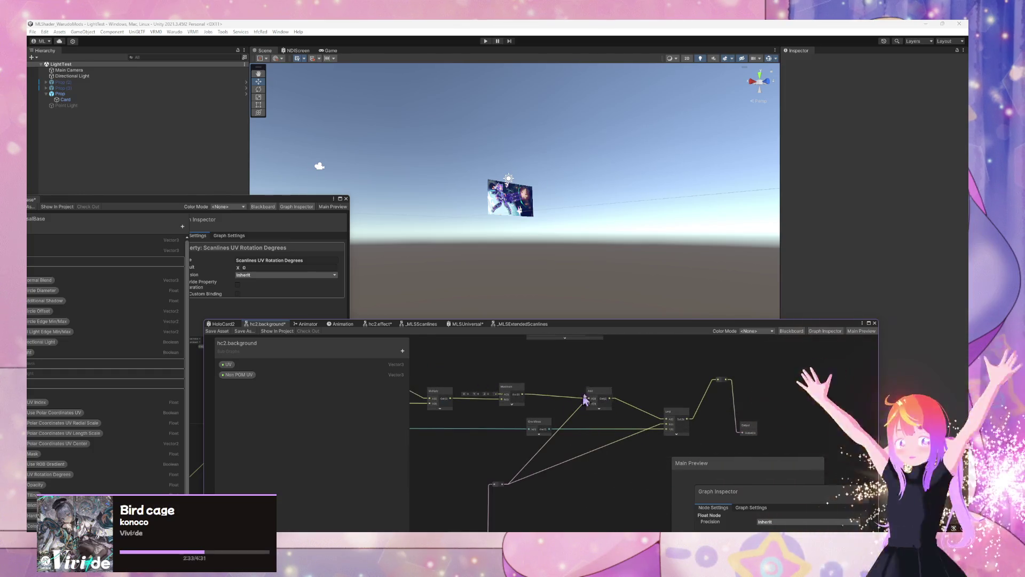
pyautogui.click(610, 400)
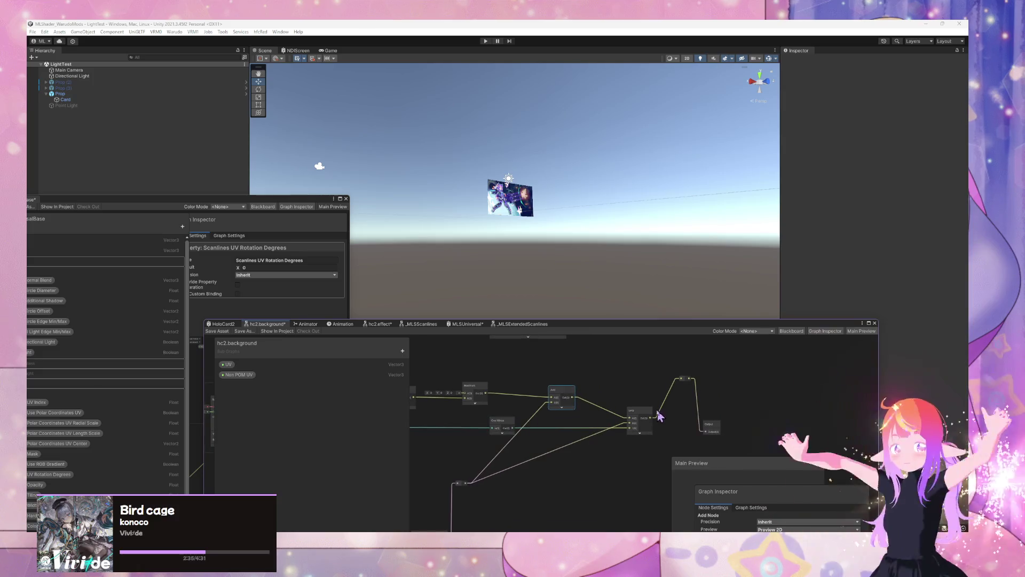
pyautogui.click(688, 383)
pyautogui.press('Delete')
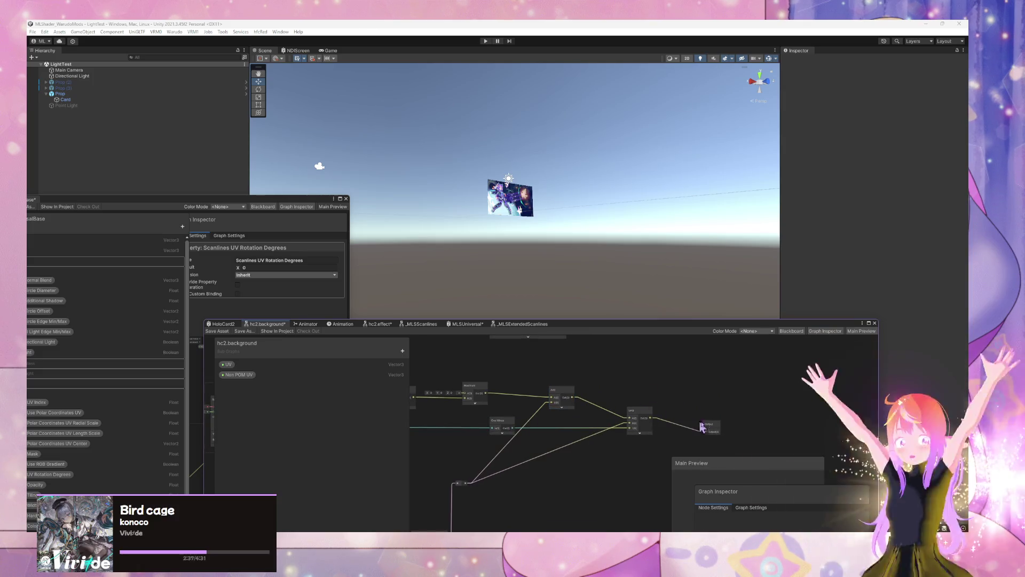
pyautogui.click(712, 427)
# Pan the hc2.background graph to reveal more of the scanlines node's inputs.
pyautogui.moveTo(400, 396)
pyautogui.mouseDown()
pyautogui.moveTo(622, 453)
pyautogui.moveTo(560, 444)
pyautogui.mouseUp()
pyautogui.moveTo(680, 418); pyautogui.dragTo(621, 424)
pyautogui.click(618, 424)
pyautogui.moveTo(656, 396)
pyautogui.mouseDown()
pyautogui.moveTo(710, 407)
pyautogui.moveTo(656, 420)
pyautogui.mouseUp()
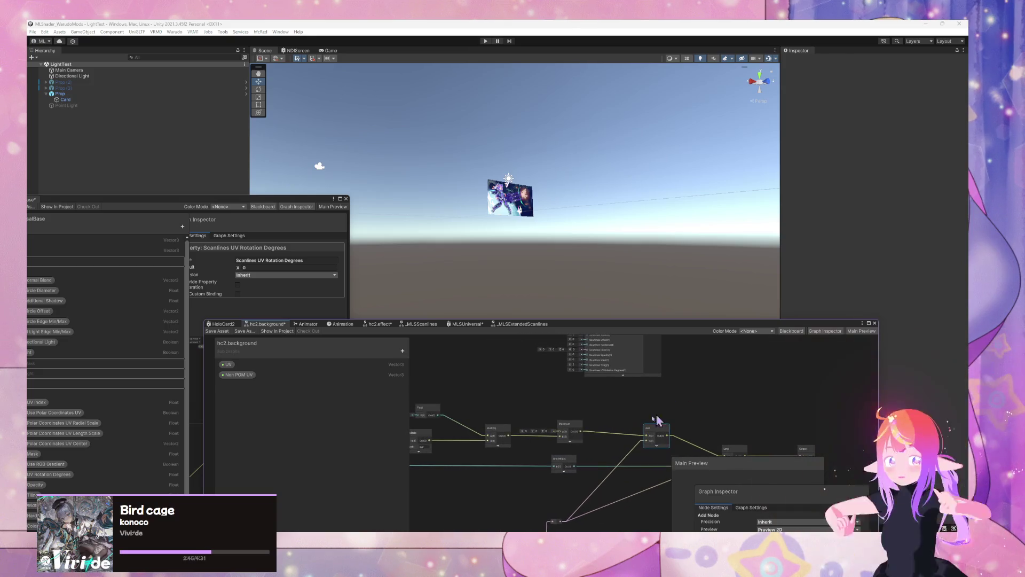
pyautogui.click(483, 415)
pyautogui.scroll(2, 600, 384)
pyautogui.scroll(-2, 531, 358)
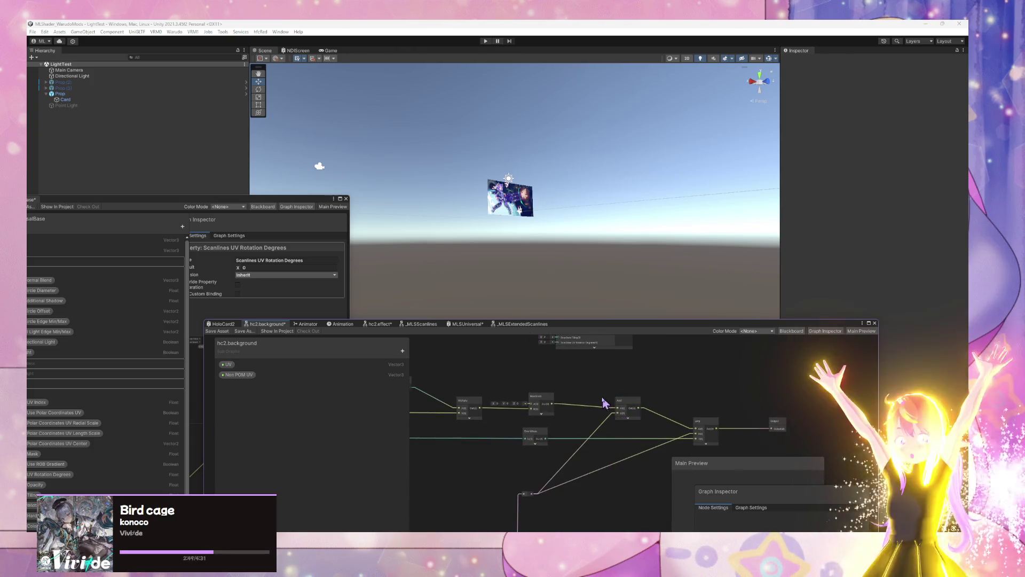
pyautogui.moveTo(604, 405); pyautogui.dragTo(606, 439)
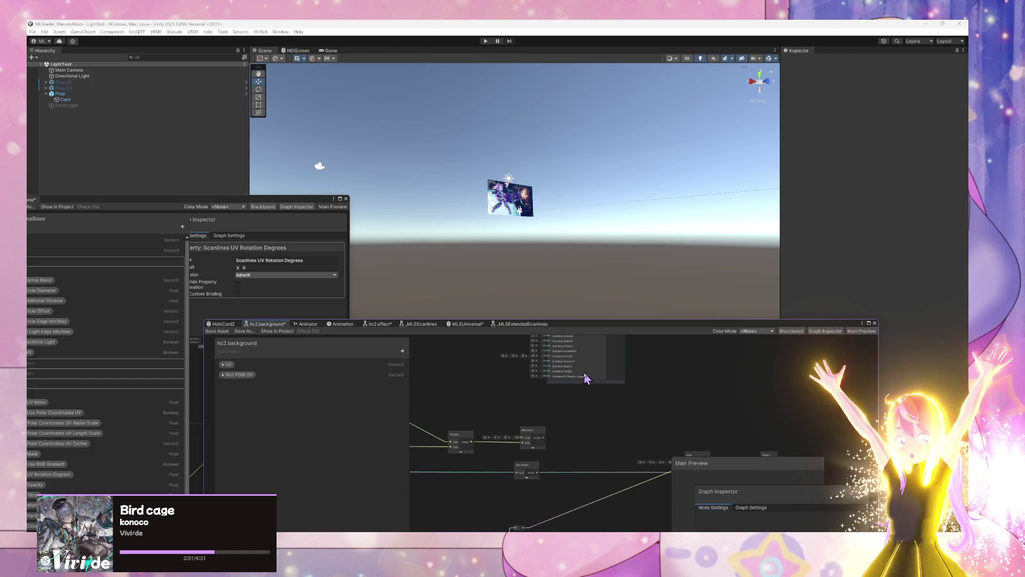
# Move the scanlines node into place and edit its Scanlines Opacity X value.
pyautogui.moveTo(620, 380); pyautogui.dragTo(640, 419)
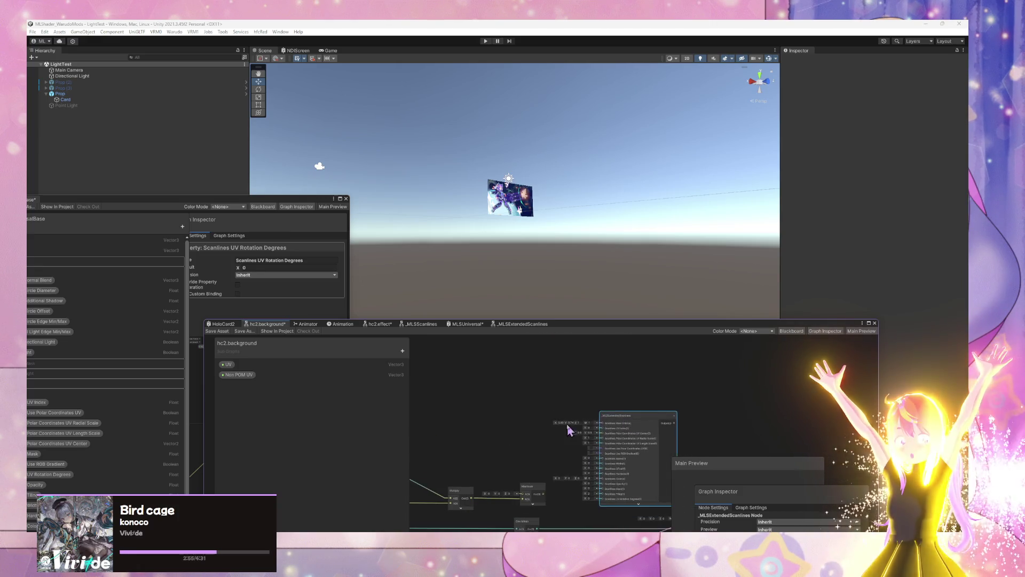
pyautogui.moveTo(567, 423); pyautogui.dragTo(553, 362)
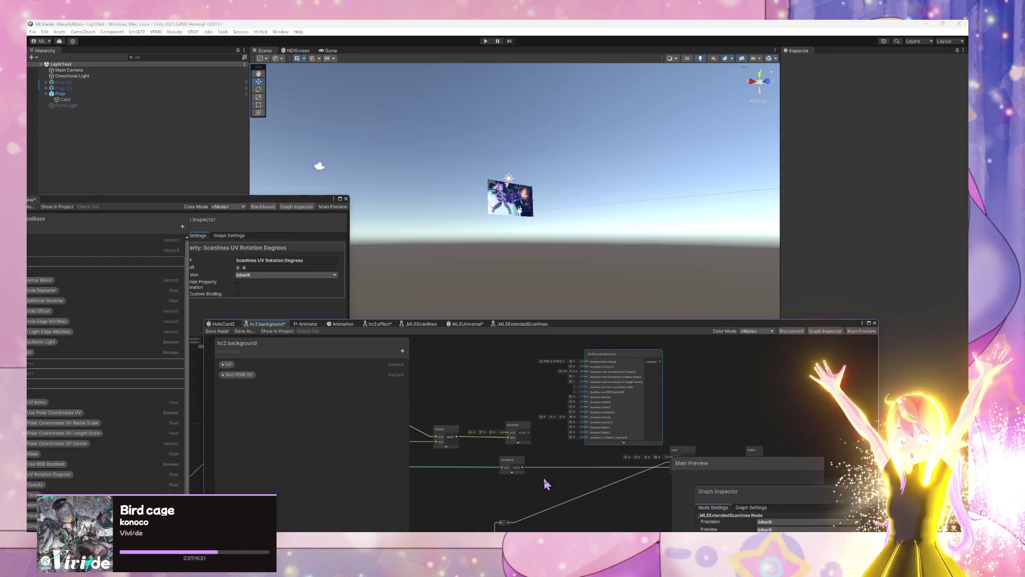
pyautogui.scroll(2, 544, 465)
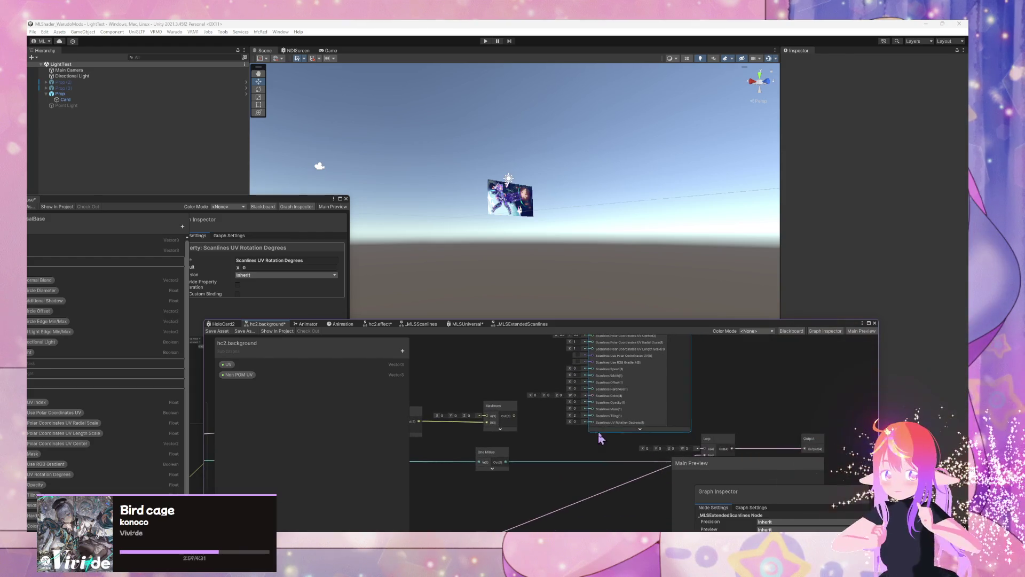
pyautogui.moveTo(600, 434); pyautogui.dragTo(579, 432)
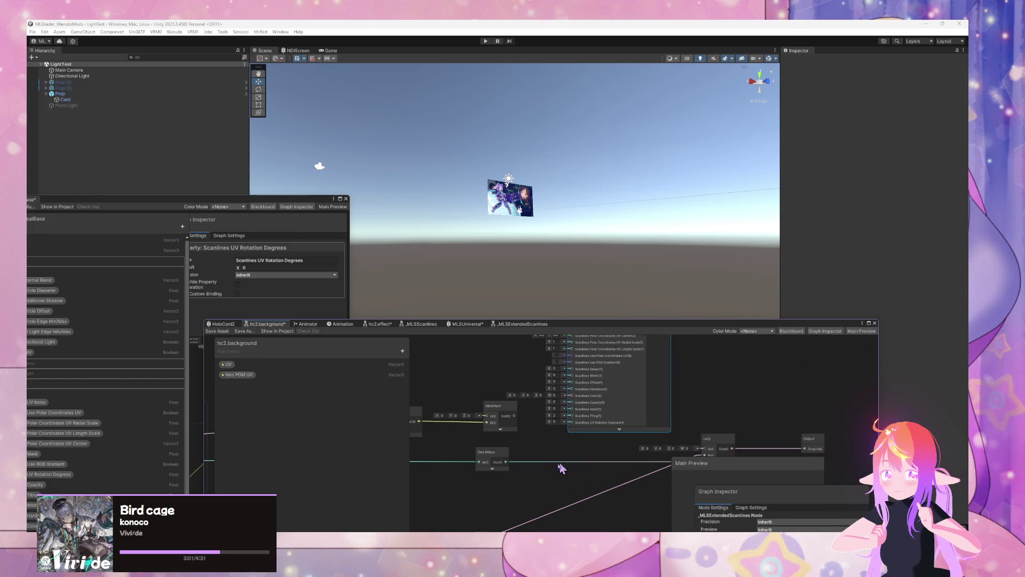
pyautogui.moveTo(551, 464); pyautogui.dragTo(581, 467)
pyautogui.click(586, 405)
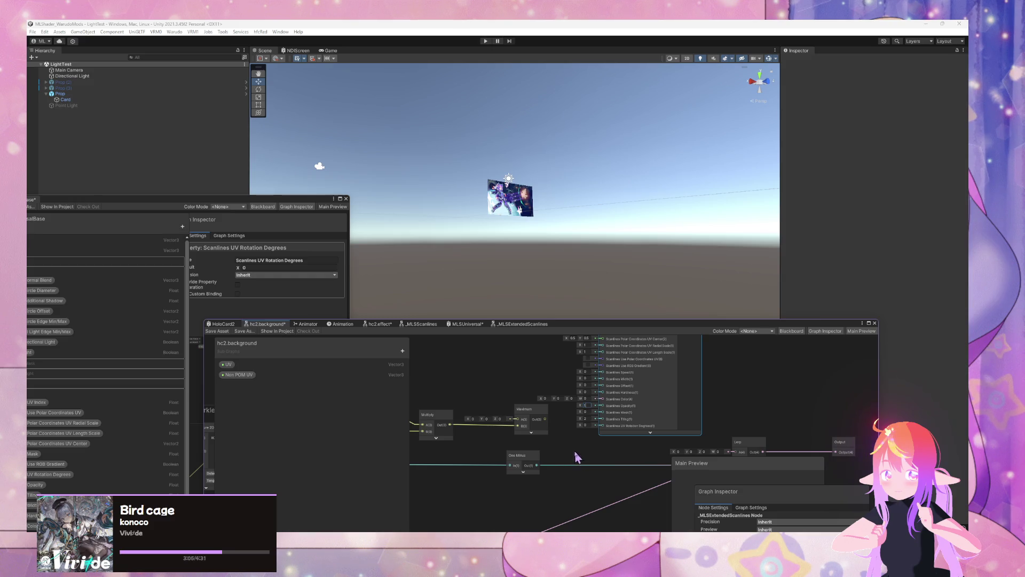
pyautogui.moveTo(582, 483)
pyautogui.mouseDown()
pyautogui.moveTo(587, 415)
pyautogui.moveTo(590, 483)
pyautogui.moveTo(560, 499)
pyautogui.moveTo(550, 474)
pyautogui.moveTo(575, 338)
pyautogui.moveTo(499, 475)
pyautogui.moveTo(514, 507)
pyautogui.moveTo(522, 488)
pyautogui.moveTo(510, 524)
pyautogui.moveTo(495, 528)
pyautogui.mouseUp()
pyautogui.click(503, 485)
pyautogui.scroll(-3, 515, 504)
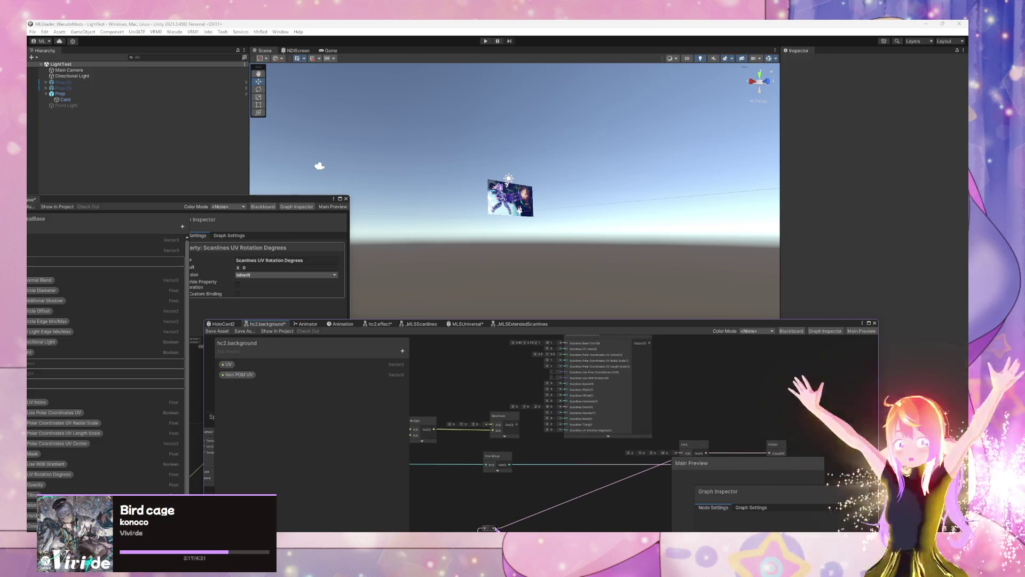
pyautogui.scroll(1, 555, 412)
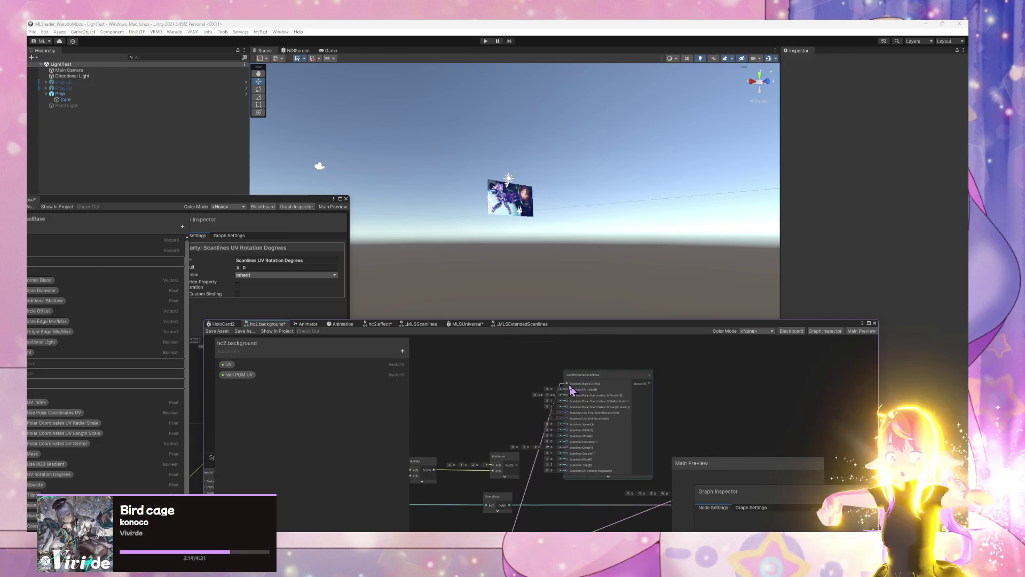
pyautogui.scroll(1, 535, 453)
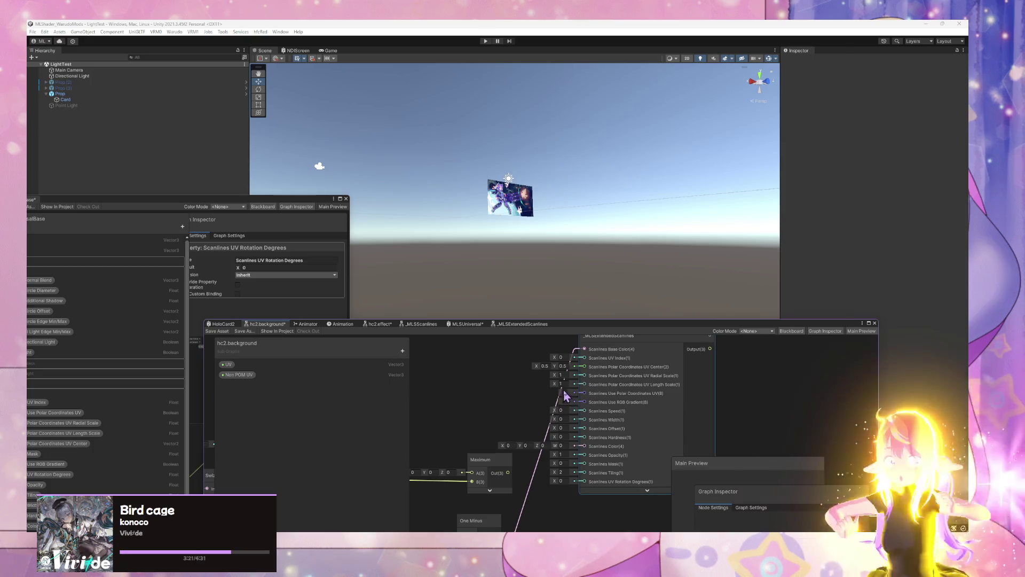
# Edit the scanlines Tiling X value and wire the scanlines output into the Output node.
pyautogui.moveTo(568, 407); pyautogui.dragTo(564, 395)
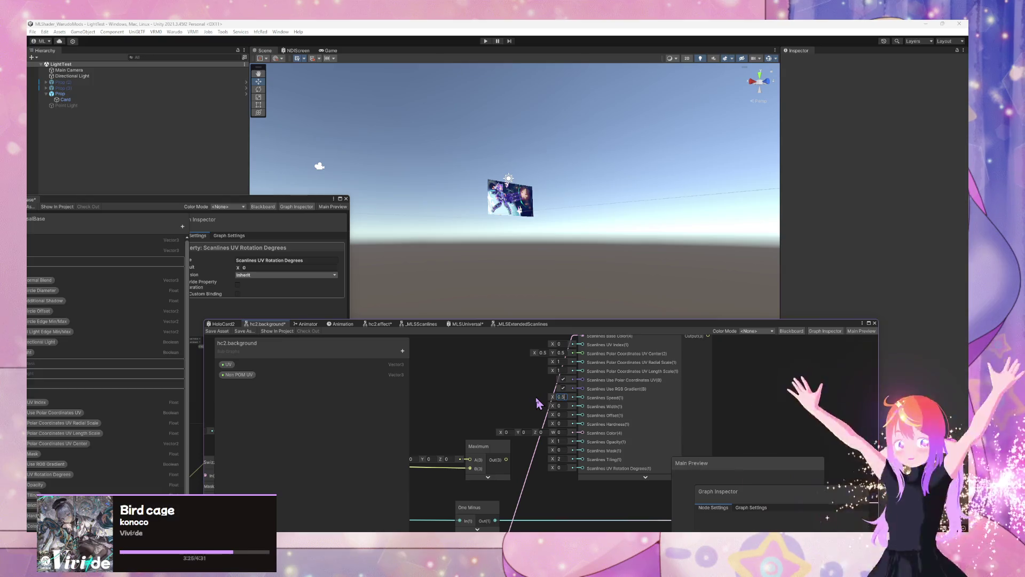
pyautogui.scroll(-2, 485, 387)
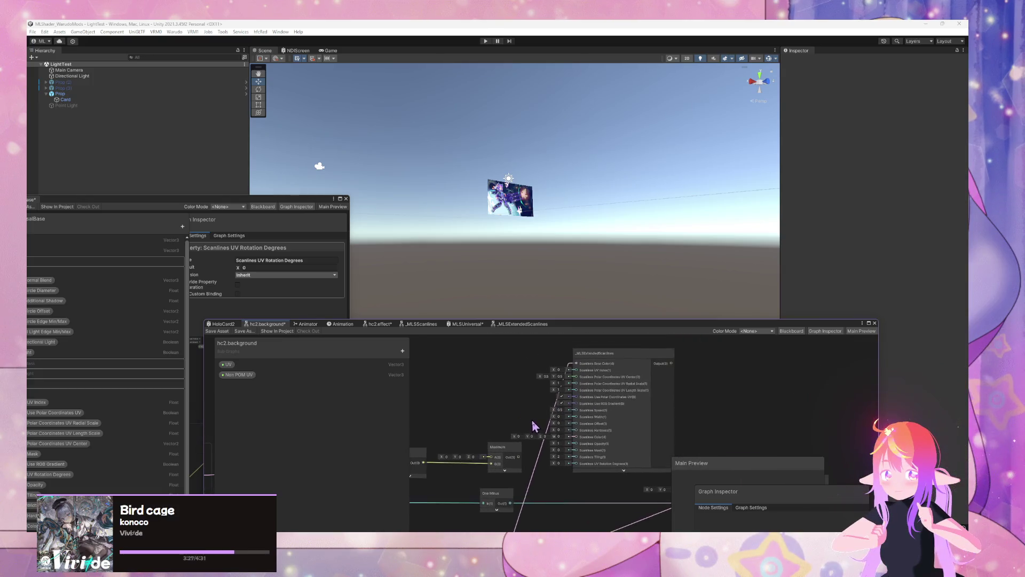
pyautogui.scroll(1, 528, 477)
pyautogui.moveTo(516, 466)
pyautogui.mouseDown()
pyautogui.moveTo(600, 432)
pyautogui.moveTo(787, 387)
pyautogui.moveTo(555, 454)
pyautogui.moveTo(526, 479)
pyautogui.moveTo(583, 402)
pyautogui.moveTo(604, 412)
pyautogui.moveTo(593, 425)
pyautogui.moveTo(588, 409)
pyautogui.moveTo(517, 414)
pyautogui.mouseUp()
pyautogui.click(589, 425)
pyautogui.moveTo(595, 346)
pyautogui.mouseDown()
pyautogui.moveTo(618, 435)
pyautogui.moveTo(643, 435)
pyautogui.mouseUp()
pyautogui.press('Escape')
pyautogui.scroll(-2, 568, 341)
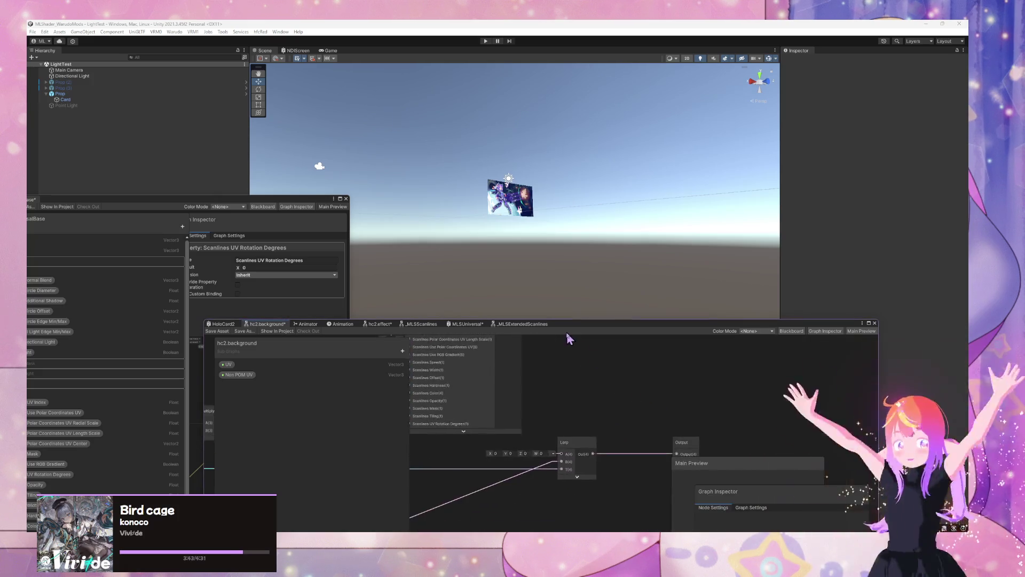
pyautogui.moveTo(532, 358); pyautogui.dragTo(653, 469)
pyautogui.scroll(3, 549, 442)
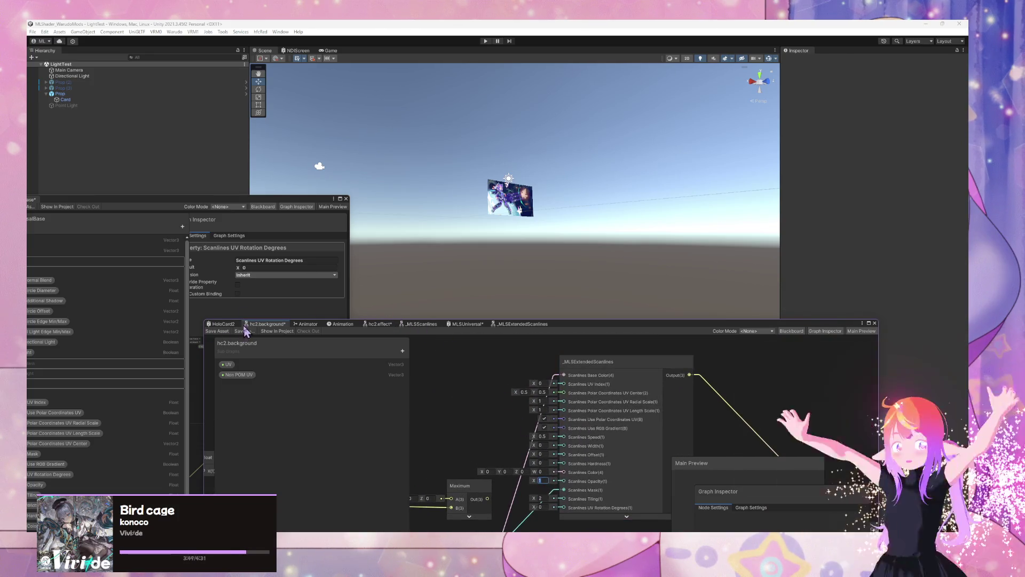
pyautogui.click(224, 332)
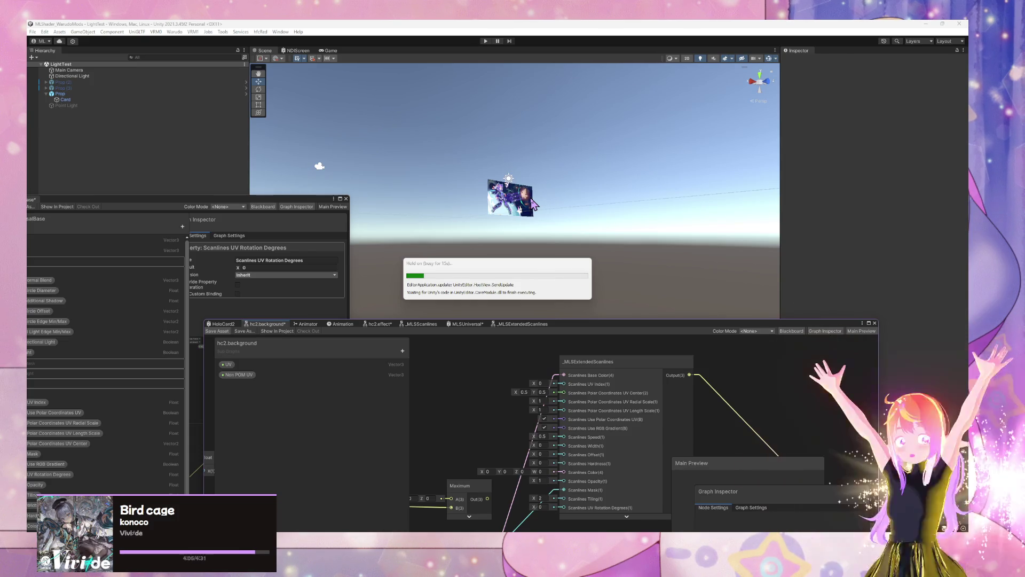
# Zoom the Scene view onto the card and select the Card object.
pyautogui.moveTo(556, 213); pyautogui.dragTo(572, 219)
pyautogui.scroll(5, 572, 219)
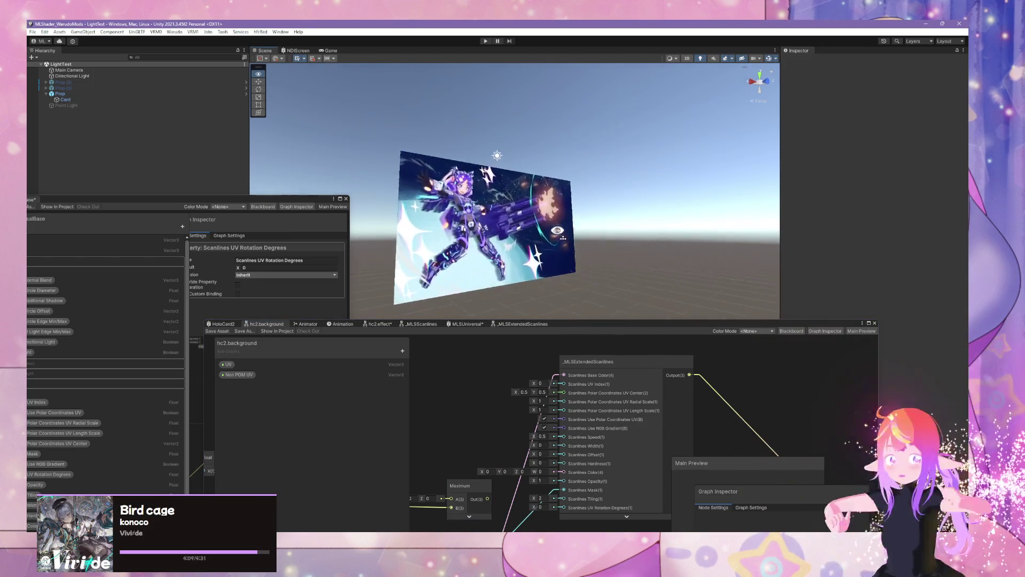
pyautogui.scroll(3, 512, 239)
pyautogui.click(444, 247)
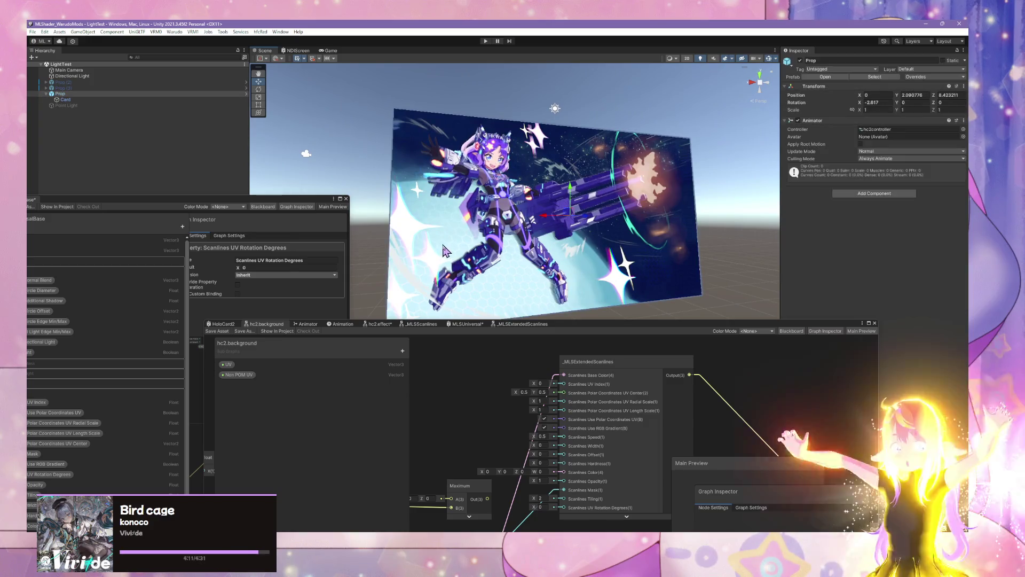
pyautogui.click(444, 247)
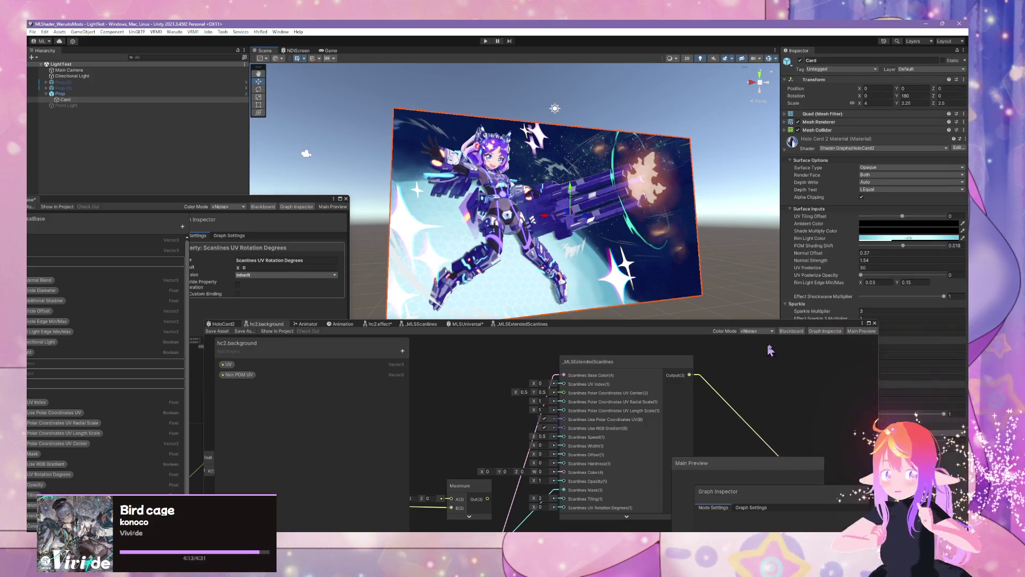
# Enter Scanlines Width 0.25 and Scanlines Speed -0.5 on the extended scanlines node.
pyautogui.click(540, 445)
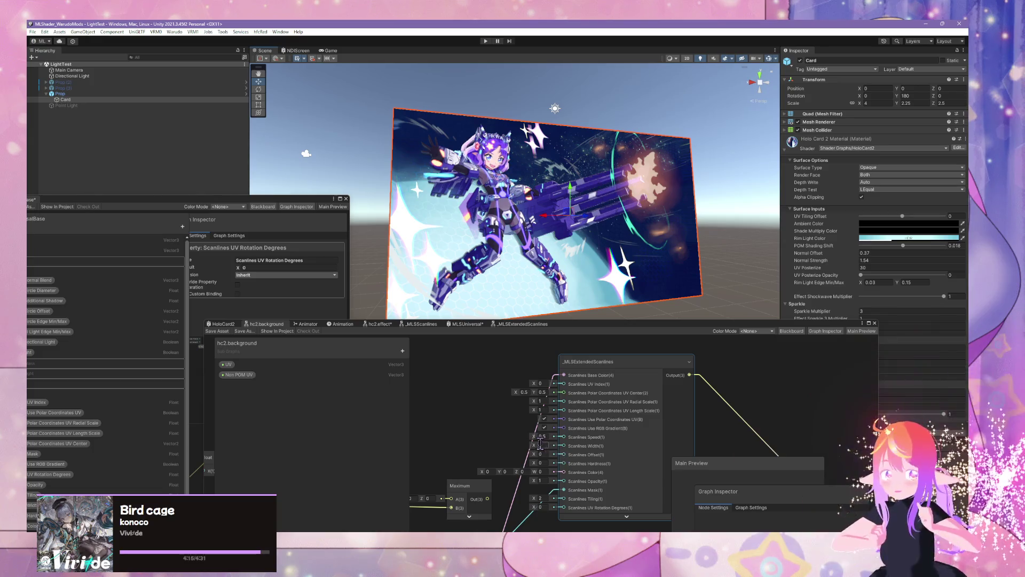
pyautogui.write('0.25')
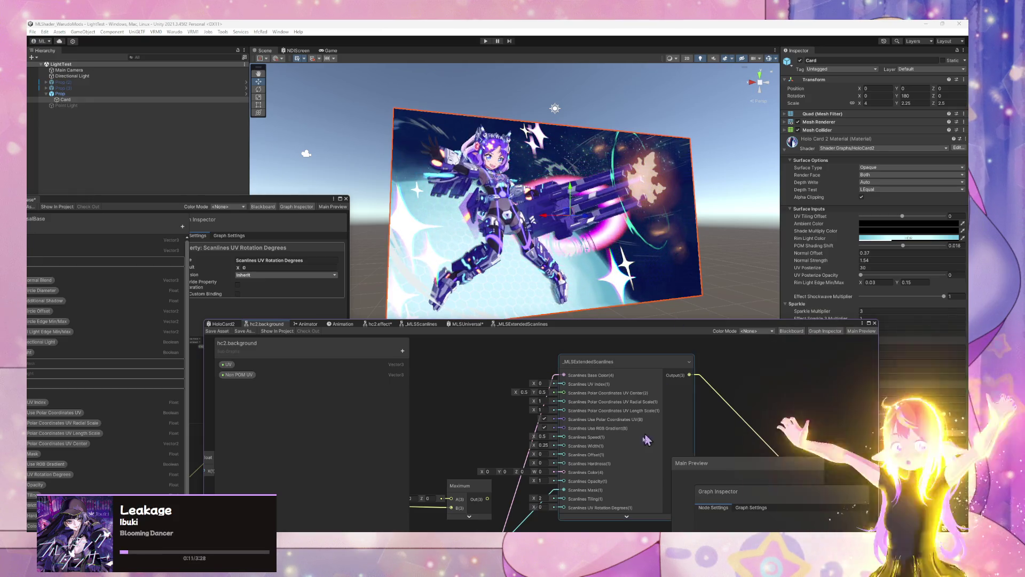
pyautogui.click(542, 436)
pyautogui.write('-0.5')
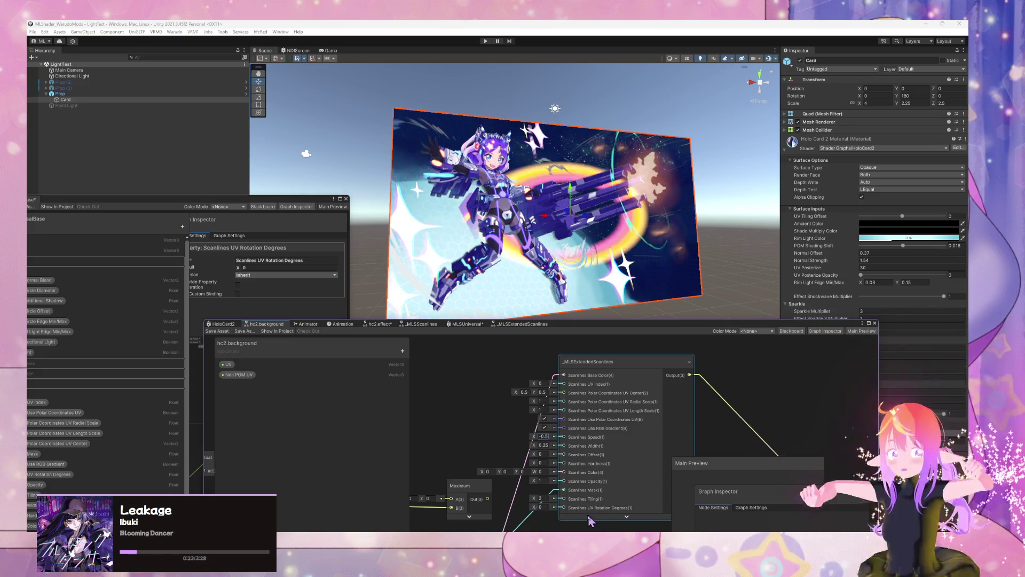
pyautogui.moveTo(508, 487)
pyautogui.mouseDown()
pyautogui.moveTo(504, 392)
pyautogui.moveTo(514, 416)
pyautogui.mouseUp()
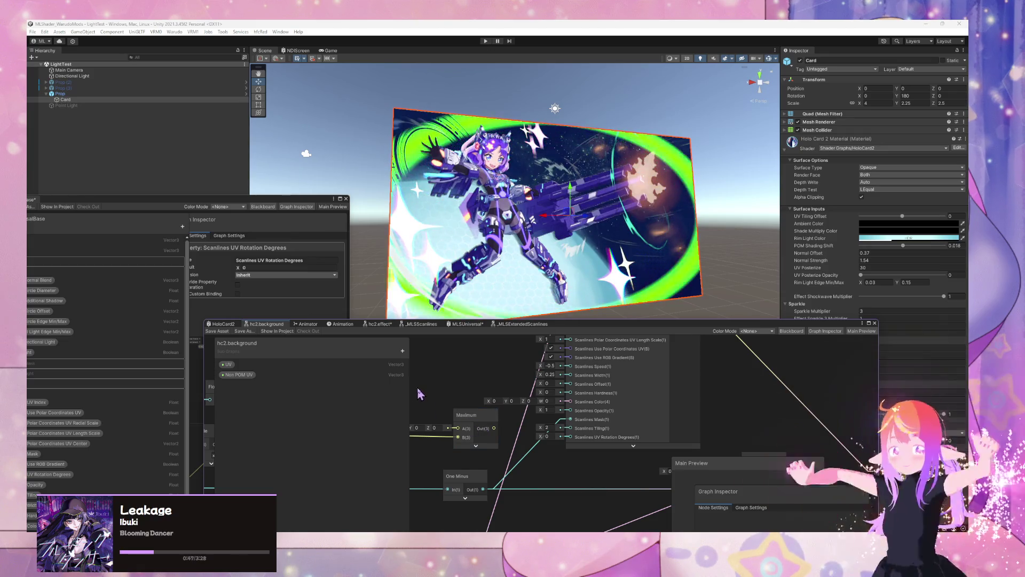
# Delete the One Minus node from the hc2.background graph.
pyautogui.scroll(-3, 507, 406)
pyautogui.moveTo(552, 434); pyautogui.dragTo(581, 421)
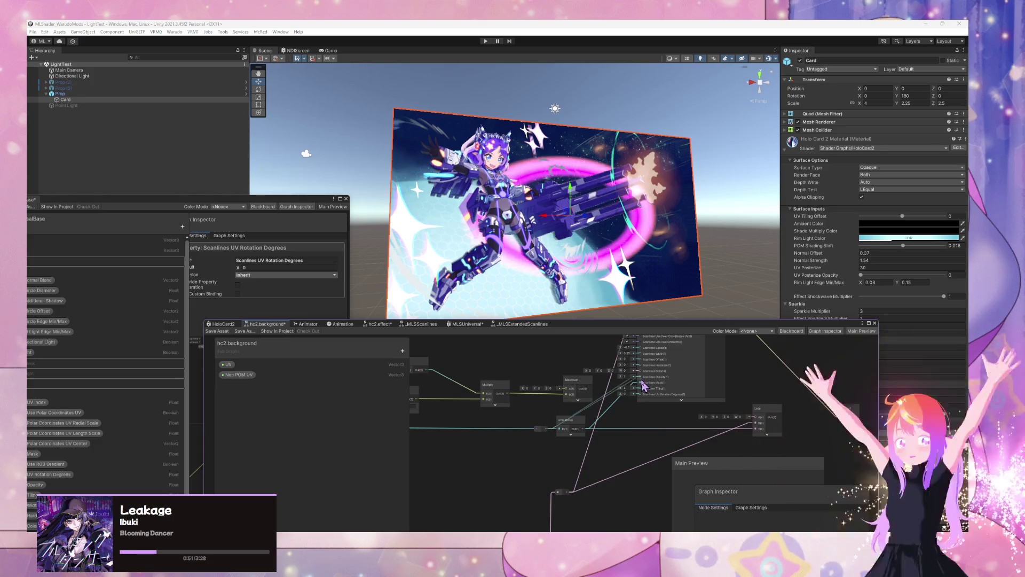
pyautogui.click(566, 430)
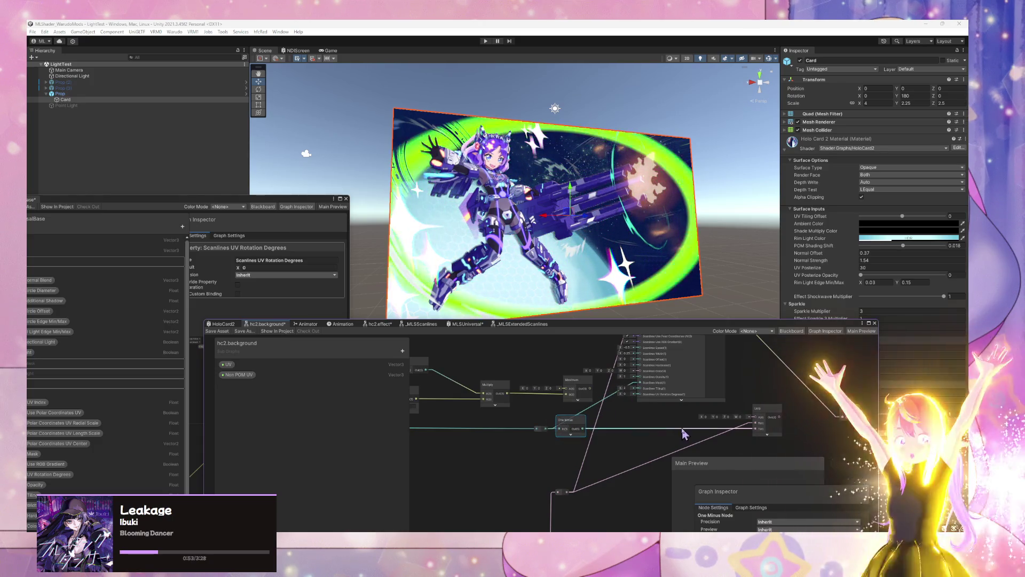
pyautogui.moveTo(568, 431); pyautogui.dragTo(517, 424)
pyautogui.click(690, 409)
pyautogui.click(517, 418)
pyautogui.press('Delete')
# Move the Maximum node up and open the scanlines subgraph window.
pyautogui.moveTo(550, 406)
pyautogui.mouseDown()
pyautogui.moveTo(664, 448)
pyautogui.moveTo(600, 383)
pyautogui.mouseUp()
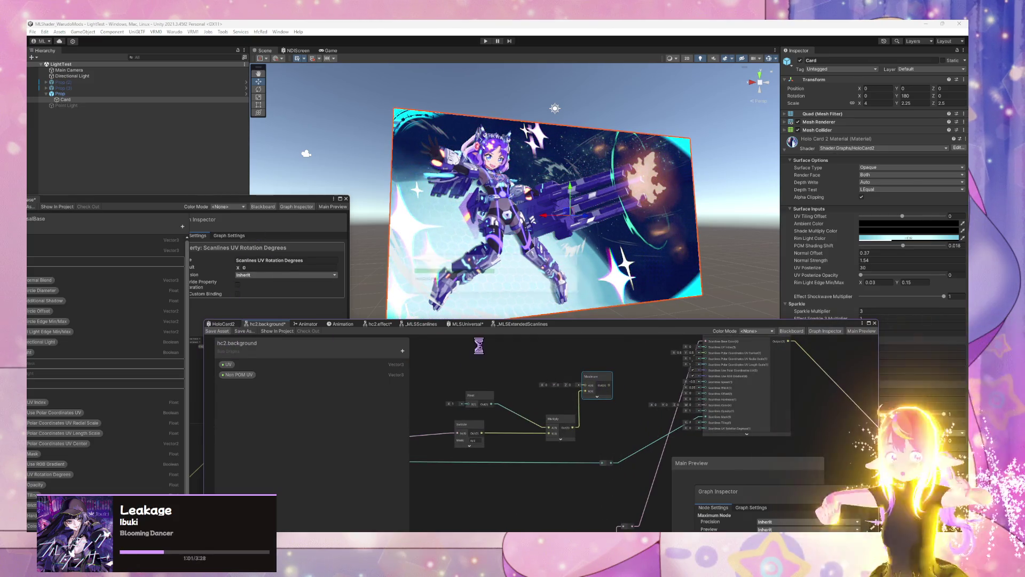
pyautogui.click(513, 329)
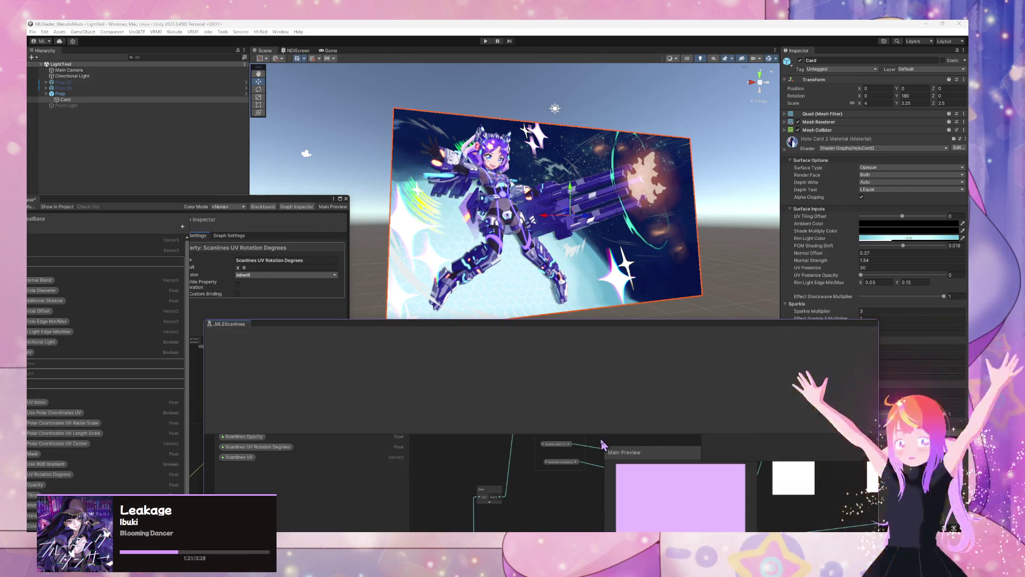
pyautogui.moveTo(590, 426); pyautogui.dragTo(500, 404)
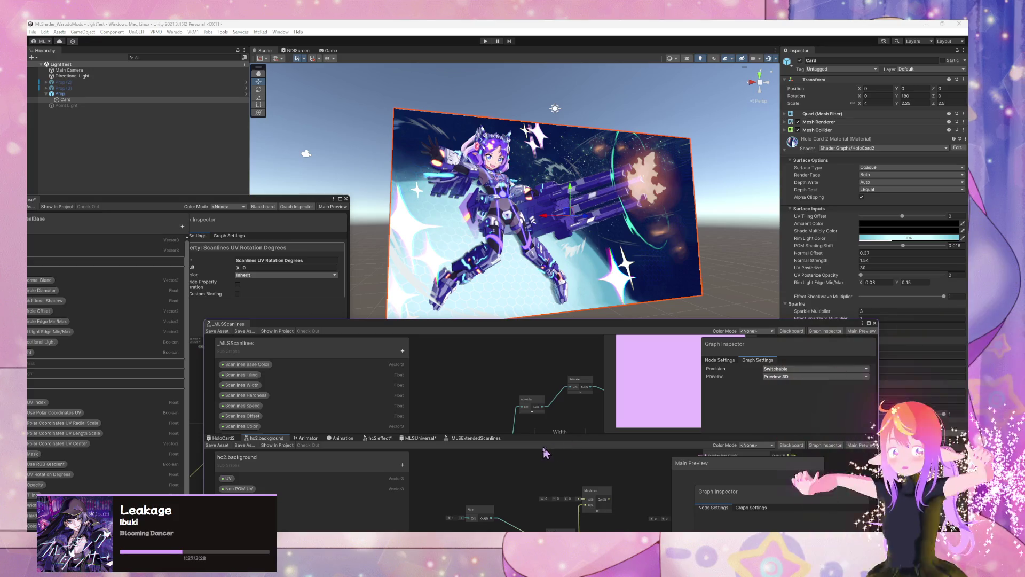
# Dock the _MLSScanlines graph into the lower panel and bring hc2.background back to front.
pyautogui.moveTo(232, 323)
pyautogui.mouseDown()
pyautogui.moveTo(282, 354)
pyautogui.moveTo(545, 453)
pyautogui.moveTo(542, 443)
pyautogui.mouseUp()
pyautogui.click(260, 326)
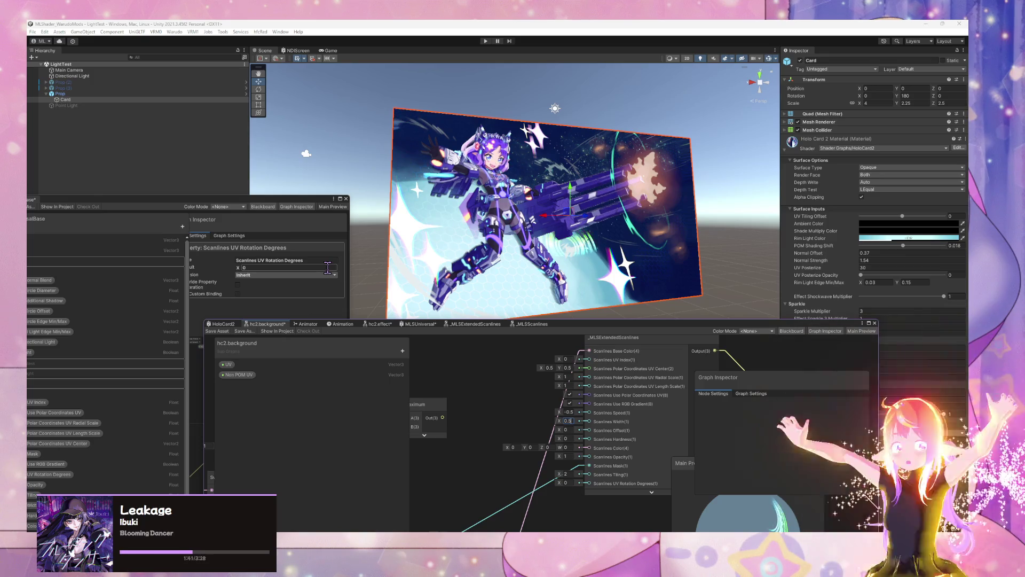
# Enter .1 for Scanlines Hardness and inspect the card's scanline ring in the Scene view.
pyautogui.click(568, 421)
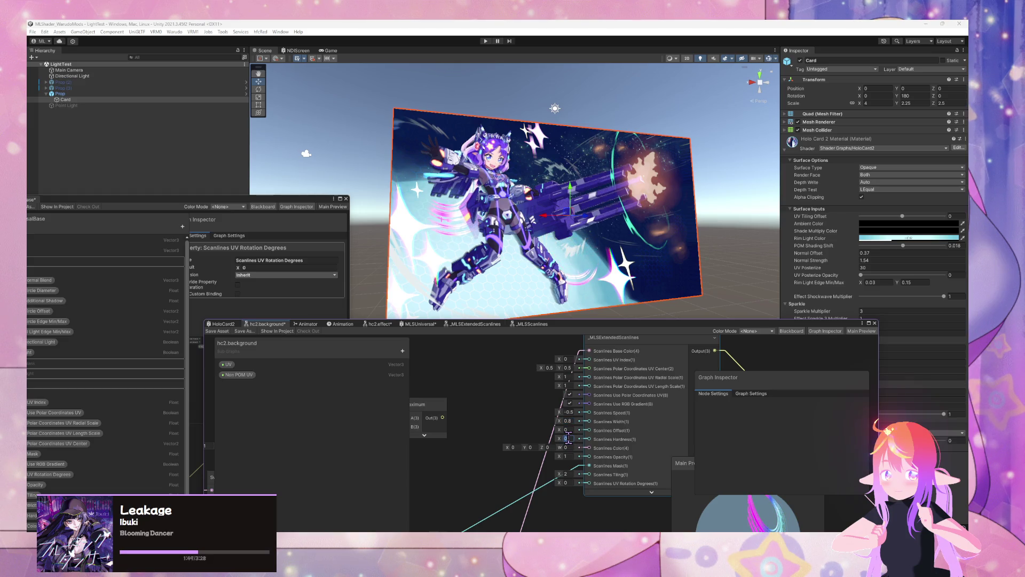
pyautogui.write('.1')
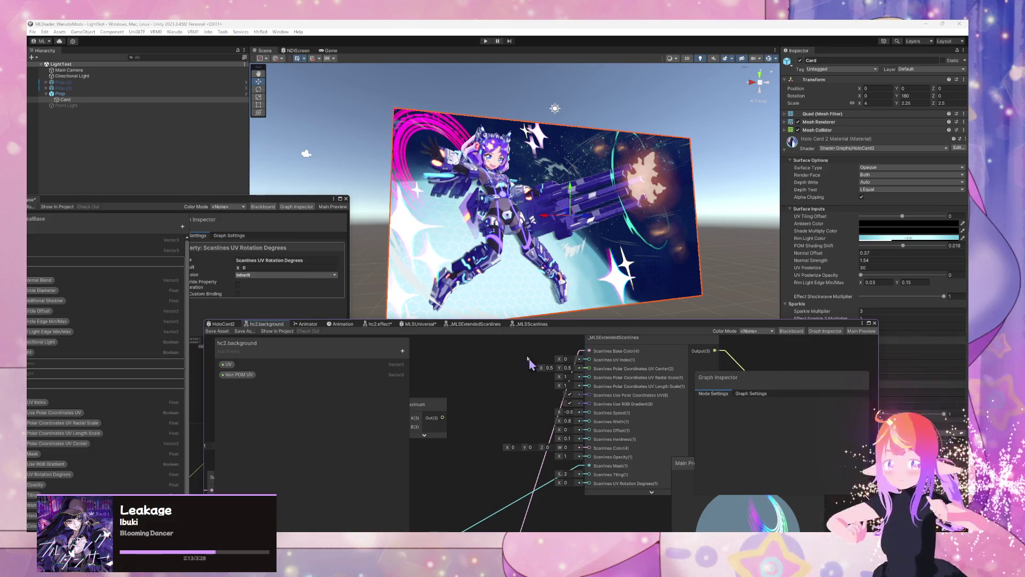
pyautogui.moveTo(614, 224)
pyautogui.mouseDown()
pyautogui.moveTo(709, 257)
pyautogui.moveTo(672, 194)
pyautogui.mouseUp()
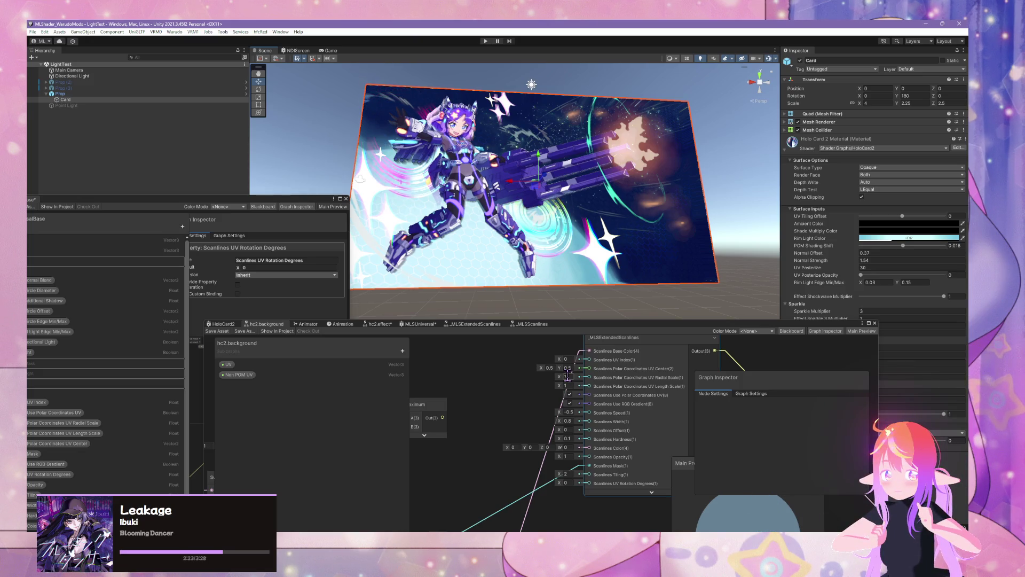
pyautogui.scroll(-5, 533, 260)
pyautogui.scroll(8, 571, 248)
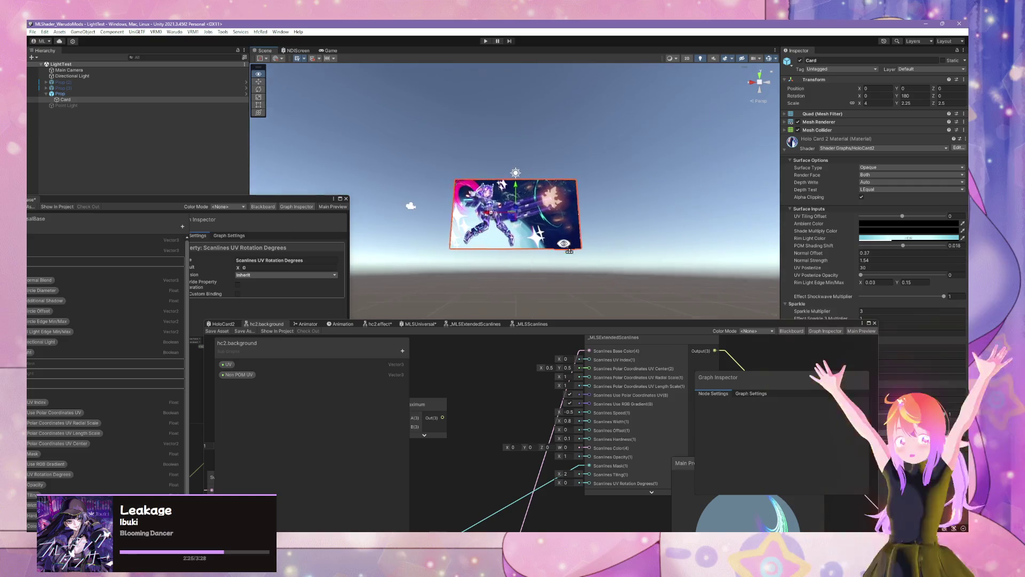
# Frame the holographic card in the Scene view and pan the graph to the Maximum and Multiply nodes.
pyautogui.moveTo(570, 247)
pyautogui.mouseDown()
pyautogui.moveTo(581, 231)
pyautogui.moveTo(579, 264)
pyautogui.mouseUp()
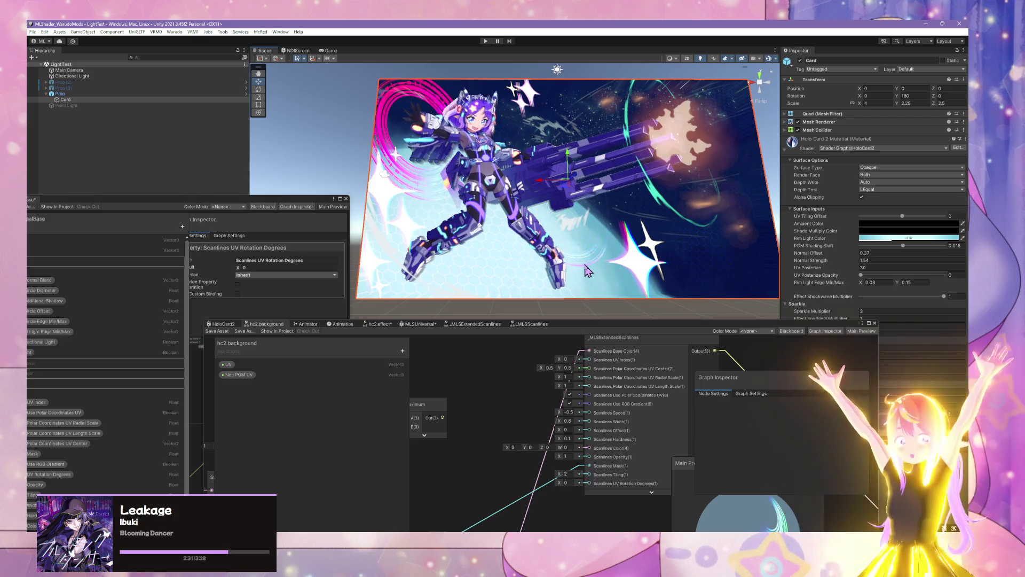
pyautogui.moveTo(496, 426); pyautogui.dragTo(542, 393)
pyautogui.rightClick(576, 391)
pyautogui.click(529, 368)
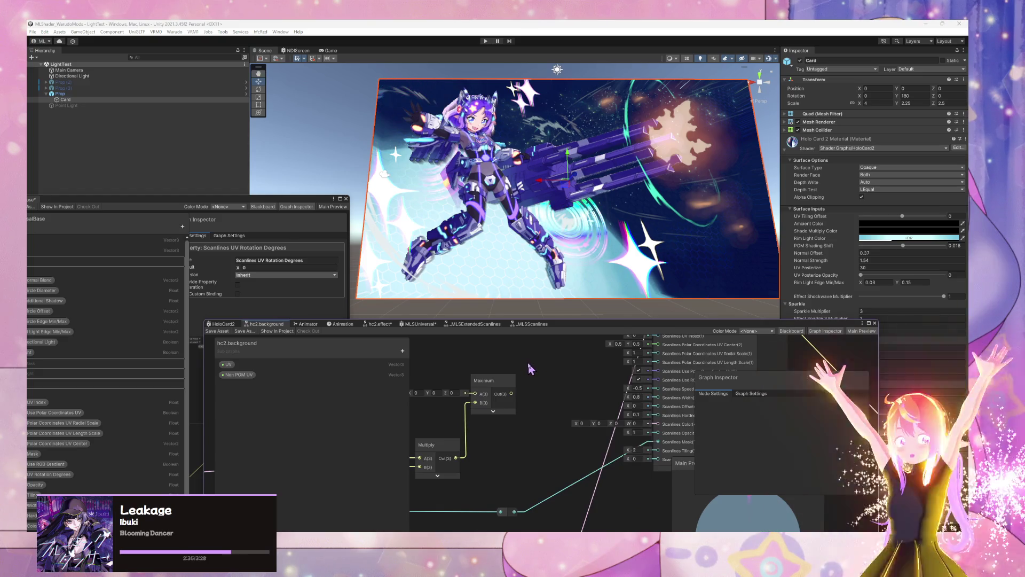
pyautogui.moveTo(577, 282)
pyautogui.mouseDown()
pyautogui.moveTo(556, 300)
pyautogui.moveTo(496, 291)
pyautogui.moveTo(591, 298)
pyautogui.moveTo(606, 285)
pyautogui.moveTo(587, 304)
pyautogui.mouseUp()
pyautogui.click(556, 300)
pyautogui.scroll(5, 568, 299)
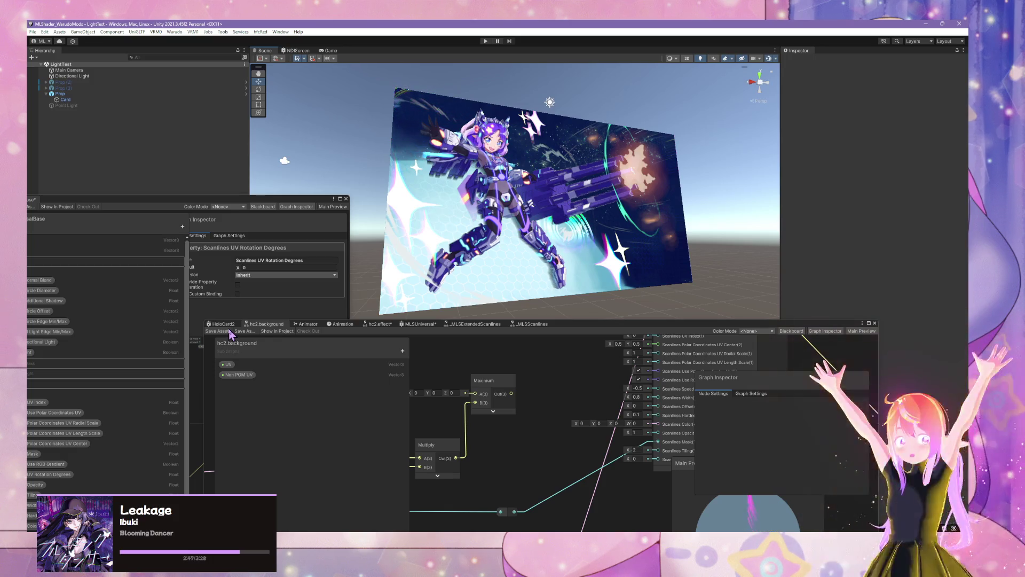
pyautogui.keyDown('alt'); pyautogui.moveTo(578, 269); pyautogui.dragTo(418, 199); pyautogui.keyUp('alt')
# Build the HoloCard2 mod with Warudo > Build Mod and bring Warudo to the front.
pyautogui.click(175, 32)
pyautogui.click(201, 75)
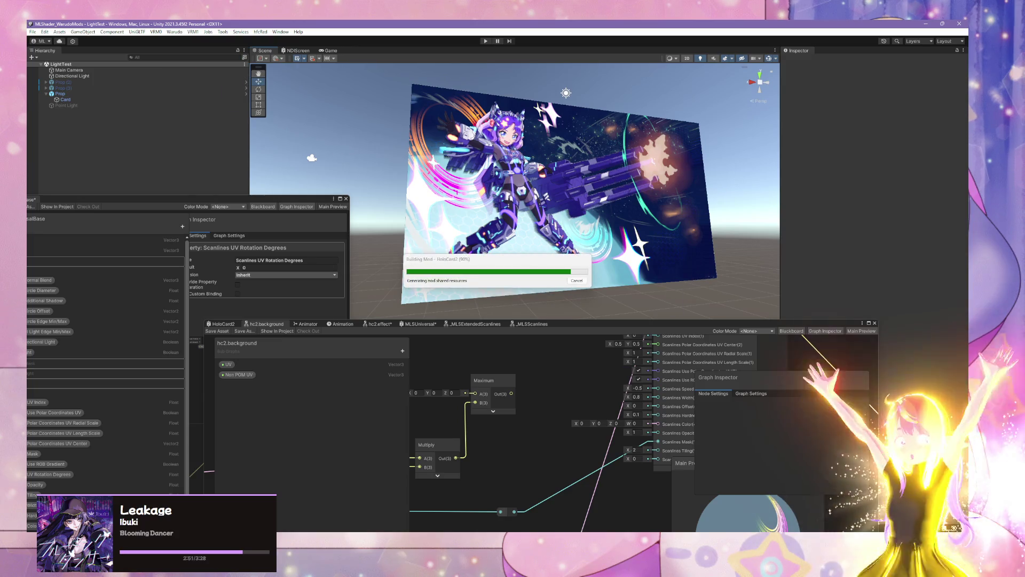
pyautogui.click(611, 500)
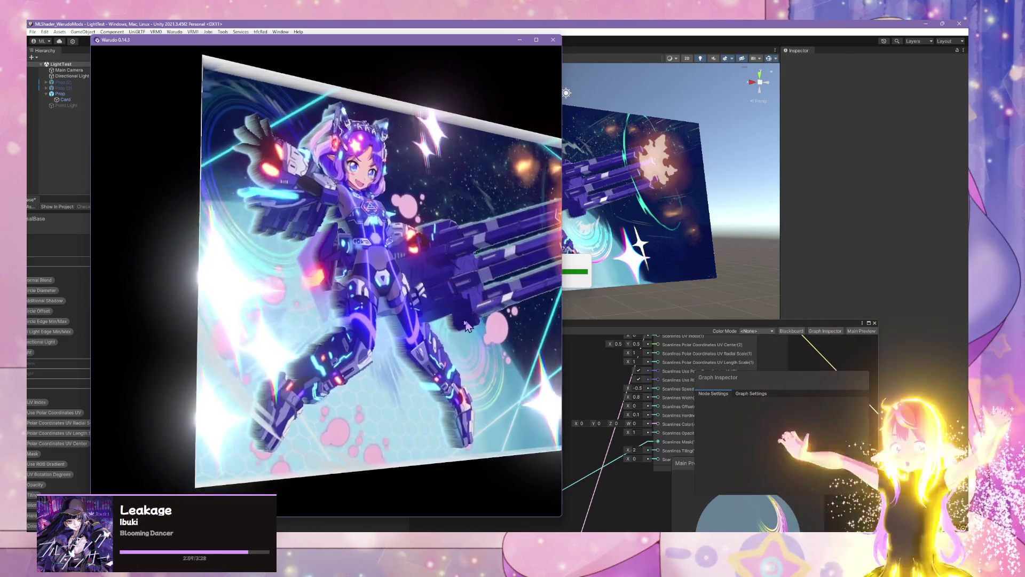
# Return to Warudo after the import dialog and move the camera closer to the holographic card.
pyautogui.click(576, 265)
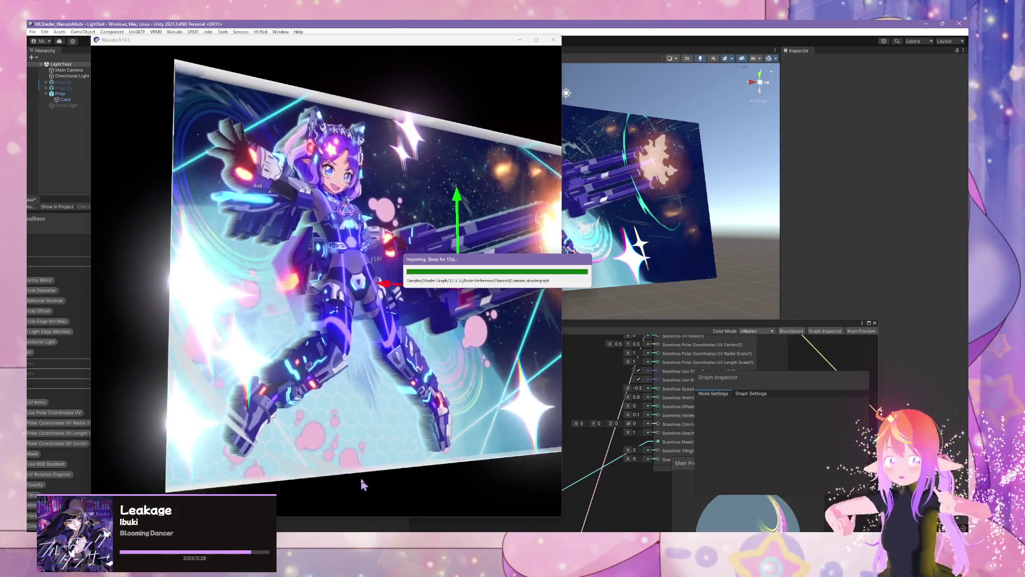
pyautogui.click(358, 483)
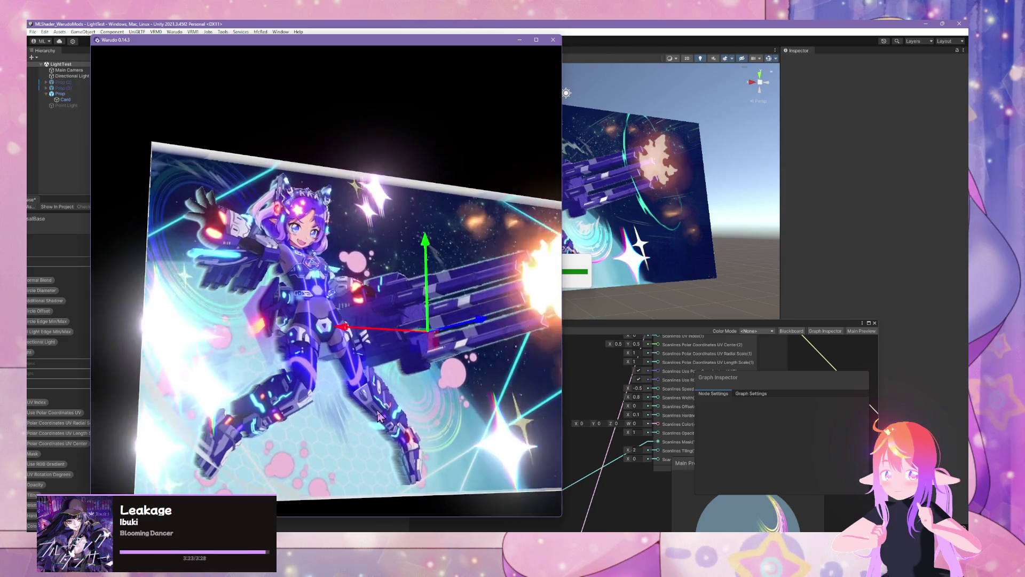
pyautogui.moveTo(378, 416); pyautogui.dragTo(448, 422)
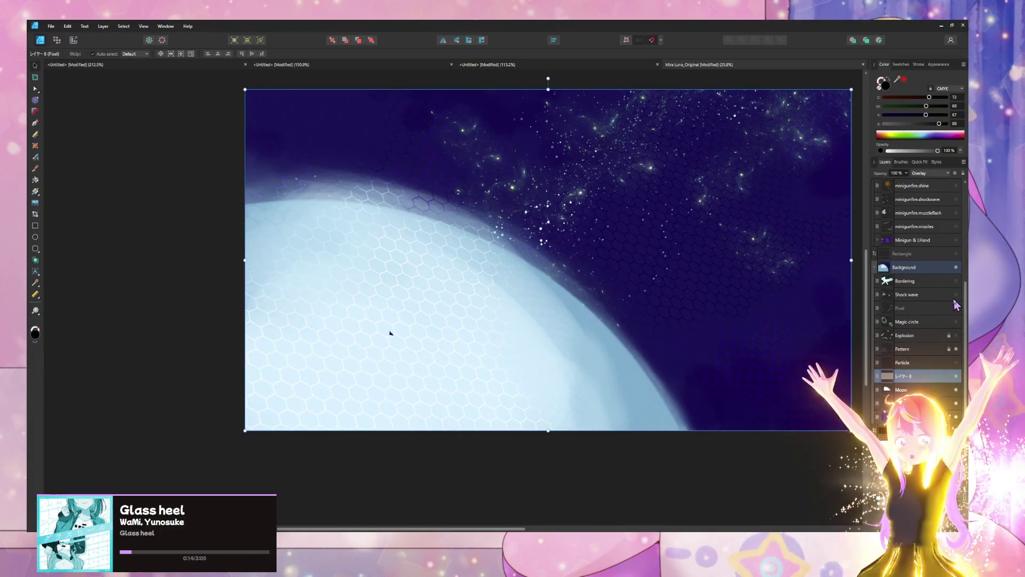
# After testing shock wave and minigun silhouette layers, leave minigunfire.missiles visible and minigunfire.shockwave hidden.
pyautogui.click(956, 297)
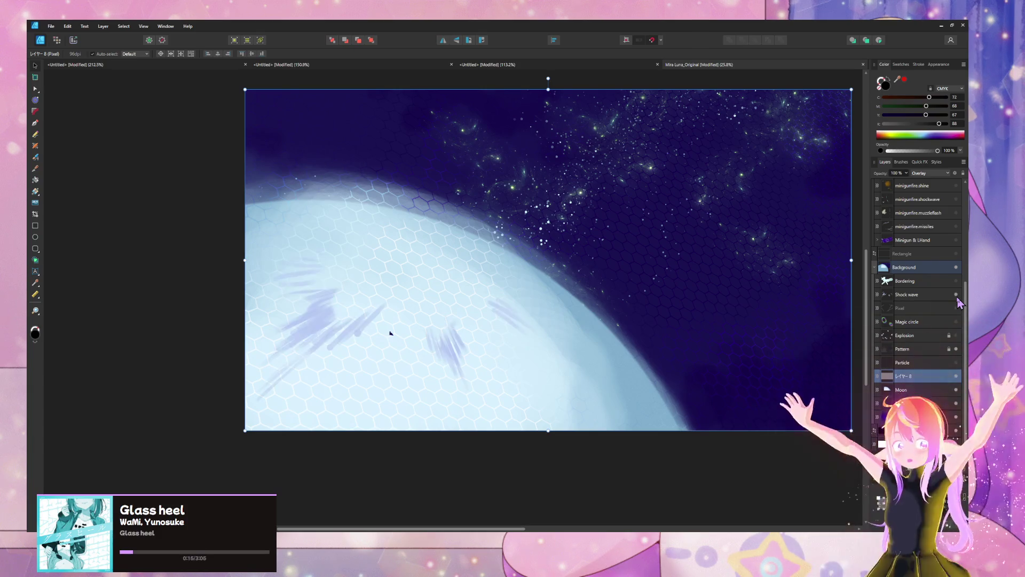
pyautogui.click(956, 335)
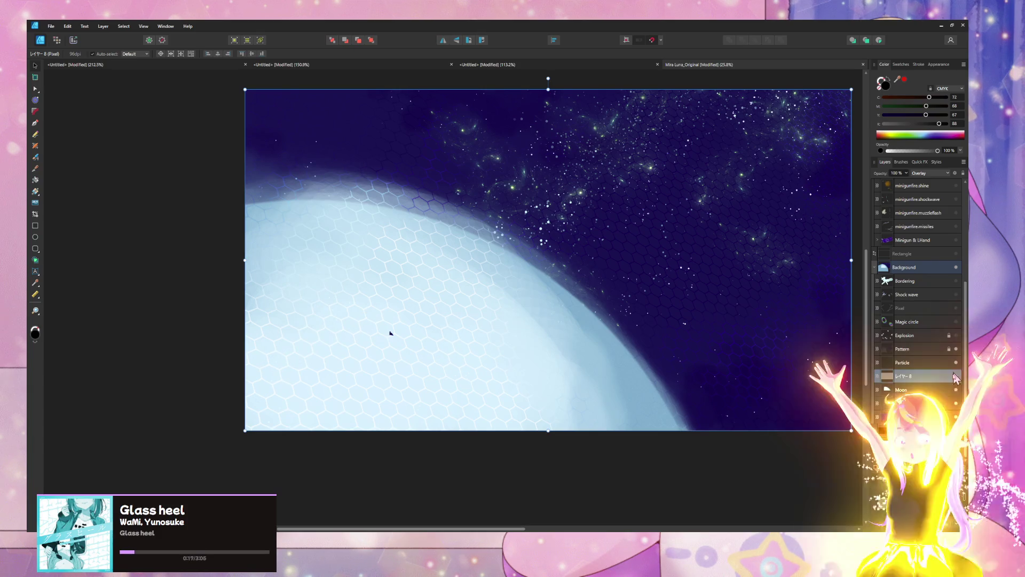
pyautogui.scroll(3, 947, 308)
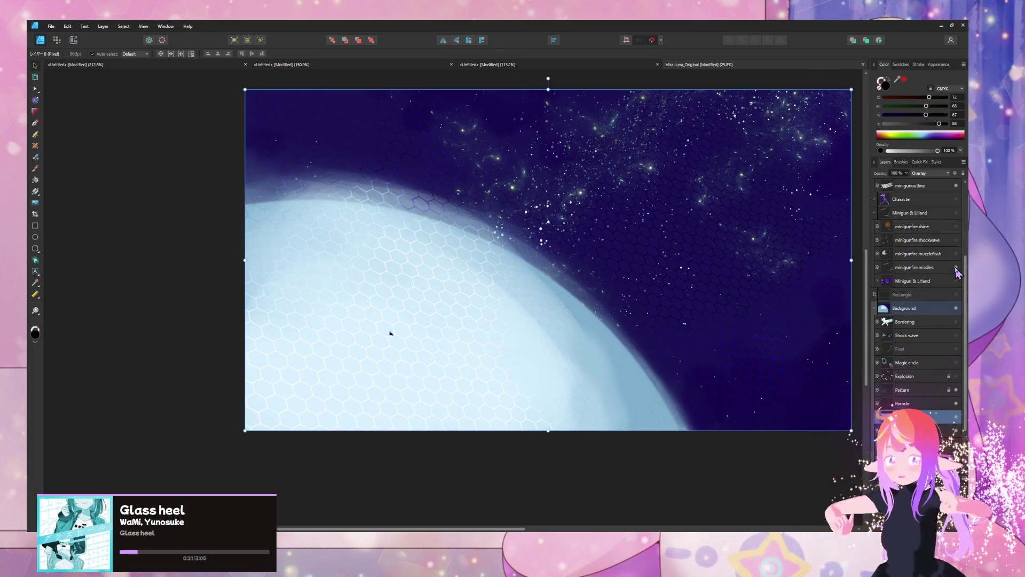
pyautogui.scroll(3, 957, 273)
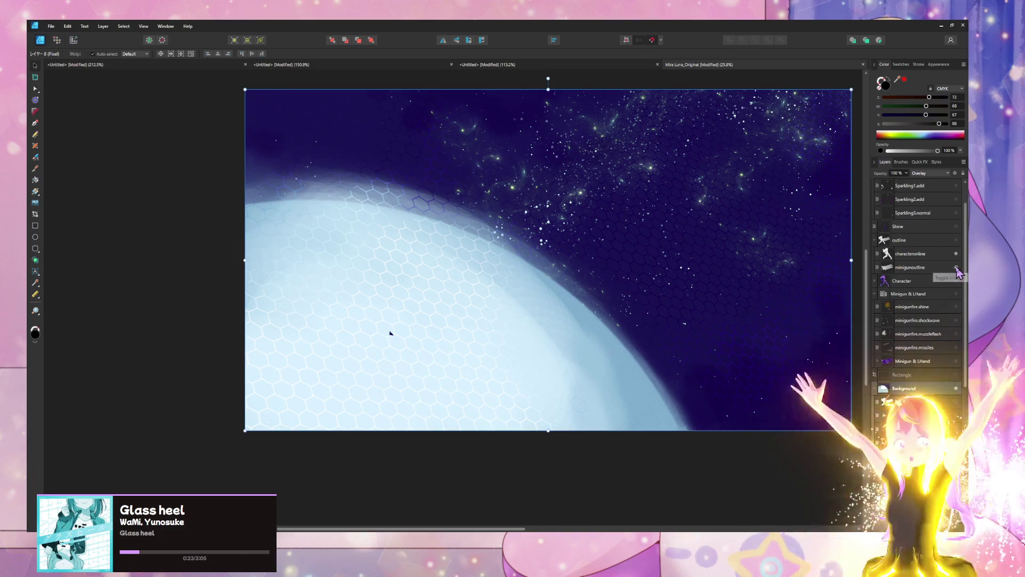
pyautogui.click(956, 240)
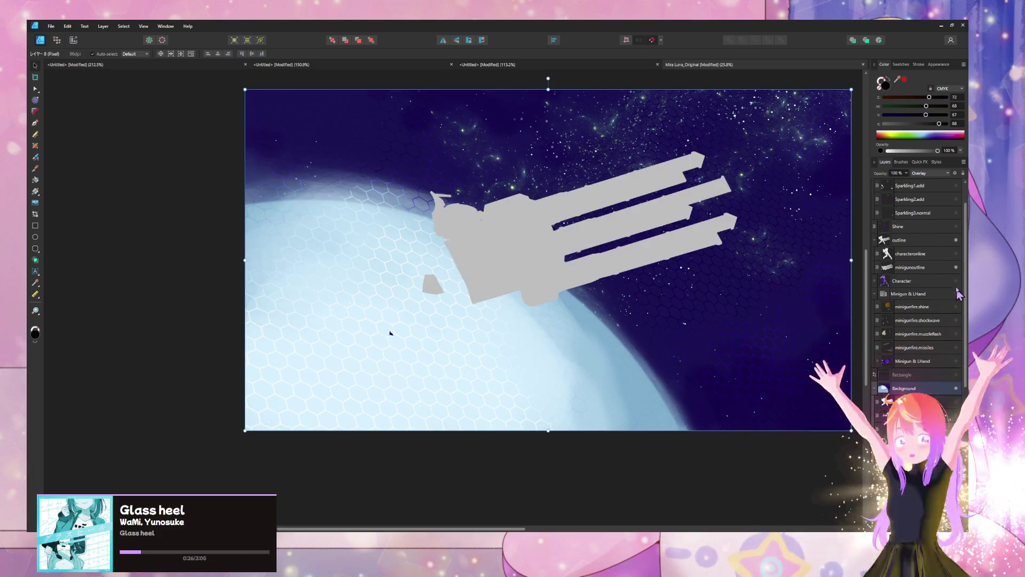
pyautogui.click(956, 268)
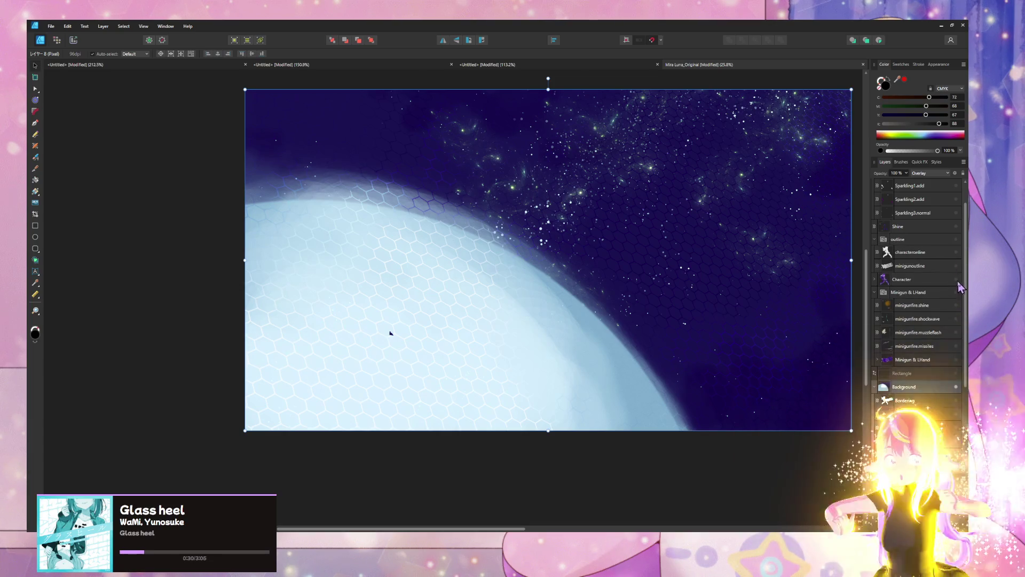
pyautogui.click(955, 318)
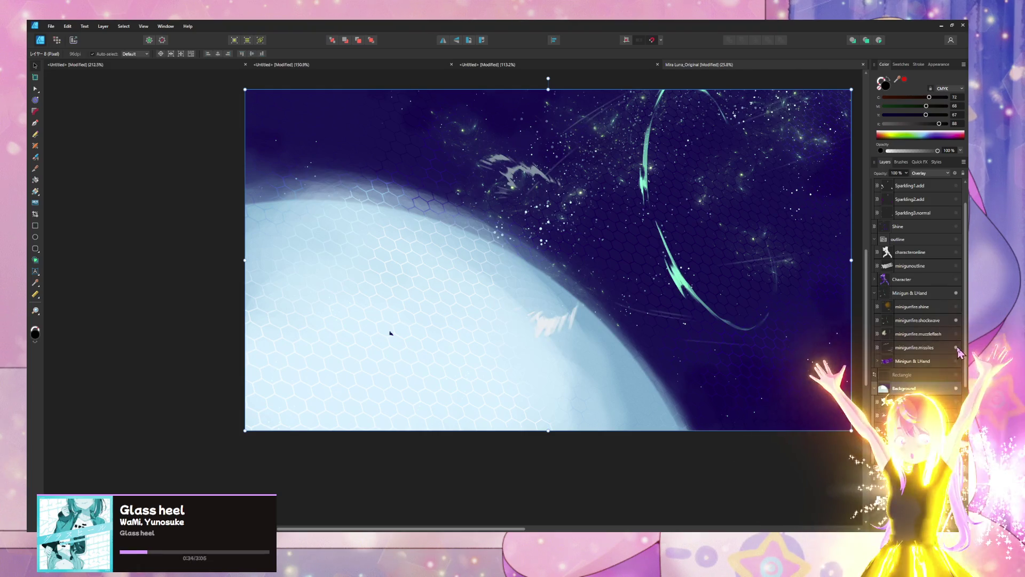
pyautogui.click(955, 347)
pyautogui.click(955, 319)
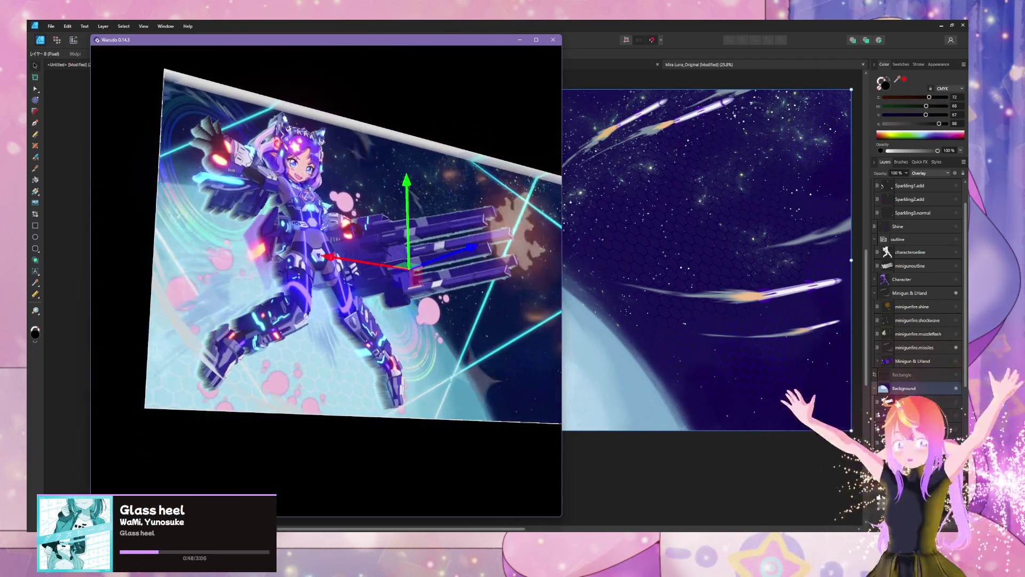
# Bring up the Warudo Editor and select the holographic card prop, briefly checking the props folder.
pyautogui.click(579, 534)
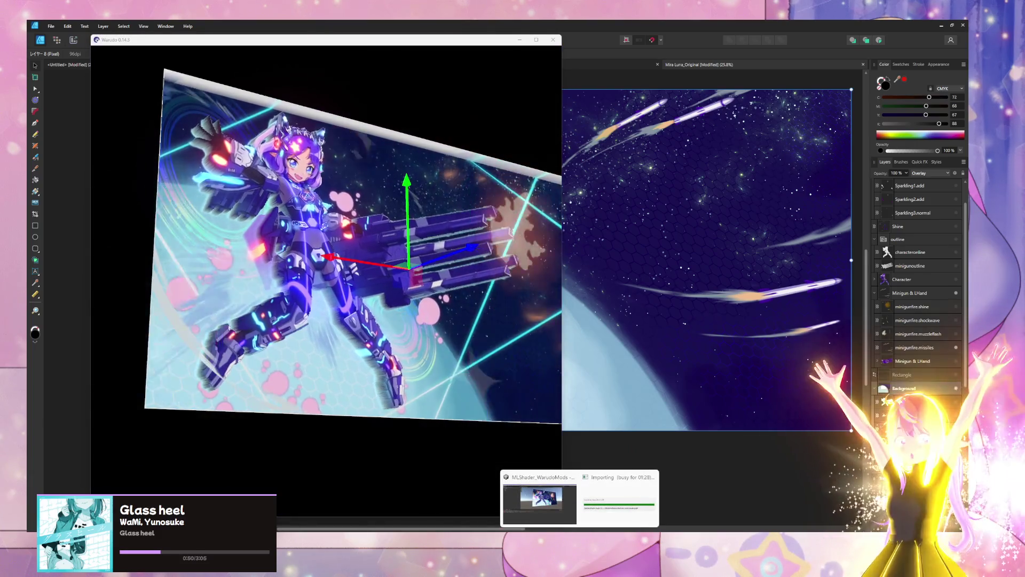
pyautogui.click(539, 502)
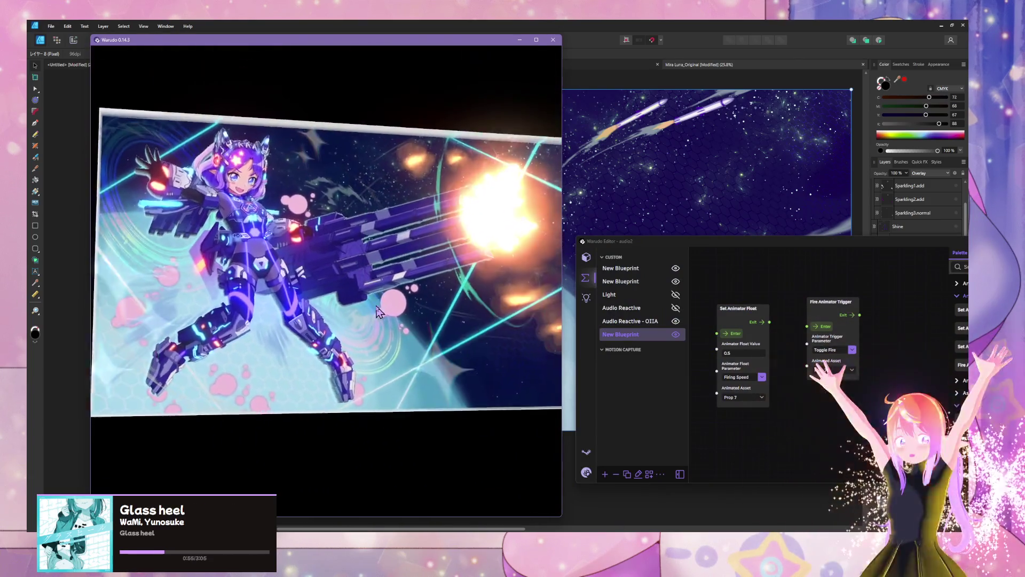
pyautogui.click(377, 312)
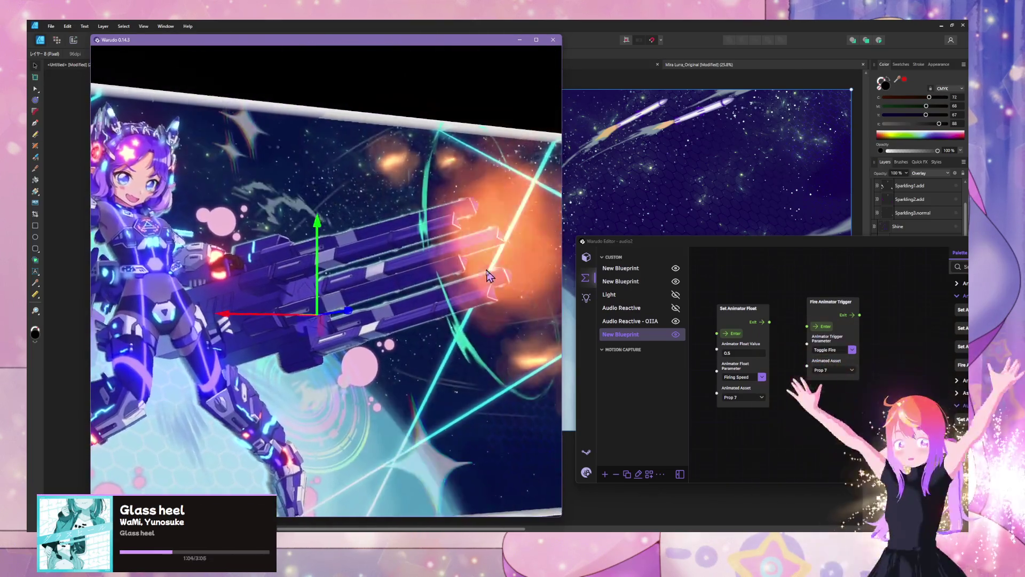
pyautogui.hotkey('alt', 'Tab')
pyautogui.rightClick(430, 275)
pyautogui.hotkey('alt', 'Tab')
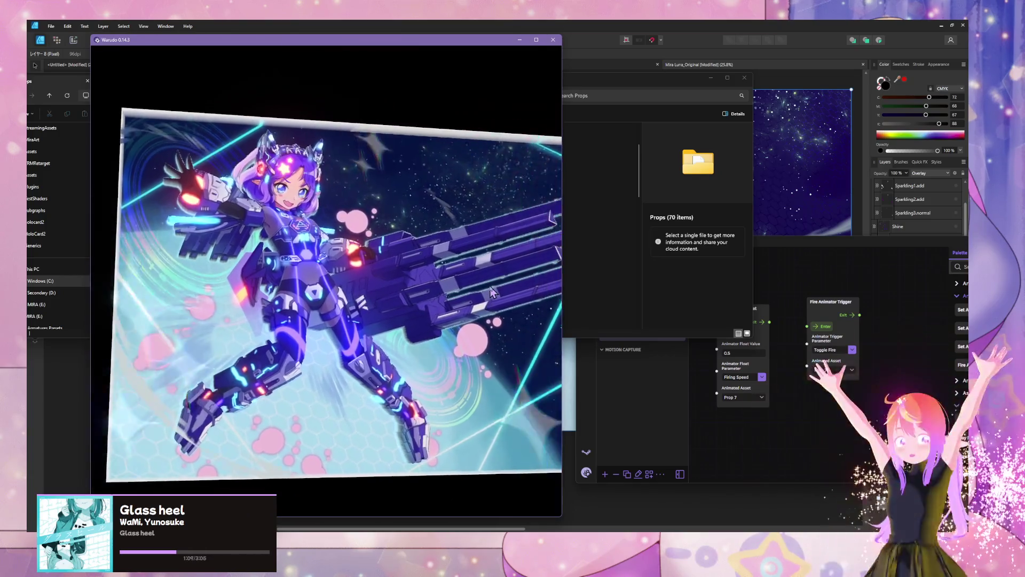
pyautogui.click(629, 406)
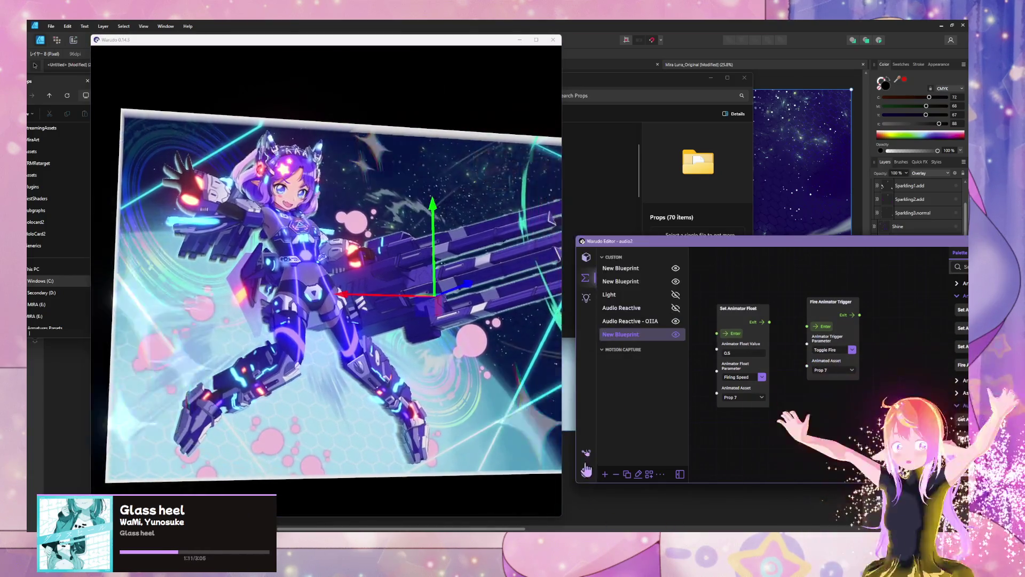
# Open the card's HoloCard2Material properties and the Target Color picker for black at 0.57 alpha.
pyautogui.click(585, 259)
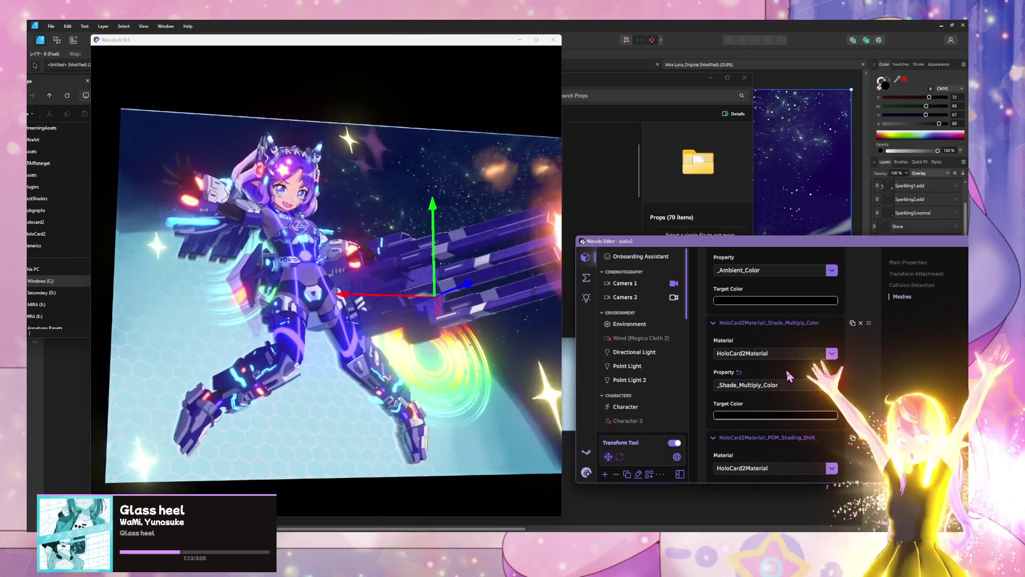
pyautogui.scroll(1, 787, 376)
pyautogui.click(764, 337)
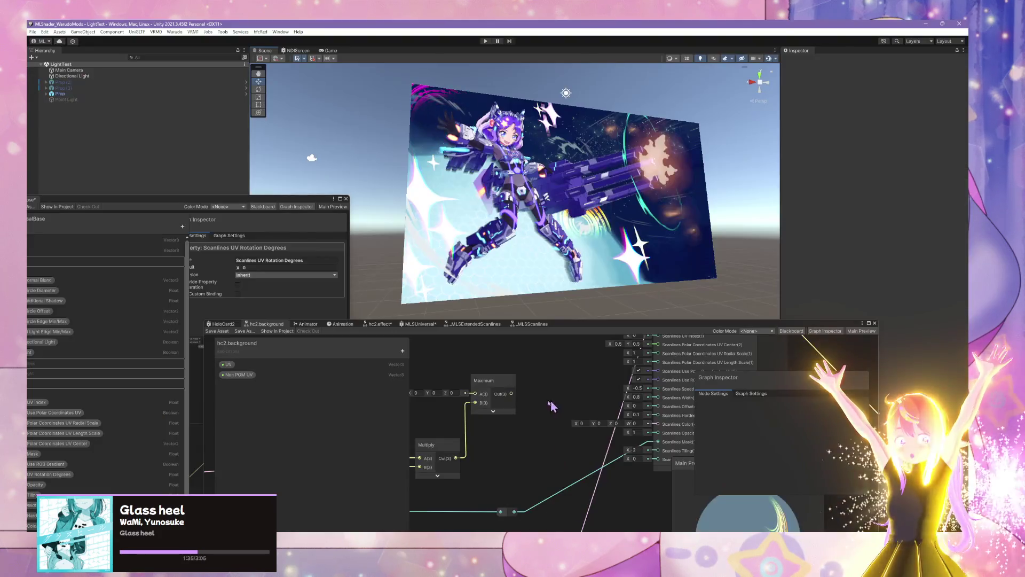
# Pan and zoom the hc2.background graph to inspect the _MLSExtendedScanlines and Sample Texture 2D nodes.
pyautogui.moveTo(585, 406)
pyautogui.mouseDown()
pyautogui.moveTo(649, 357)
pyautogui.moveTo(610, 416)
pyautogui.mouseUp()
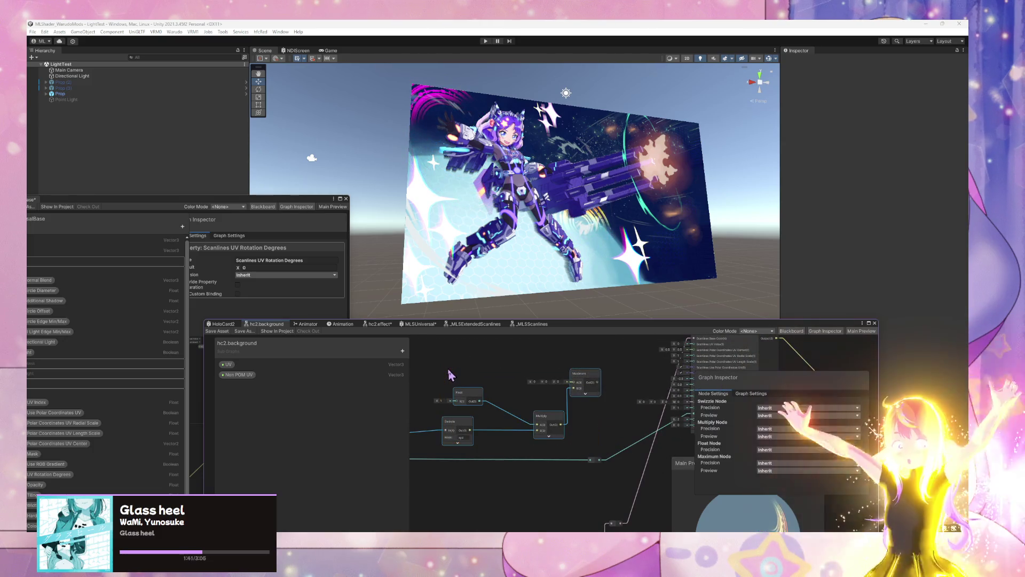
pyautogui.moveTo(551, 401); pyautogui.dragTo(365, 432)
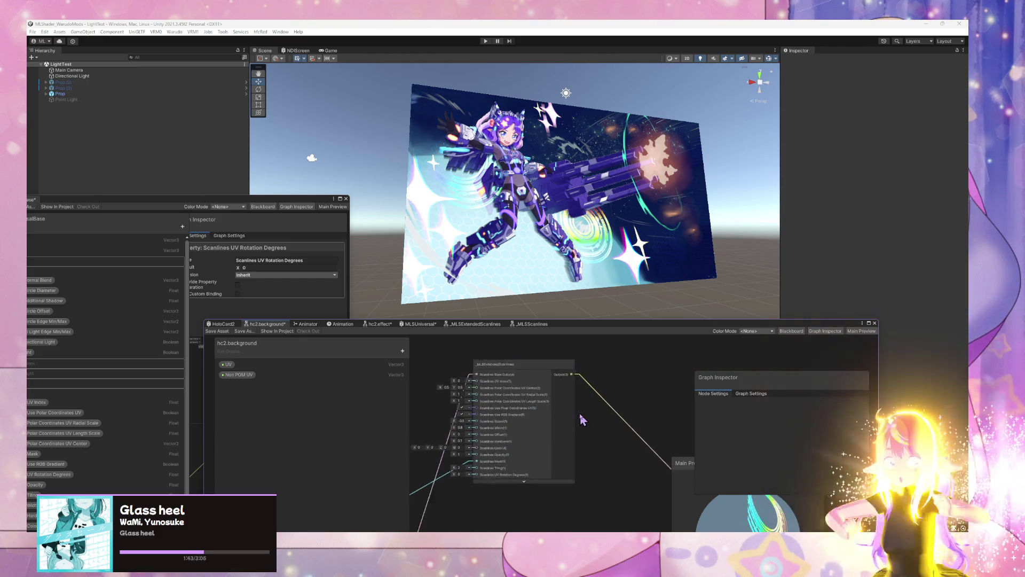
pyautogui.scroll(2, 578, 418)
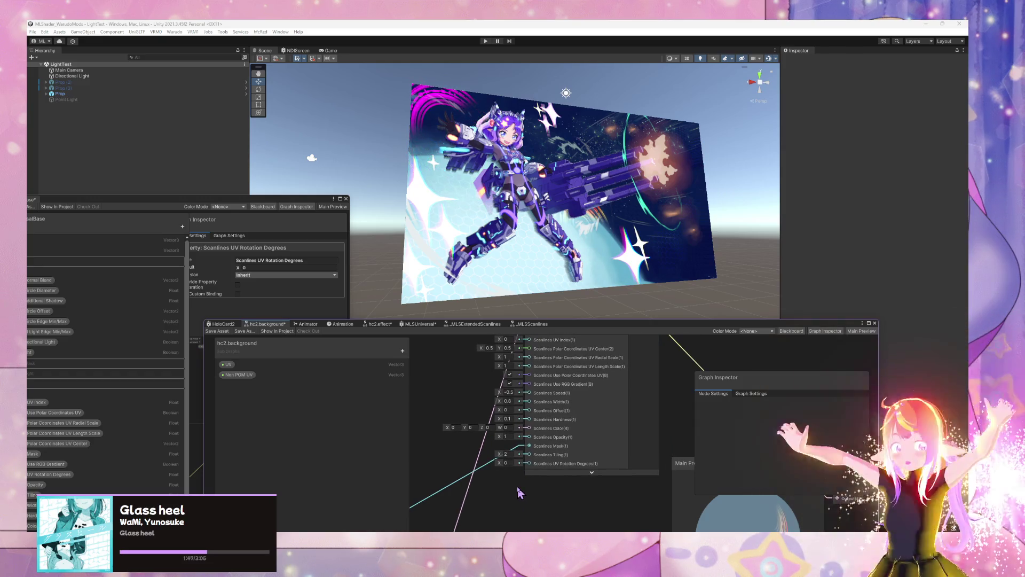
pyautogui.scroll(-1, 516, 486)
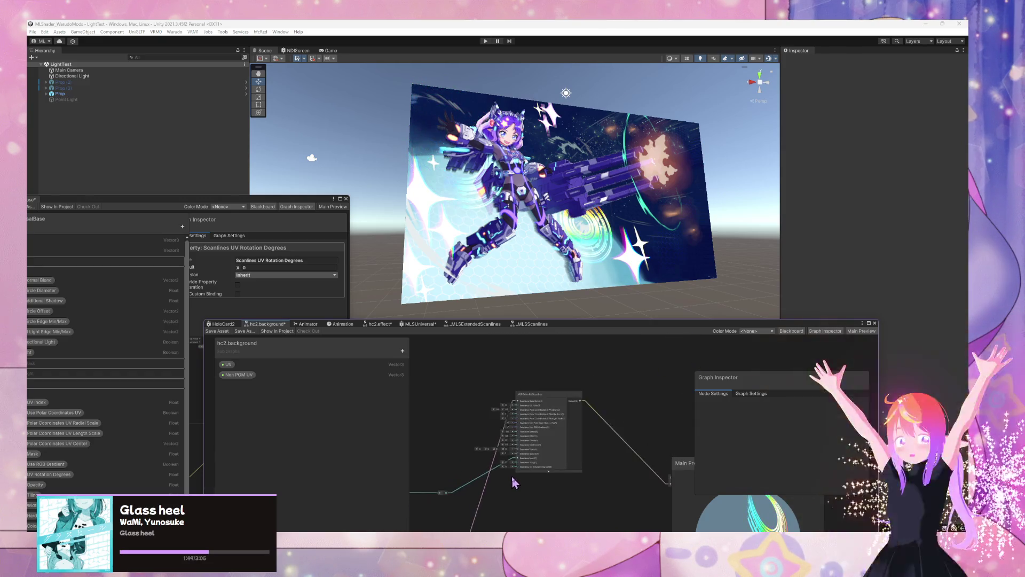
pyautogui.moveTo(541, 506); pyautogui.dragTo(639, 352)
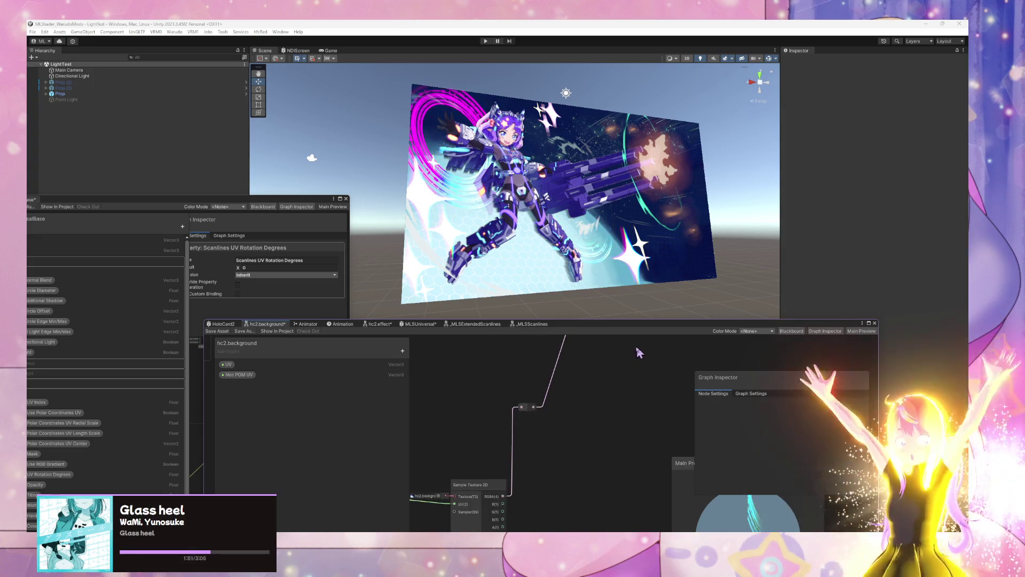
pyautogui.moveTo(605, 407)
pyautogui.mouseDown()
pyautogui.moveTo(496, 519)
pyautogui.moveTo(528, 496)
pyautogui.moveTo(553, 510)
pyautogui.moveTo(556, 474)
pyautogui.moveTo(555, 490)
pyautogui.moveTo(593, 512)
pyautogui.mouseUp()
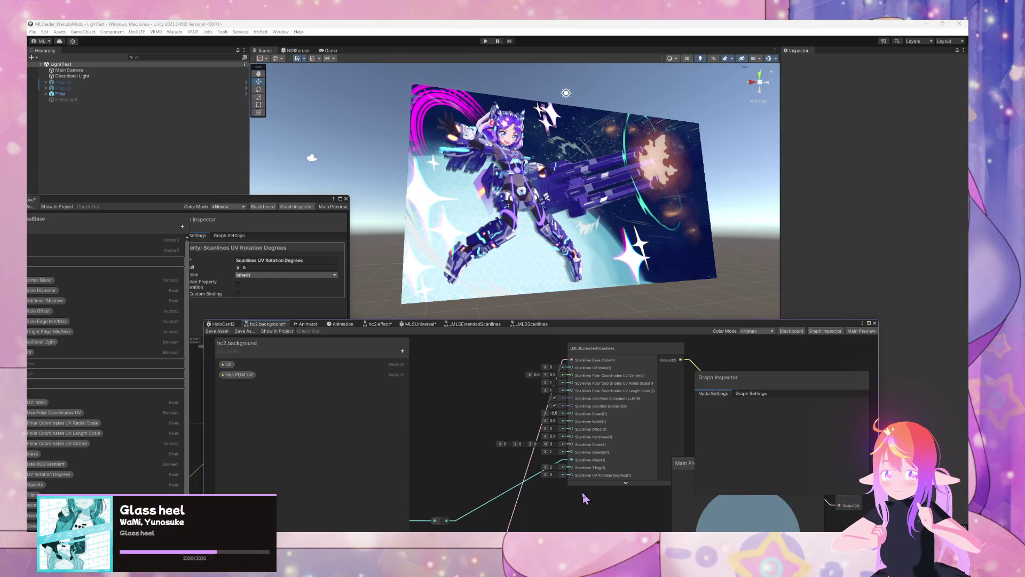
pyautogui.moveTo(545, 504); pyautogui.dragTo(527, 499)
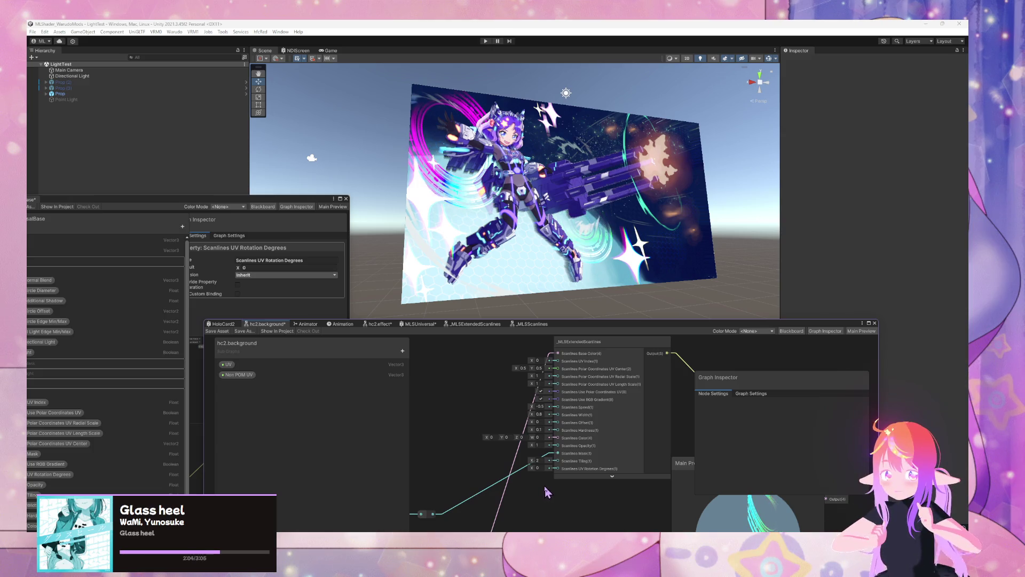
pyautogui.hotkey('alt', 'Tab')
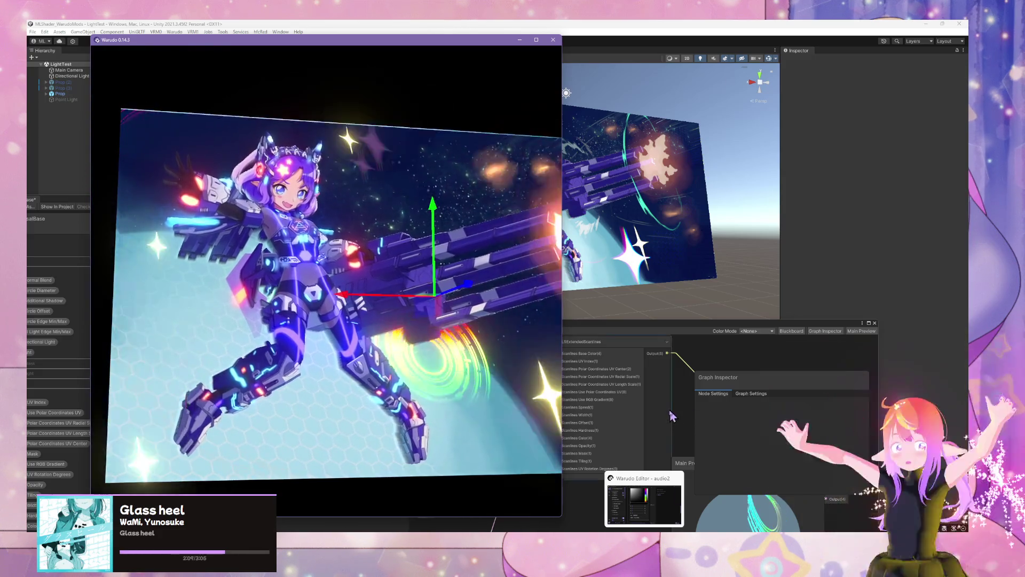
# Switch between Unity and Warudo, then select the card to watch its magenta scanline ring animate.
pyautogui.click(702, 402)
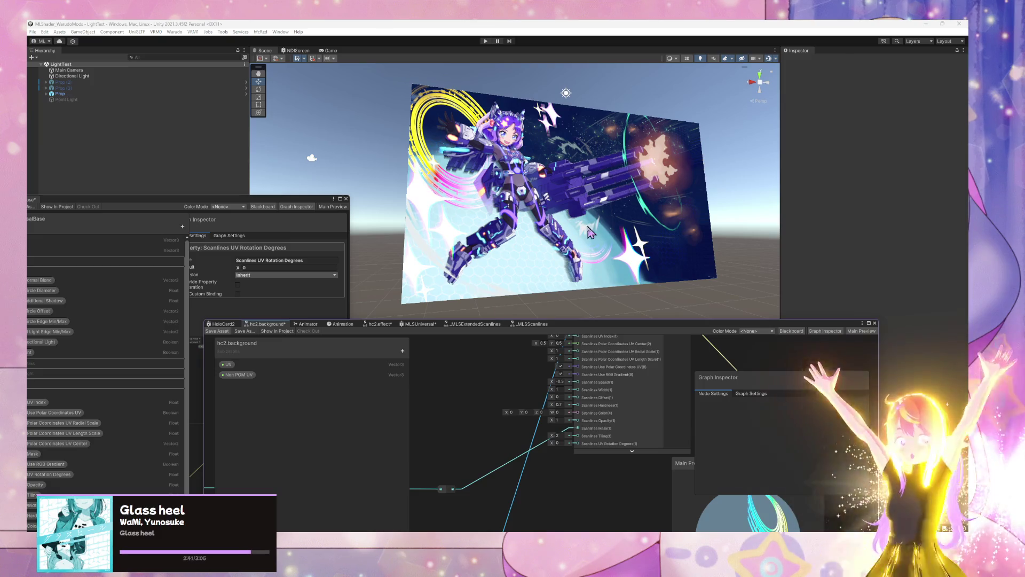
pyautogui.hotkey('alt', 'Tab')
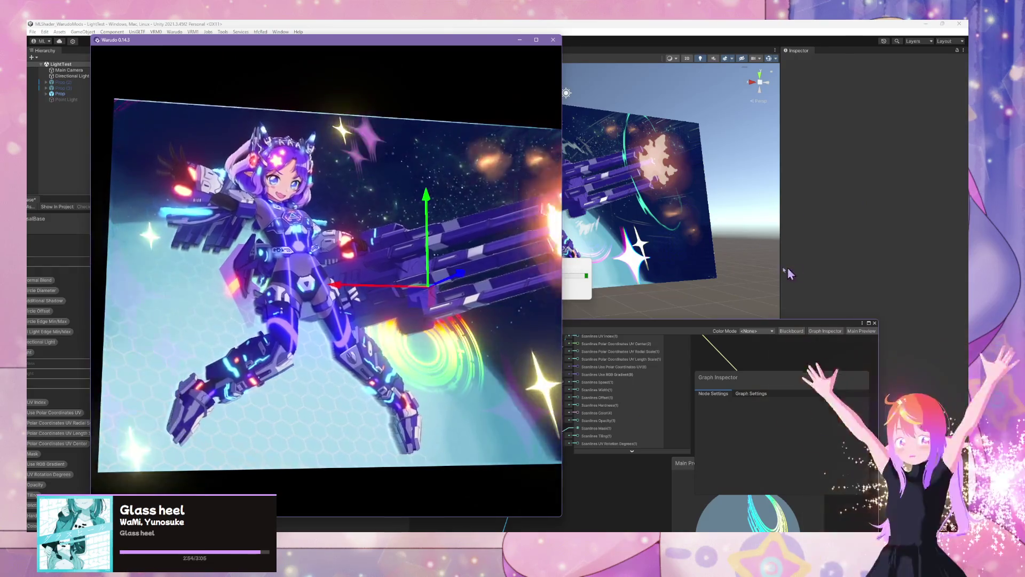
pyautogui.click(694, 336)
pyautogui.click(499, 211)
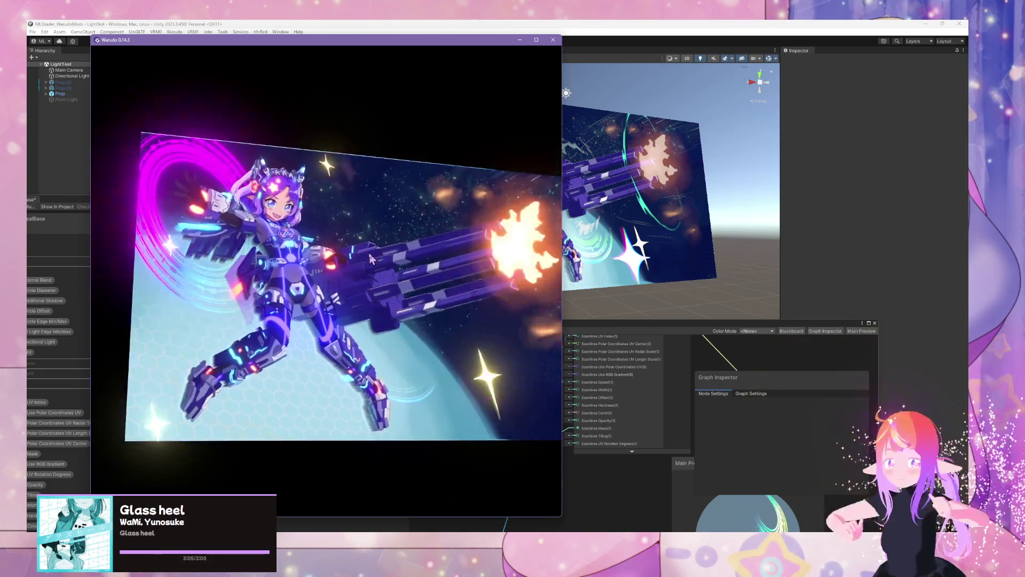
pyautogui.click(374, 253)
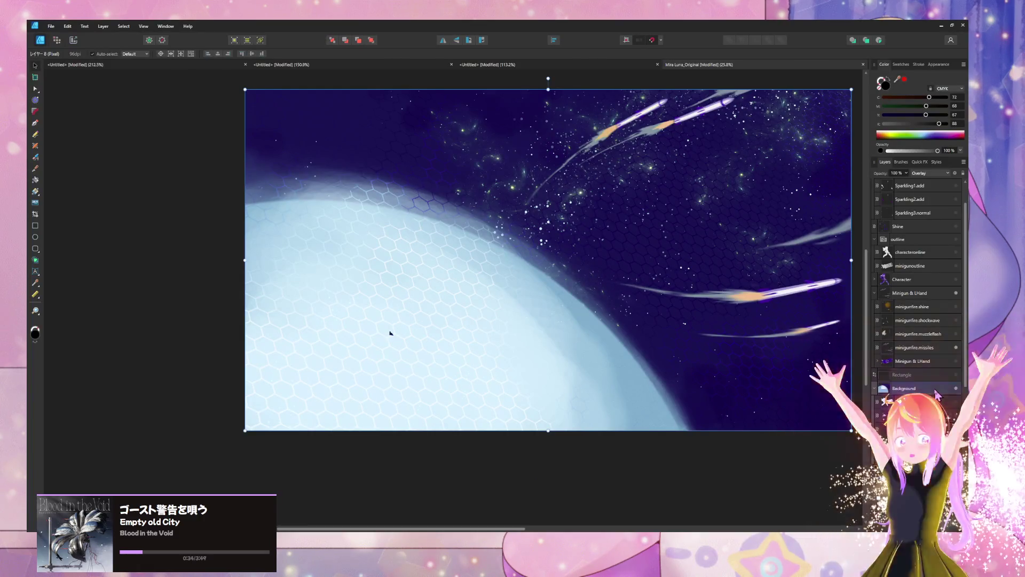
# Export the artwork as PNG, overwriting hc2.background.png on the second attempt.
pyautogui.scroll(-3, 937, 394)
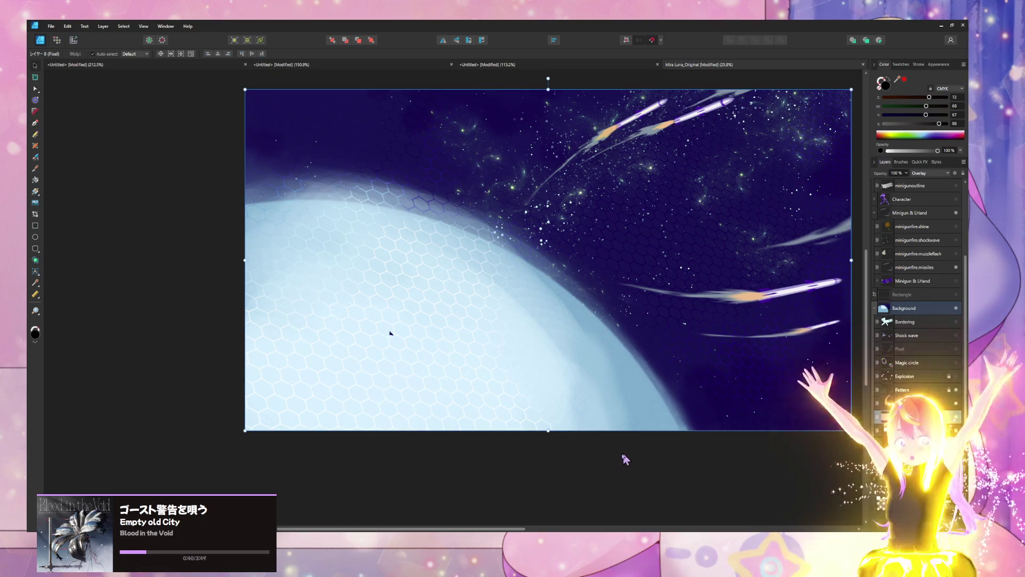
pyautogui.hotkey('ctrl', 'alt', 'shift', 's')
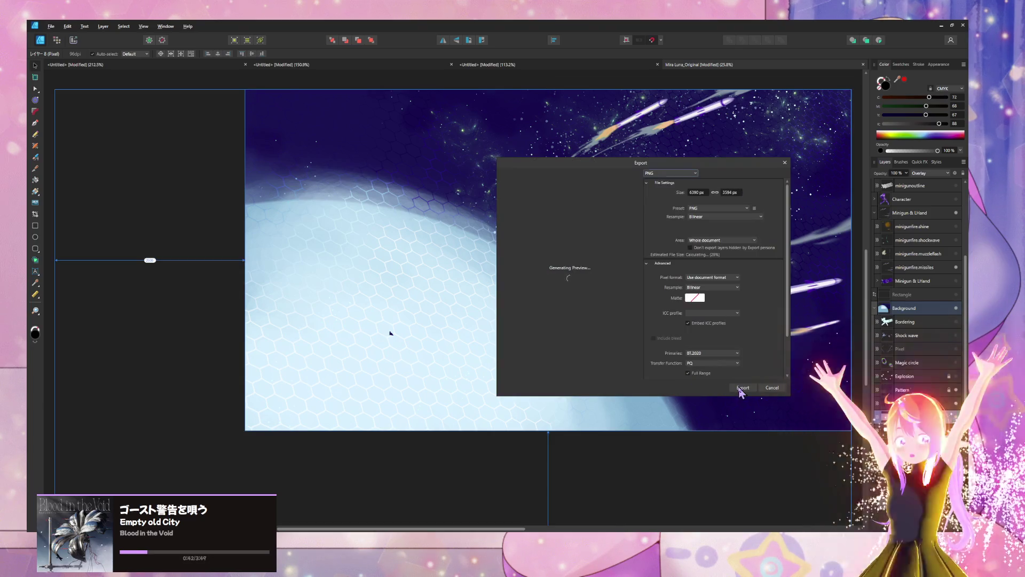
pyautogui.click(741, 391)
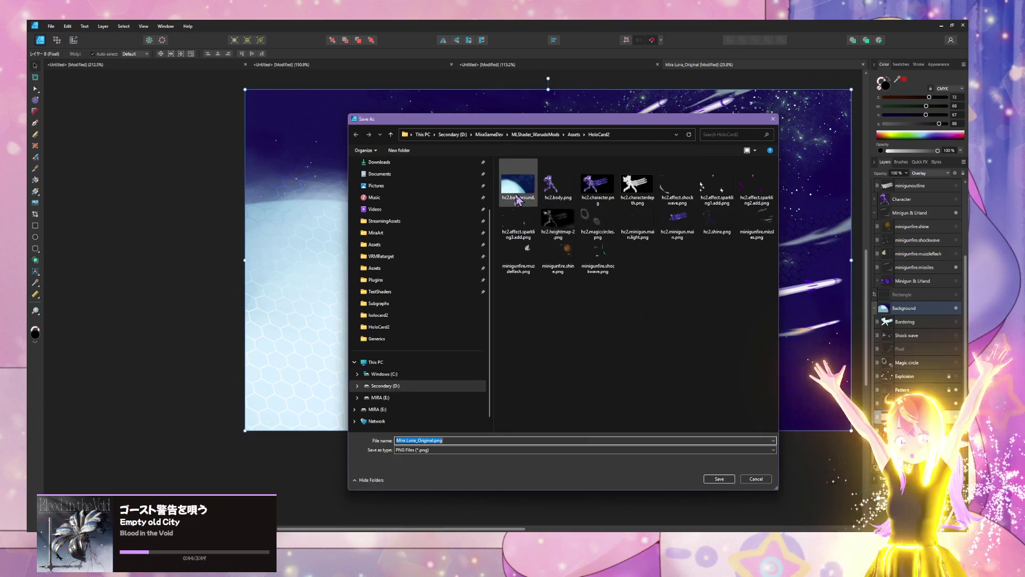
pyautogui.doubleClick(518, 198)
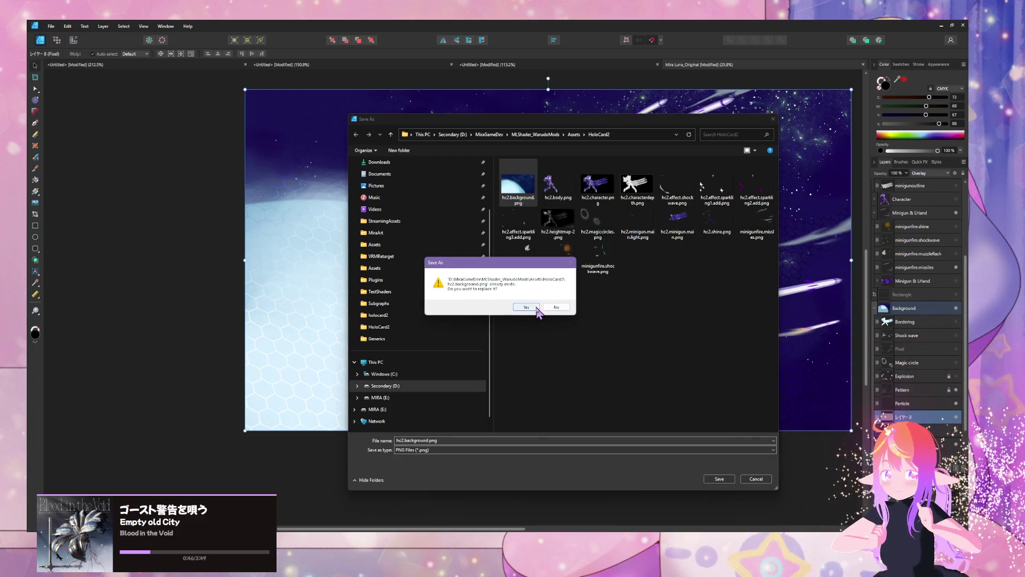
pyautogui.click(556, 307)
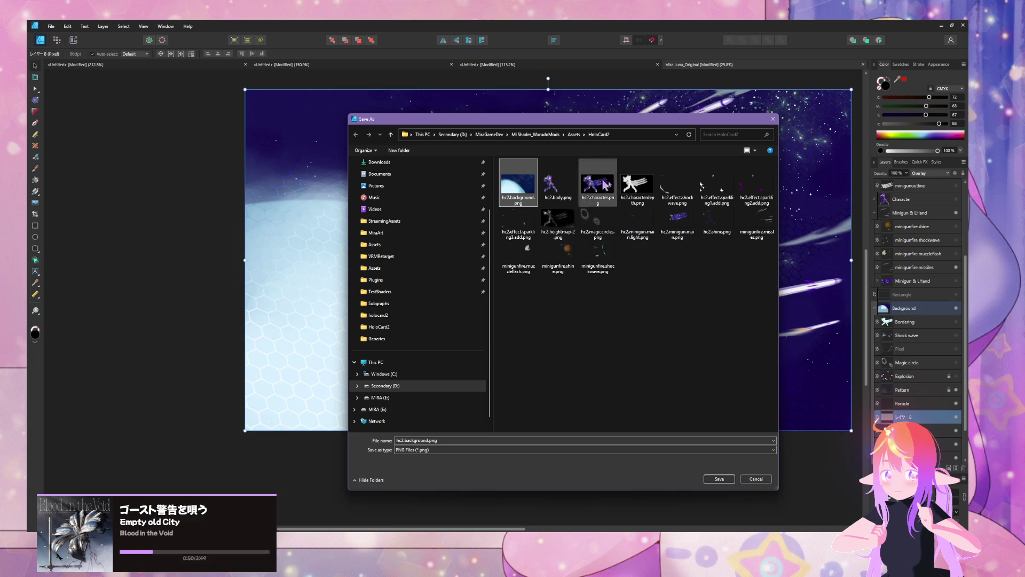
pyautogui.doubleClick(511, 193)
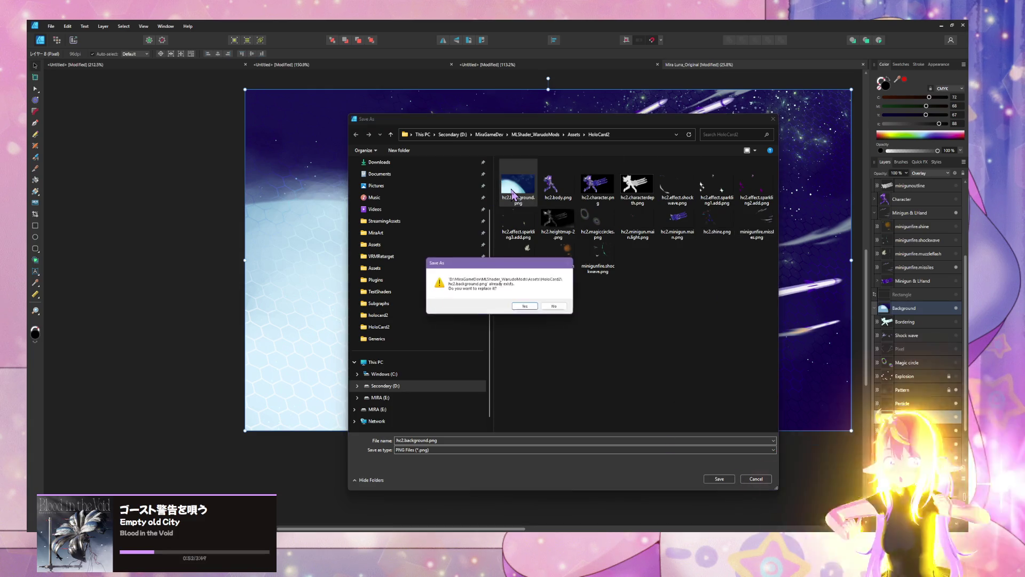
pyautogui.click(524, 307)
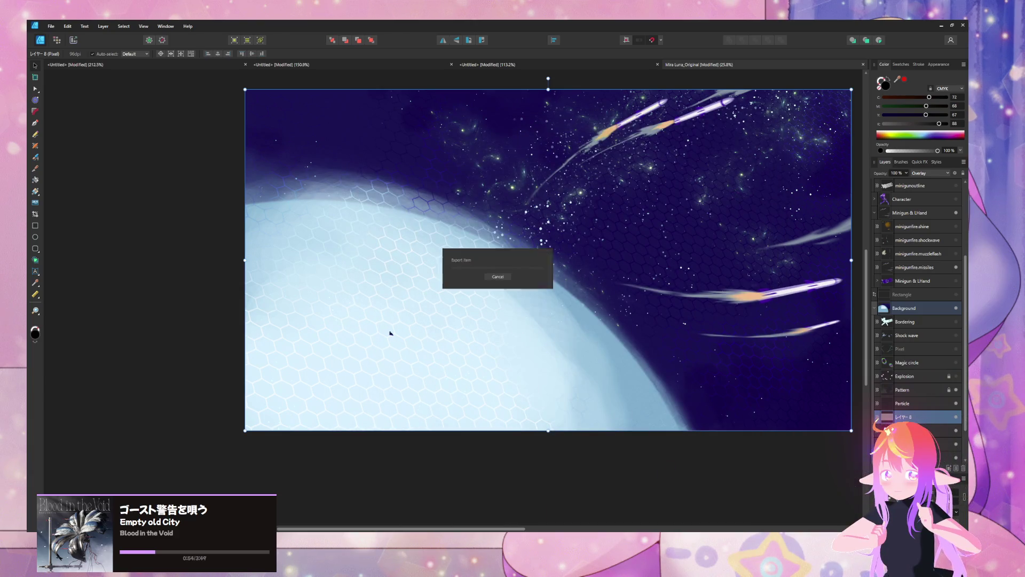
pyautogui.hotkey('alt', 'Tab')
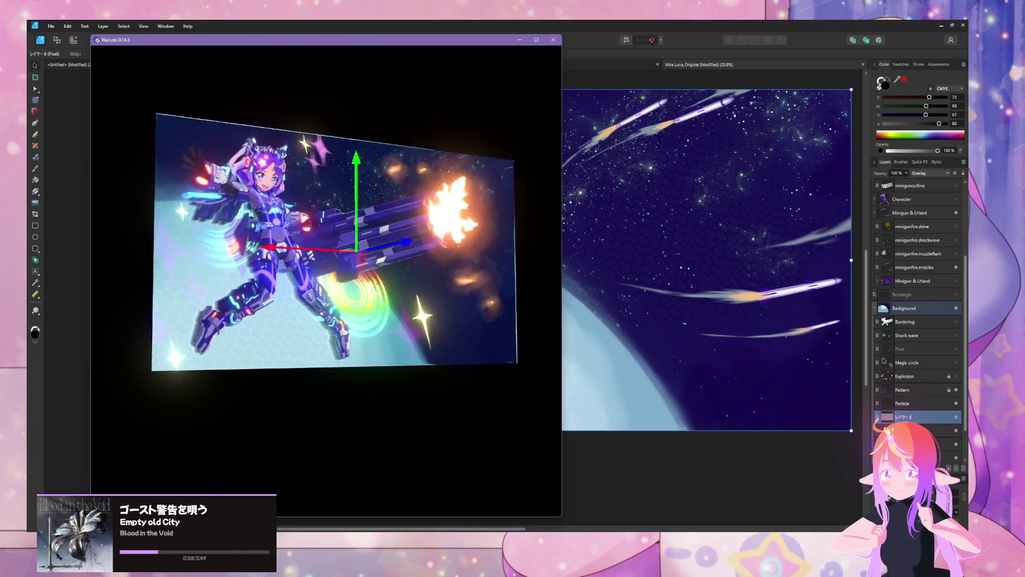
# Zoom in on the re-exported card in Warudo, then bring Unity and the artwork forward.
pyautogui.hotkey('alt', 'Tab')
pyautogui.hotkey('alt', 'Tab')
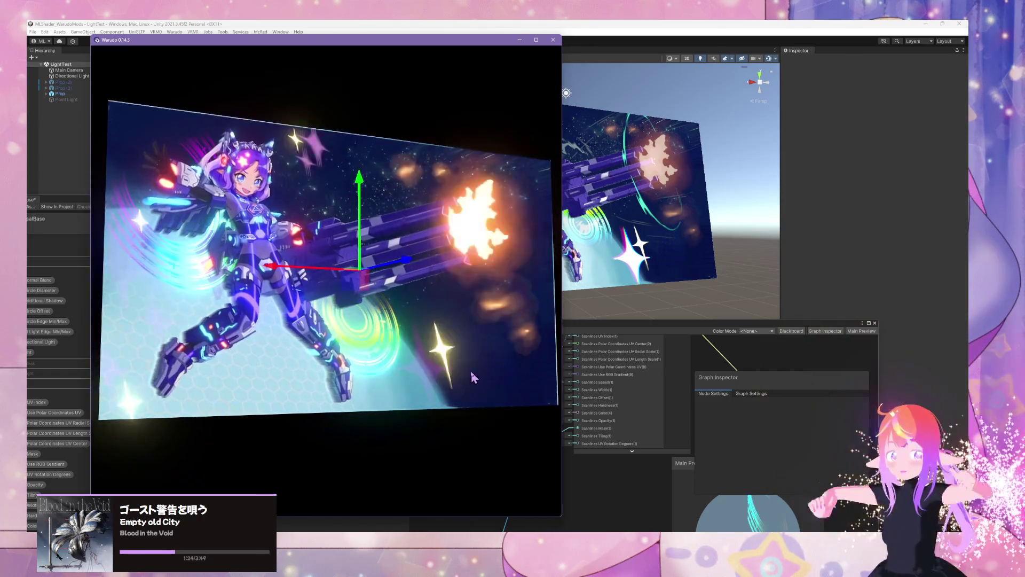
pyautogui.scroll(5, 478, 374)
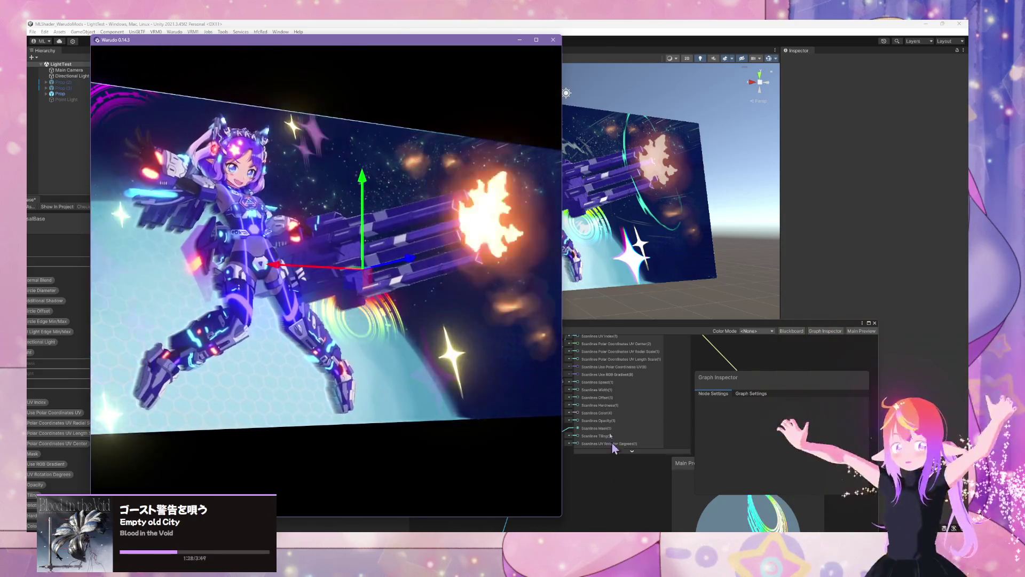
pyautogui.click(640, 275)
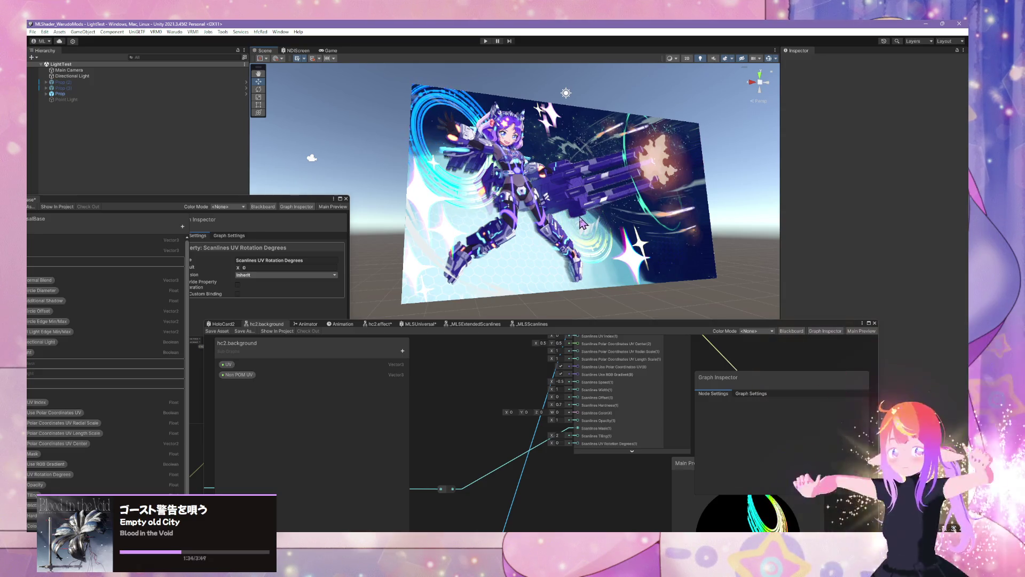
pyautogui.hotkey('alt', 'Tab')
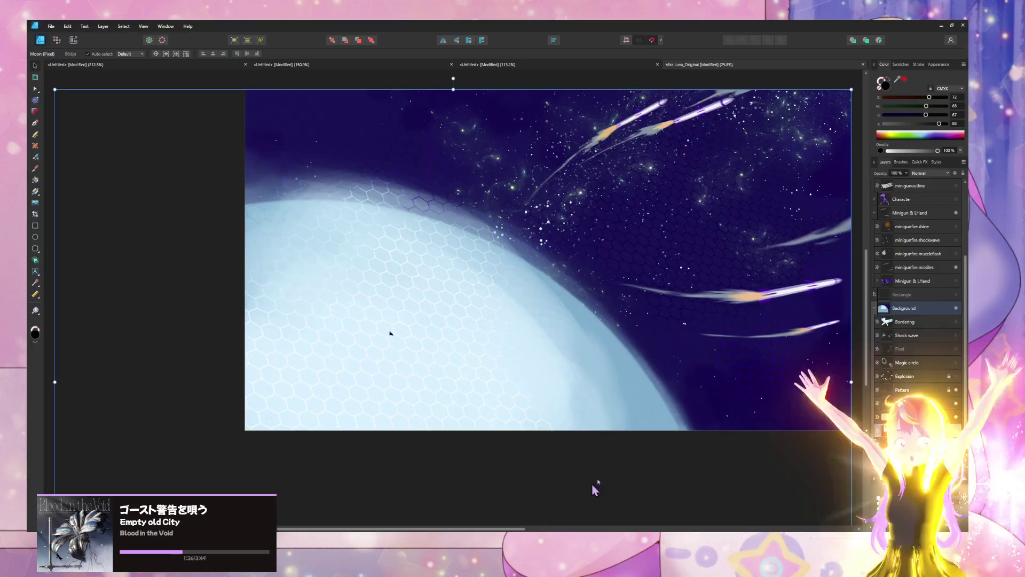
# Show the Pixel grid lines and compare with the Background layer hidden, checking the Warudo preview.
pyautogui.click(958, 350)
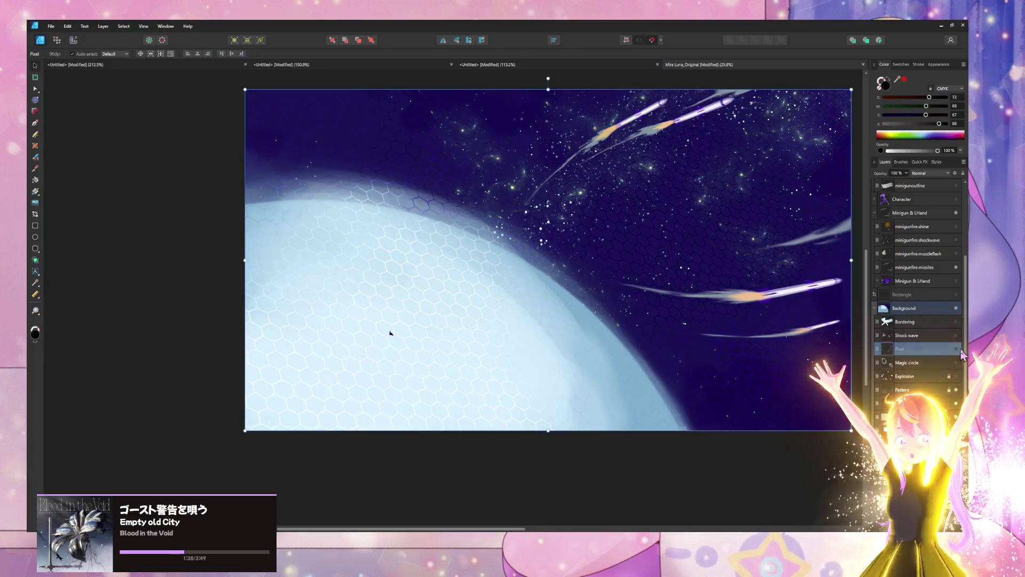
pyautogui.click(956, 350)
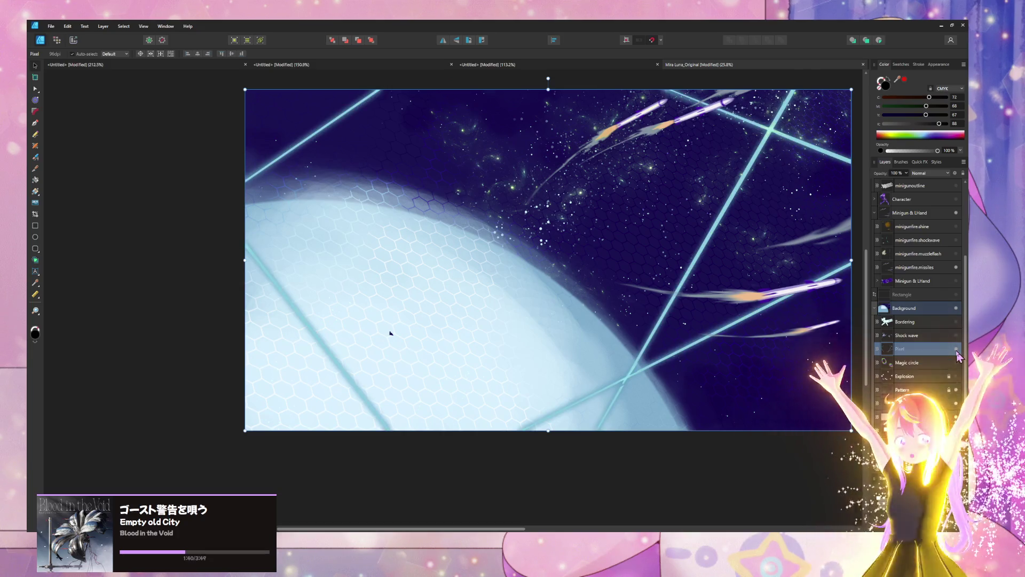
pyautogui.click(957, 312)
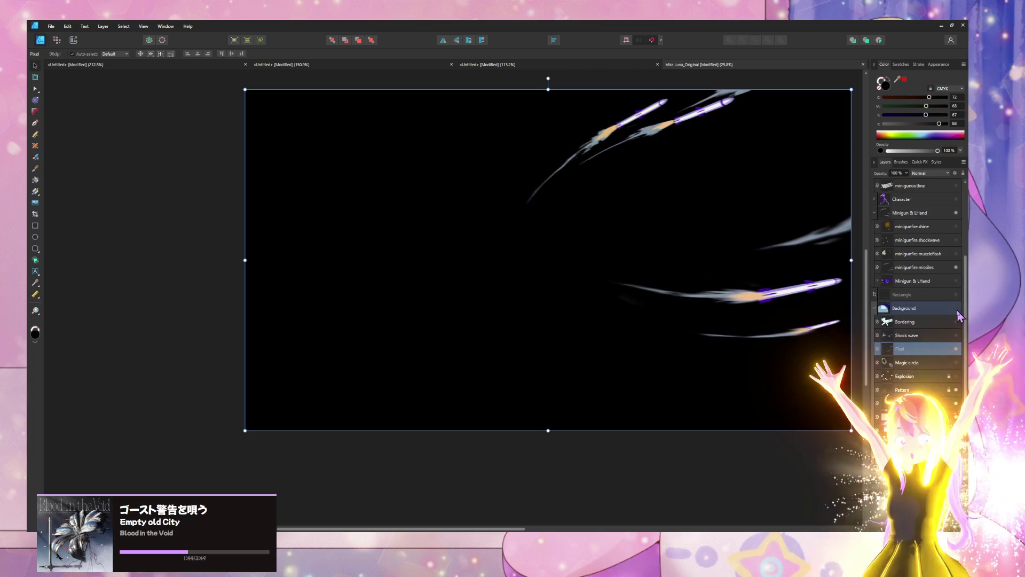
pyautogui.click(956, 310)
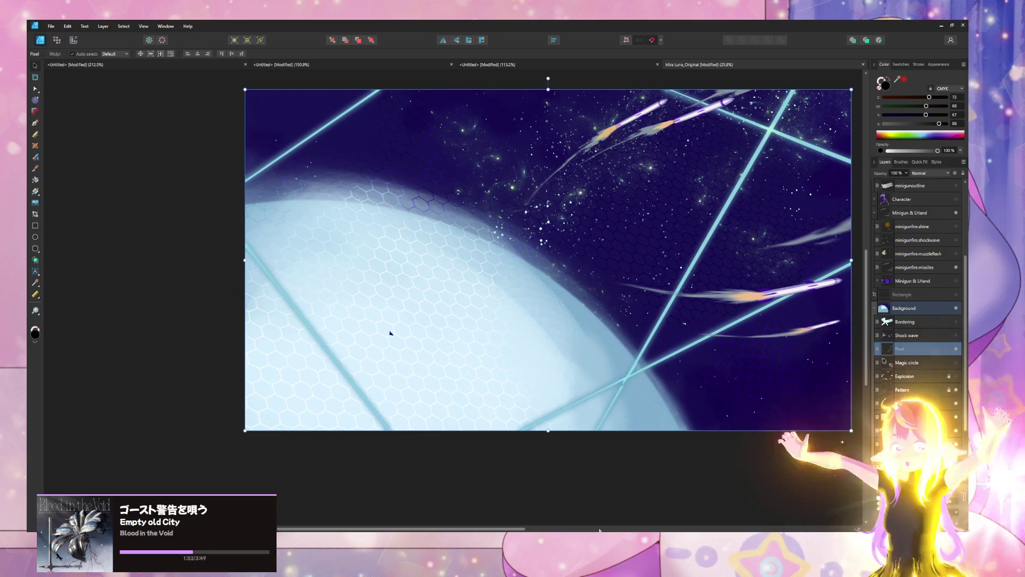
pyautogui.hotkey('alt', 'Tab')
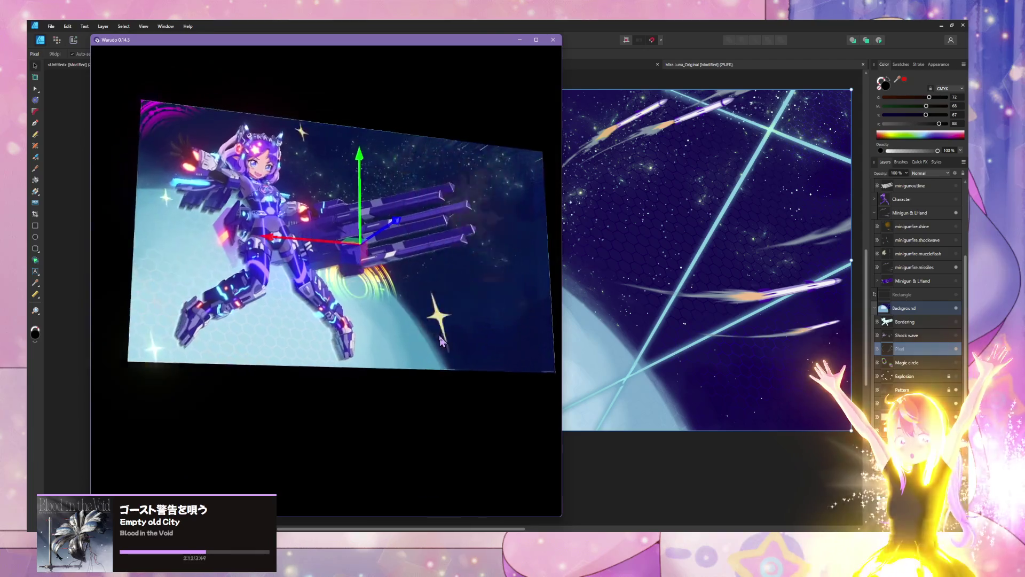
pyautogui.click(708, 464)
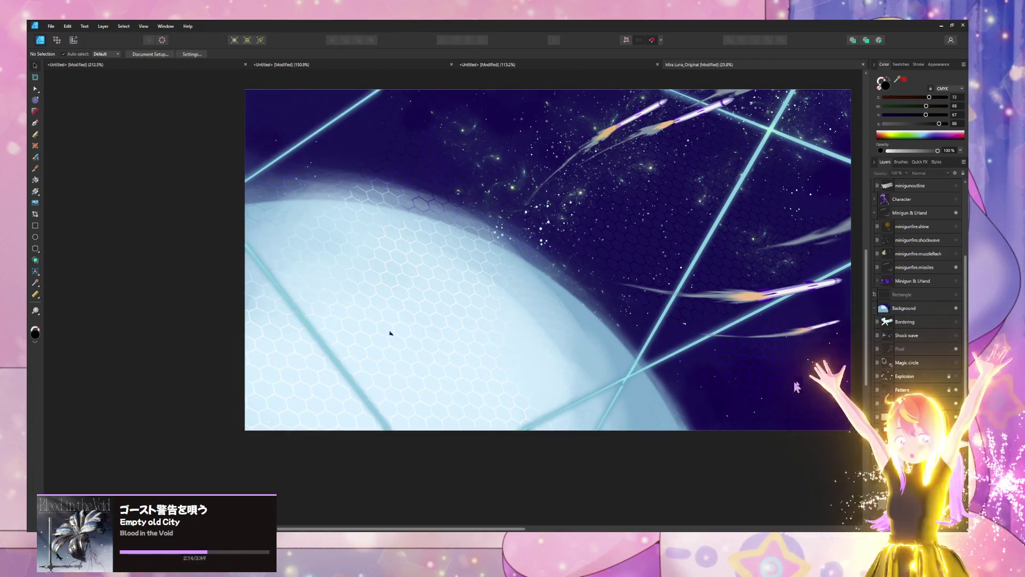
# Hide the hexagon Pattern and Pixel grid lines, keeping the white Bordering silhouette visible.
pyautogui.click(956, 335)
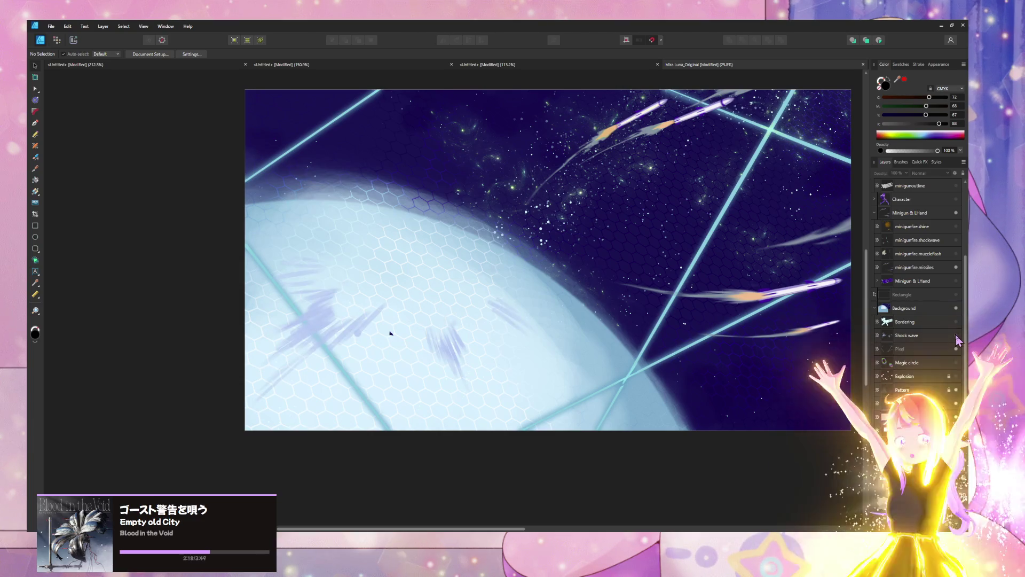
pyautogui.click(955, 337)
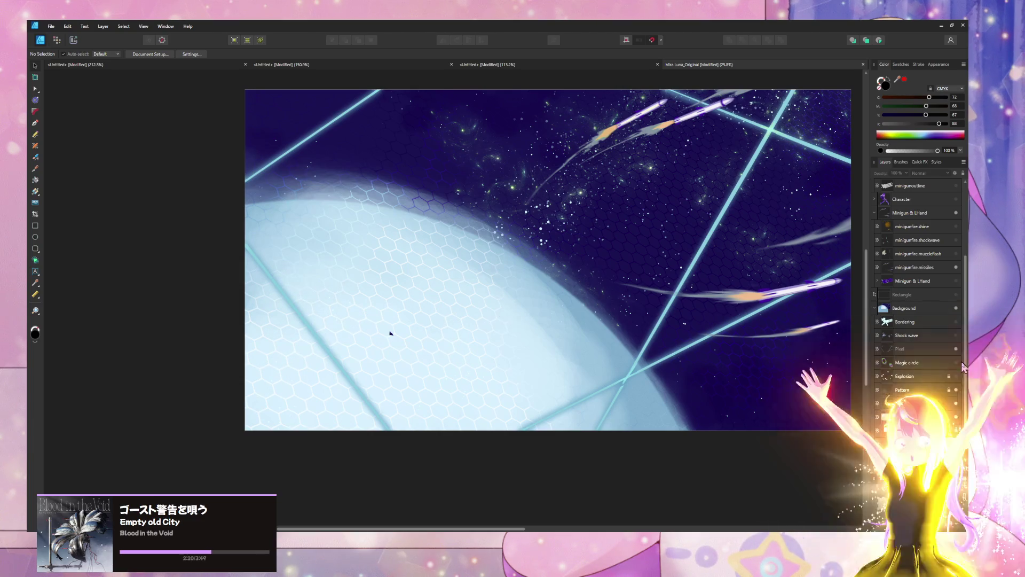
pyautogui.click(955, 377)
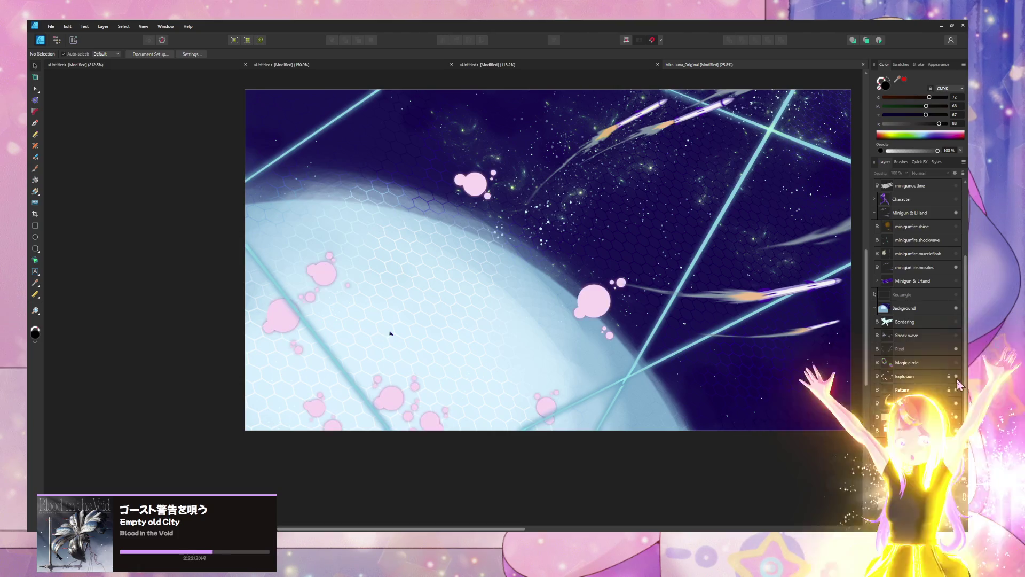
pyautogui.click(956, 377)
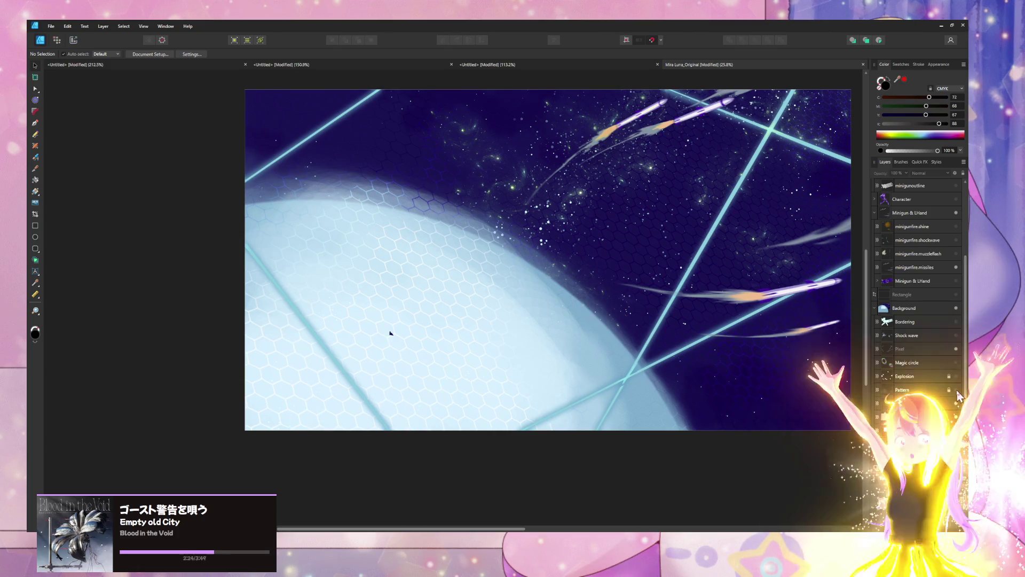
pyautogui.click(956, 389)
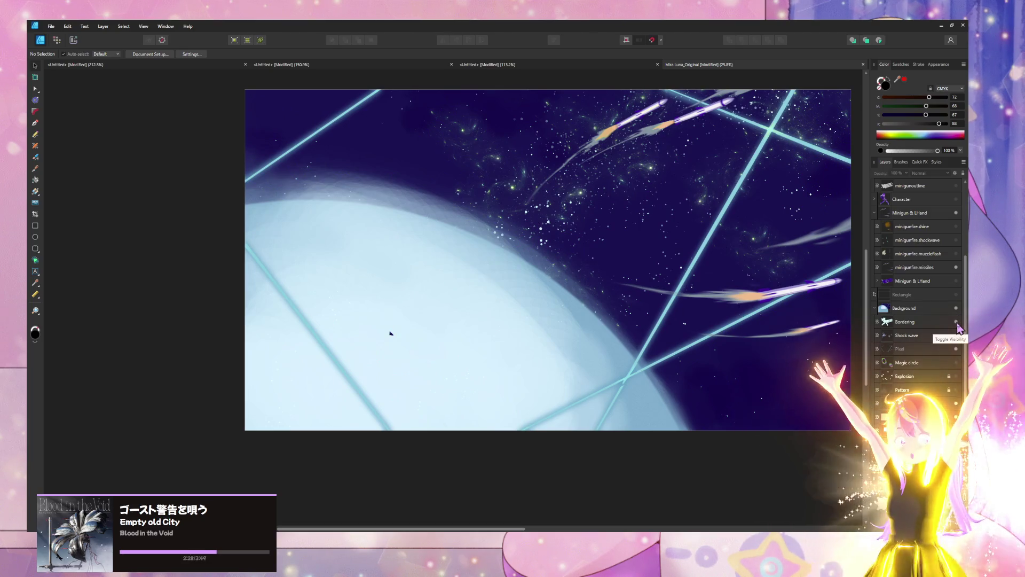
pyautogui.click(956, 322)
pyautogui.click(956, 322)
pyautogui.click(956, 322)
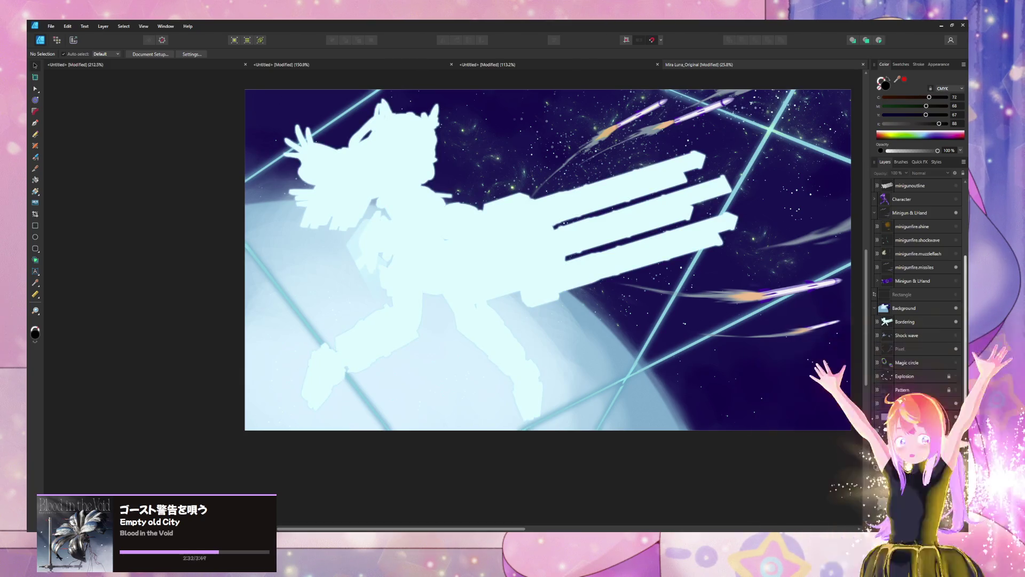
pyautogui.click(956, 323)
pyautogui.click(956, 322)
pyautogui.click(956, 349)
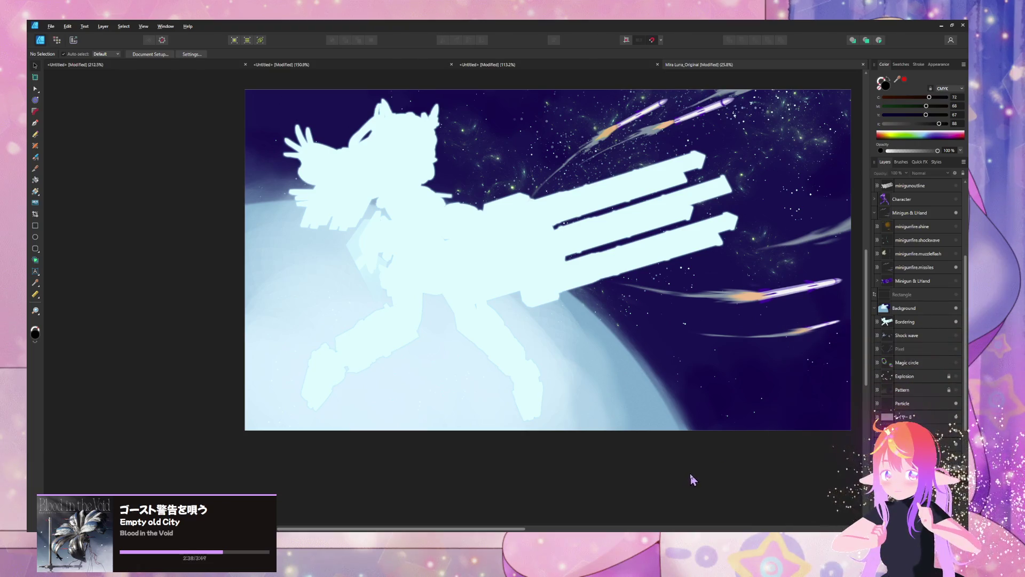
# Export the canvas as PNG, replacing hc2.background.png.
pyautogui.hotkey('ctrl', 'alt', 'shift', 's')
pyautogui.click(744, 388)
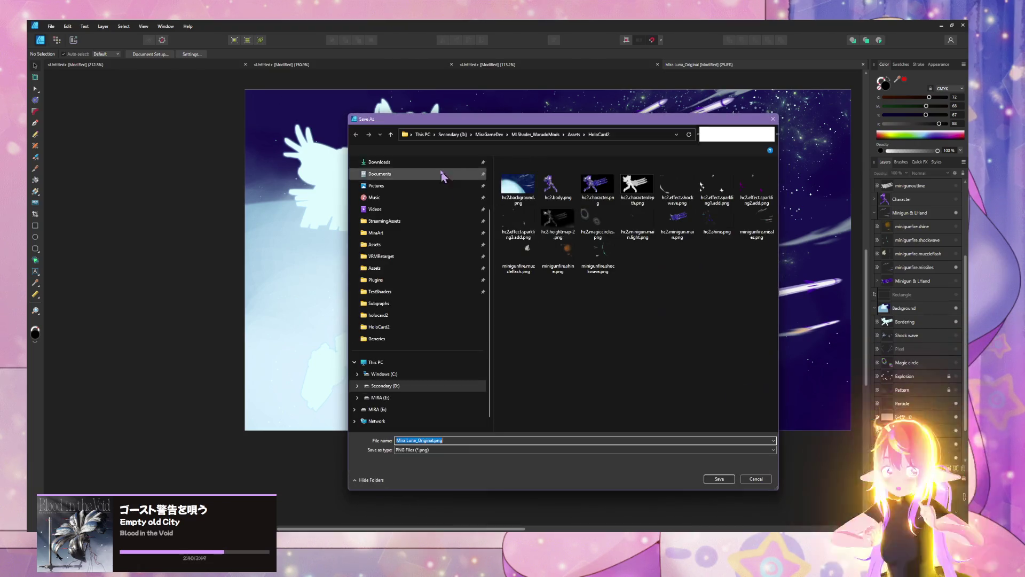
pyautogui.doubleClick(530, 195)
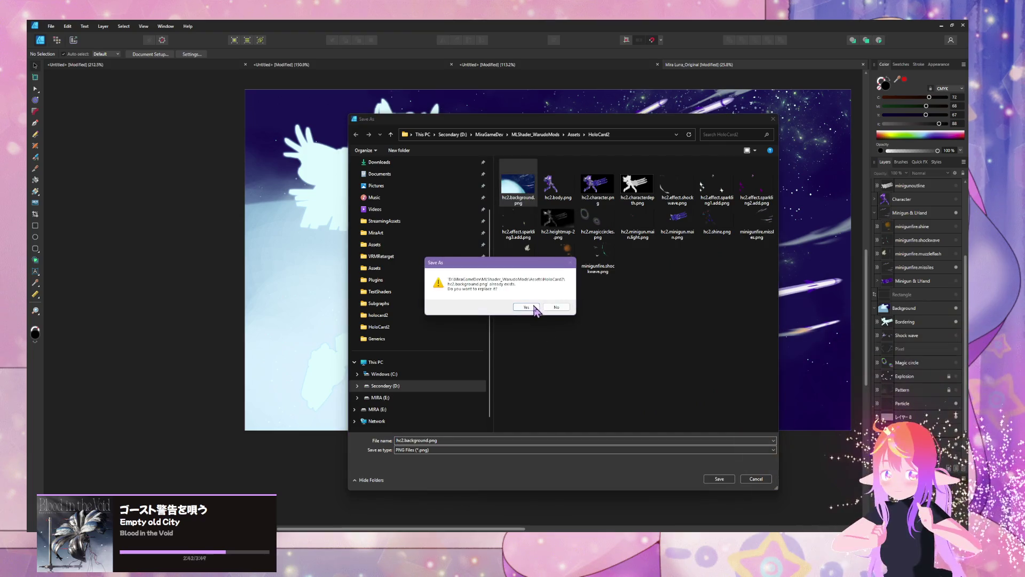
pyautogui.click(535, 305)
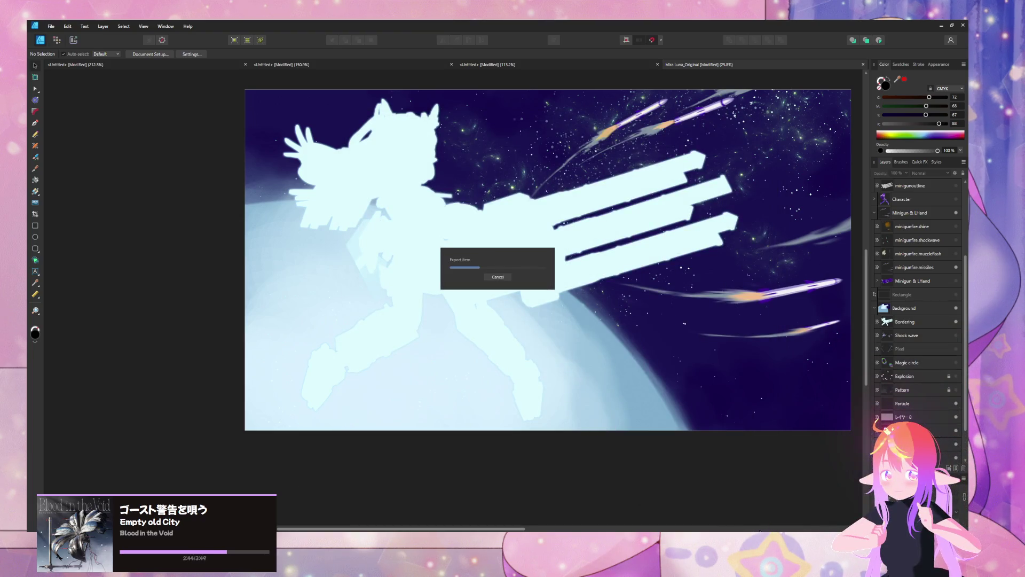
pyautogui.hotkey('alt', 'Tab')
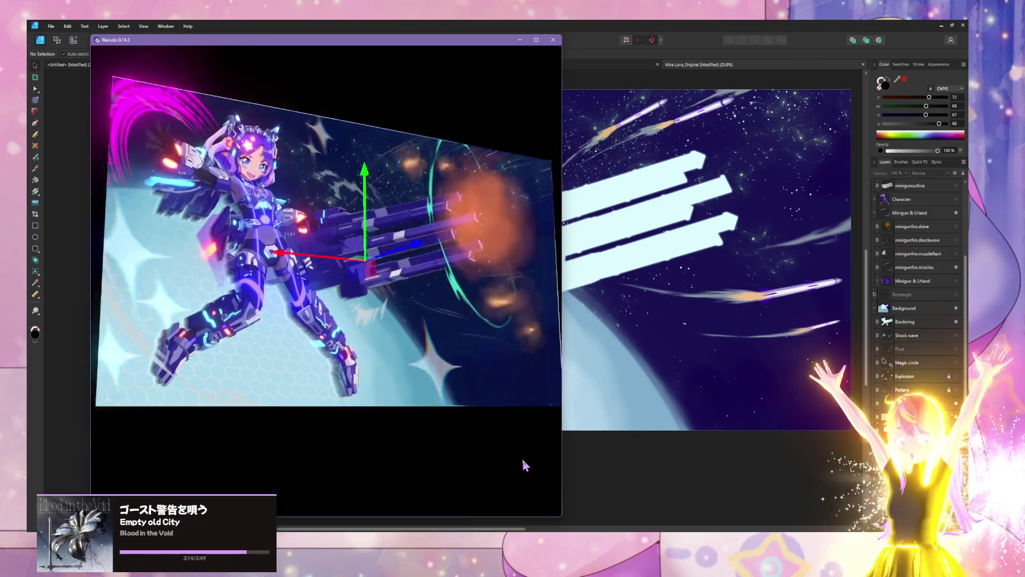
# Open the Warudo scene editor and select Prop 7.
pyautogui.hotkey('alt', 'Tab')
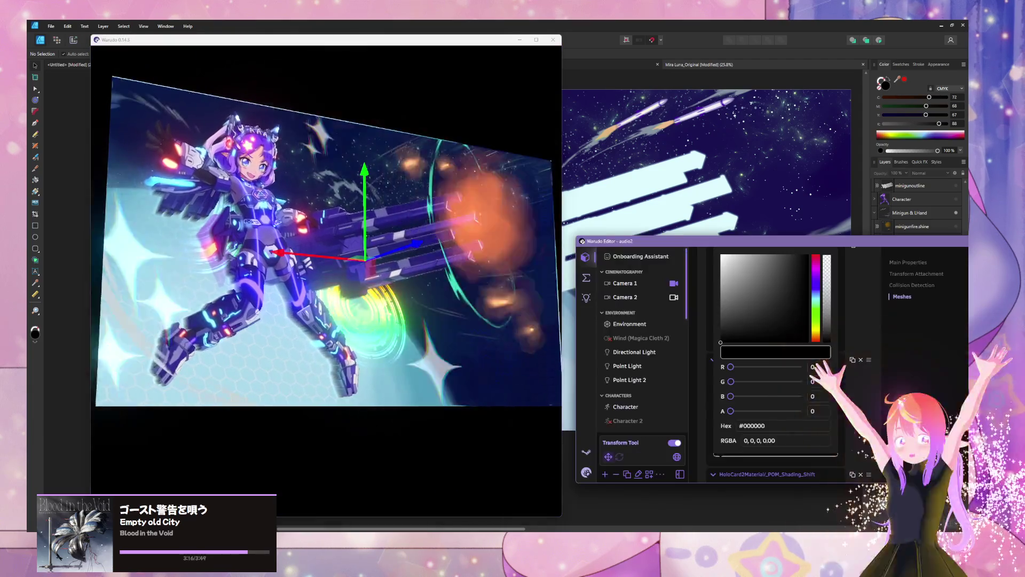
pyautogui.scroll(-10, 602, 266)
pyautogui.click(621, 316)
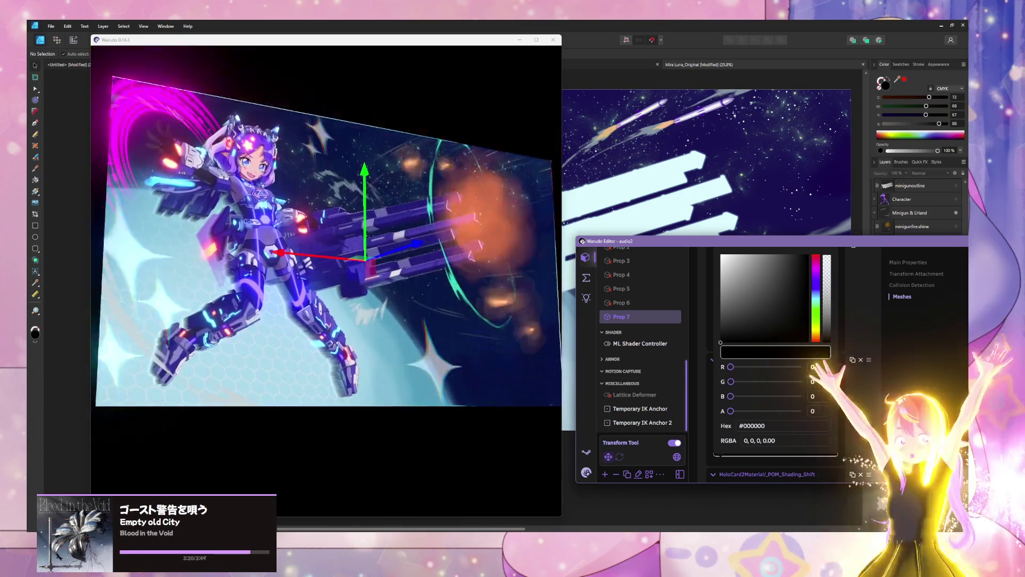
# Back in Unity, orbit around the card and move the Shader Graph window up and right.
pyautogui.hotkey('alt', 'Tab')
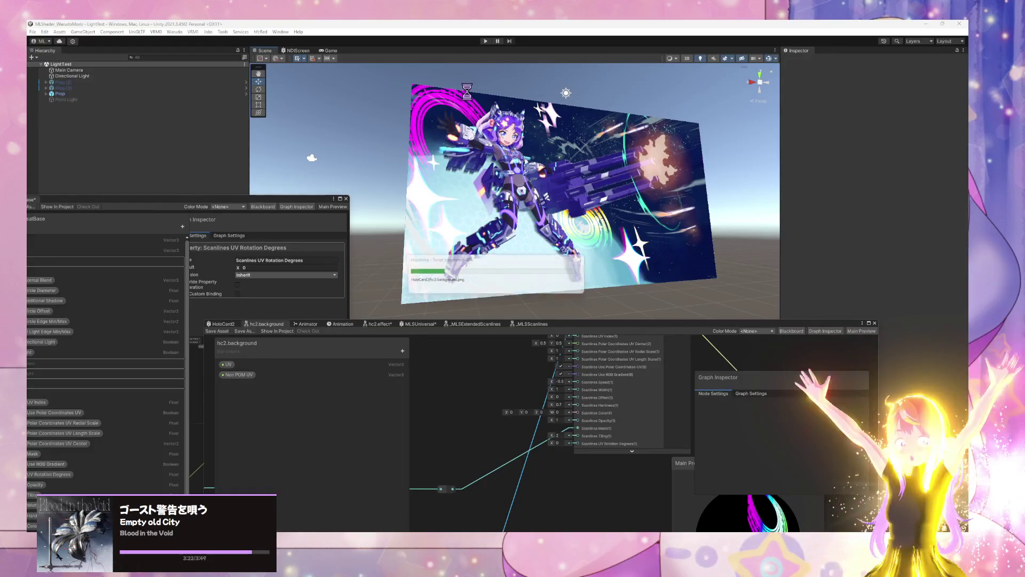
pyautogui.moveTo(673, 181); pyautogui.dragTo(673, 203)
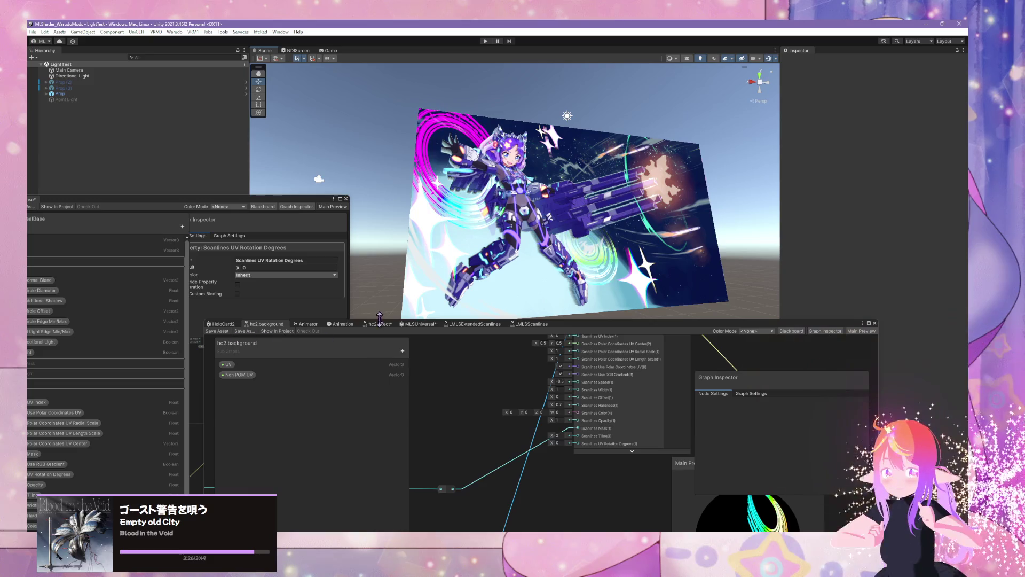
pyautogui.moveTo(591, 329); pyautogui.dragTo(640, 206)
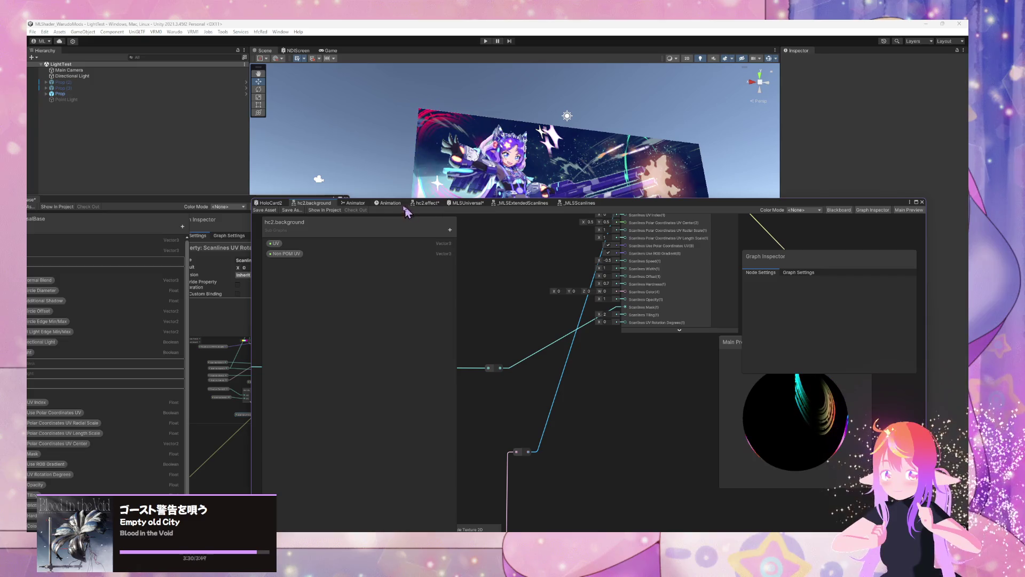
# Add a new animator layer and paste the sparkle layer's states into it.
pyautogui.click(354, 203)
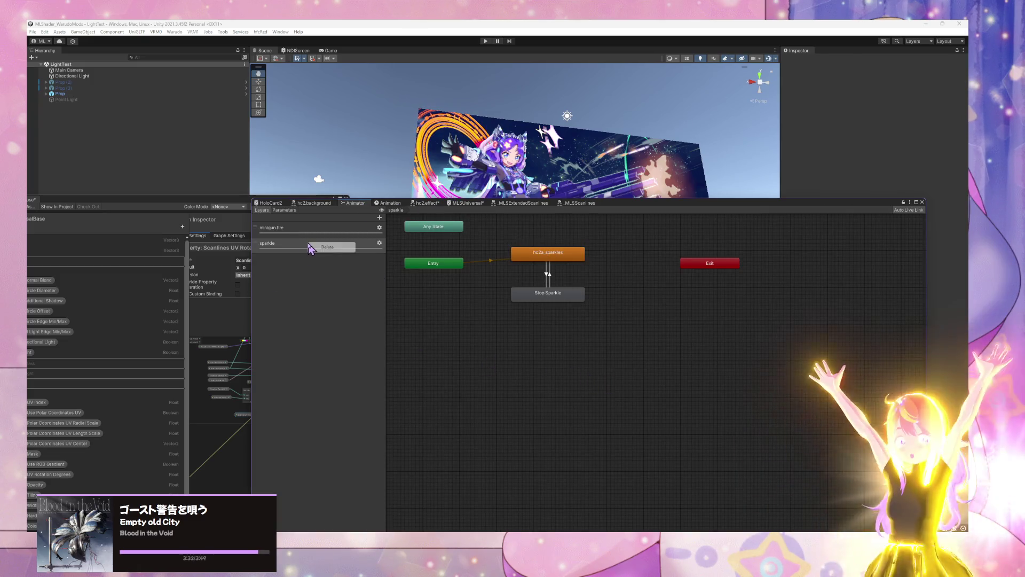
pyautogui.click(280, 248)
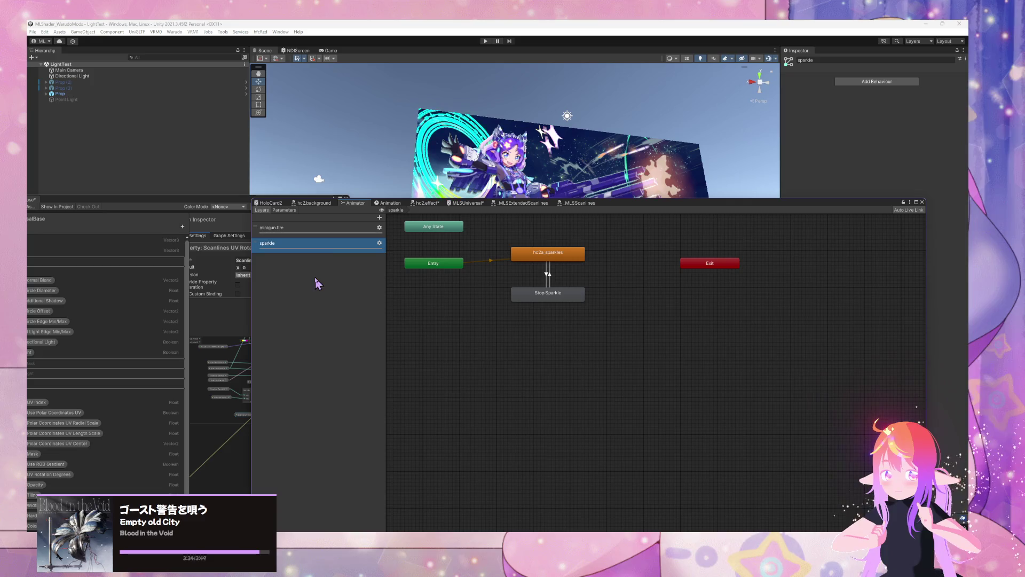
pyautogui.click(379, 242)
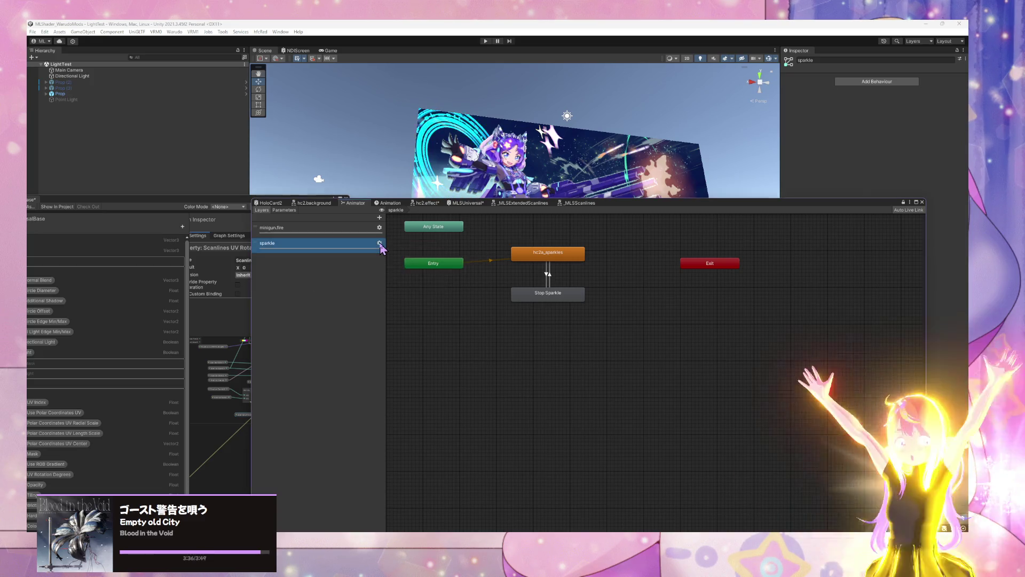
pyautogui.click(379, 217)
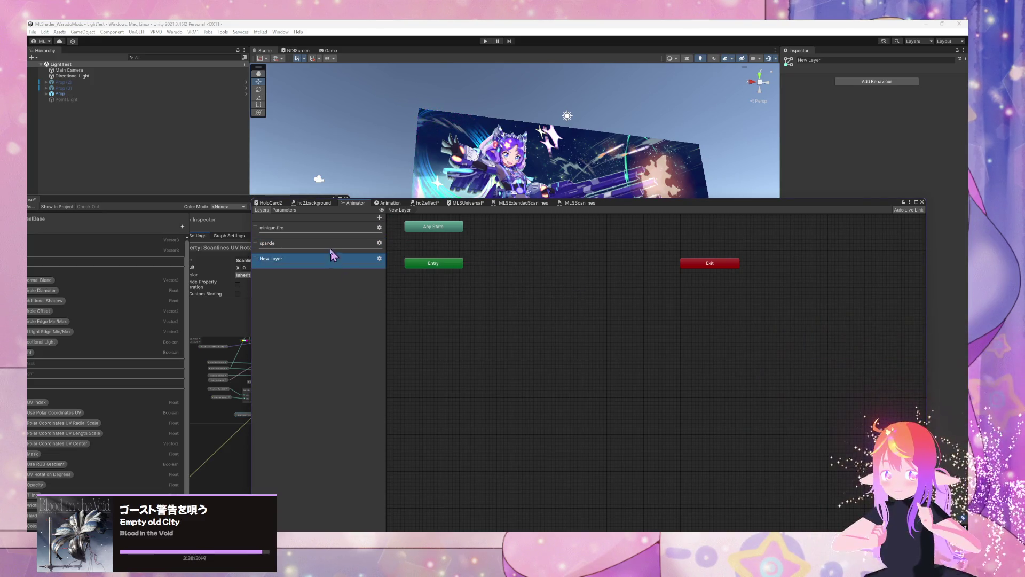
pyautogui.click(309, 244)
pyautogui.moveTo(658, 355); pyautogui.dragTo(404, 249)
pyautogui.moveTo(632, 335)
pyautogui.mouseDown()
pyautogui.moveTo(411, 248)
pyautogui.moveTo(552, 313)
pyautogui.moveTo(578, 315)
pyautogui.mouseUp()
pyautogui.click(309, 259)
pyautogui.hotkey('ctrl', 'v')
# Make hc2a_sparkles the new layer's default state and name the layer Shine.
pyautogui.rightClick(575, 273)
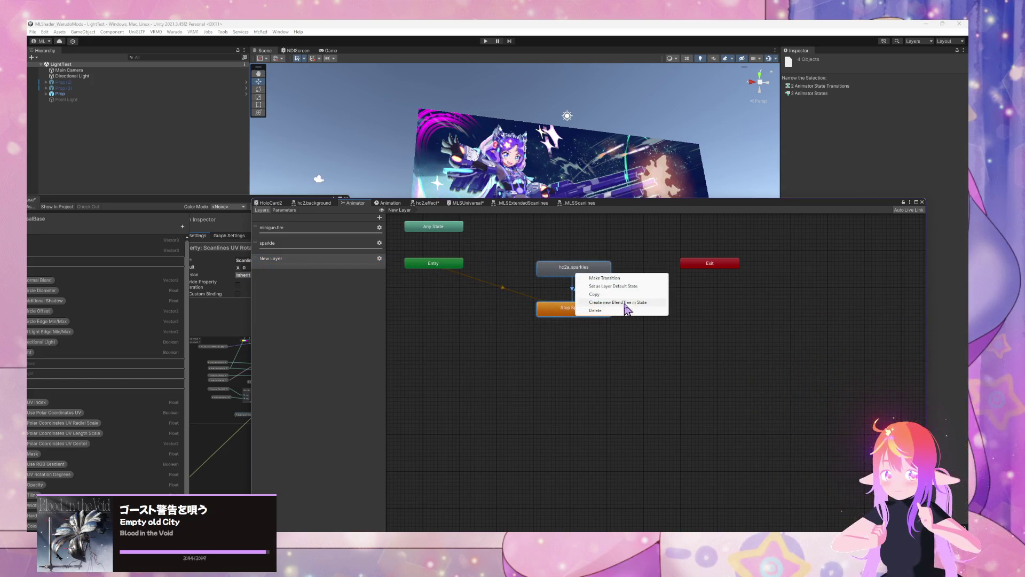
pyautogui.click(635, 286)
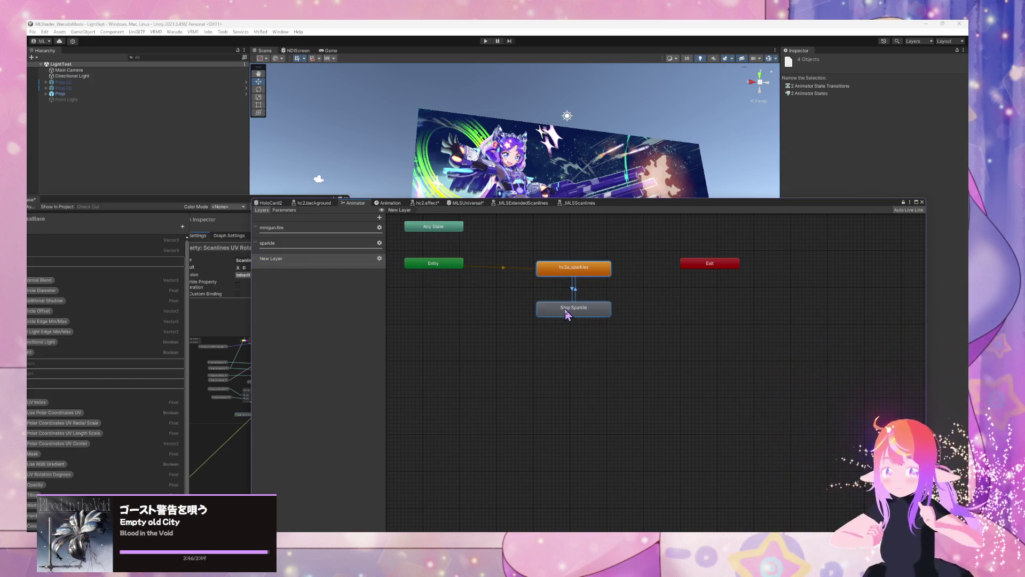
pyautogui.click(308, 263)
pyautogui.click(379, 258)
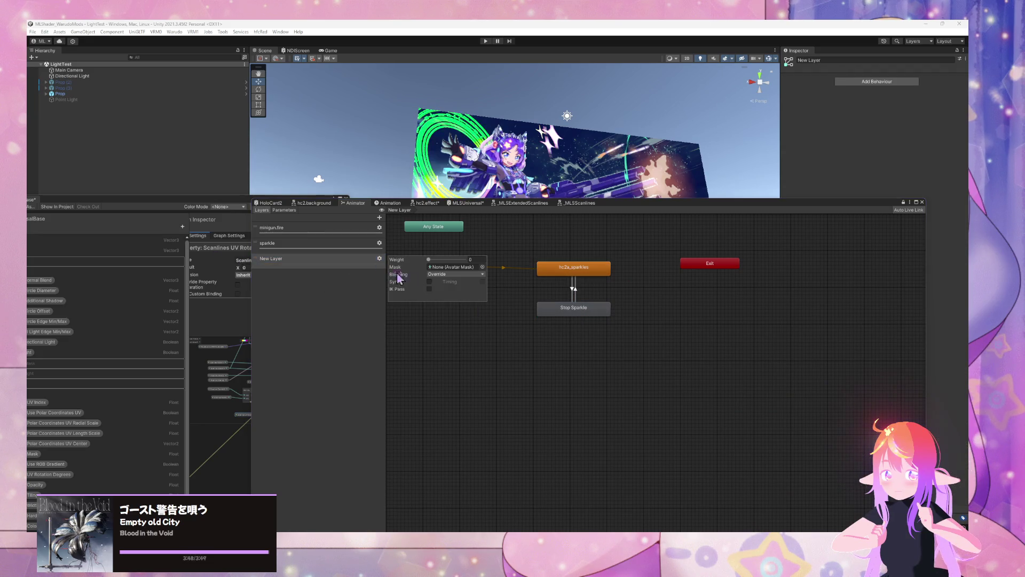
pyautogui.click(276, 260)
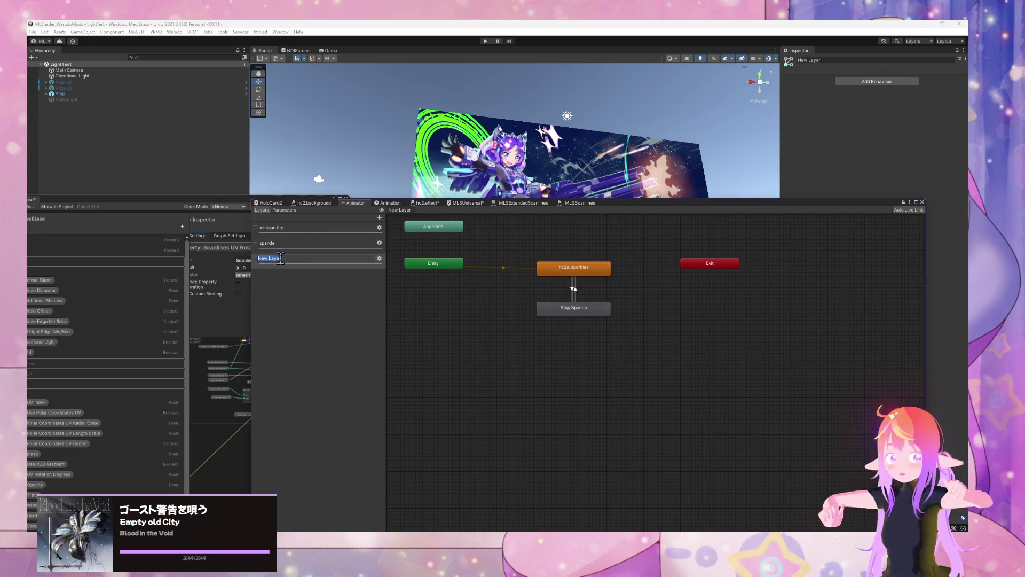
pyautogui.write('Shine')
pyautogui.press('Return')
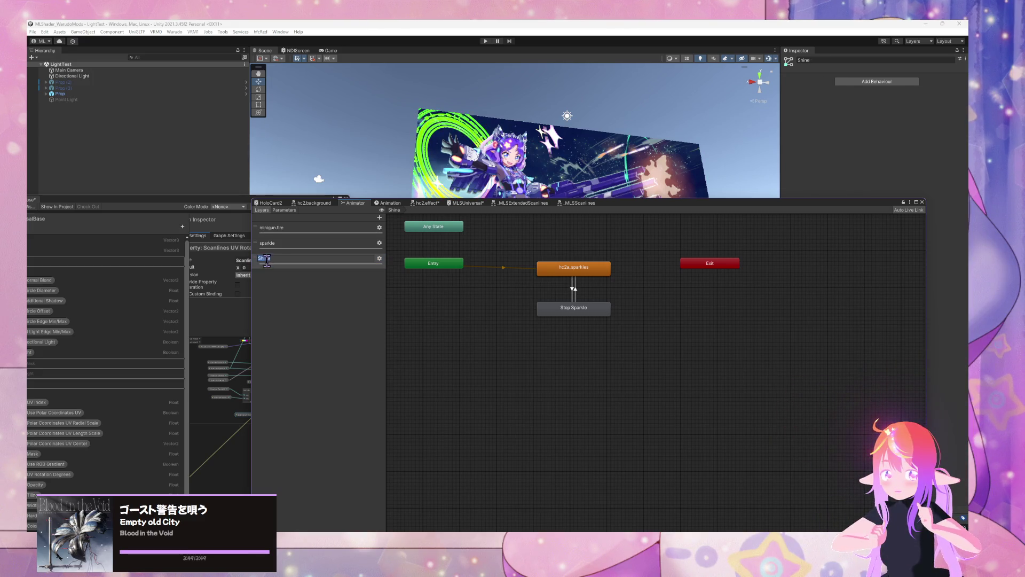
# Rename the hc2a_sparkles state to Loop.
pyautogui.click(599, 274)
pyautogui.click(836, 60)
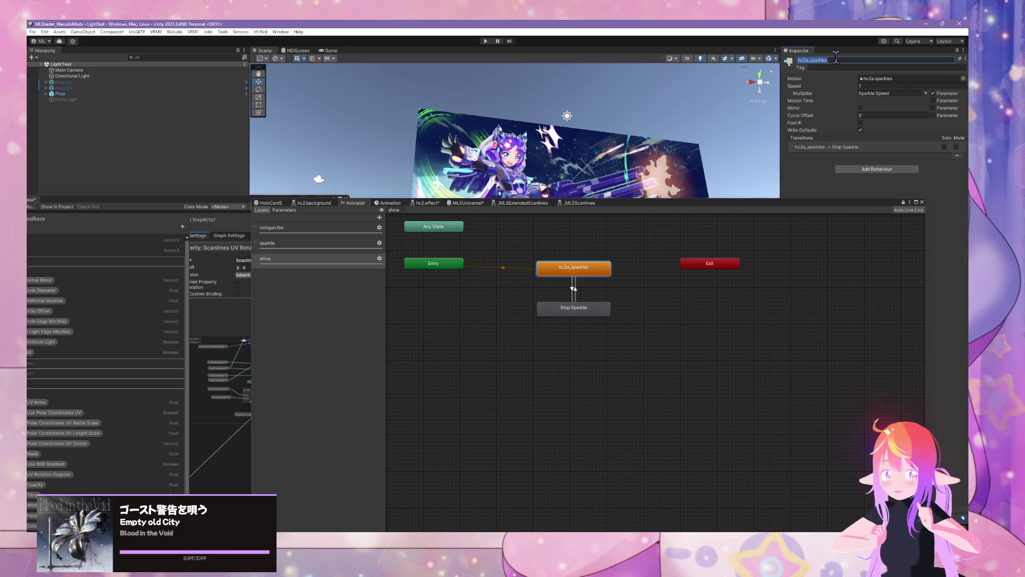
pyautogui.press('BackSpace')
pyautogui.press('BackSpace')
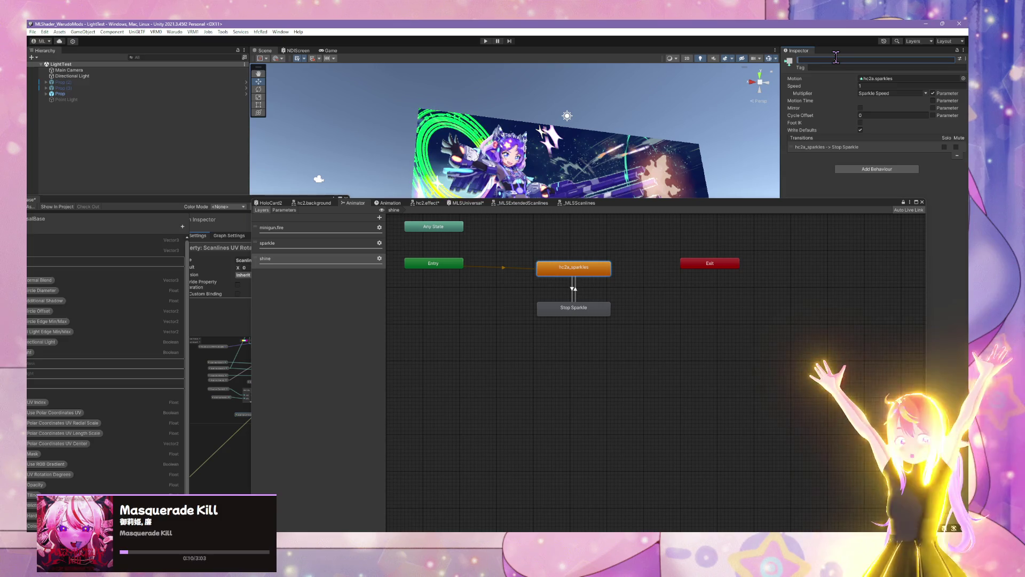
pyautogui.write('Loop')
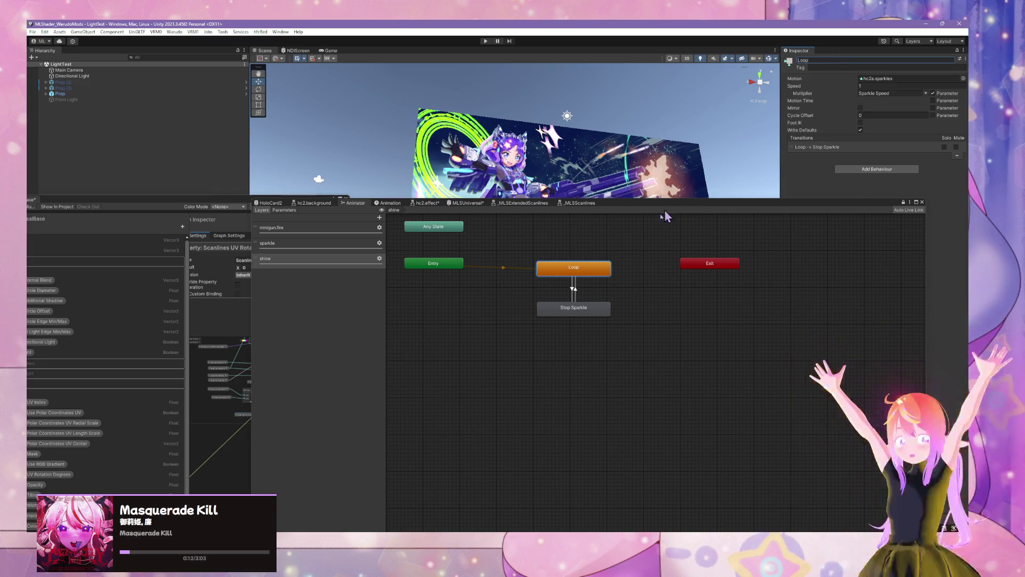
# Delete the Stop Sparkle state, nudge Loop into place, and bring up the Animation timeline.
pyautogui.click(590, 306)
pyautogui.press('Delete')
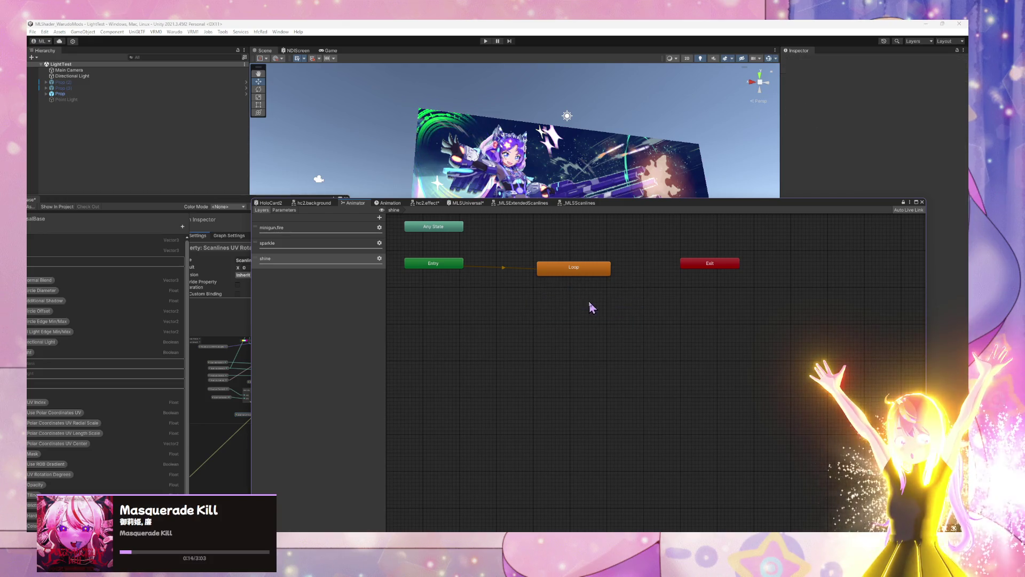
pyautogui.click(587, 271)
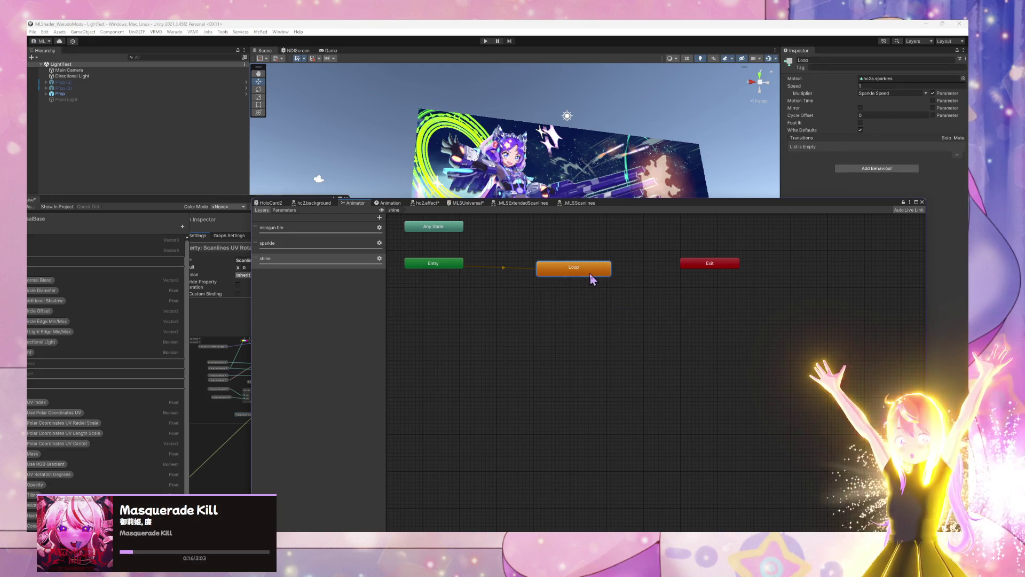
pyautogui.moveTo(590, 276); pyautogui.dragTo(594, 272)
pyautogui.click(388, 203)
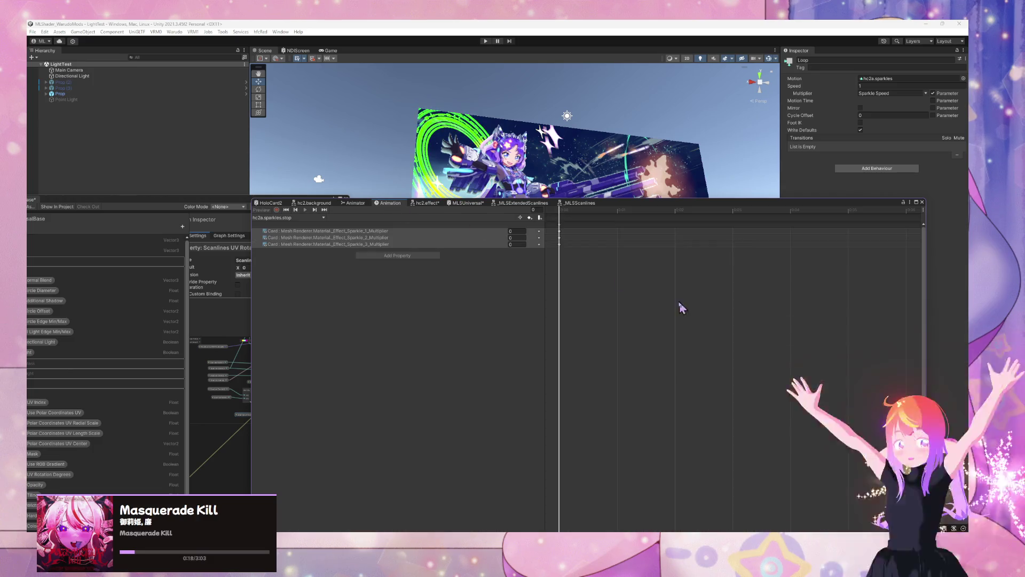
# With Prop selected, create and save a new animation clip named hc2a.shine.
pyautogui.click(60, 93)
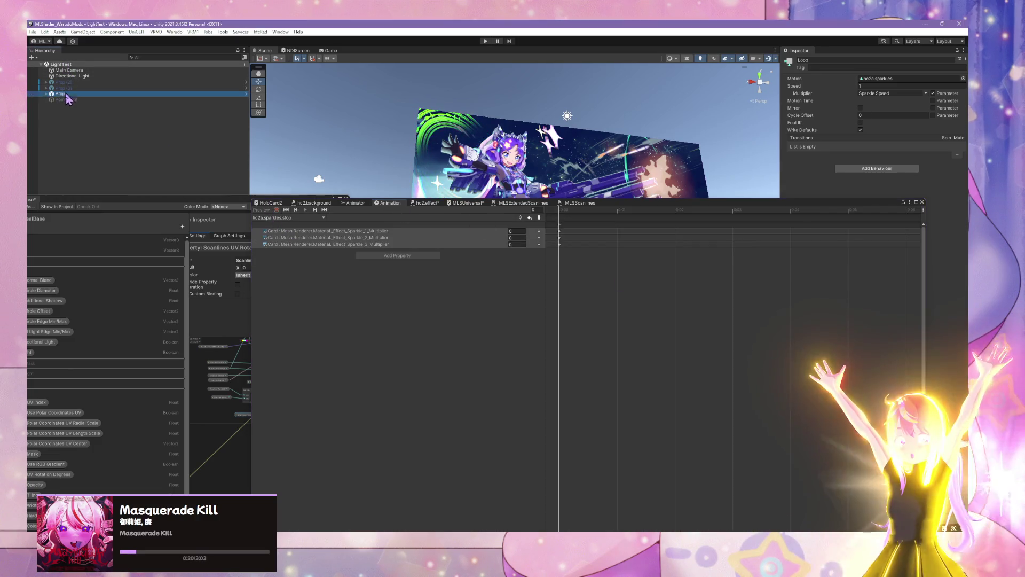
pyautogui.click(297, 217)
pyautogui.click(295, 261)
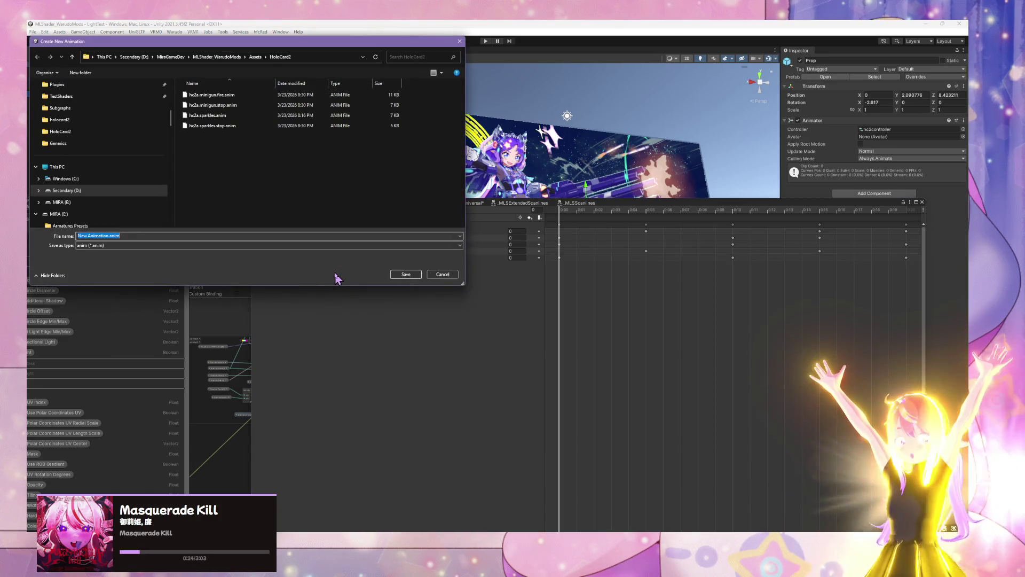
pyautogui.write('hc2a')
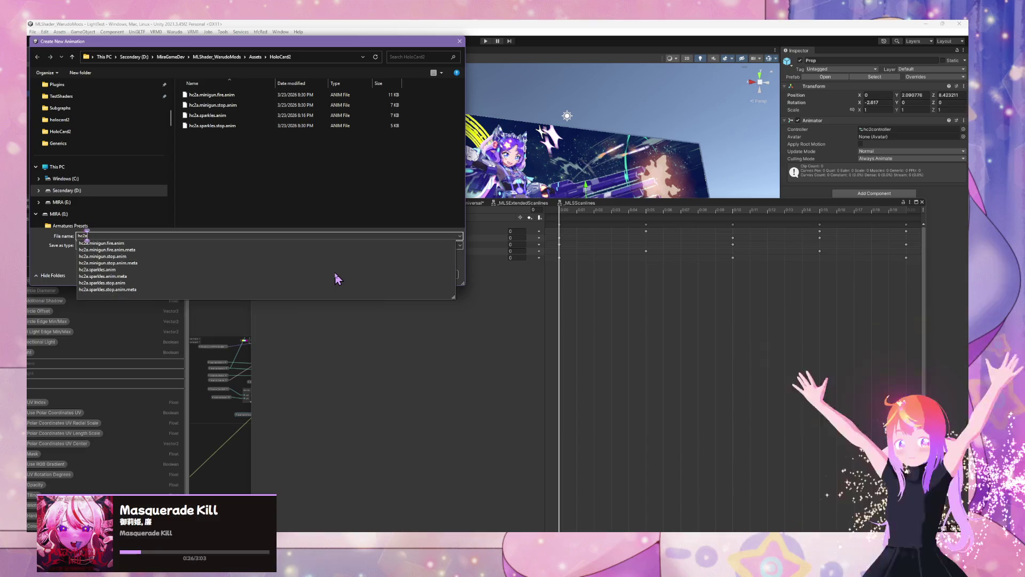
pyautogui.write('.shine')
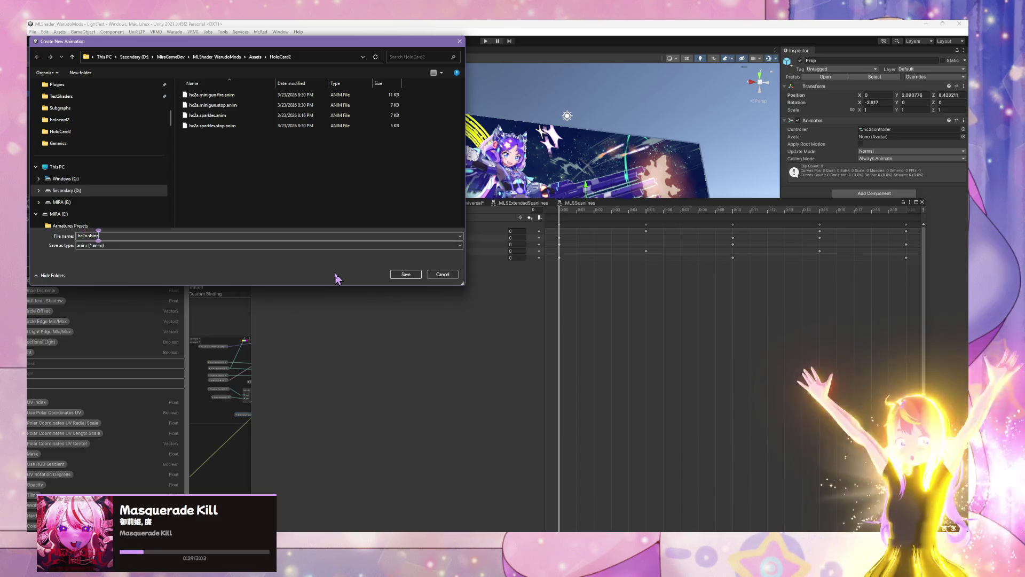
pyautogui.press('Return')
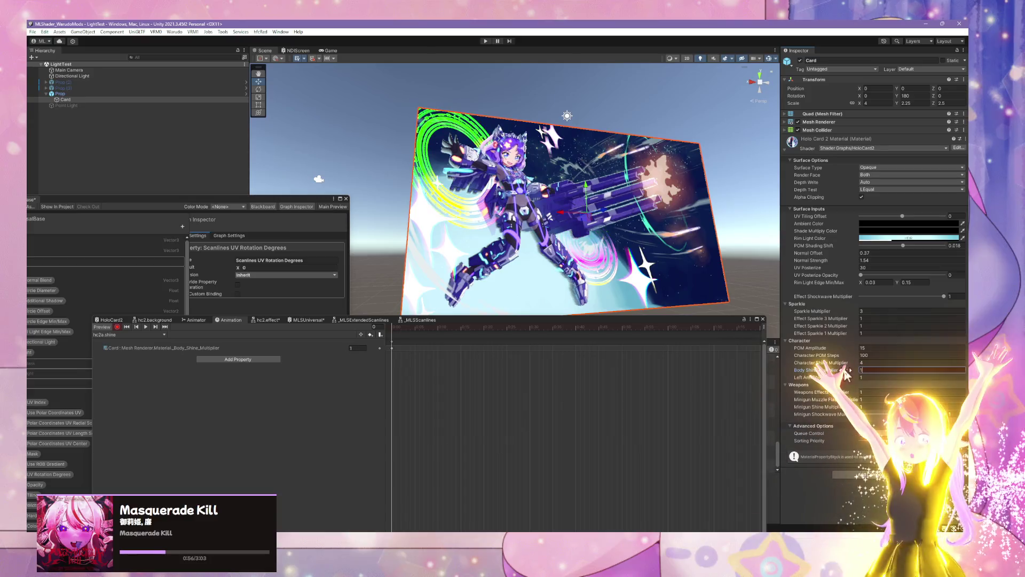
# Key the Body and Left Arm Shine Multipliers to 2 at frame 60 and back to 1 at 120.
pyautogui.write('2')
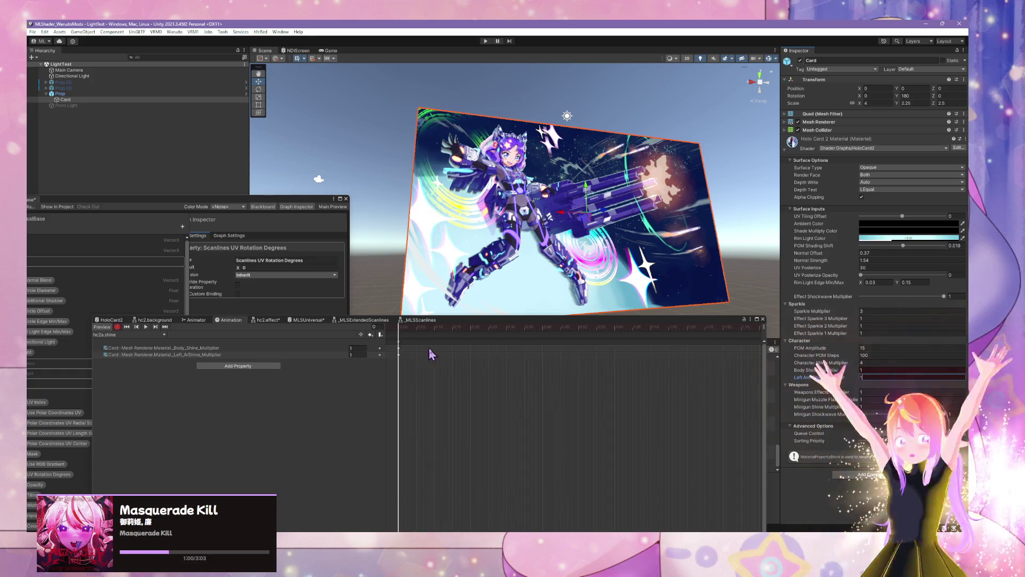
pyautogui.scroll(2, 435, 355)
pyautogui.click(496, 342)
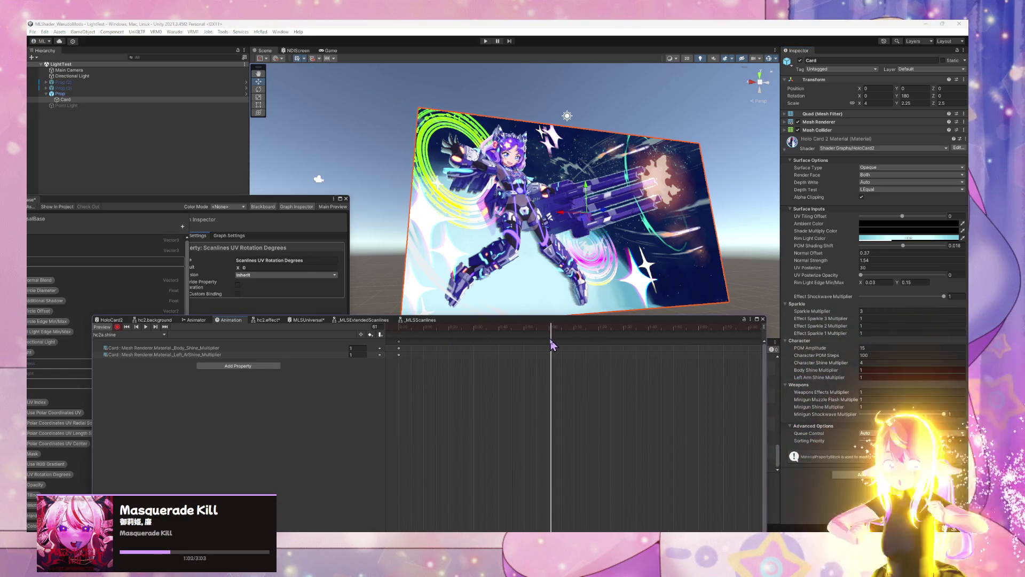
pyautogui.write('4')
pyautogui.click(863, 369)
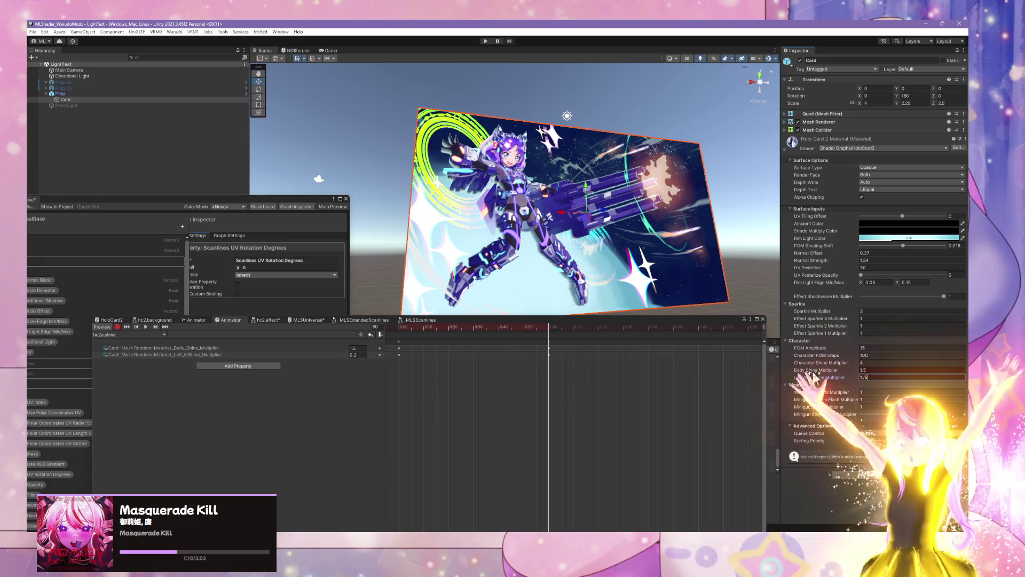
pyautogui.scroll(-3, 566, 386)
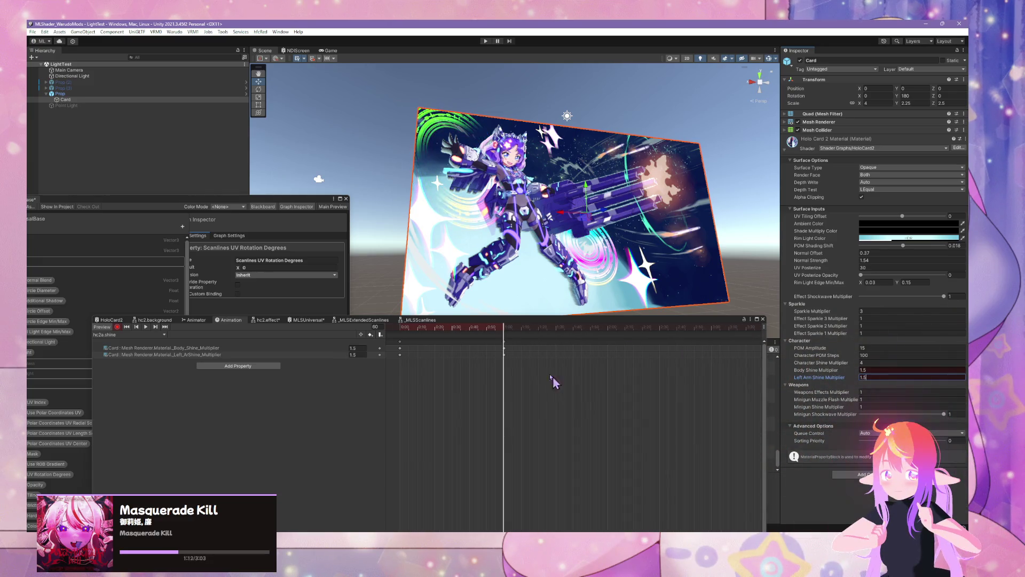
pyautogui.moveTo(506, 332); pyautogui.dragTo(564, 345)
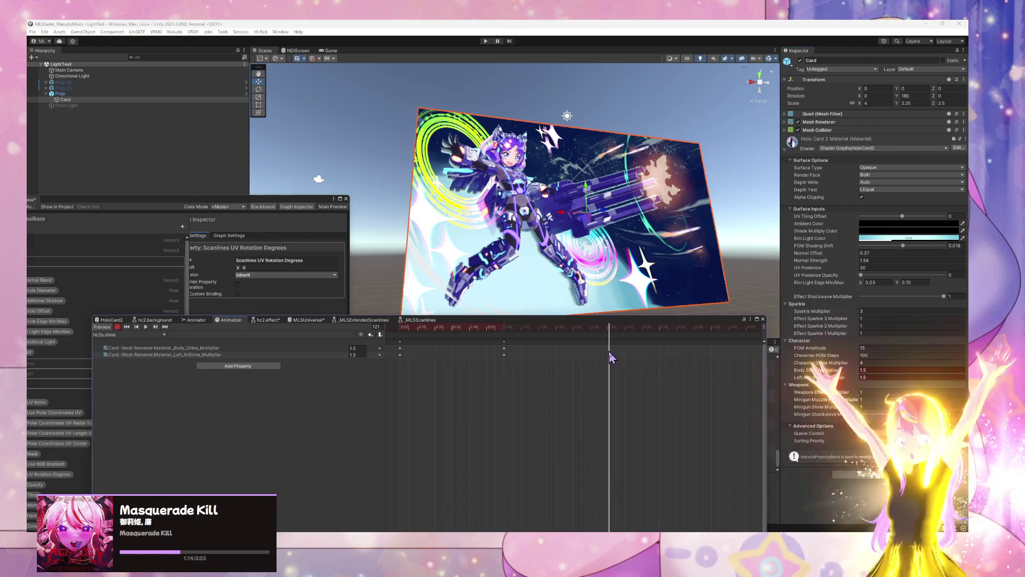
pyautogui.click(886, 369)
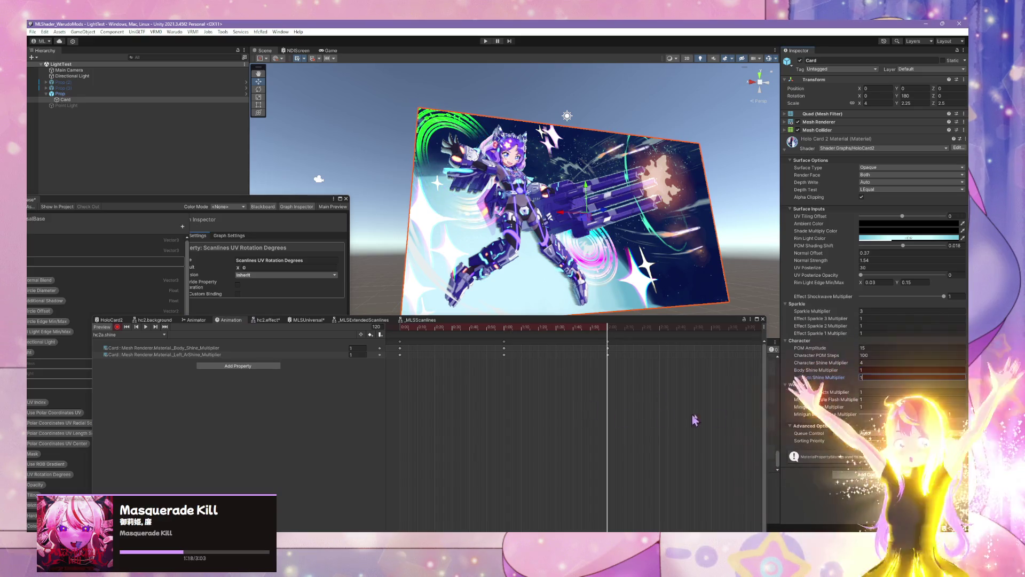
pyautogui.press('Return')
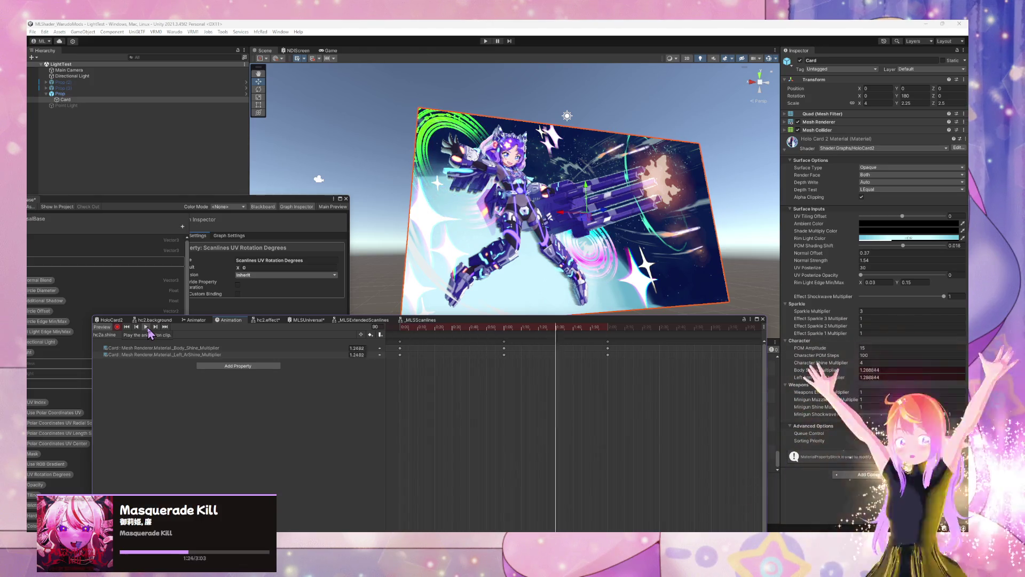
# Adjust the frame 60 Body Shine Multiplier key, replay from frame 0, and view the curves.
pyautogui.click(503, 348)
pyautogui.click(503, 347)
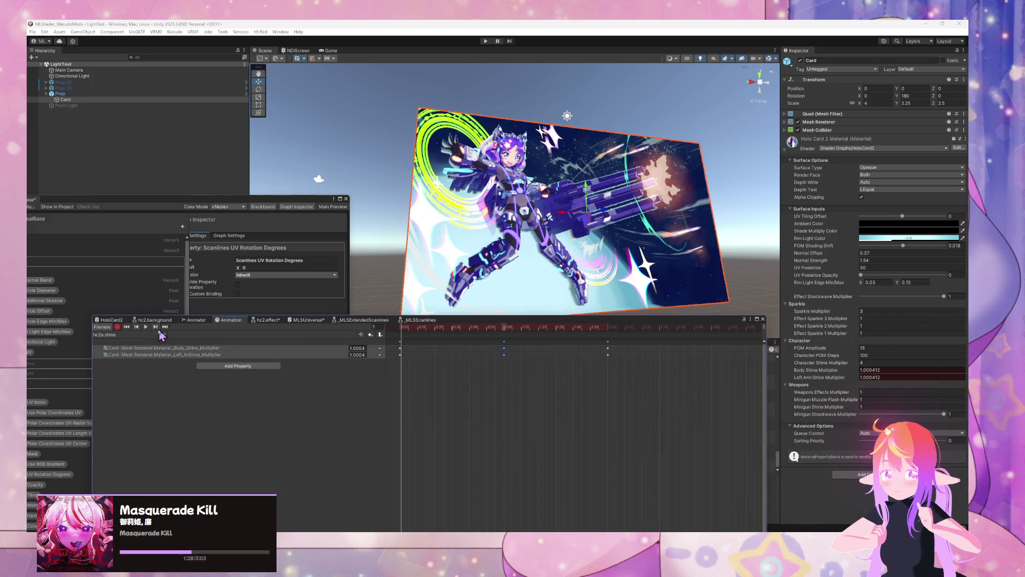
pyautogui.click(876, 370)
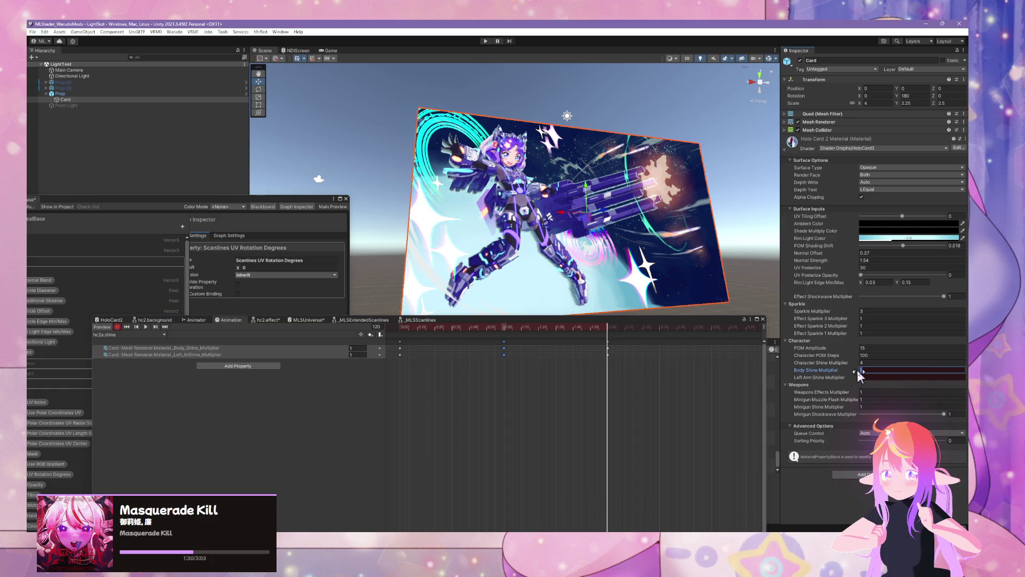
pyautogui.click(136, 327)
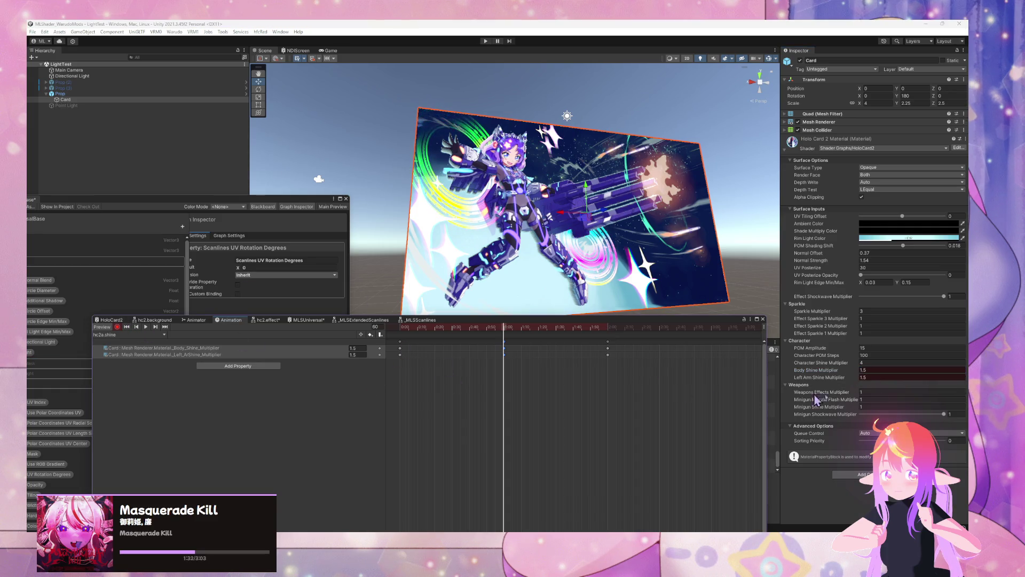
pyautogui.click(880, 371)
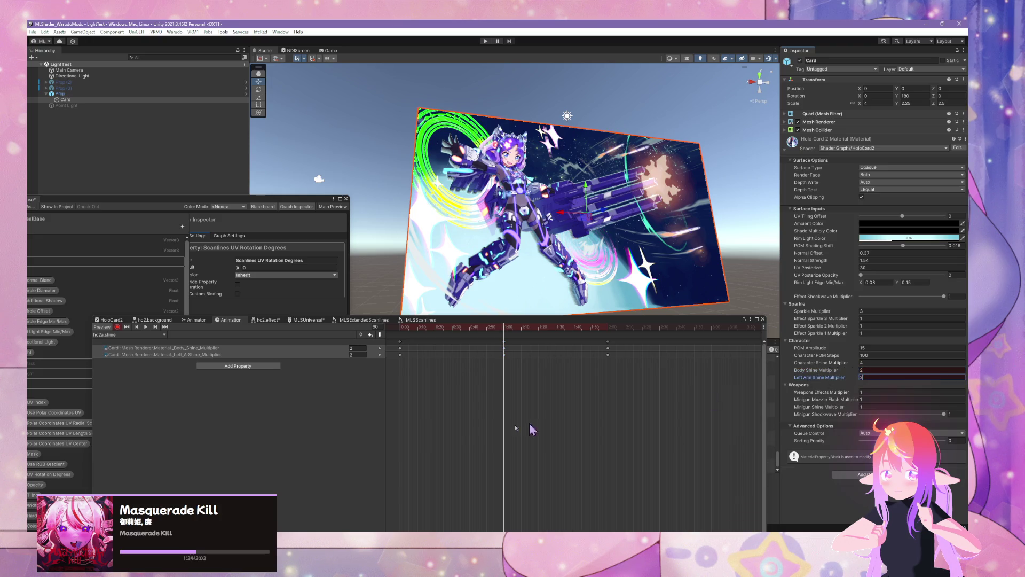
pyautogui.click(136, 327)
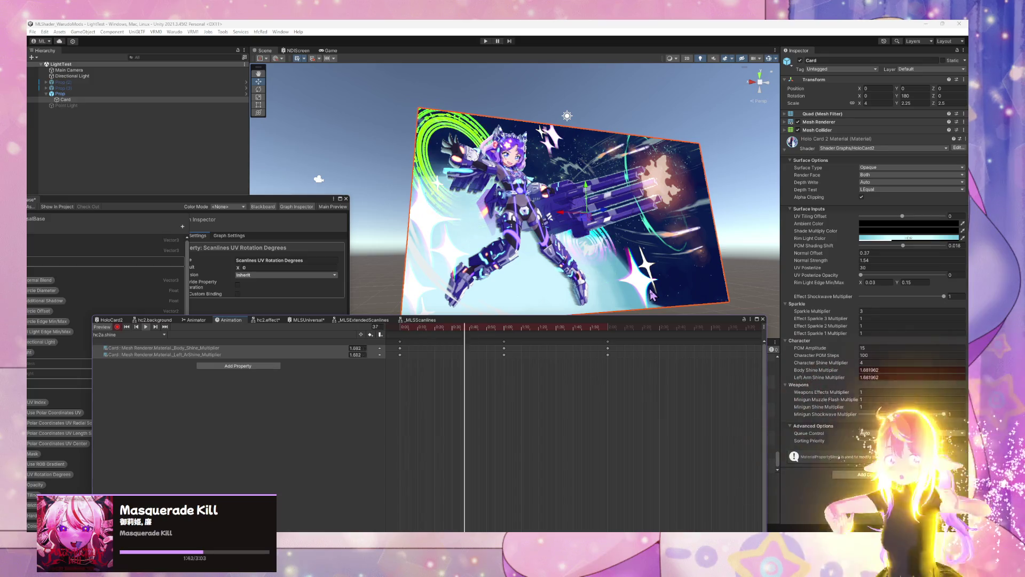
pyautogui.click(136, 327)
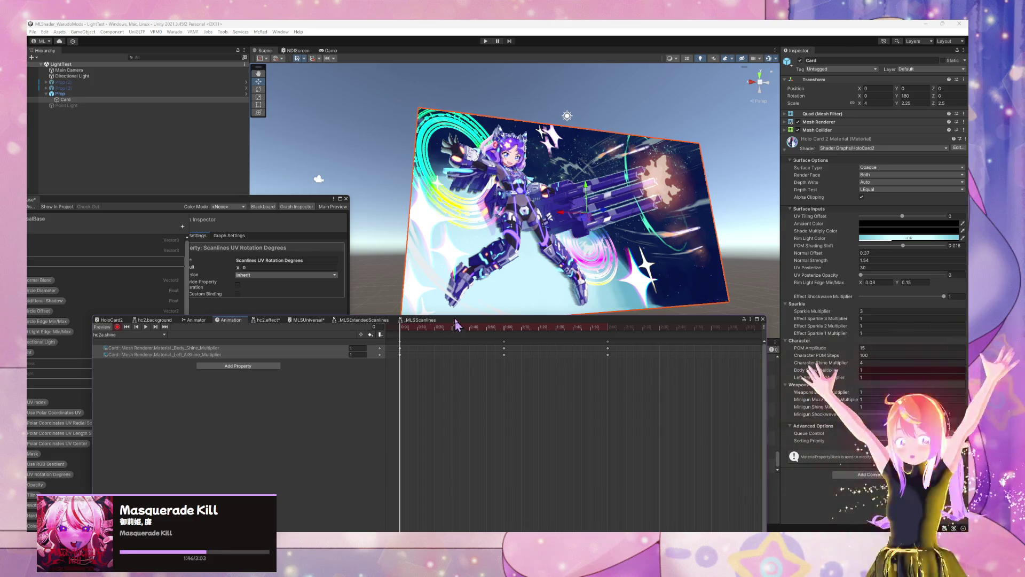
pyautogui.moveTo(456, 321); pyautogui.dragTo(490, 157)
pyautogui.click(393, 494)
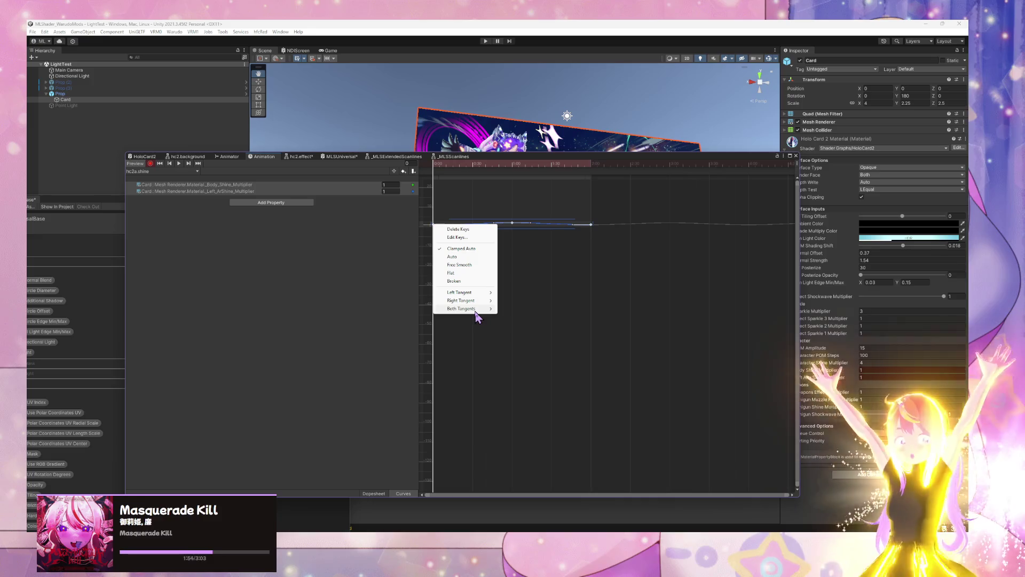
# Set the shine curve keys' tangents to Linear, then return to the Warudo card preview.
pyautogui.click(534, 316)
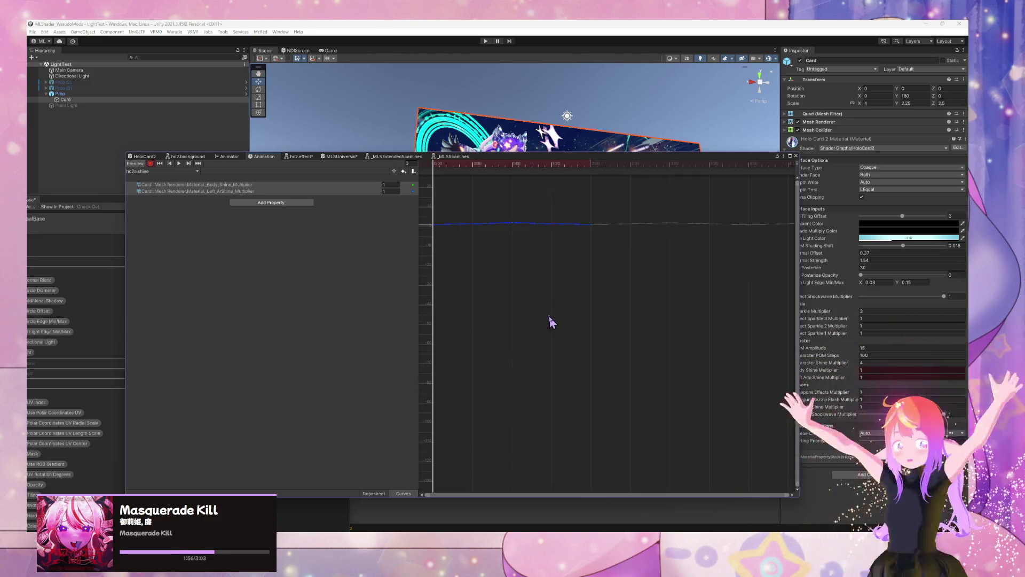
pyautogui.moveTo(568, 164); pyautogui.dragTo(644, 376)
pyautogui.click(249, 365)
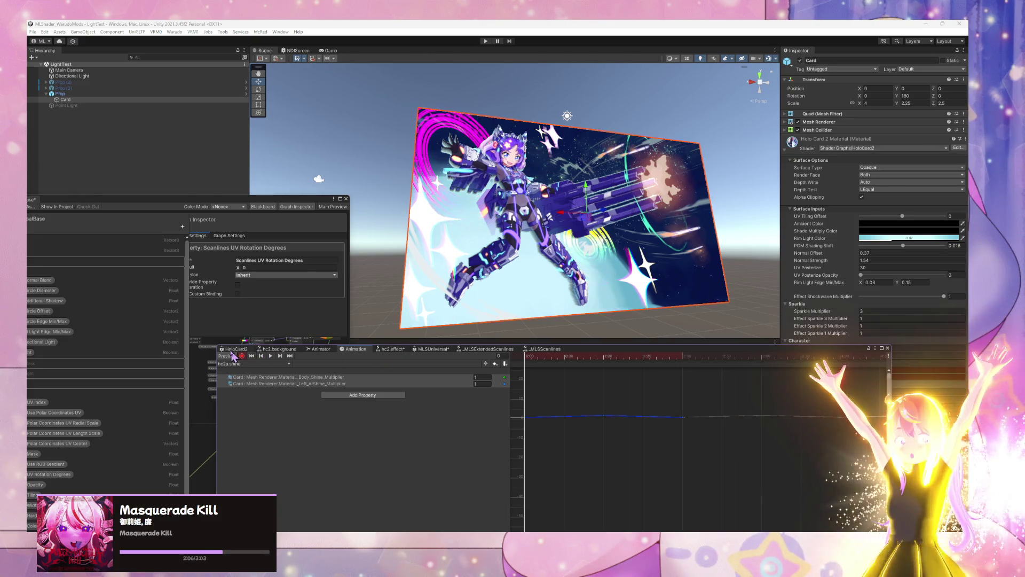
pyautogui.hotkey('alt', 'Tab')
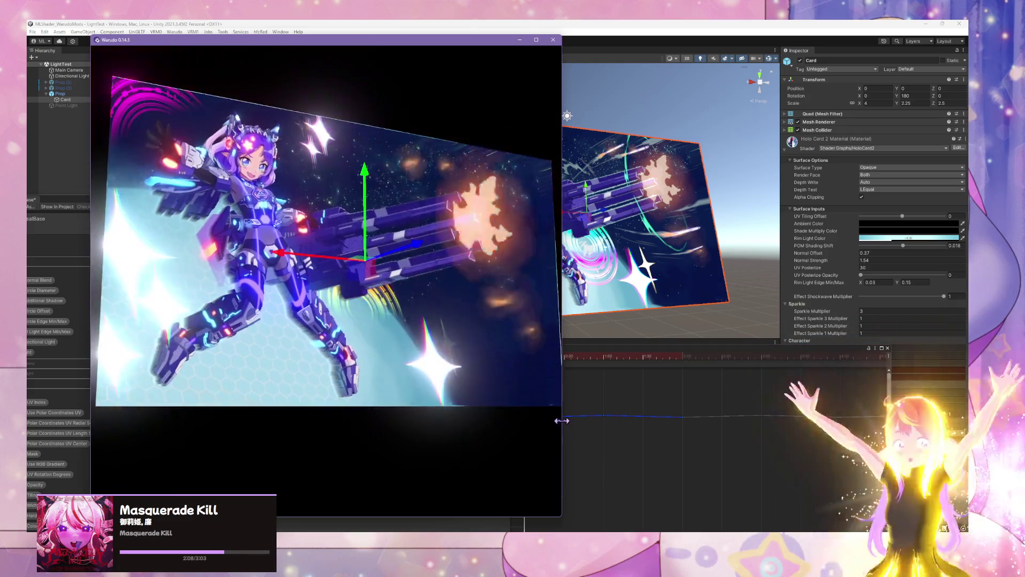
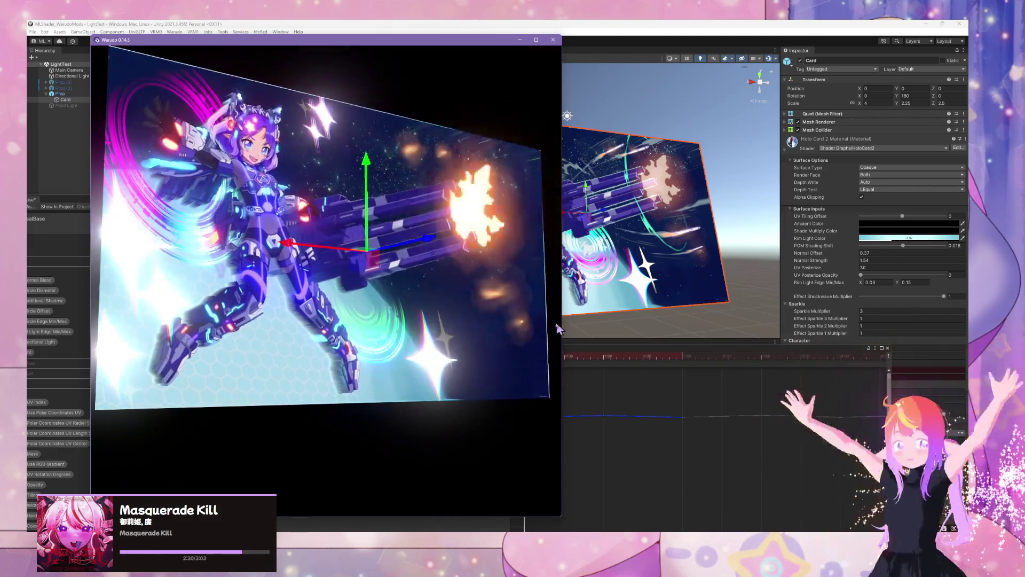
# Close Warudo's colour picker, then return to Unity with the card deselected.
pyautogui.hotkey('alt', 'Tab')
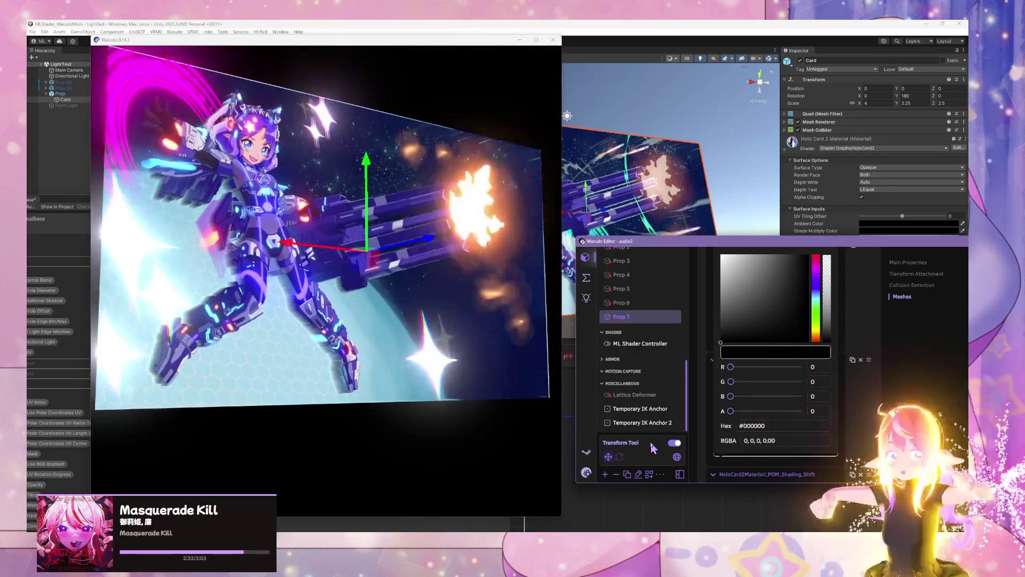
pyautogui.click(674, 450)
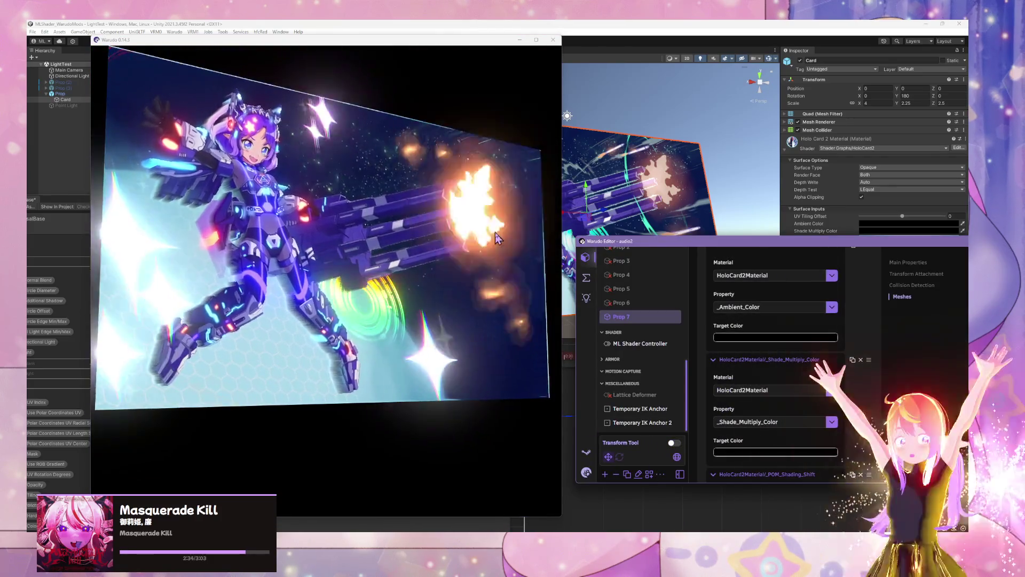
pyautogui.hotkey('alt', 'Tab')
pyautogui.click(752, 181)
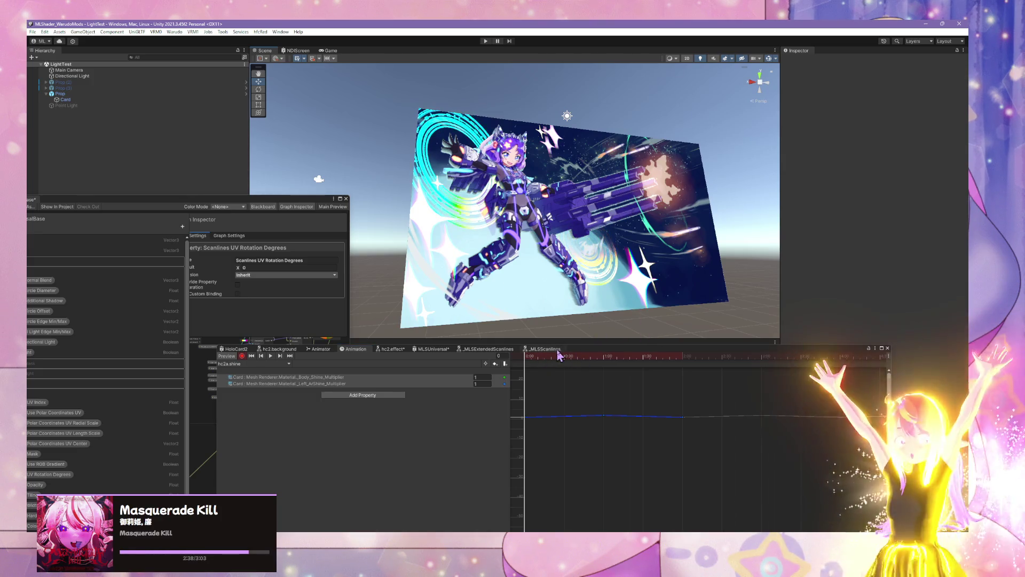
# Open the hc2.background shader graph and pan toward the scanlines node.
pyautogui.moveTo(562, 350)
pyautogui.mouseDown()
pyautogui.moveTo(623, 321)
pyautogui.moveTo(684, 263)
pyautogui.mouseUp()
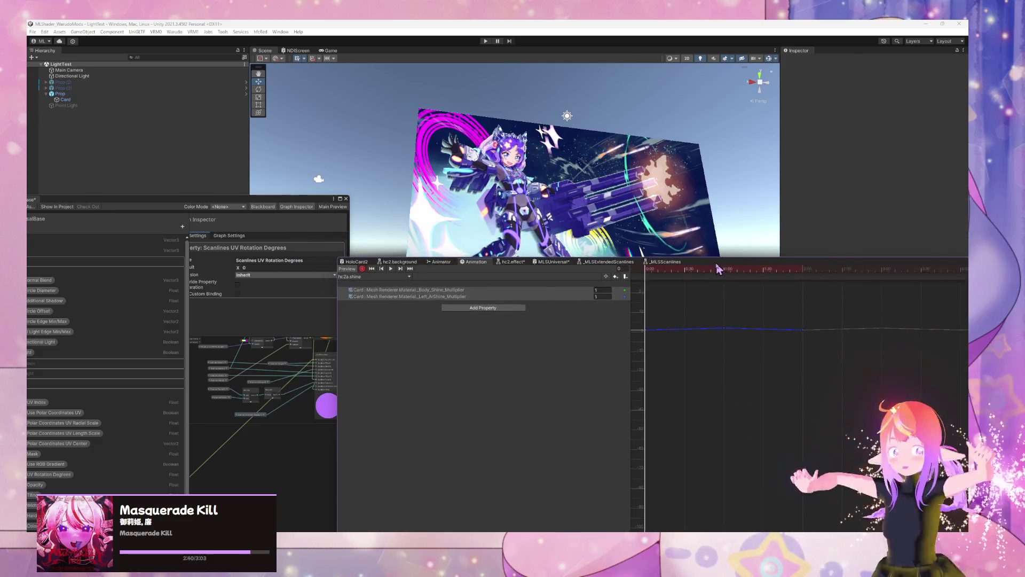
pyautogui.click(398, 262)
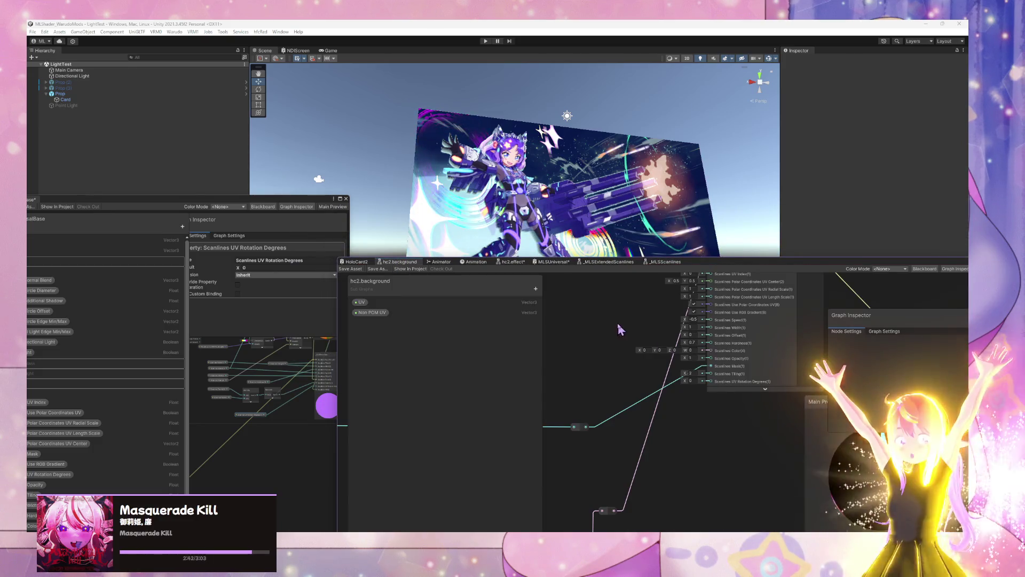
pyautogui.moveTo(677, 449)
pyautogui.mouseDown()
pyautogui.moveTo(613, 308)
pyautogui.moveTo(794, 469)
pyautogui.moveTo(768, 443)
pyautogui.moveTo(661, 432)
pyautogui.moveTo(744, 387)
pyautogui.moveTo(710, 420)
pyautogui.mouseUp()
pyautogui.scroll(-1, 661, 434)
pyautogui.scroll(2, 710, 420)
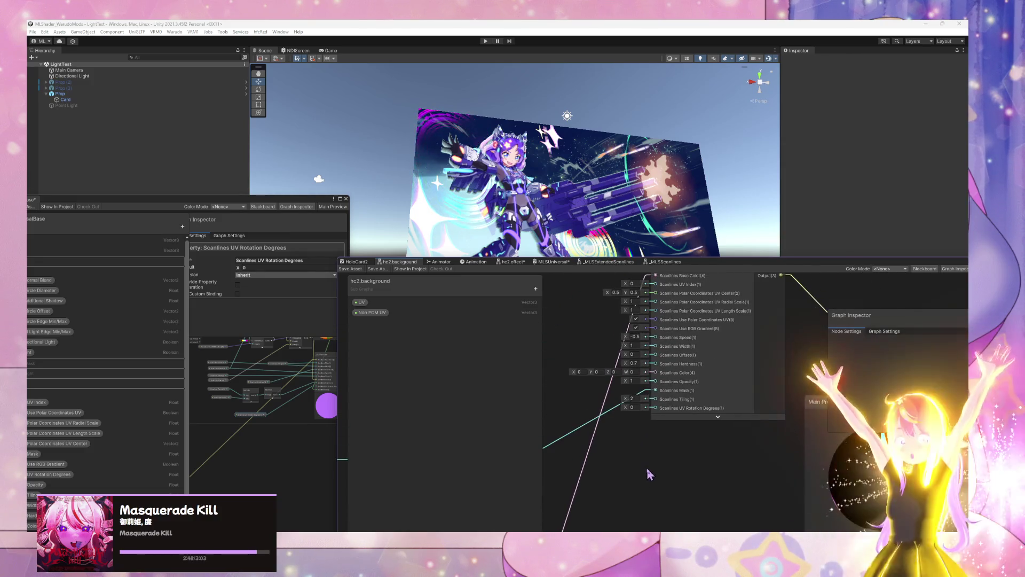
# Add a Color node to the graph.
pyautogui.press('space')
pyautogui.write('color')
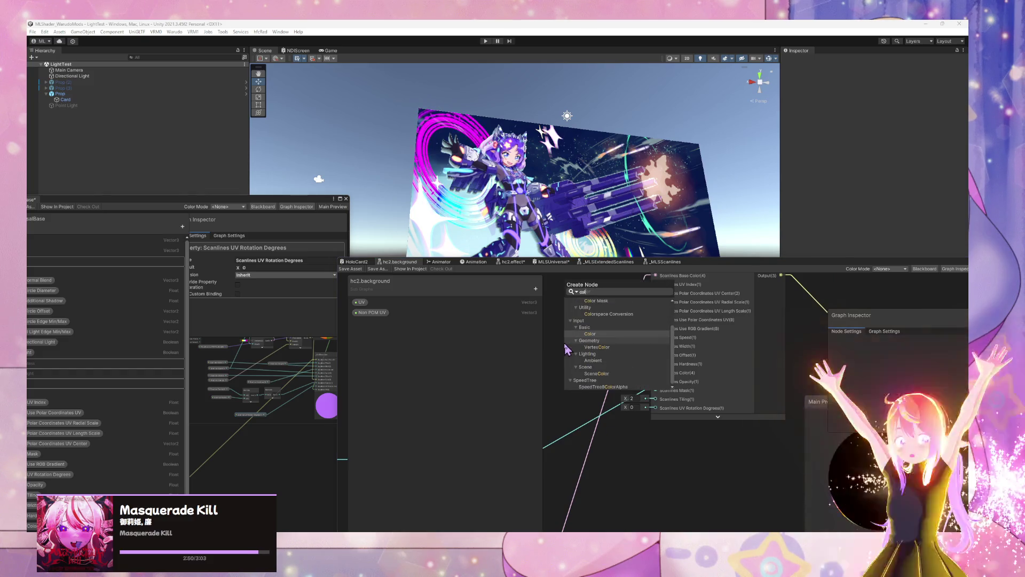
pyautogui.press('Return')
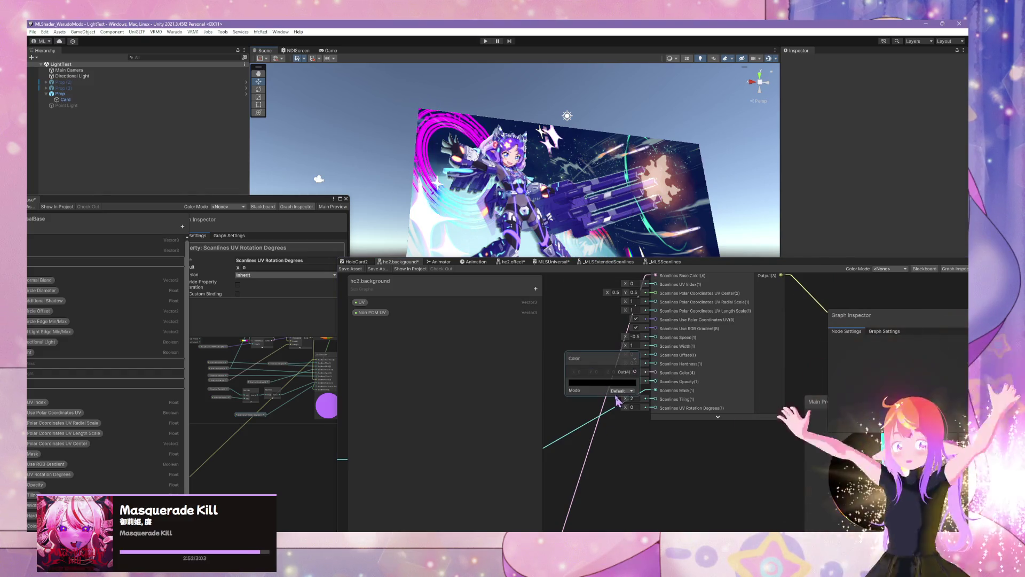
# Move the Magic Circle texture sample node to the graph centre.
pyautogui.scroll(-3, 694, 451)
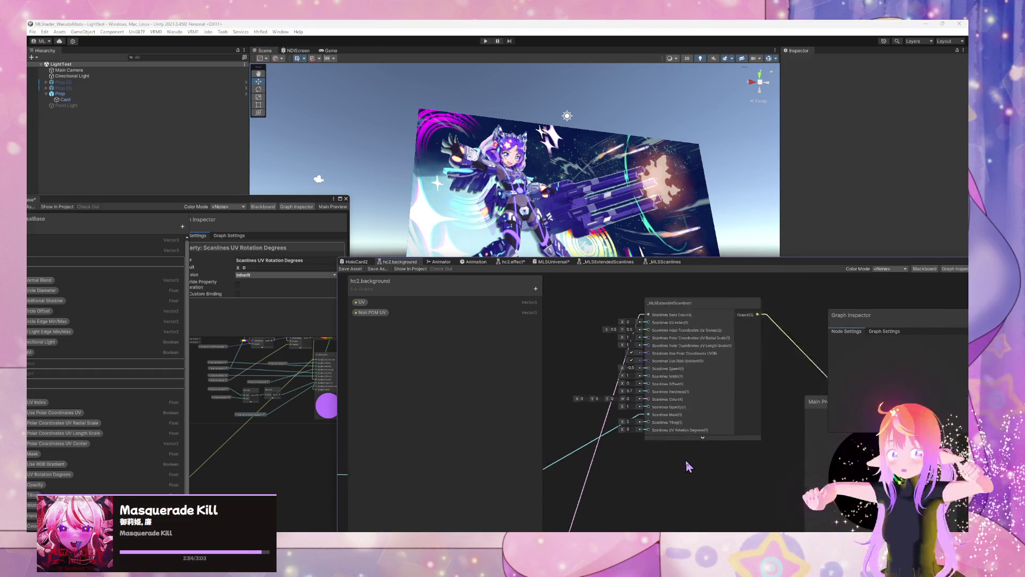
pyautogui.moveTo(671, 366)
pyautogui.mouseDown()
pyautogui.moveTo(714, 370)
pyautogui.moveTo(693, 400)
pyautogui.moveTo(700, 418)
pyautogui.moveTo(776, 405)
pyautogui.moveTo(757, 408)
pyautogui.mouseUp()
pyautogui.moveTo(554, 351)
pyautogui.mouseDown()
pyautogui.moveTo(739, 326)
pyautogui.moveTo(671, 338)
pyautogui.mouseUp()
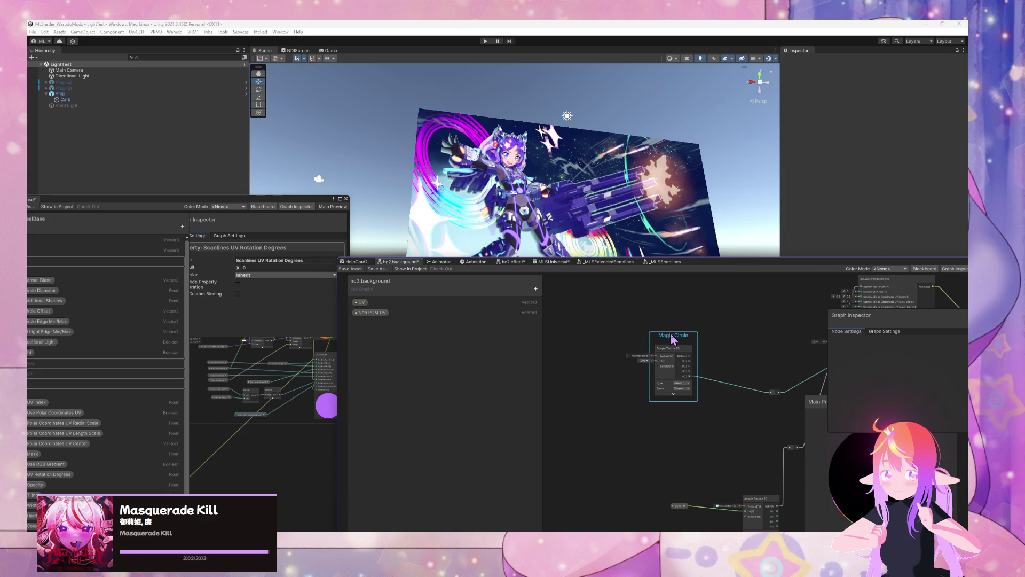
# Rewire the Magic Circle output into the scanlines node and tidy the node positions.
pyautogui.moveTo(674, 340)
pyautogui.mouseDown()
pyautogui.moveTo(614, 353)
pyautogui.moveTo(699, 368)
pyautogui.moveTo(639, 409)
pyautogui.mouseUp()
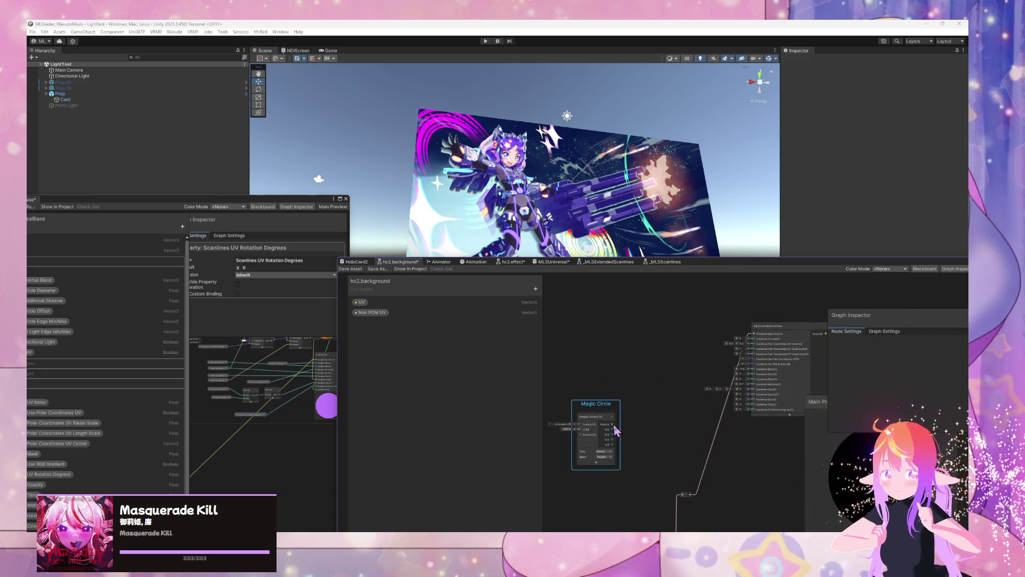
pyautogui.moveTo(758, 342)
pyautogui.mouseDown()
pyautogui.moveTo(729, 347)
pyautogui.moveTo(716, 382)
pyautogui.moveTo(747, 344)
pyautogui.moveTo(695, 377)
pyautogui.moveTo(689, 370)
pyautogui.mouseUp()
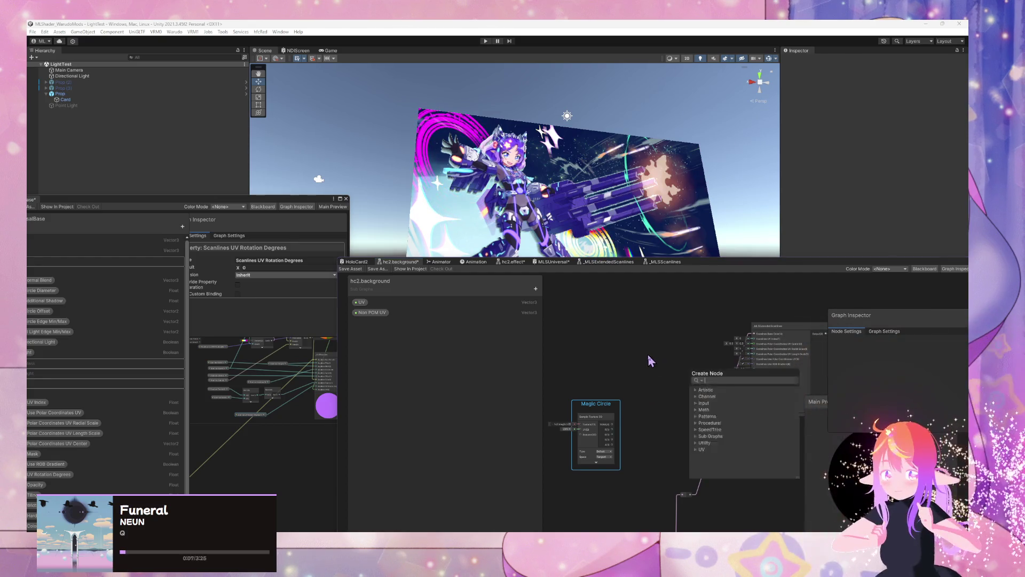
pyautogui.press('Escape')
pyautogui.moveTo(742, 424)
pyautogui.mouseDown()
pyautogui.moveTo(745, 387)
pyautogui.moveTo(752, 409)
pyautogui.mouseUp()
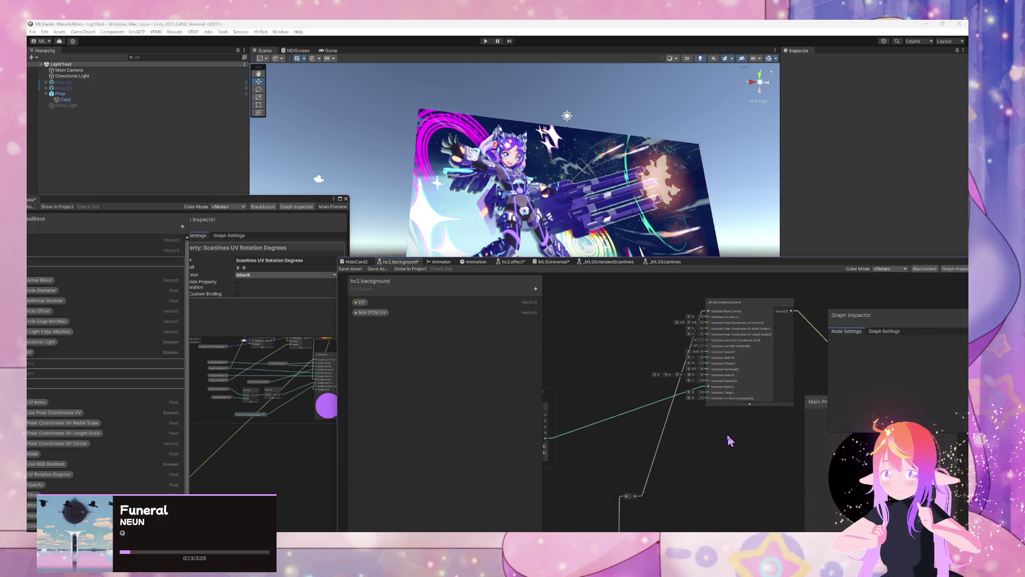
pyautogui.moveTo(754, 355); pyautogui.dragTo(699, 366)
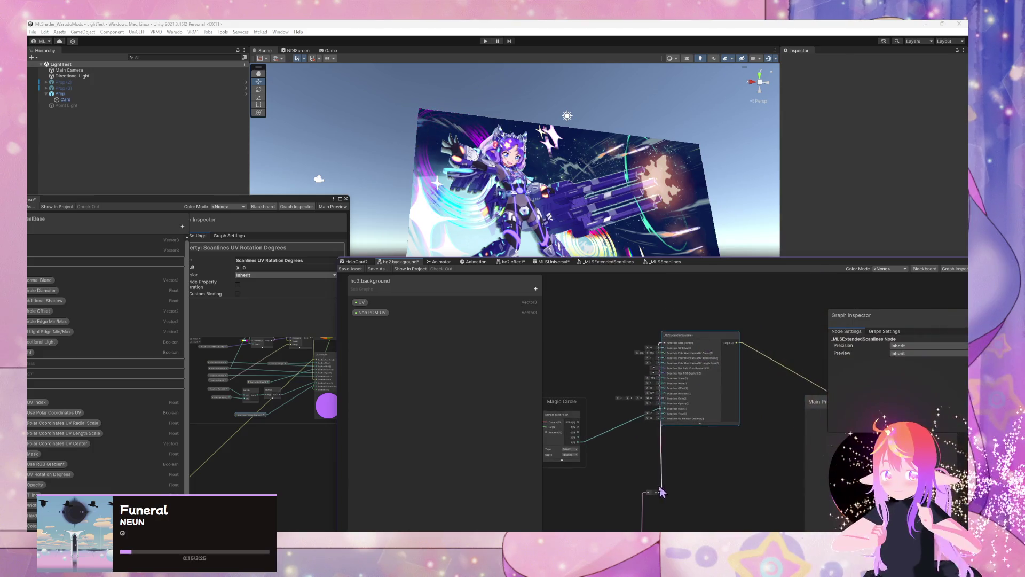
pyautogui.moveTo(605, 498); pyautogui.dragTo(590, 499)
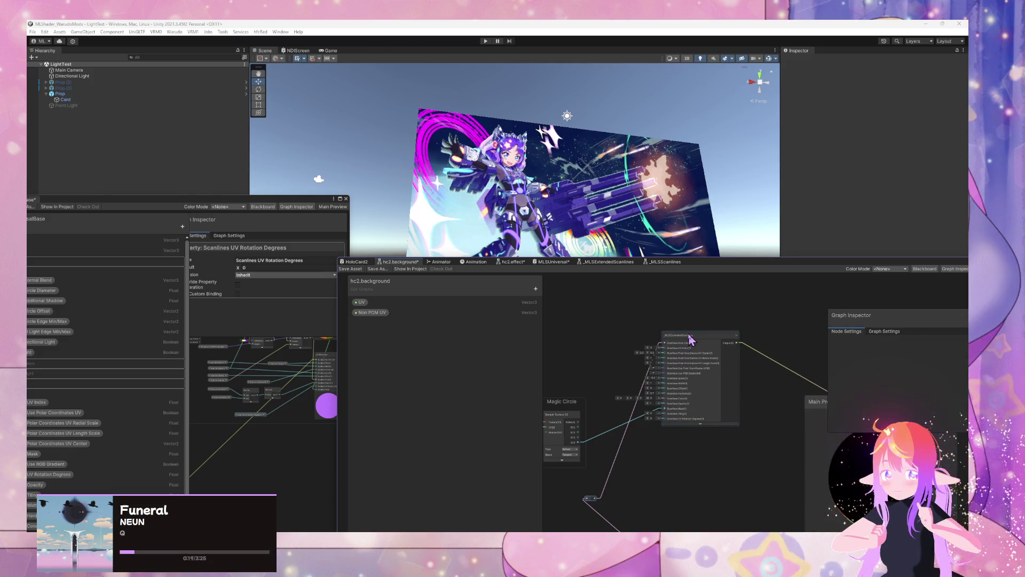
# Duplicate the _MLSExtendedScanlines and Sample Texture 2D nodes and list textures for the copy.
pyautogui.hotkey('ctrl', 'd')
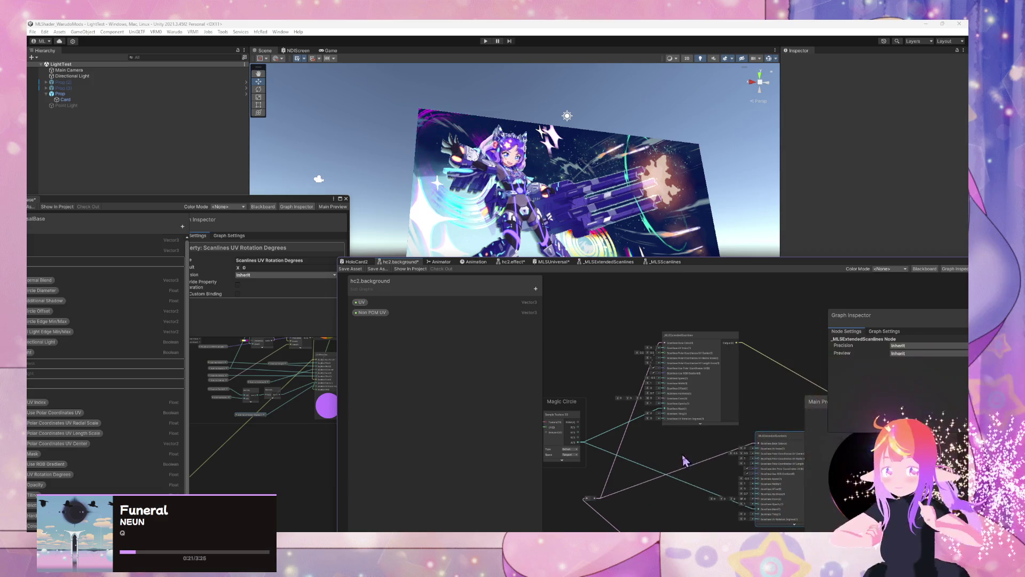
pyautogui.moveTo(688, 501); pyautogui.dragTo(694, 418)
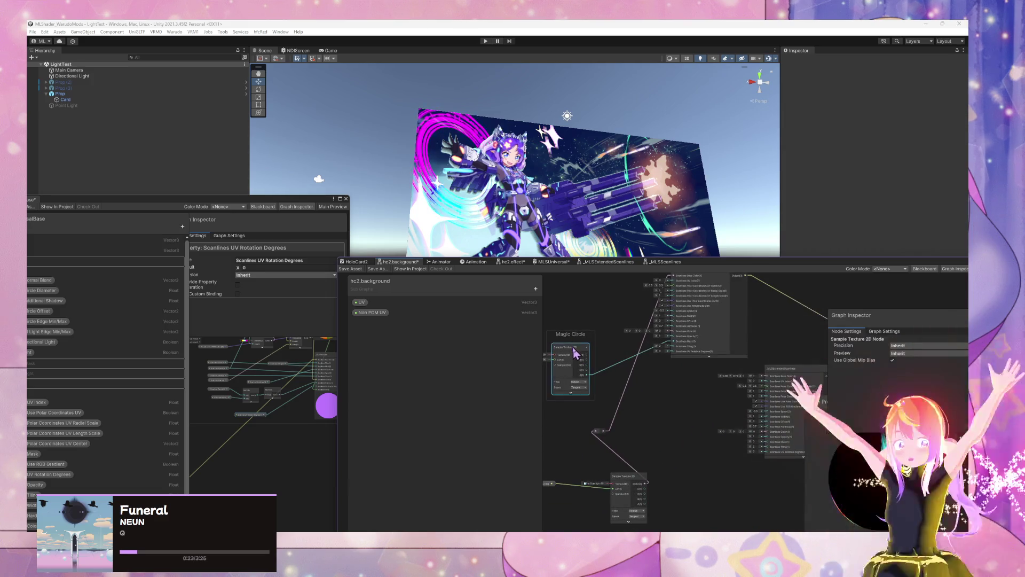
pyautogui.hotkey('ctrl', 'd')
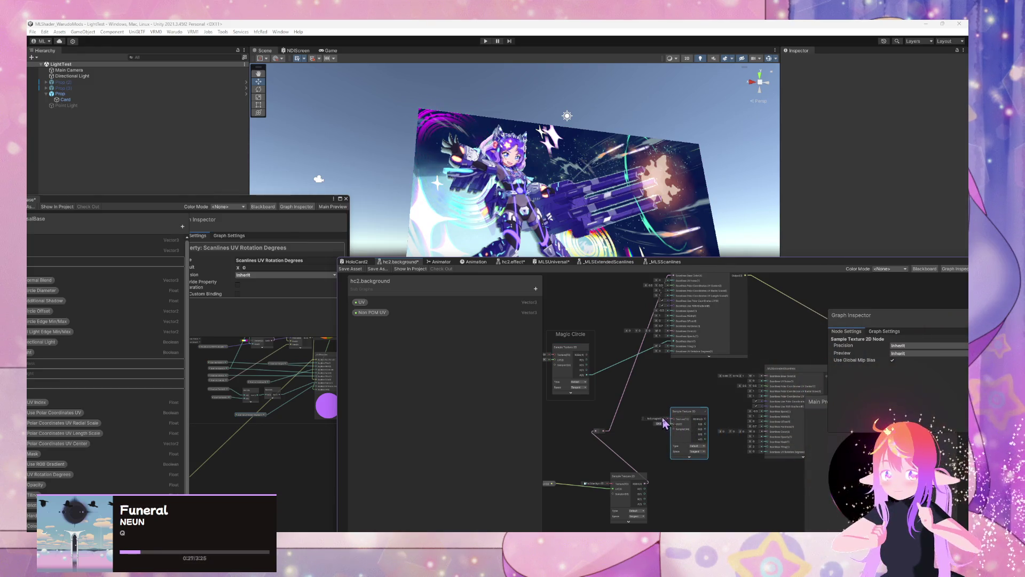
pyautogui.click(661, 420)
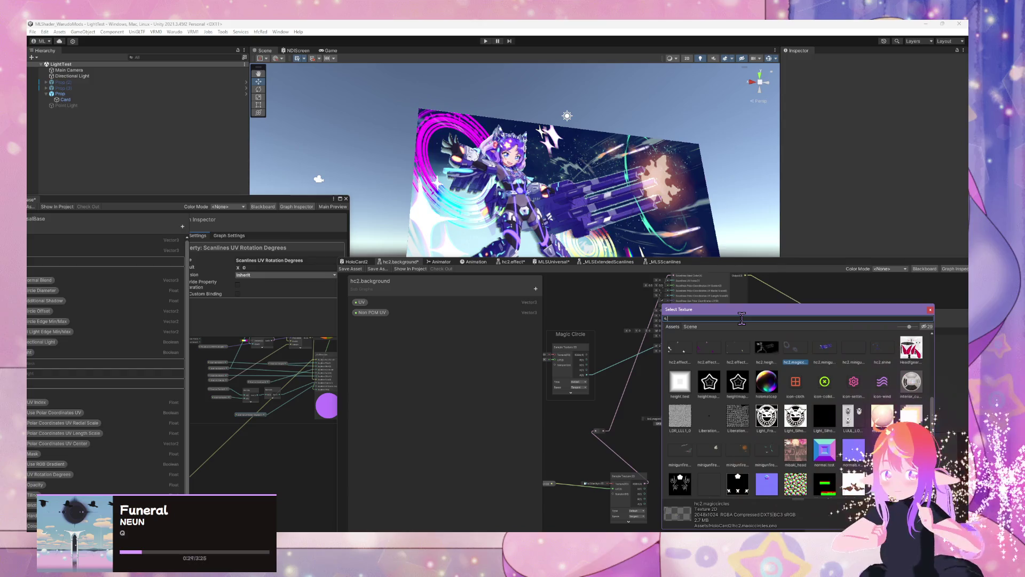
pyautogui.press('BackSpace')
pyautogui.press('BackSpace')
pyautogui.press('BackSpace')
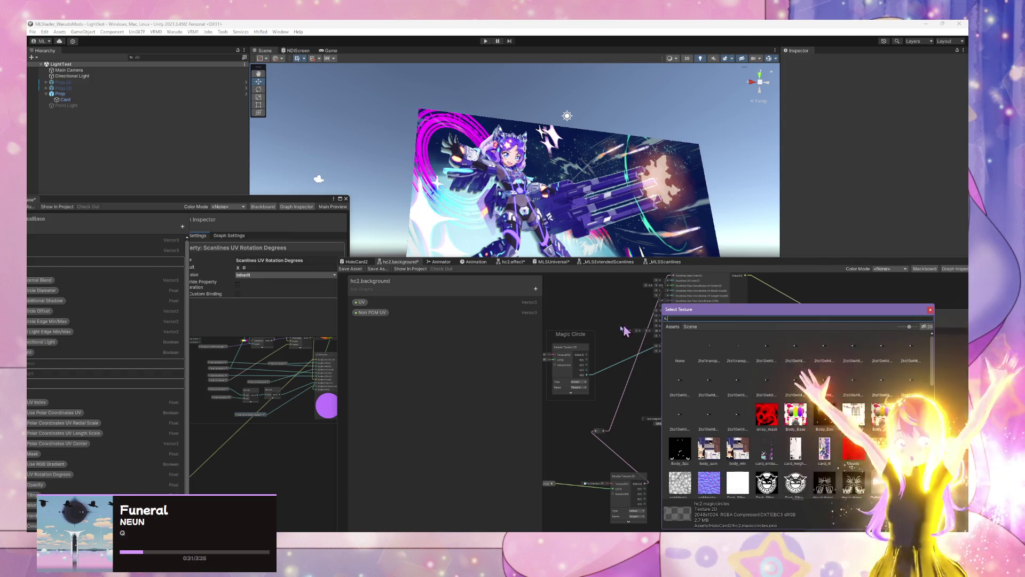
pyautogui.hotkey('alt', 'Tab')
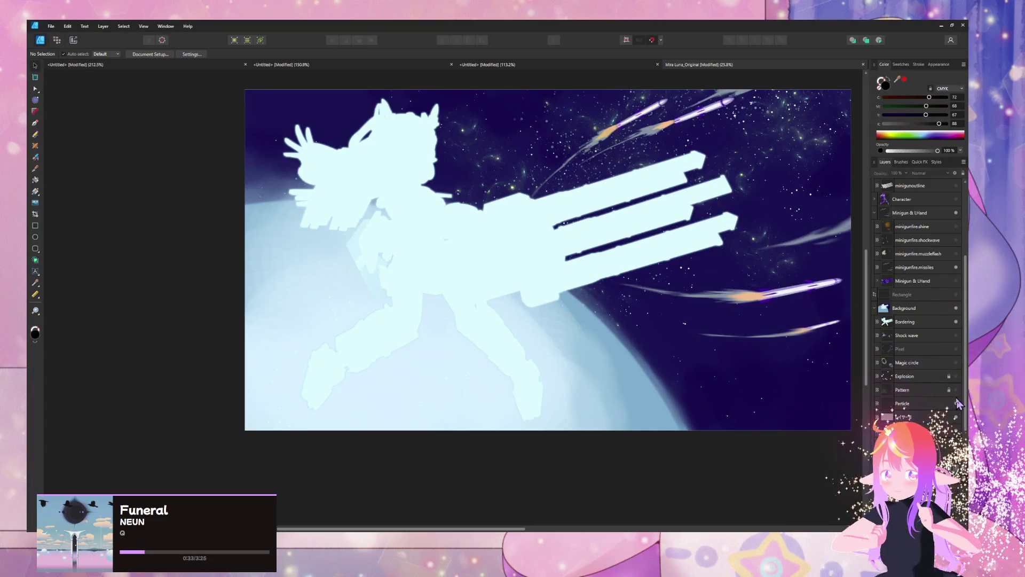
# Hide the Character, Background, star backdrop, missiles and black backdrop layers.
pyautogui.click(956, 425)
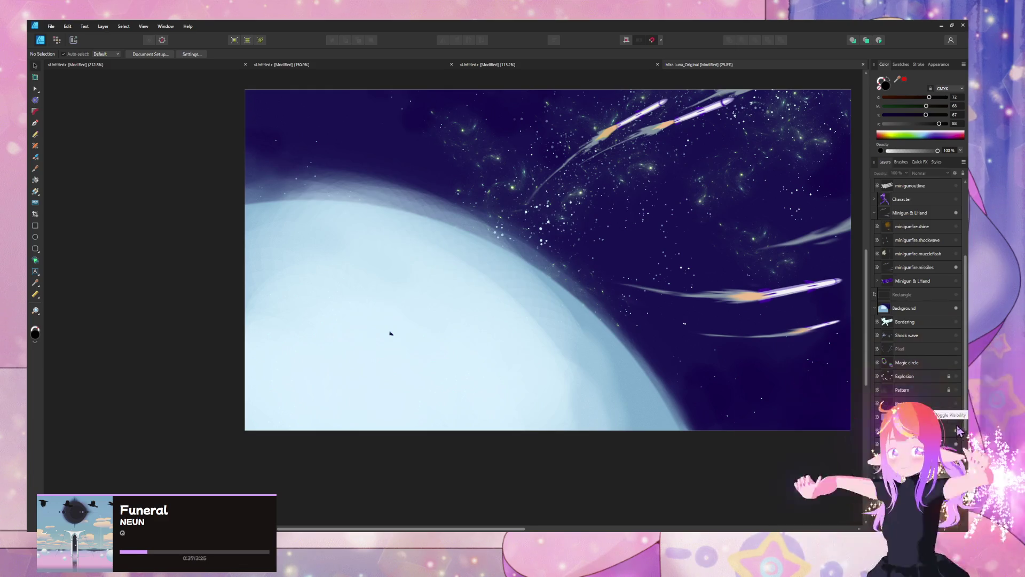
pyautogui.click(958, 451)
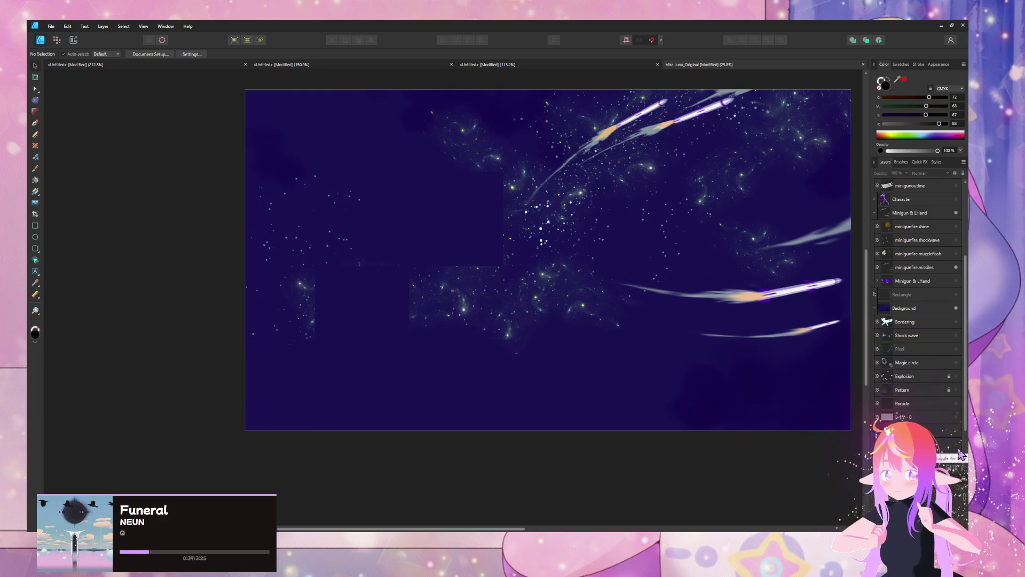
pyautogui.scroll(-1, 955, 406)
pyautogui.click(953, 377)
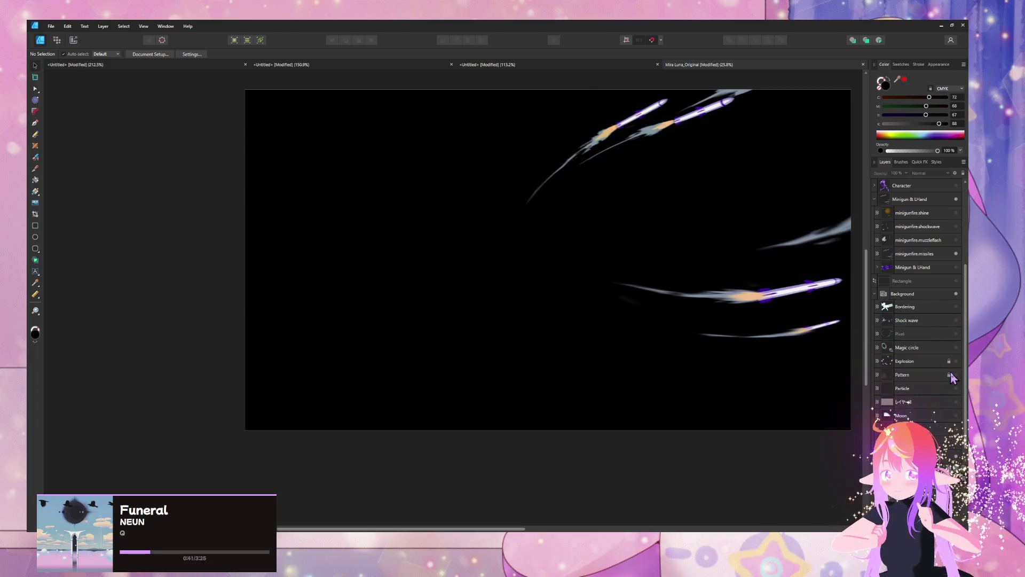
pyautogui.scroll(3, 953, 378)
pyautogui.click(956, 293)
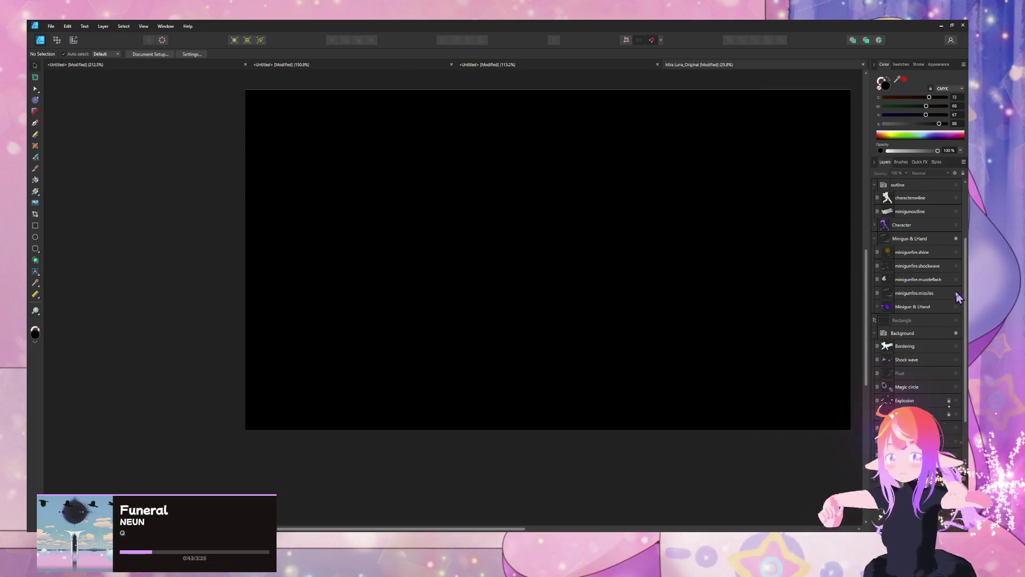
pyautogui.click(956, 427)
pyautogui.scroll(-4, 961, 421)
# Show the Pixel layer's blue lines and start a PNG export.
pyautogui.click(955, 320)
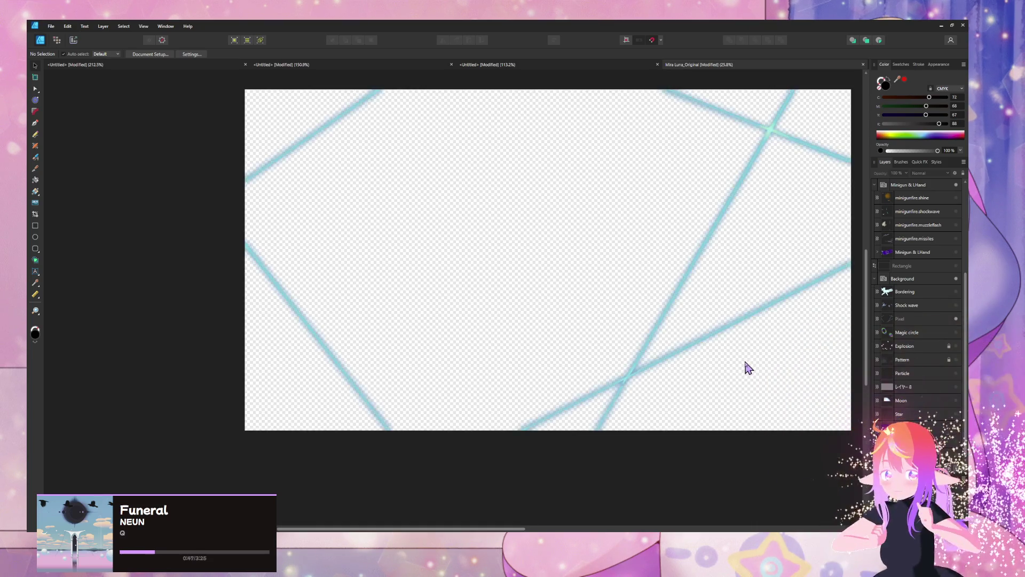
pyautogui.hotkey('ctrl', 'shift', 'alt', 's')
pyautogui.click(740, 384)
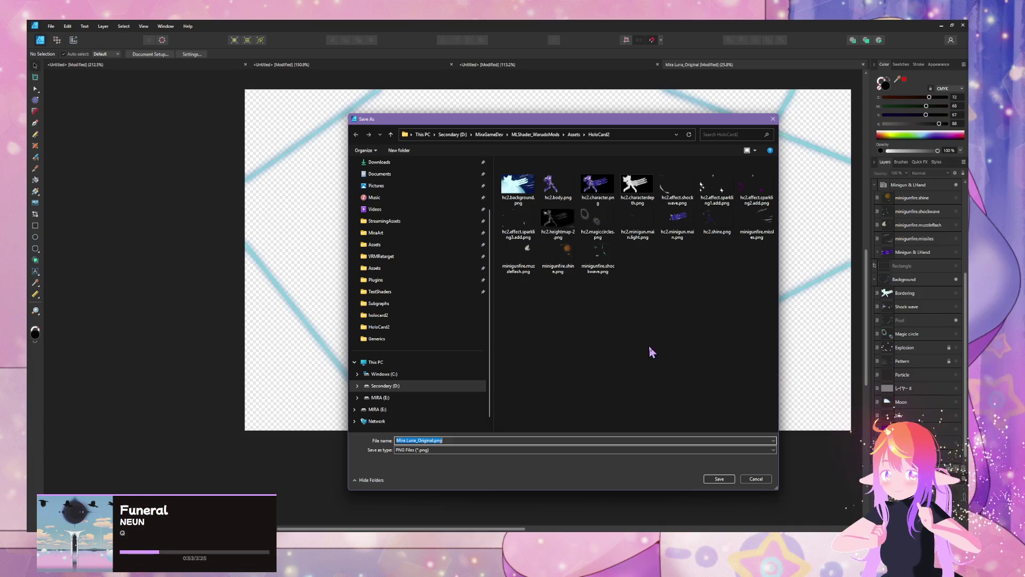
# Save the PNG as 'hc2.background.line' in HoloCard2, then return to Unity's shader graph.
pyautogui.write('hc2.ba')
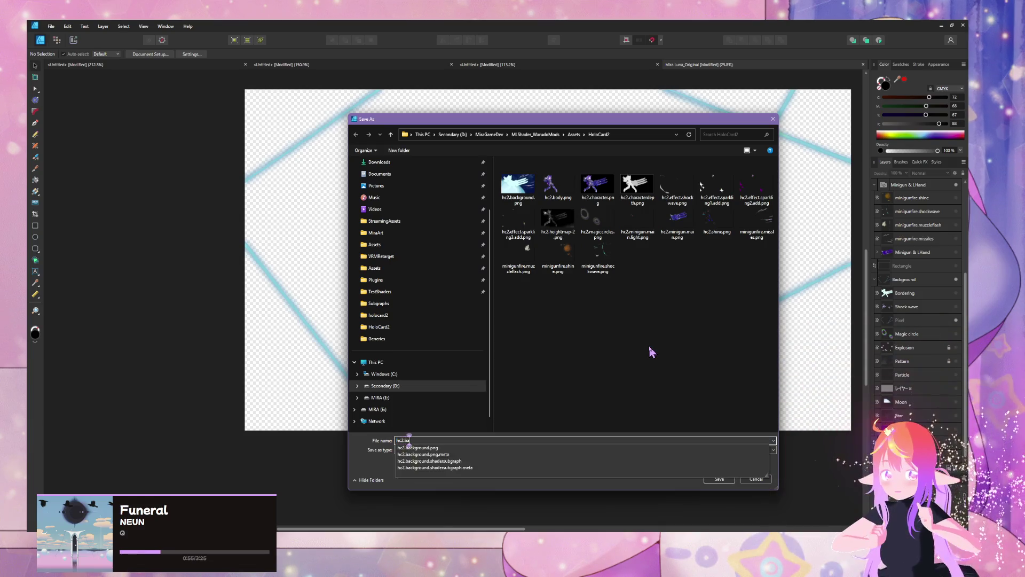
pyautogui.write('c')
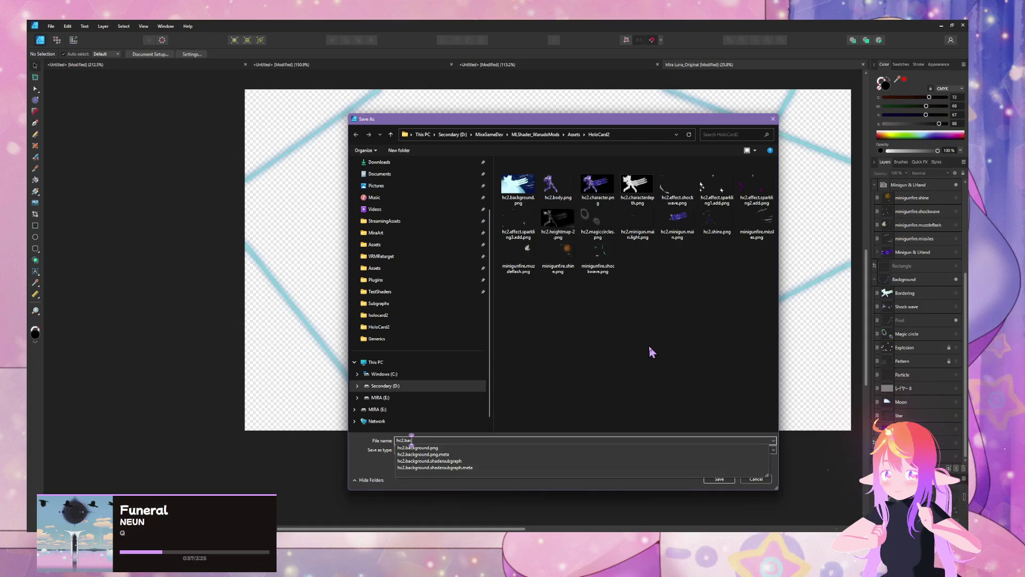
pyautogui.write('kground.lines')
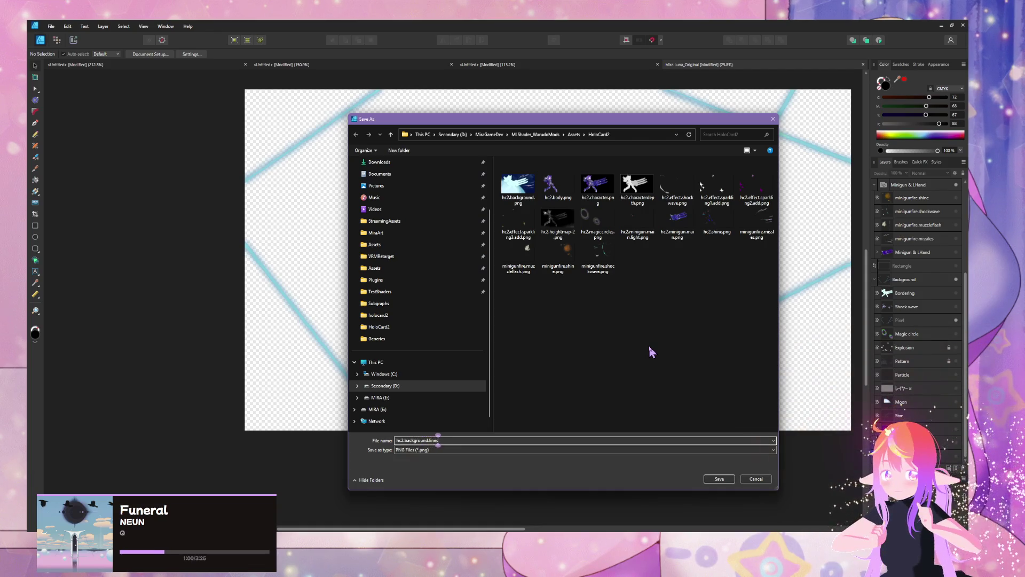
pyautogui.press('Return')
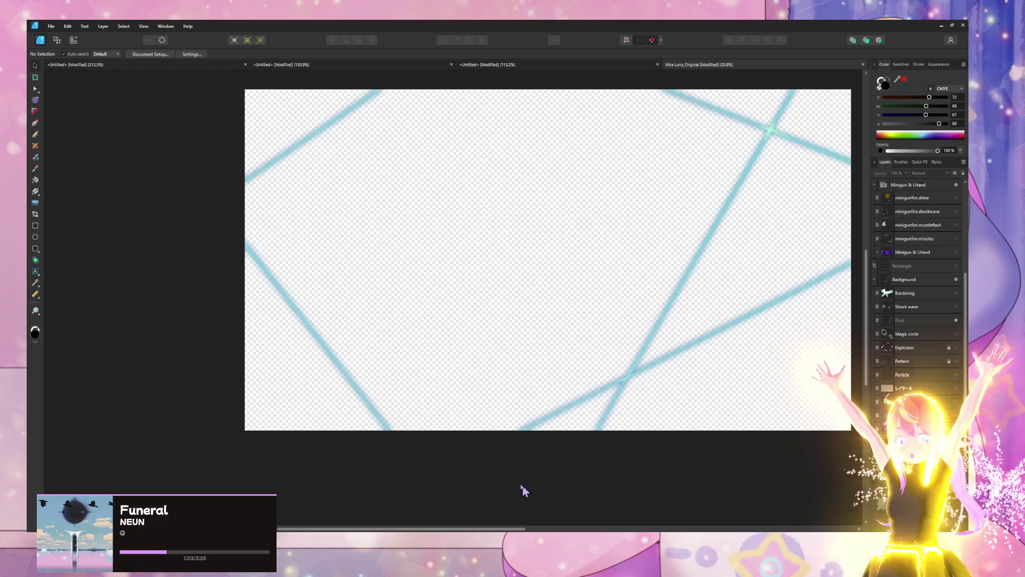
pyautogui.moveTo(516, 567)
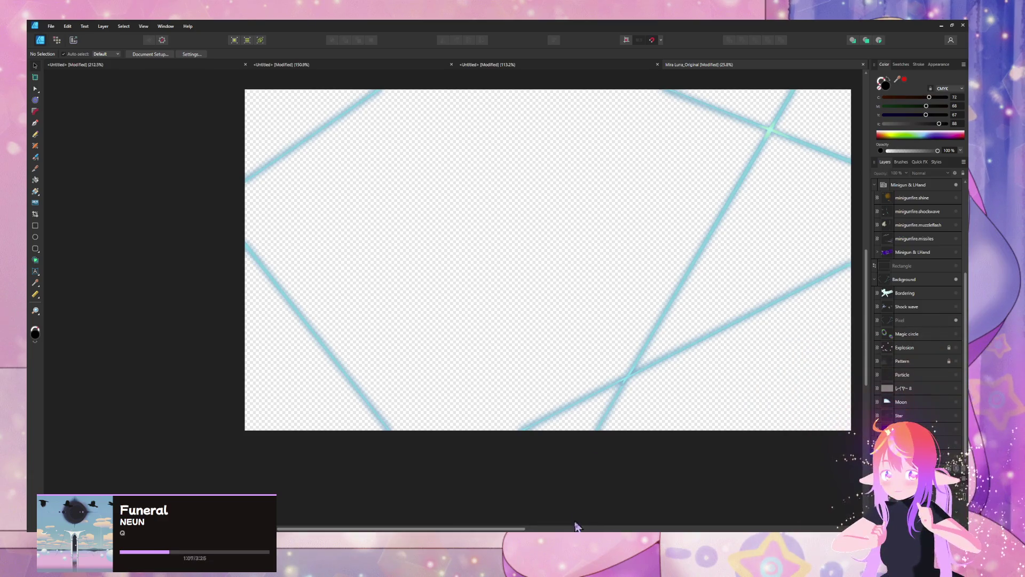
pyautogui.hotkey('alt', 'Tab')
pyautogui.scroll(4, 632, 410)
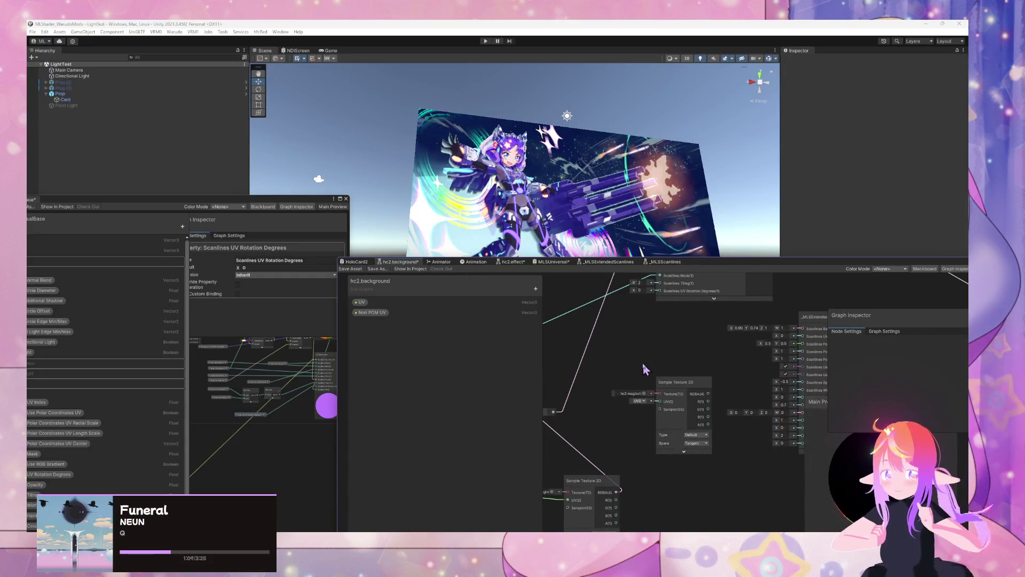
# Load the hc2.background texture into the new sample node and wire its alpha to the scanlines mask.
pyautogui.moveTo(657, 379); pyautogui.dragTo(637, 380)
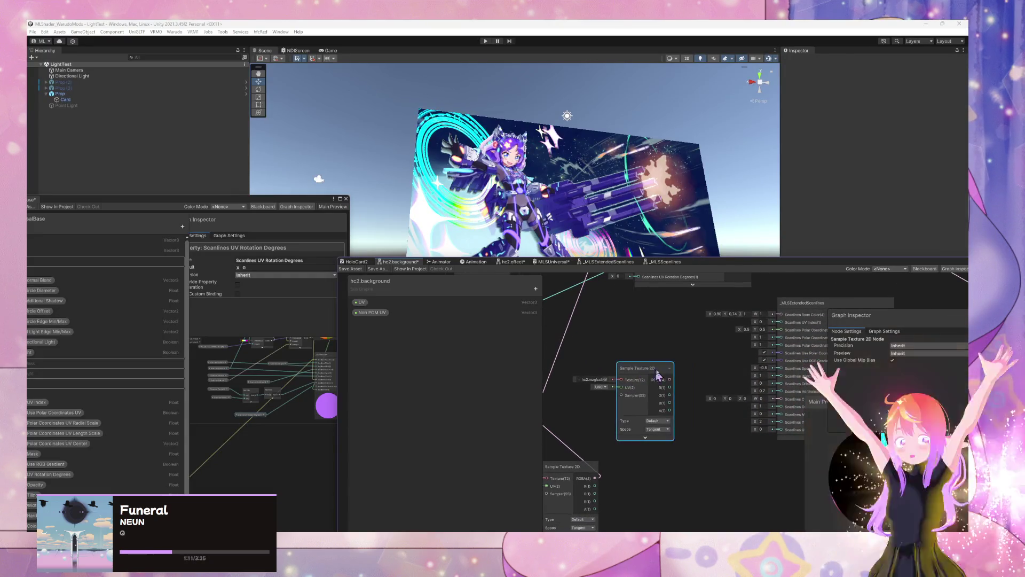
pyautogui.scroll(1, 694, 369)
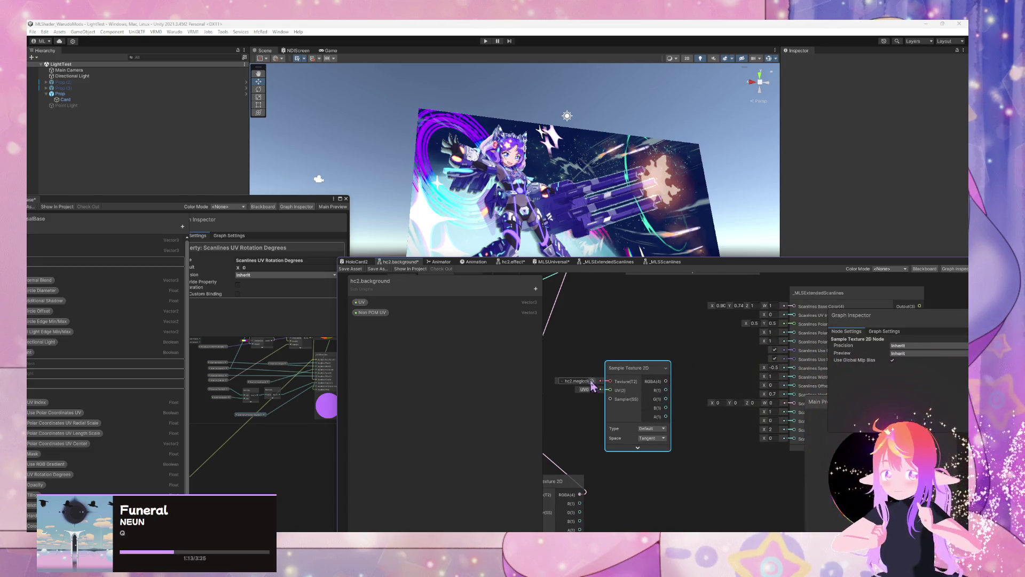
pyautogui.click(592, 381)
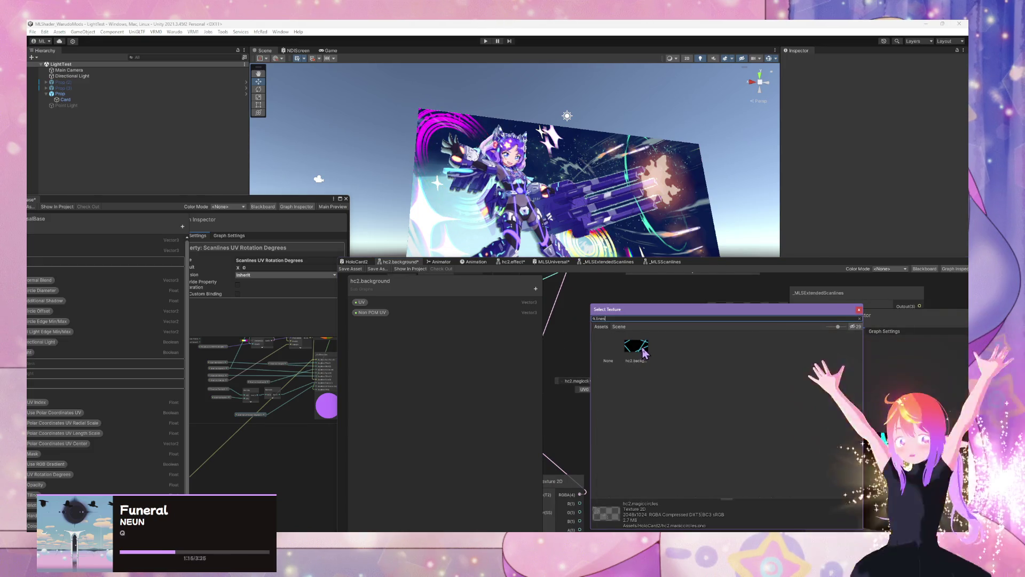
pyautogui.press('Return')
pyautogui.moveTo(736, 459)
pyautogui.mouseDown()
pyautogui.moveTo(694, 373)
pyautogui.moveTo(658, 354)
pyautogui.moveTo(620, 352)
pyautogui.moveTo(650, 374)
pyautogui.mouseUp()
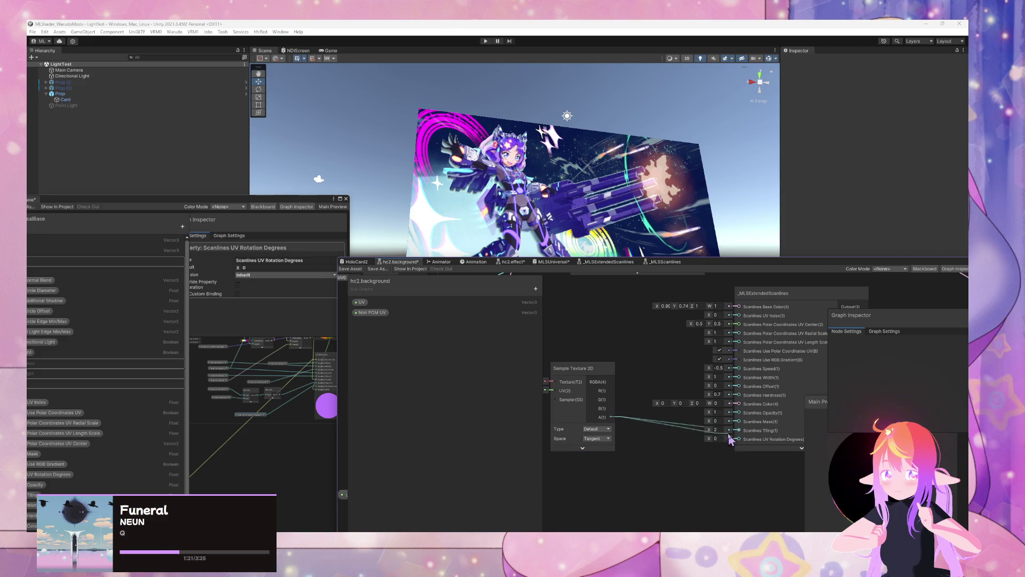
pyautogui.moveTo(748, 269); pyautogui.dragTo(849, 288)
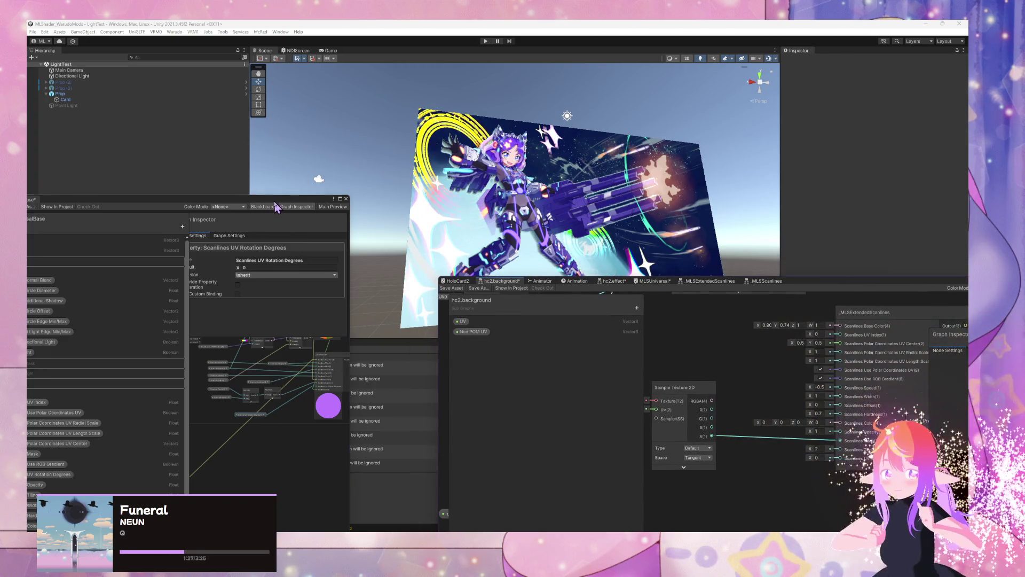
# Select hc2.background.lines in the HoloCard2 folder and apply its pending import settings.
pyautogui.moveTo(276, 207); pyautogui.dragTo(490, 451)
pyautogui.click(42, 342)
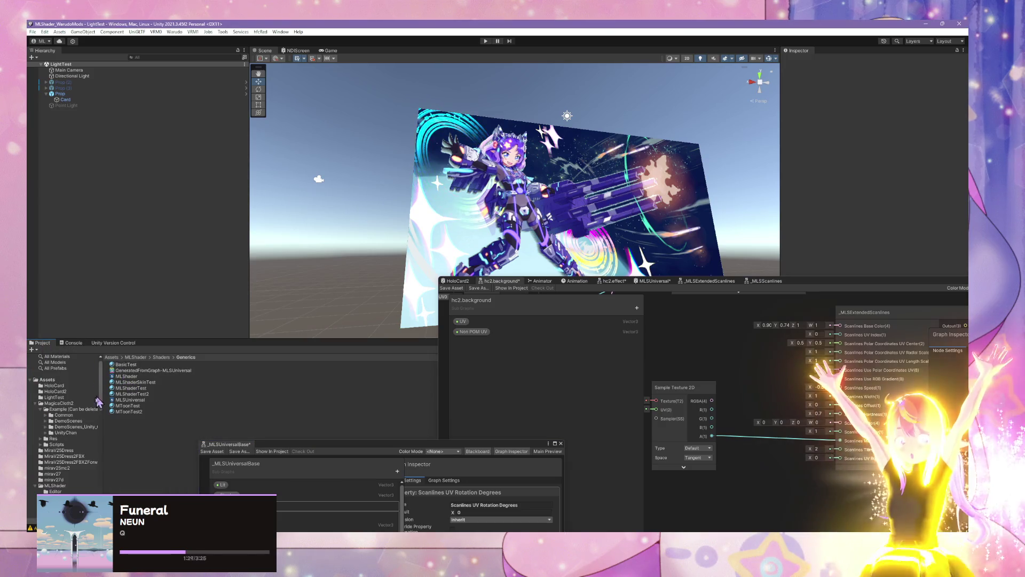
pyautogui.click(70, 393)
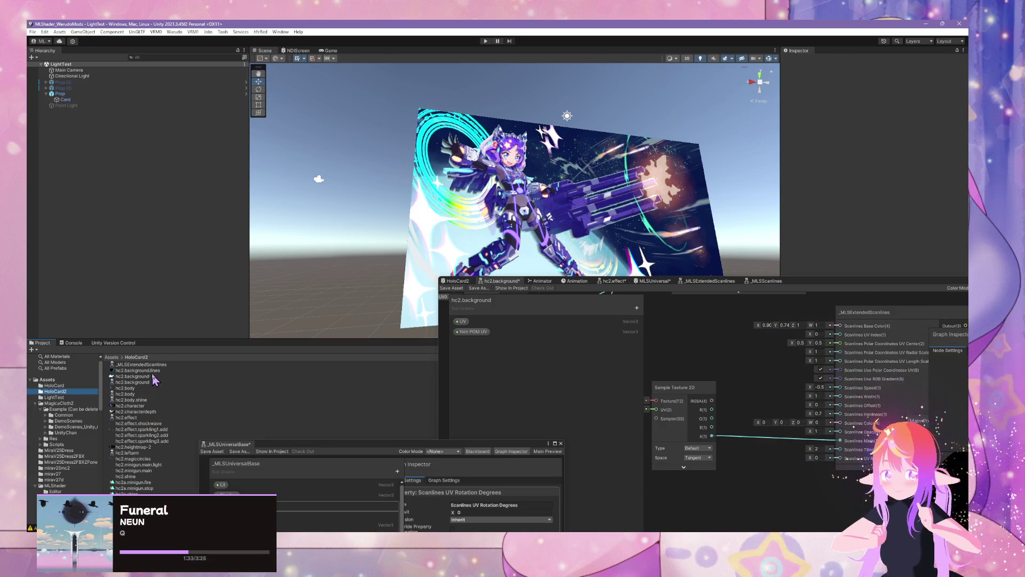
pyautogui.click(140, 370)
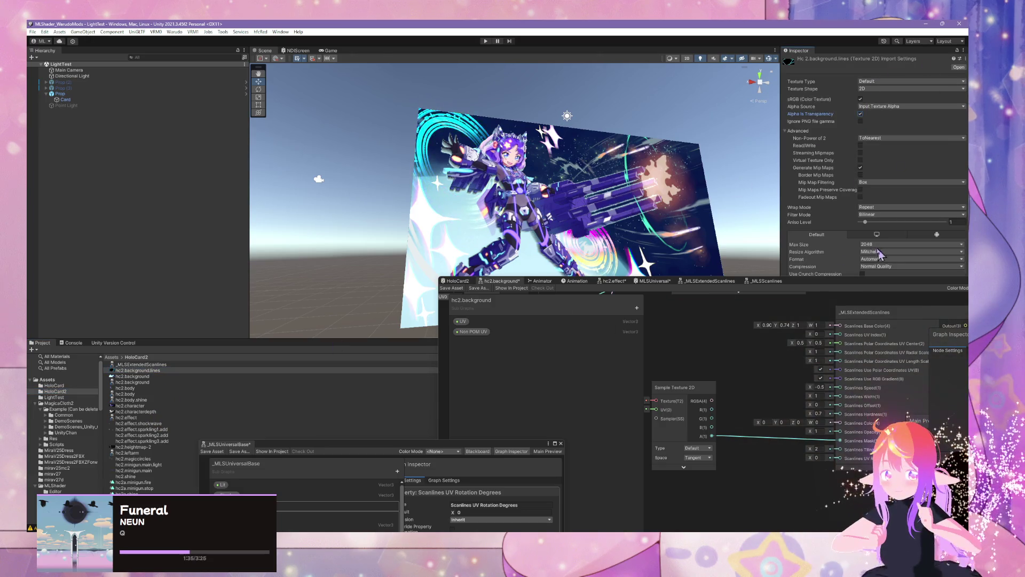
pyautogui.click(710, 218)
pyautogui.click(486, 294)
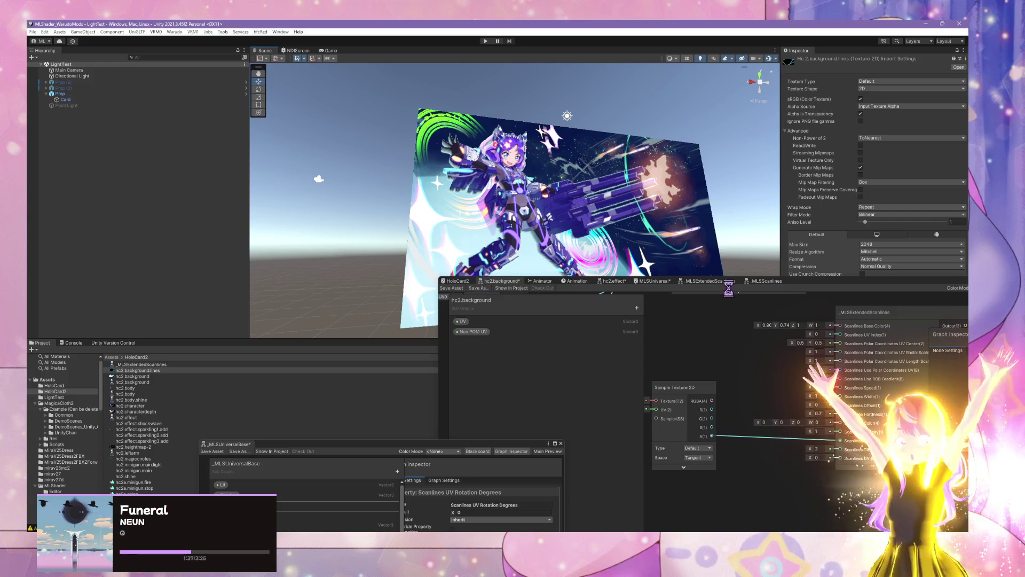
pyautogui.moveTo(804, 276); pyautogui.dragTo(507, 336)
# Wire the upper scanlines output into the second _MLSExtendedScanlines node's Base Color input.
pyautogui.scroll(-5, 470, 336)
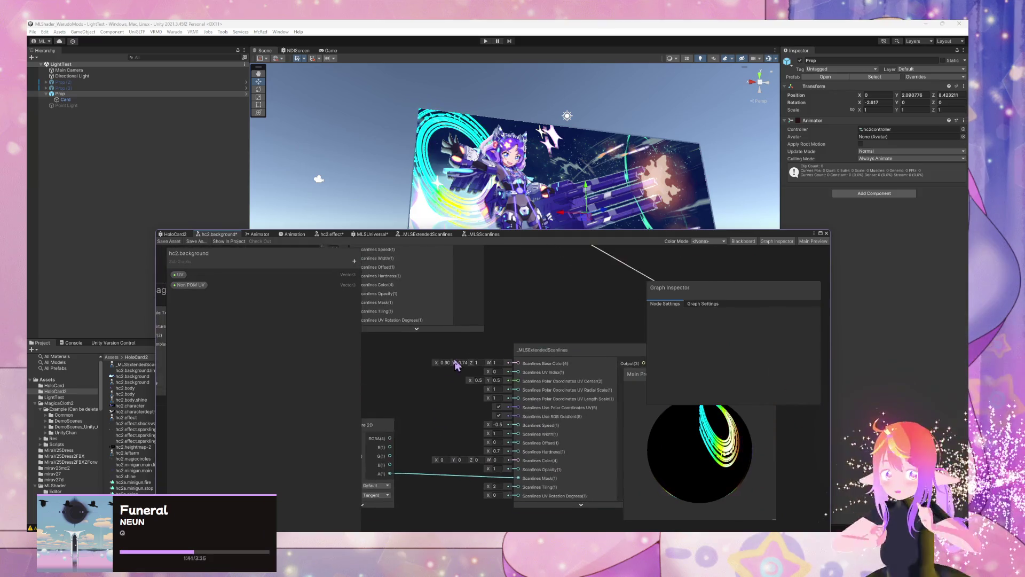
pyautogui.moveTo(458, 288); pyautogui.dragTo(474, 347)
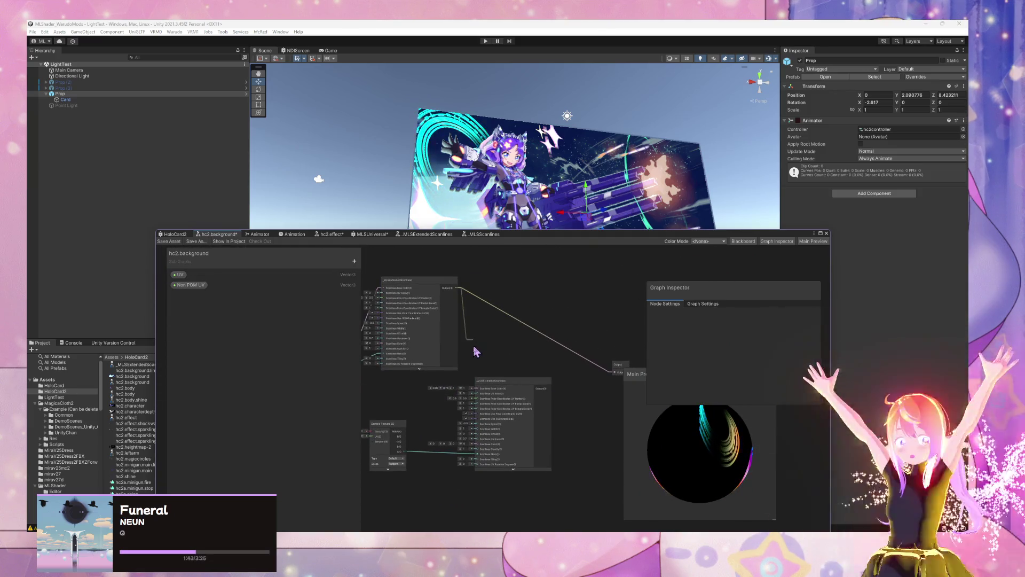
pyautogui.moveTo(455, 414); pyautogui.dragTo(476, 392)
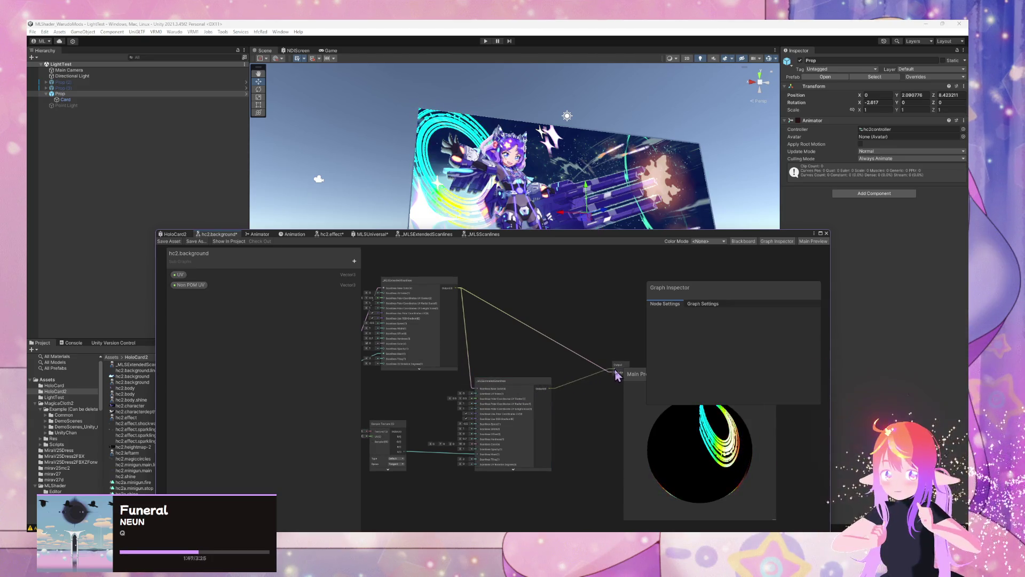
pyautogui.scroll(4, 549, 427)
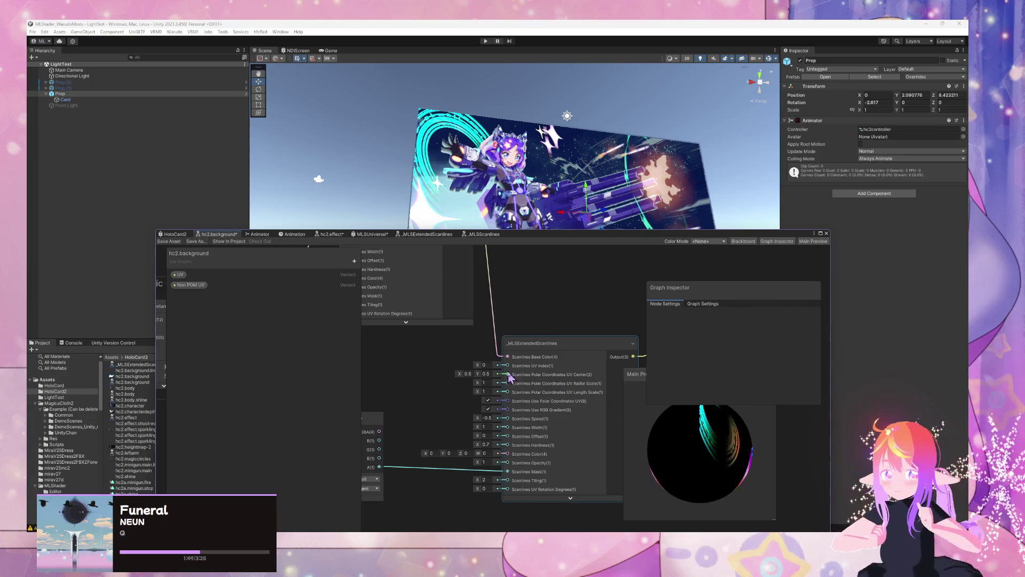
pyautogui.moveTo(430, 355)
pyautogui.mouseDown()
pyautogui.moveTo(584, 440)
pyautogui.moveTo(483, 355)
pyautogui.moveTo(510, 414)
pyautogui.moveTo(473, 408)
pyautogui.mouseUp()
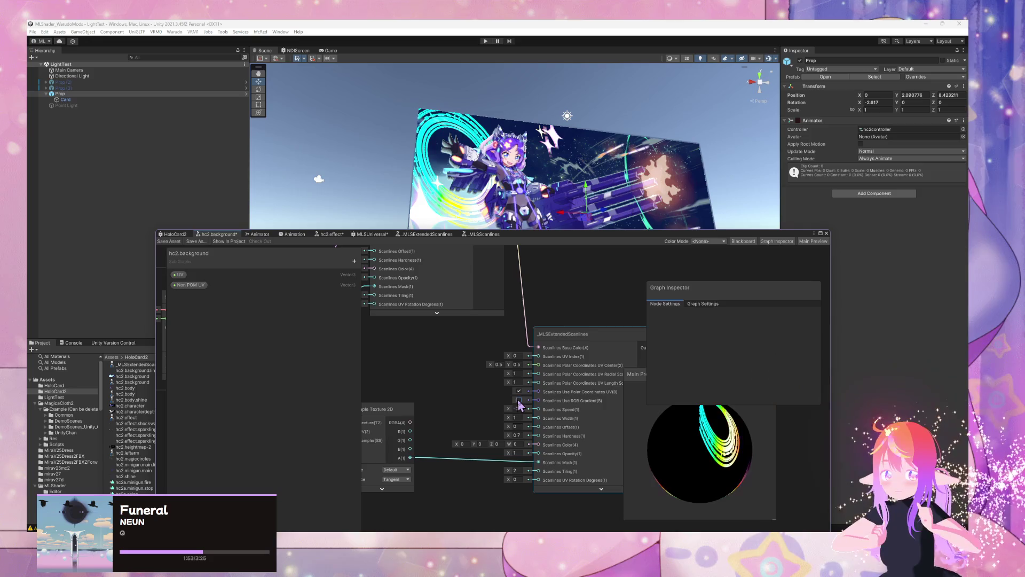
pyautogui.press('space')
# Add a 3098BF HDR Color node and wire it to the second scanlines node's Color input.
pyautogui.write('color')
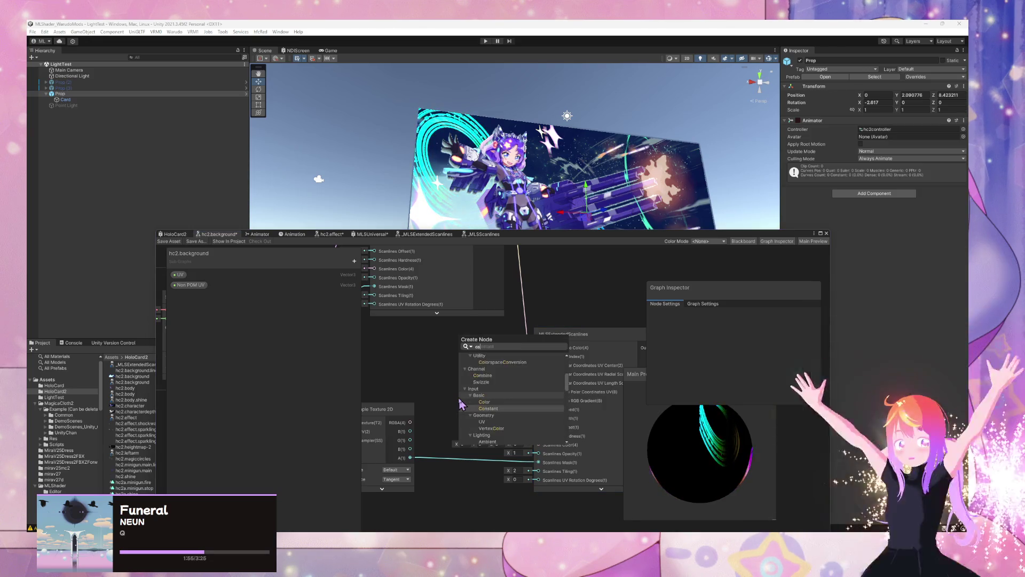
pyautogui.press('Return')
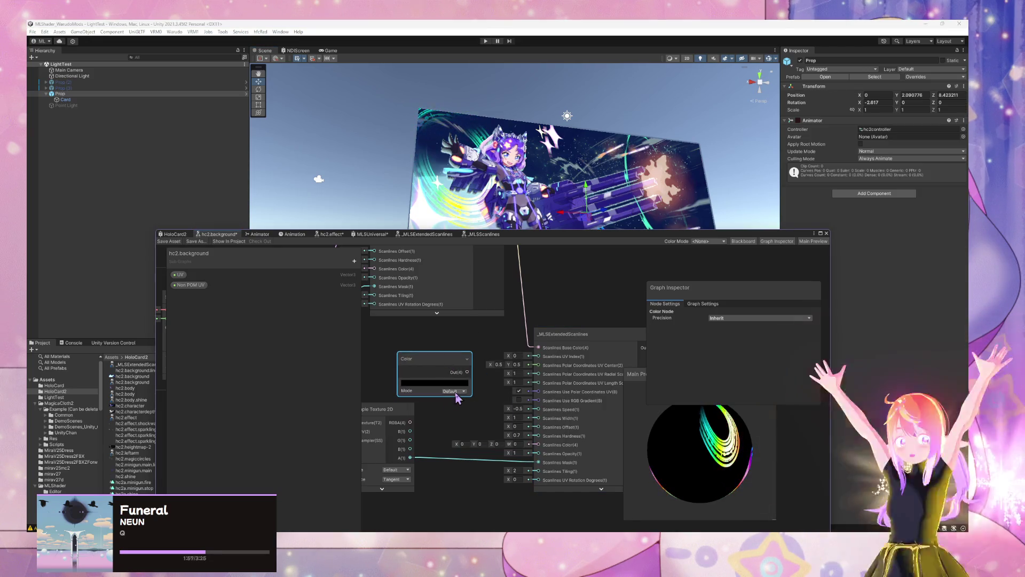
pyautogui.click(452, 384)
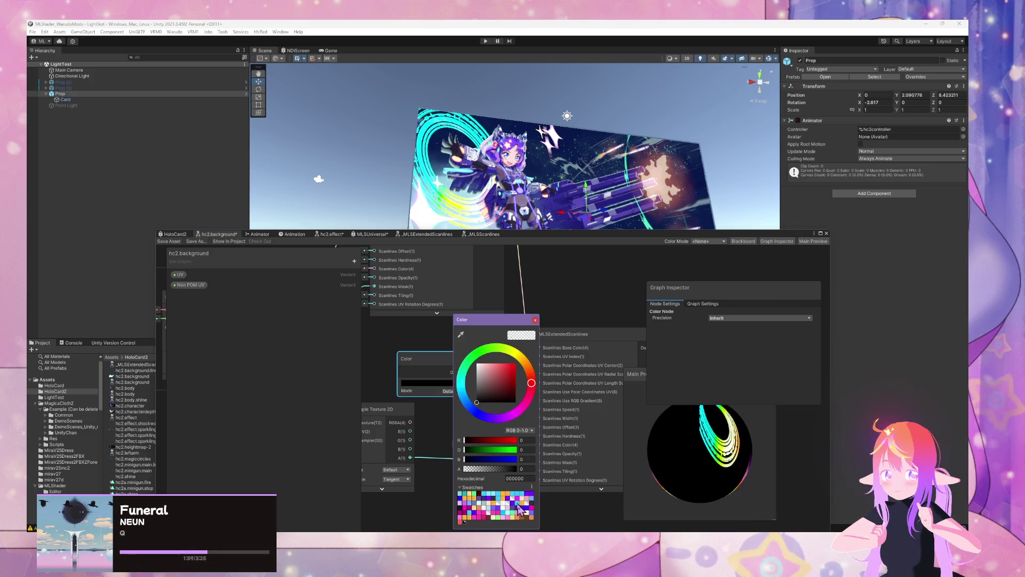
pyautogui.click(519, 507)
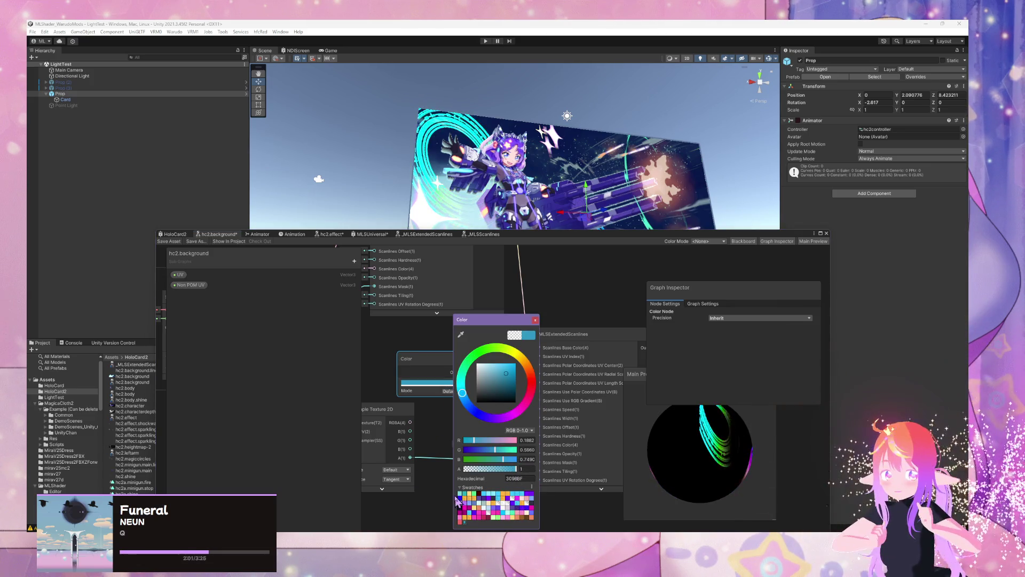
pyautogui.click(449, 391)
pyautogui.click(459, 407)
pyautogui.click(448, 391)
pyautogui.click(443, 384)
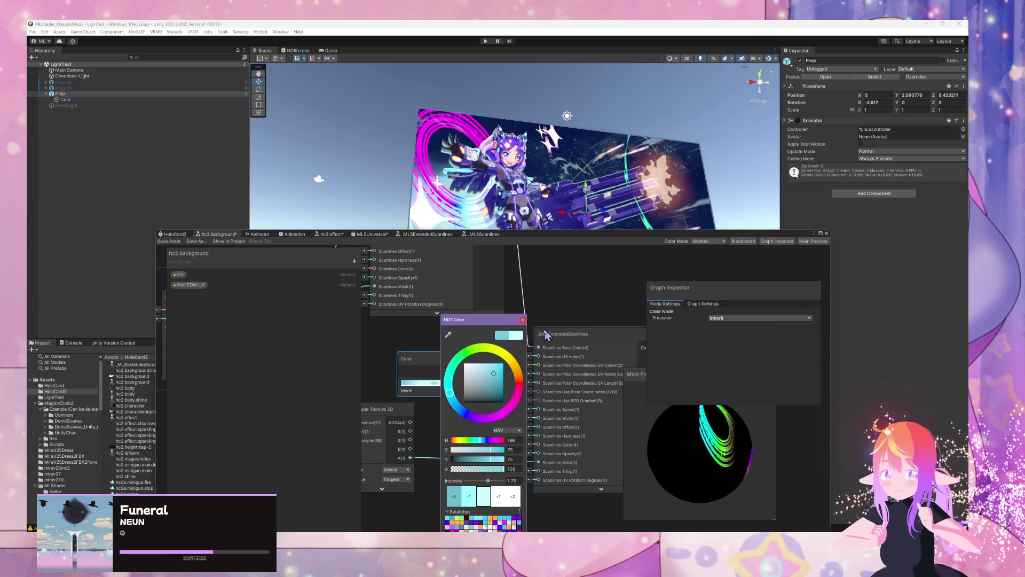
pyautogui.moveTo(502, 321)
pyautogui.mouseDown()
pyautogui.moveTo(408, 365)
pyautogui.moveTo(480, 473)
pyautogui.mouseUp()
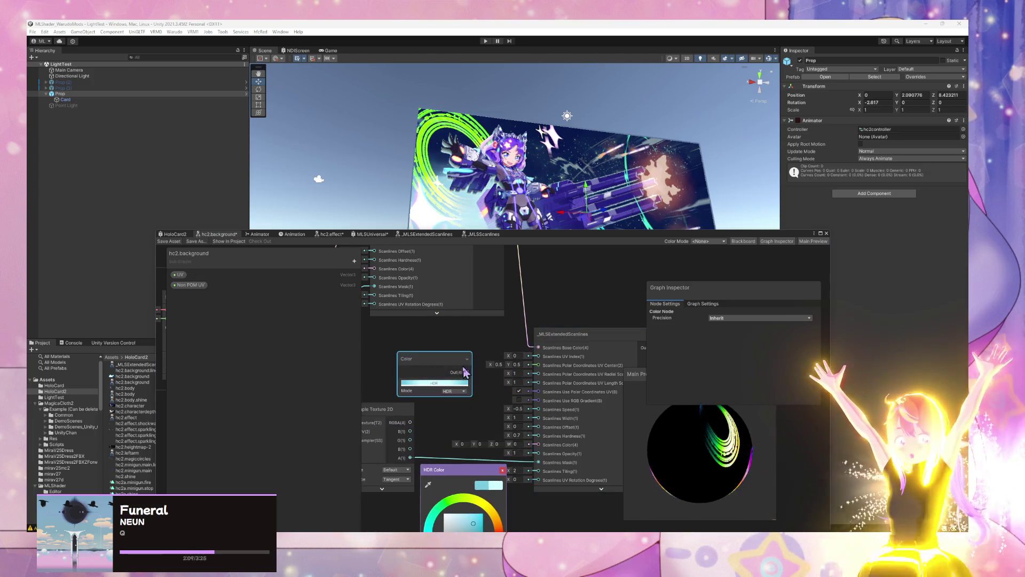
pyautogui.moveTo(467, 372); pyautogui.dragTo(538, 444)
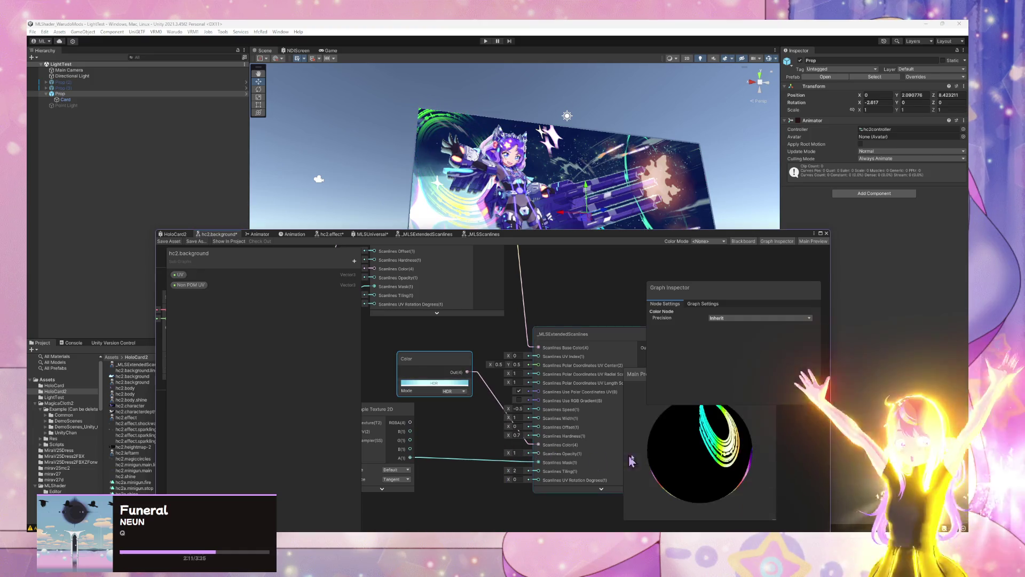
# Switch the Main Preview to a Quad shape.
pyautogui.rightClick(722, 432)
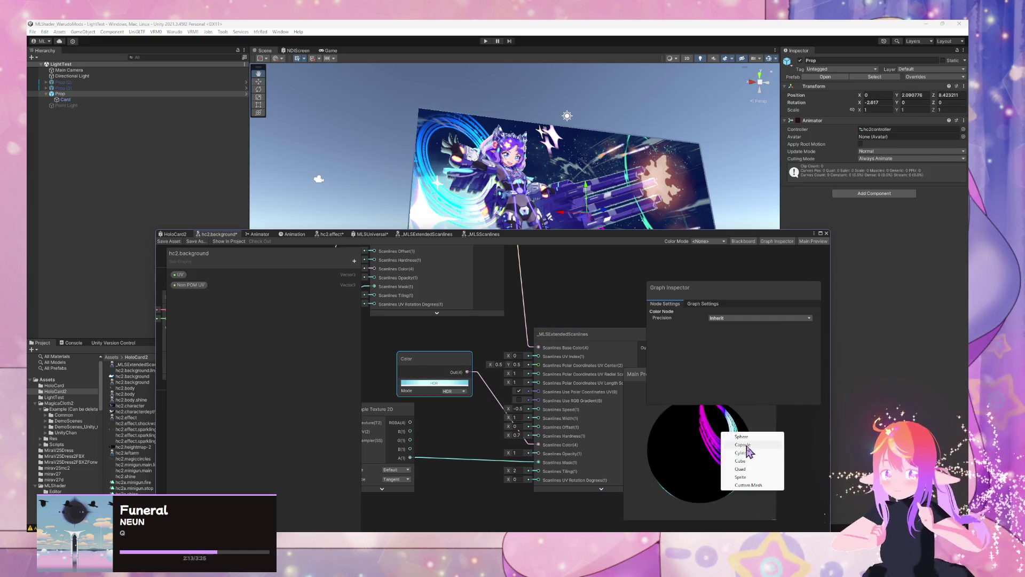
pyautogui.click(767, 468)
pyautogui.moveTo(561, 312)
pyautogui.mouseDown()
pyautogui.moveTo(472, 346)
pyautogui.moveTo(538, 340)
pyautogui.moveTo(525, 341)
pyautogui.mouseUp()
pyautogui.scroll(-3, 472, 346)
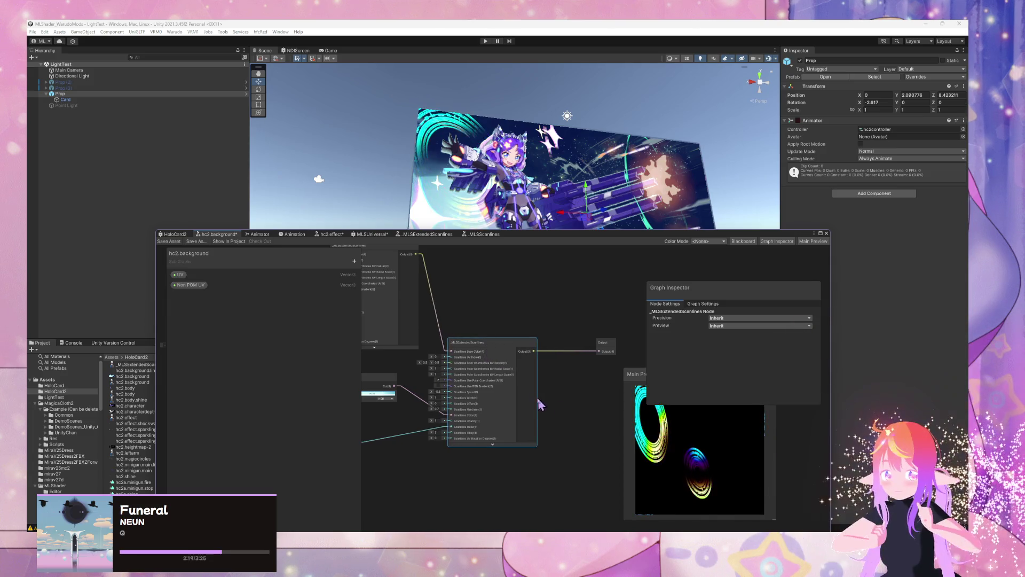
# Move the Color node down beside the second scanlines node, then check the card in Warudo.
pyautogui.scroll(2, 575, 405)
pyautogui.moveTo(578, 412); pyautogui.dragTo(593, 409)
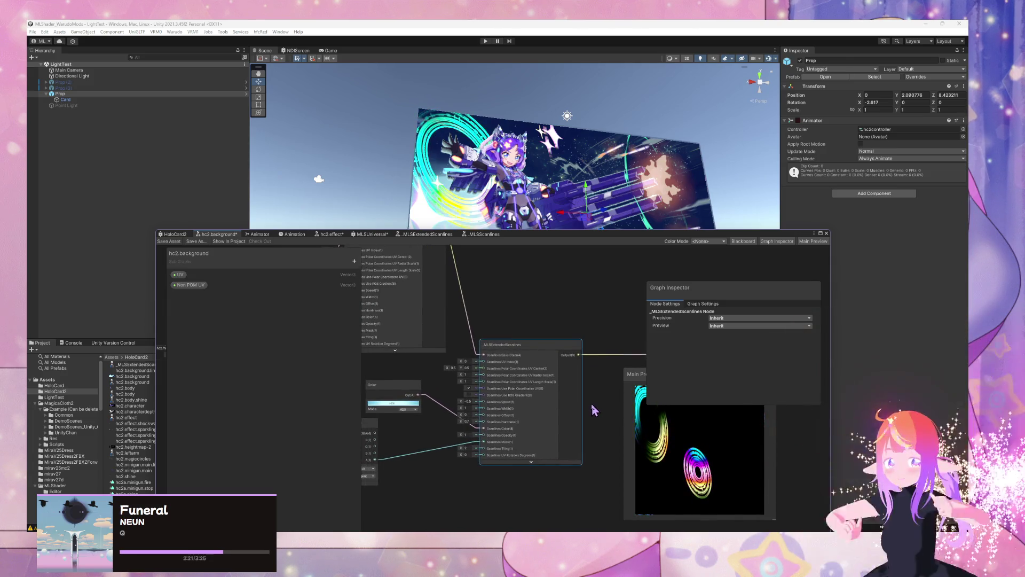
pyautogui.scroll(1, 591, 404)
pyautogui.moveTo(367, 396)
pyautogui.mouseDown()
pyautogui.moveTo(393, 423)
pyautogui.moveTo(387, 413)
pyautogui.mouseUp()
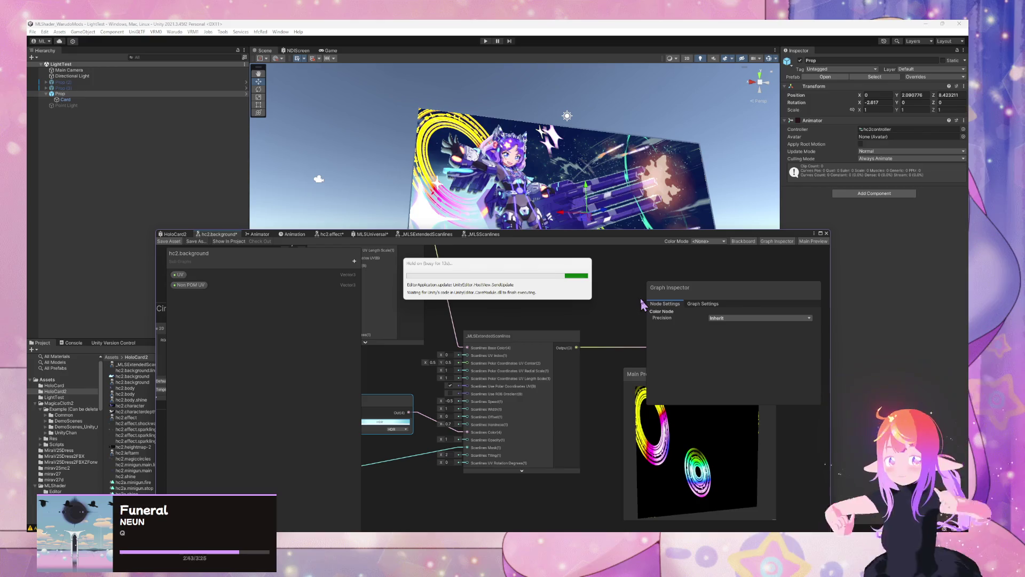
pyautogui.hotkey('alt', 'Tab')
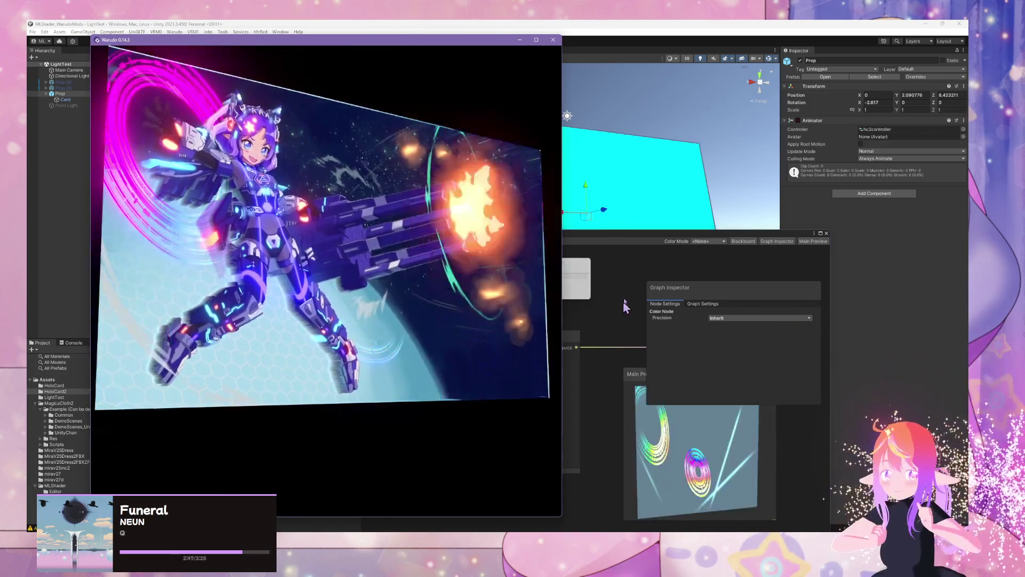
pyautogui.hotkey('alt', 'Tab')
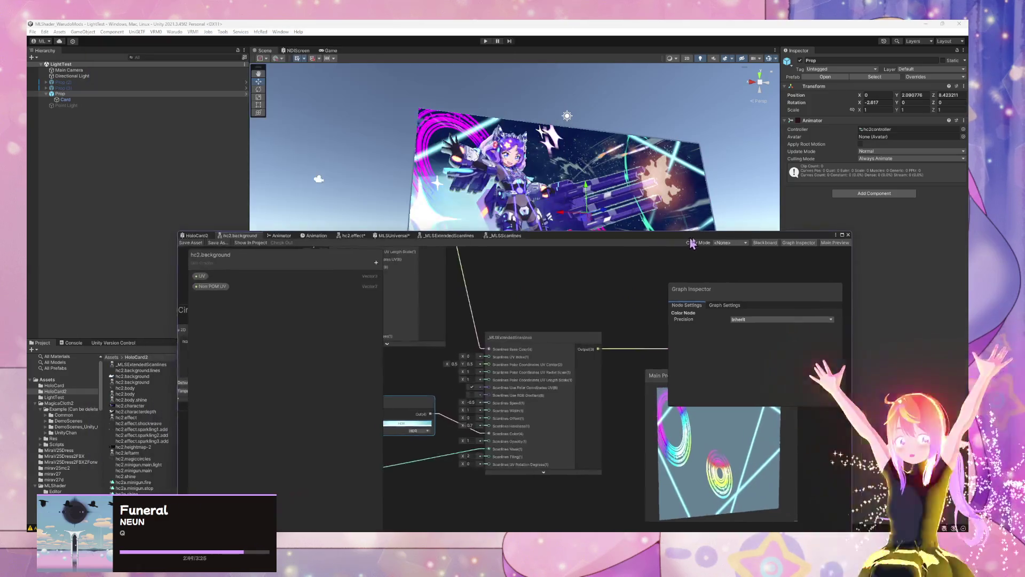
pyautogui.moveTo(748, 231); pyautogui.dragTo(726, 225)
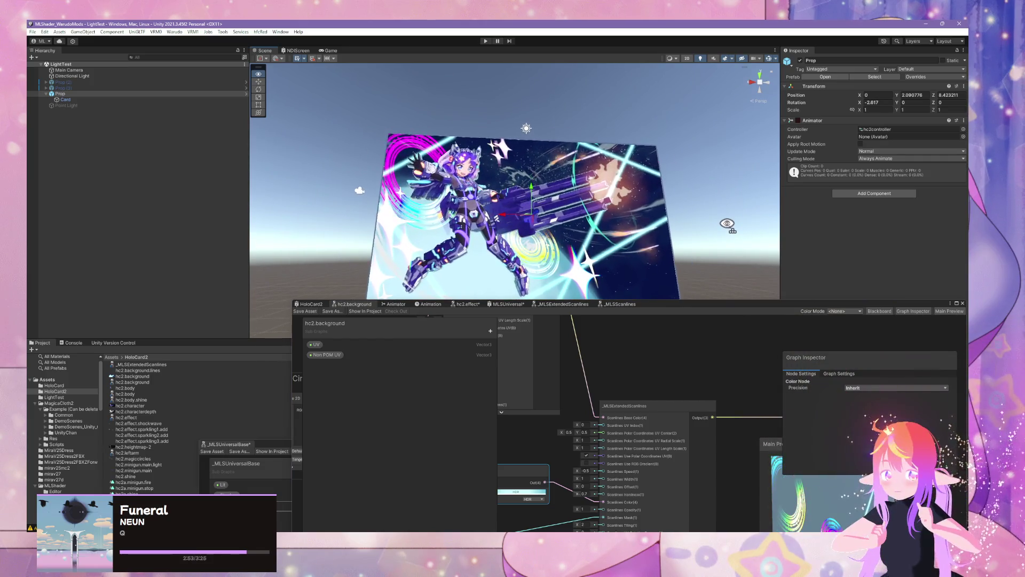
pyautogui.moveTo(697, 304)
pyautogui.mouseDown()
pyautogui.moveTo(610, 241)
pyautogui.moveTo(591, 280)
pyautogui.mouseUp()
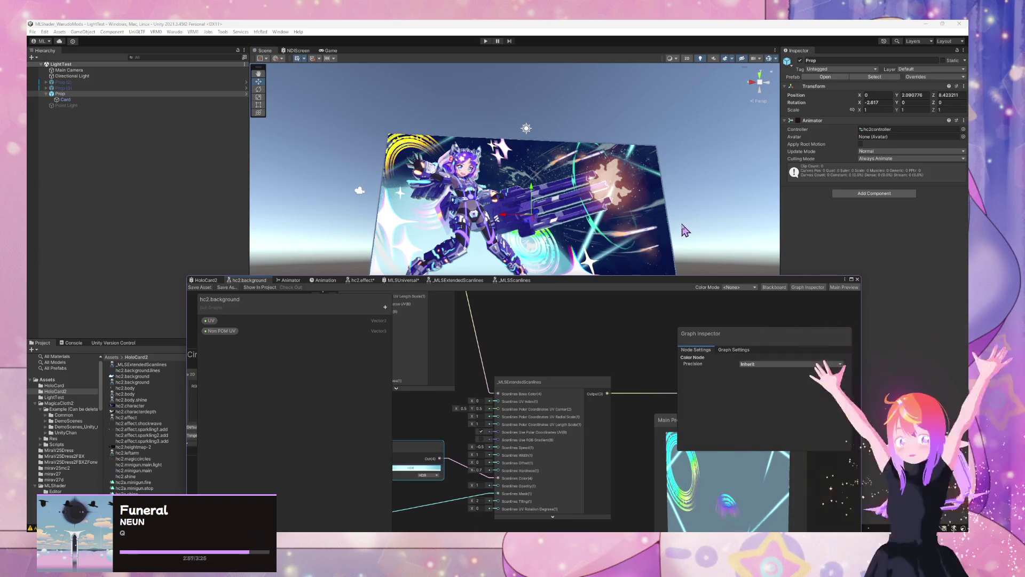
pyautogui.moveTo(626, 321)
pyautogui.mouseDown()
pyautogui.moveTo(610, 336)
pyautogui.moveTo(625, 293)
pyautogui.mouseUp()
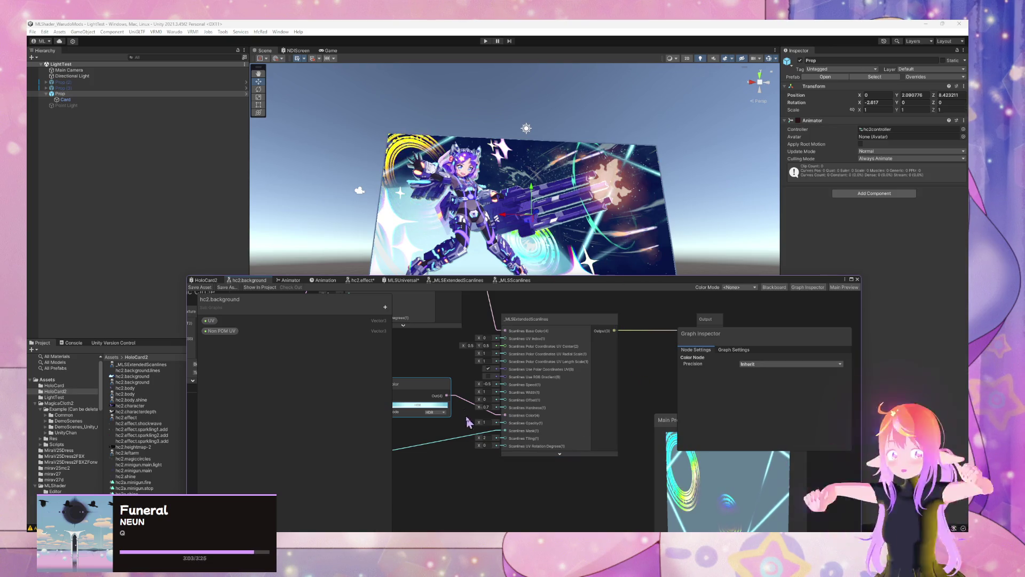
# Raise the hc2.background Color node's HDR saturation from 75 to 89 and let the shader recompile.
pyautogui.click(427, 406)
pyautogui.moveTo(475, 425); pyautogui.dragTo(484, 427)
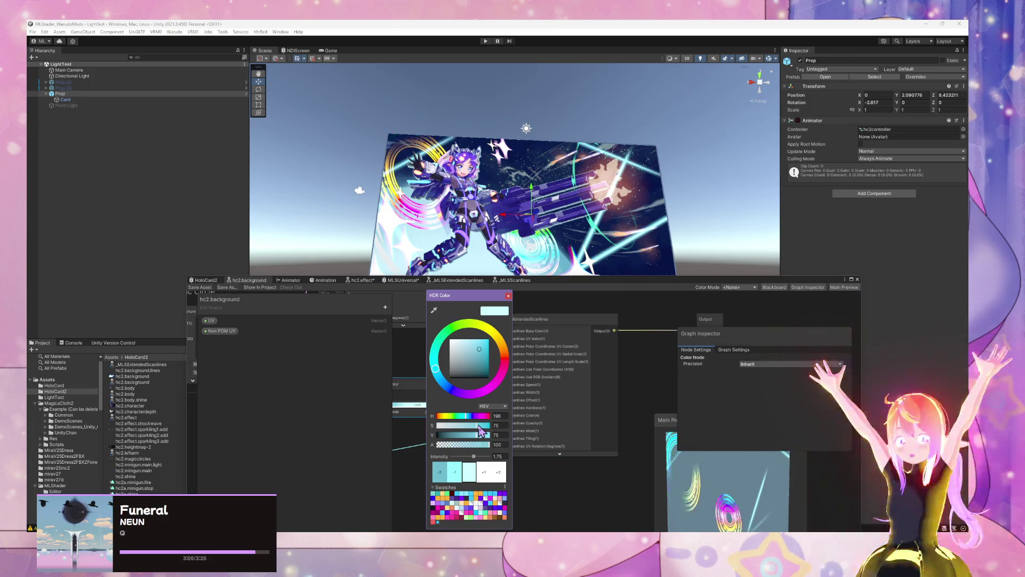
pyautogui.click(508, 295)
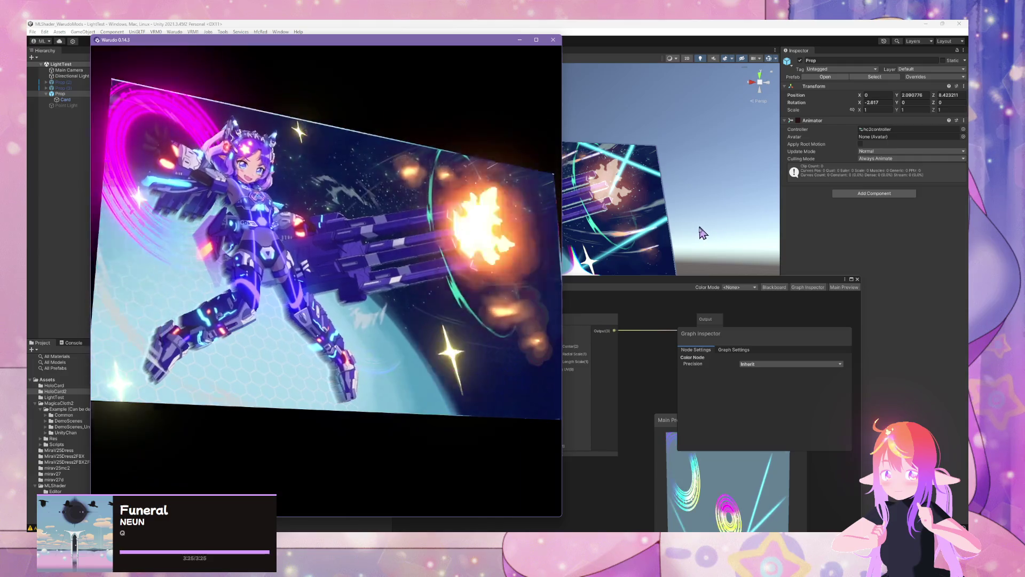
# Return to the Unity shader graph, moving the Main Preview panel up and left.
pyautogui.moveTo(670, 423); pyautogui.dragTo(635, 406)
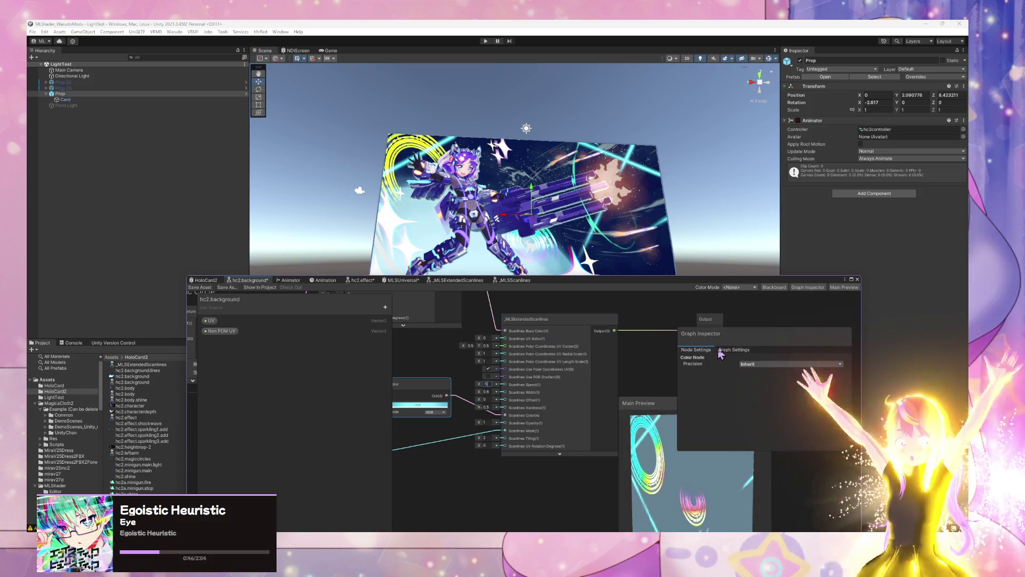
# Tick Scanlines Use RGB Gradient on the _MLSExtendedScanlines node.
pyautogui.moveTo(742, 343)
pyautogui.mouseDown()
pyautogui.moveTo(382, 354)
pyautogui.moveTo(438, 459)
pyautogui.moveTo(419, 480)
pyautogui.mouseUp()
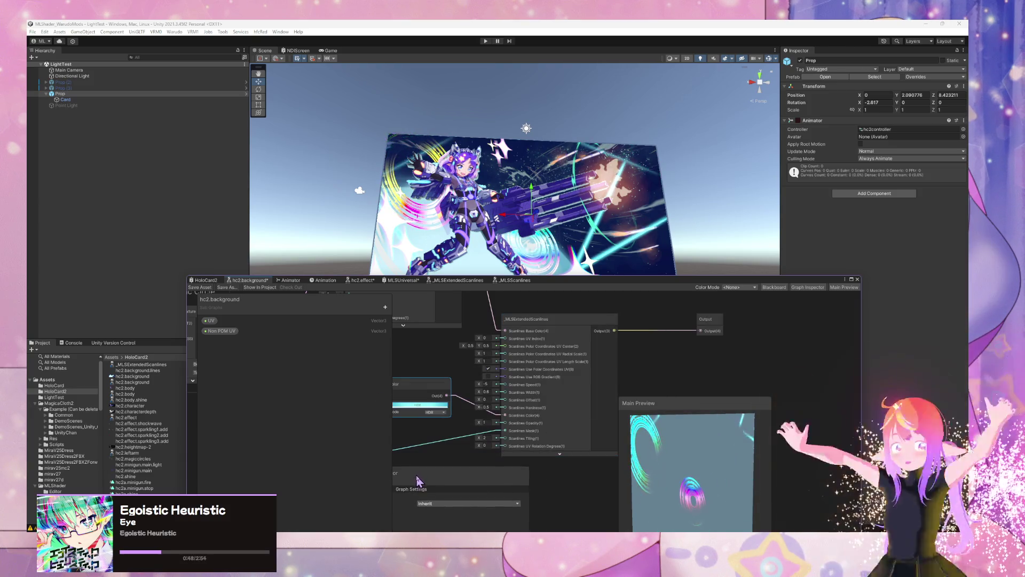
pyautogui.moveTo(692, 437)
pyautogui.mouseDown()
pyautogui.moveTo(713, 415)
pyautogui.moveTo(796, 389)
pyautogui.mouseUp()
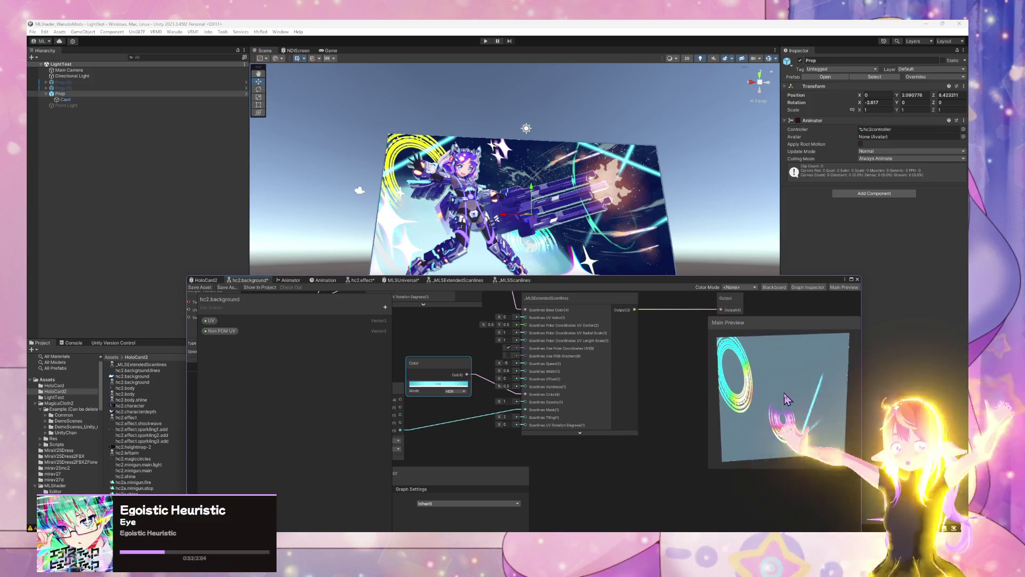
pyautogui.click(507, 356)
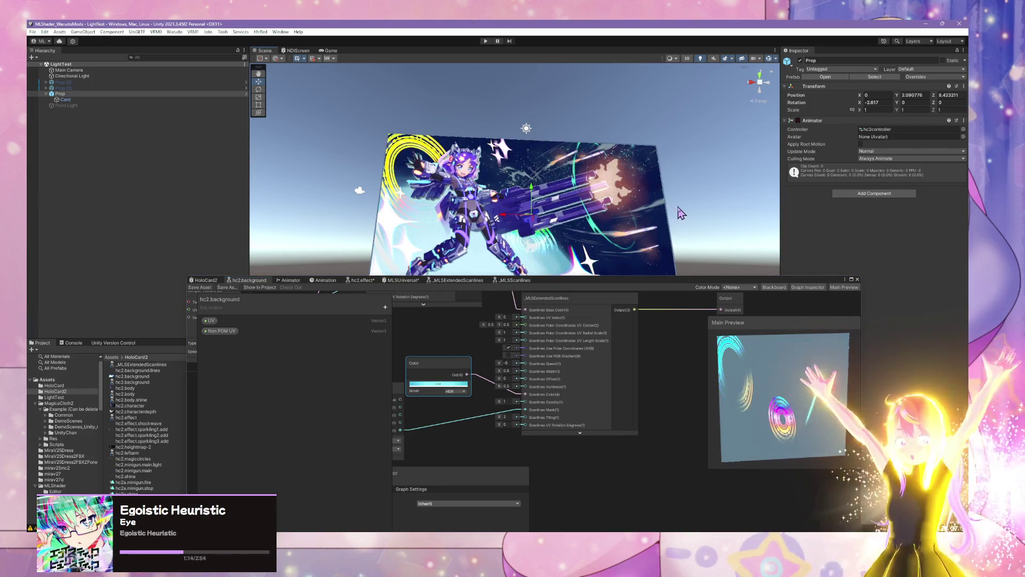
# Zoom and rotate the Scene view to face the holo card head-on.
pyautogui.scroll(-5, 683, 219)
pyautogui.scroll(5, 691, 225)
pyautogui.moveTo(717, 211); pyautogui.dragTo(725, 199)
pyautogui.scroll(3, 720, 202)
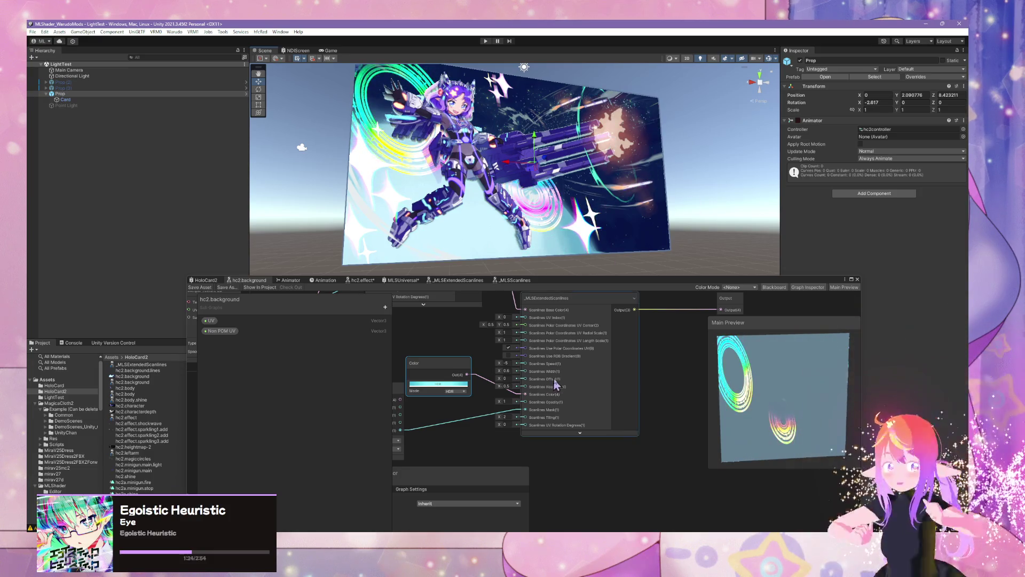
pyautogui.scroll(-5, 677, 373)
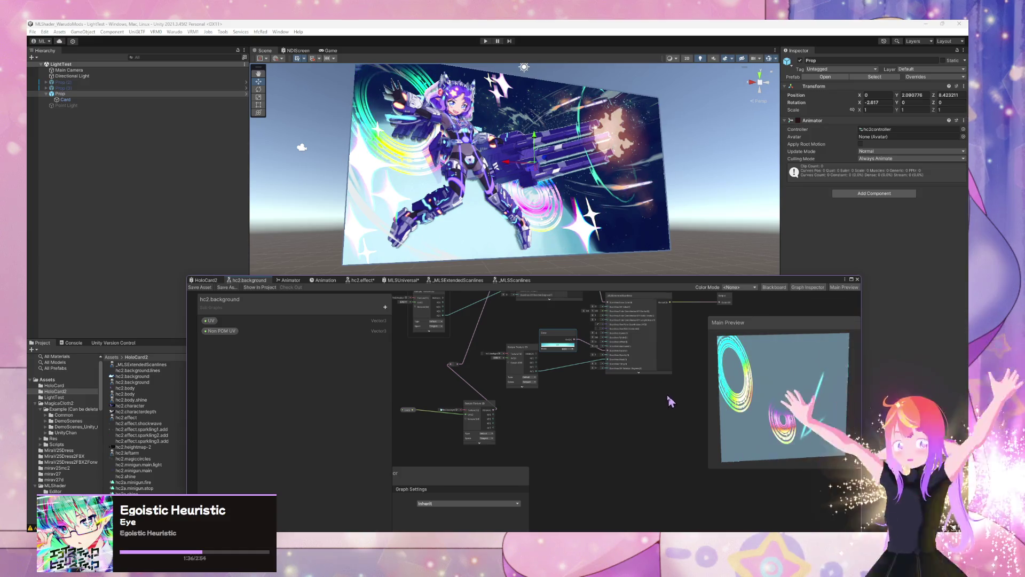
pyautogui.moveTo(365, 258); pyautogui.dragTo(571, 249)
pyautogui.scroll(-3, 552, 255)
pyautogui.scroll(5, 552, 255)
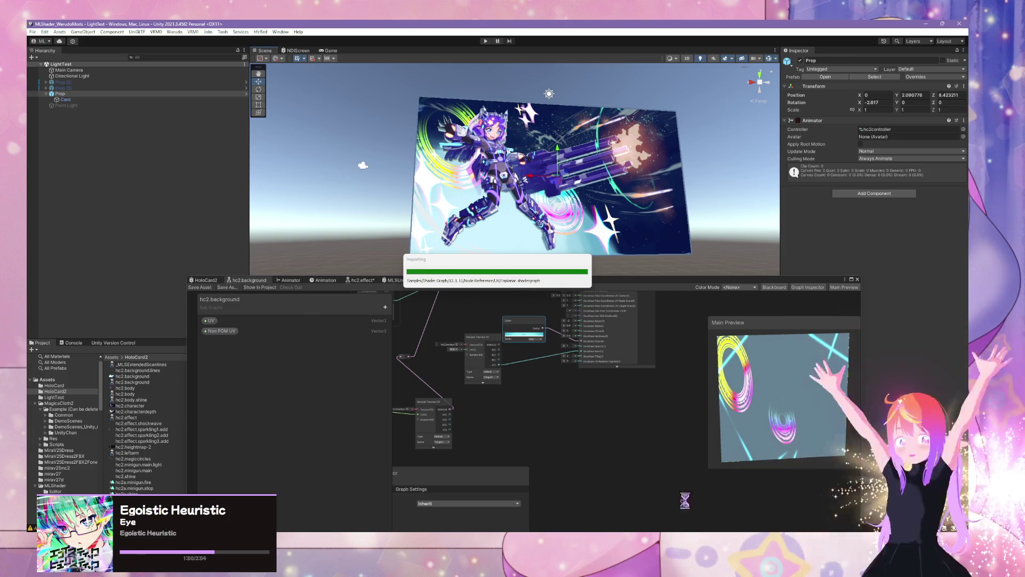
# Switch to the Warudo 0.14.3 window to preview the holo card.
pyautogui.hotkey('alt', 'Tab')
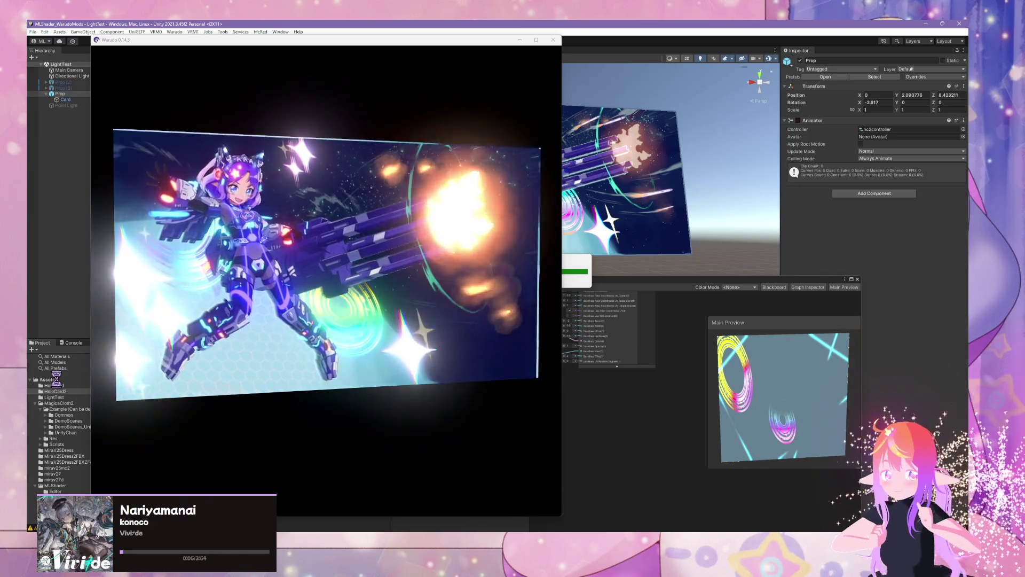
# Focus the Warudo view to inspect the rainbow rings, then switch to Affinity Photo.
pyautogui.click(482, 328)
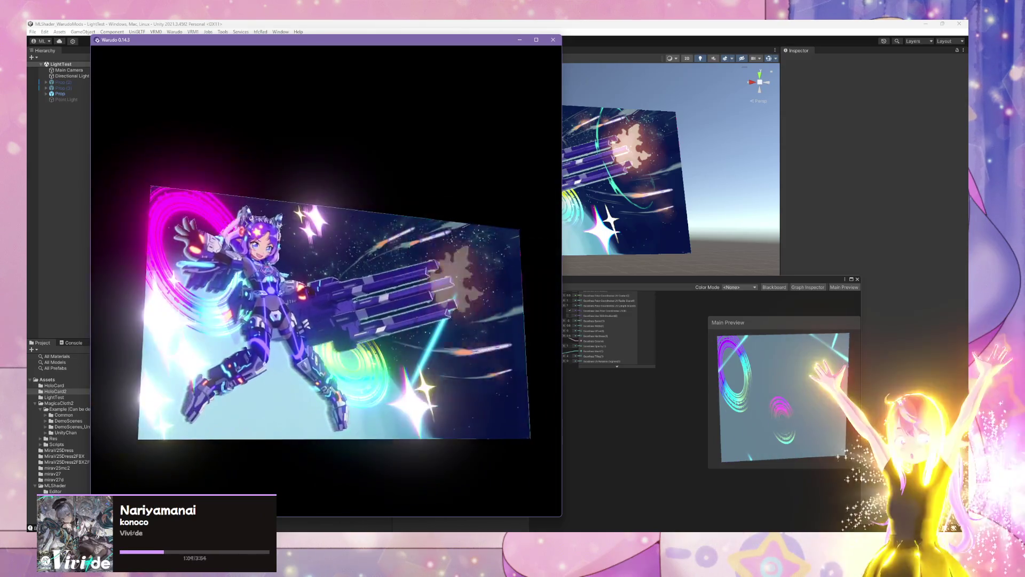
pyautogui.hotkey('alt', 'Tab')
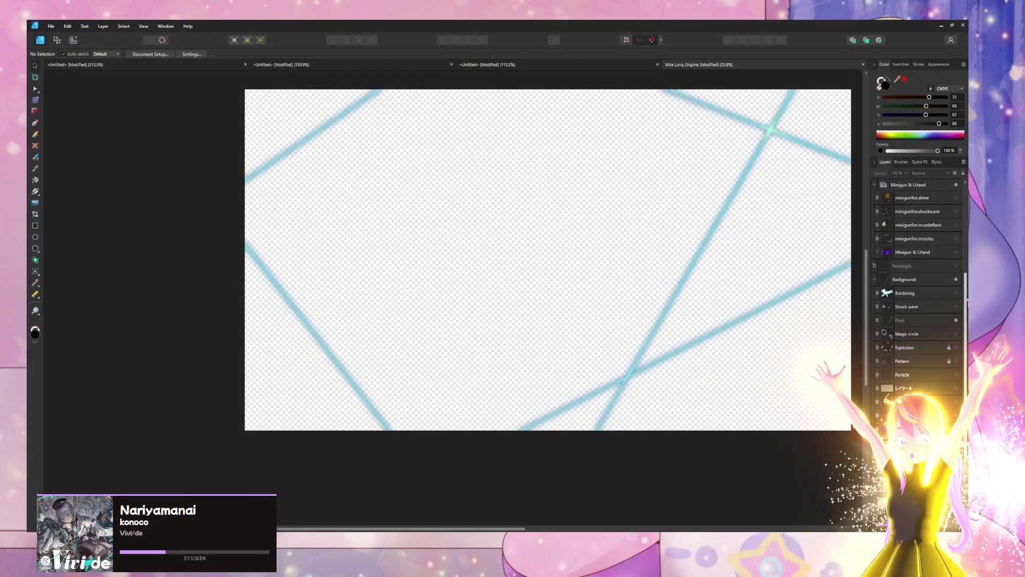
# Show the Shock wave, Pattern and Background layers and start exporting as PNG.
pyautogui.click(955, 320)
pyautogui.click(955, 320)
pyautogui.click(955, 305)
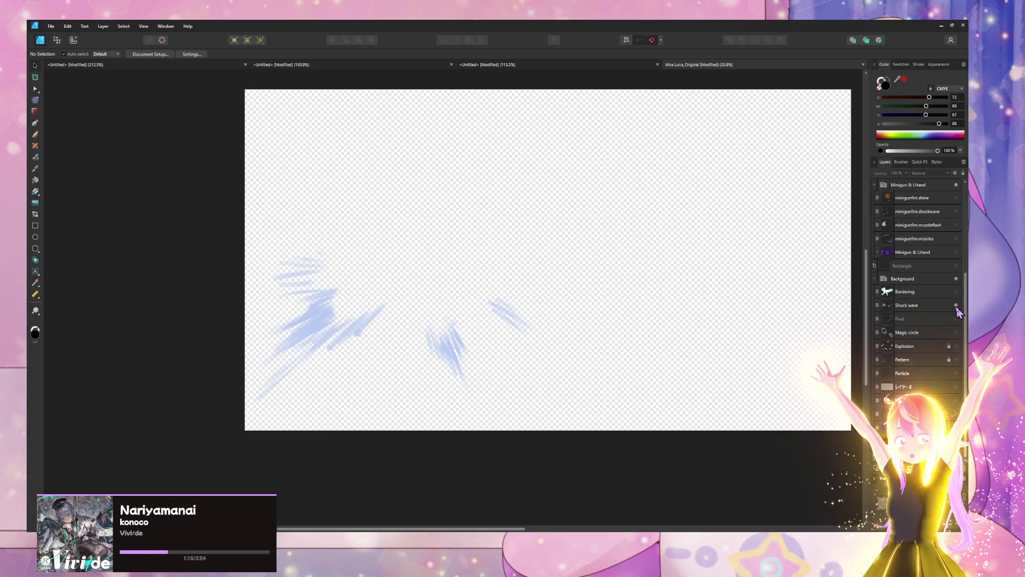
pyautogui.click(955, 361)
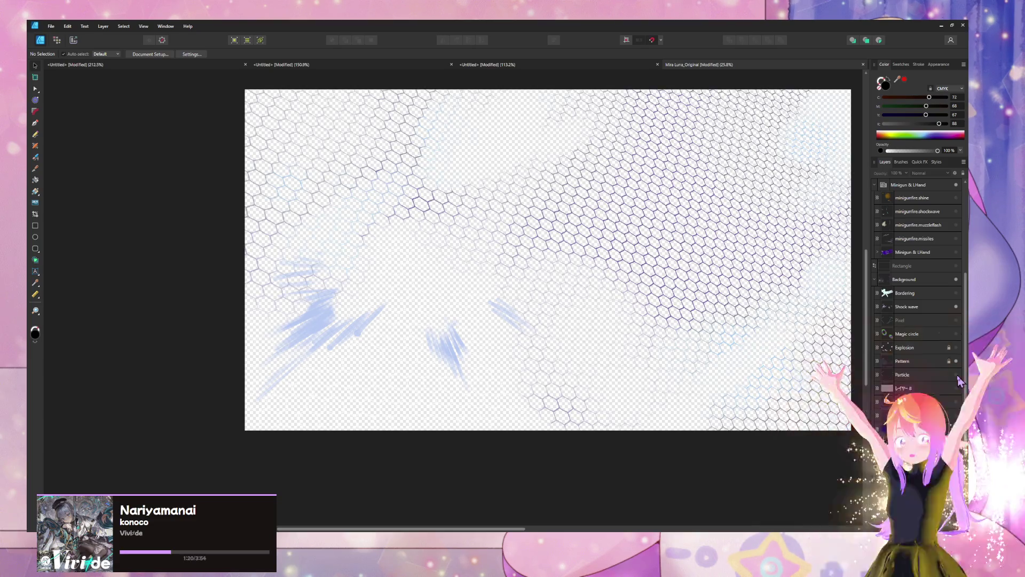
pyautogui.click(956, 405)
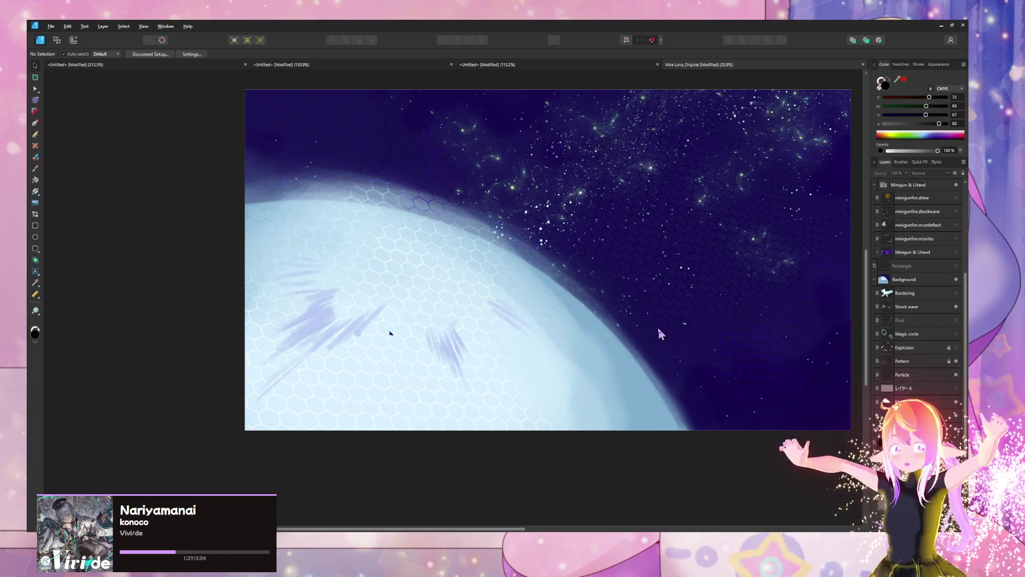
pyautogui.hotkey('ctrl', 'alt', 'p')
pyautogui.click(743, 394)
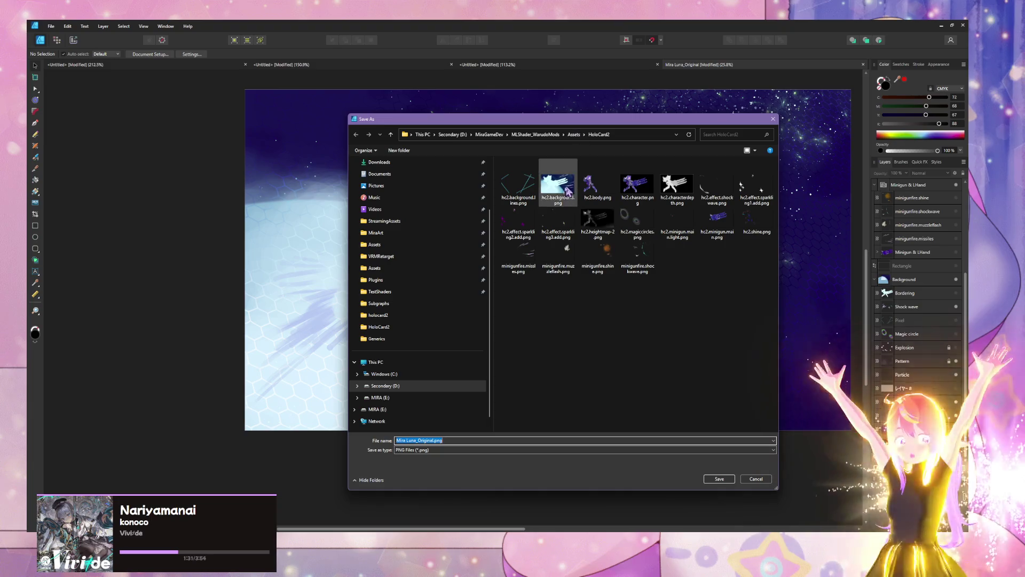
# Re-export the composition as PNG, overwriting hc2.background.png in the HoloCard2 folder.
pyautogui.click(761, 480)
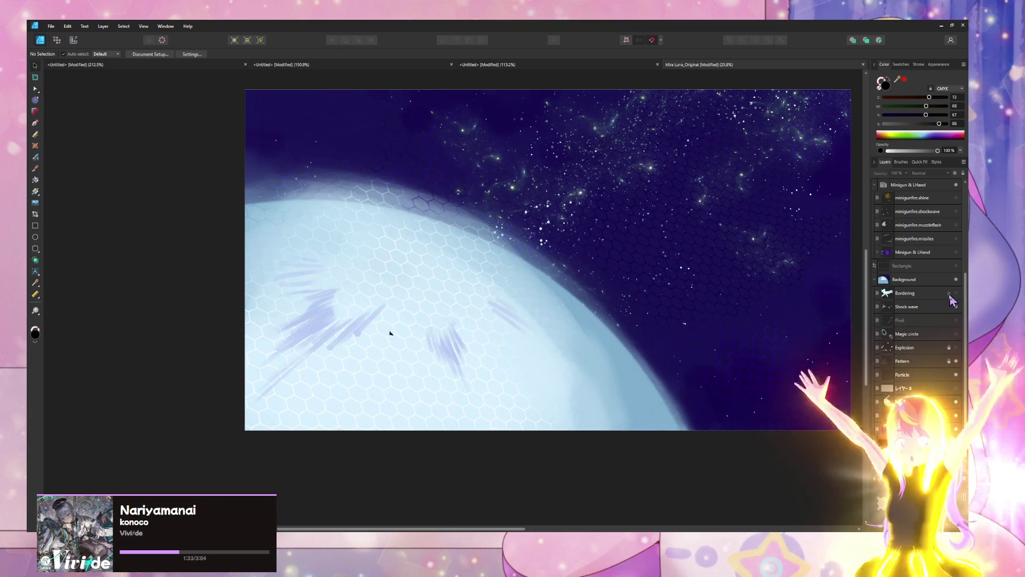
pyautogui.hotkey('ctrl', 'alt', 'shift', 'w')
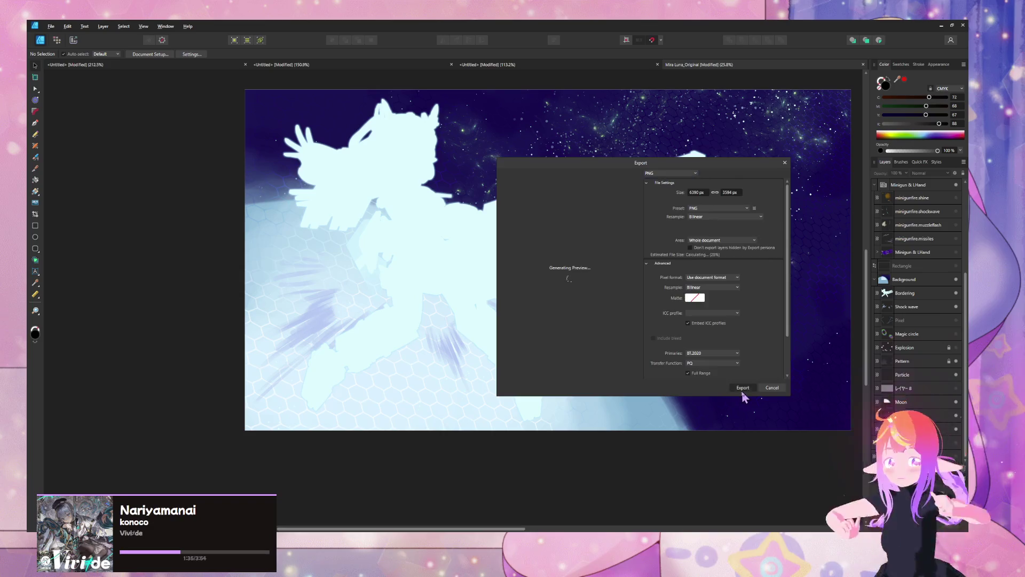
pyautogui.click(743, 391)
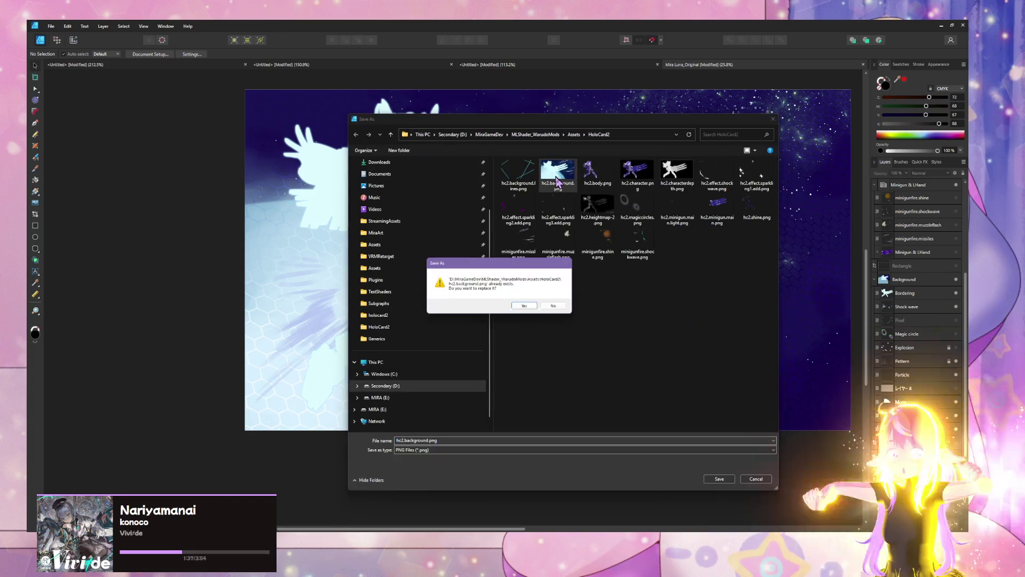
pyautogui.click(761, 480)
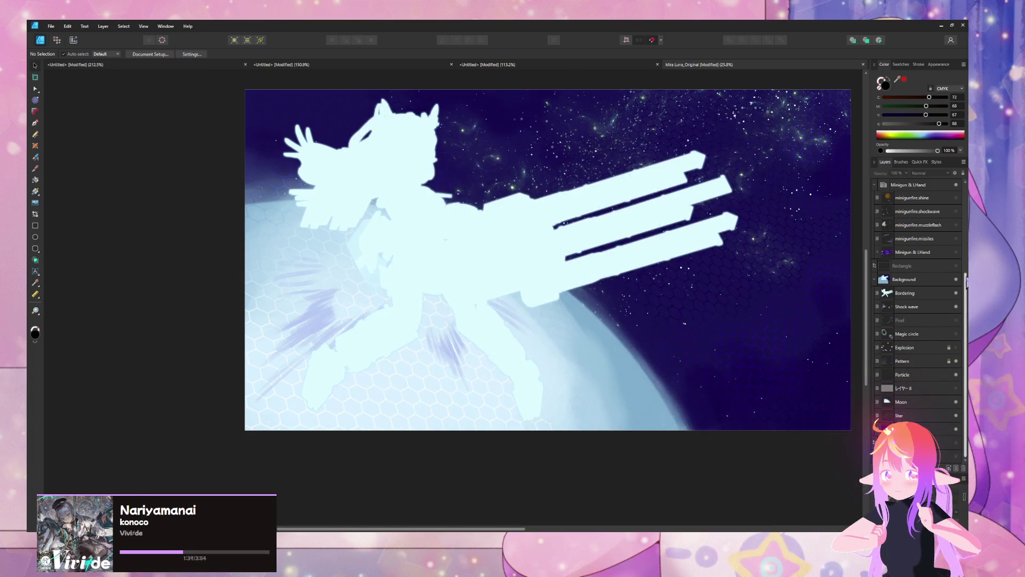
pyautogui.hotkey('ctrl', 'alt', 'shift', 'w')
pyautogui.click(742, 390)
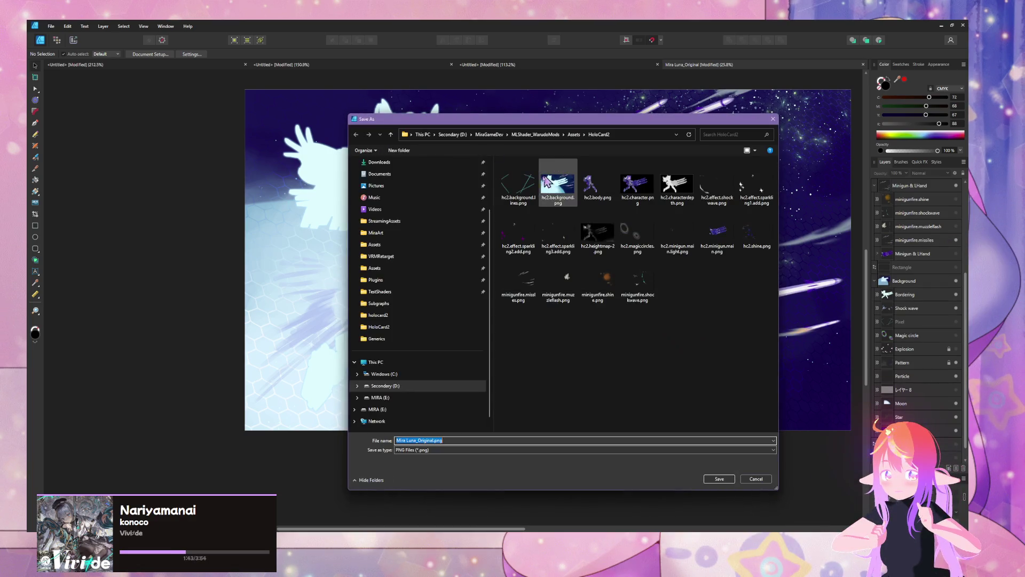
pyautogui.click(533, 305)
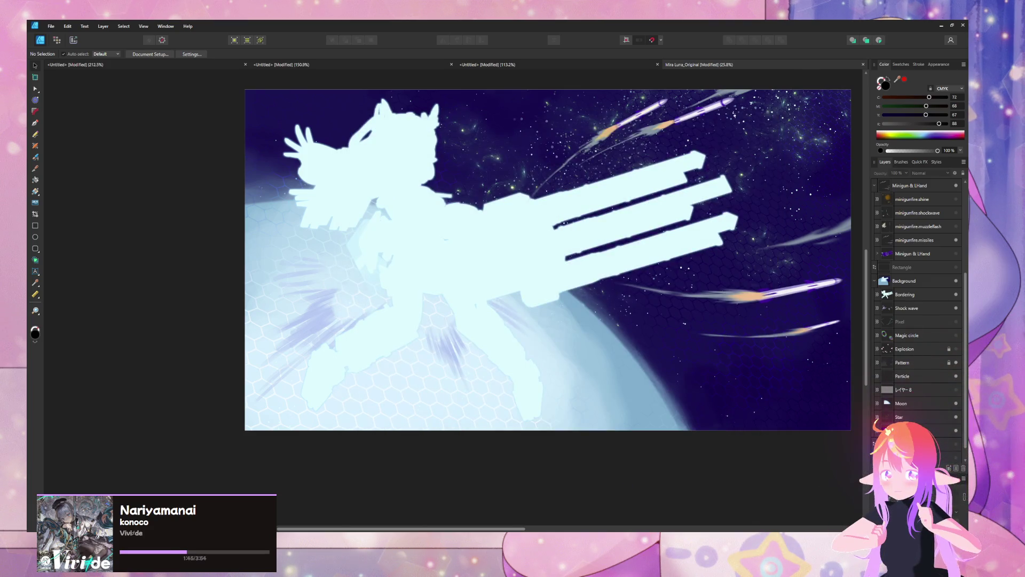
pyautogui.click(579, 499)
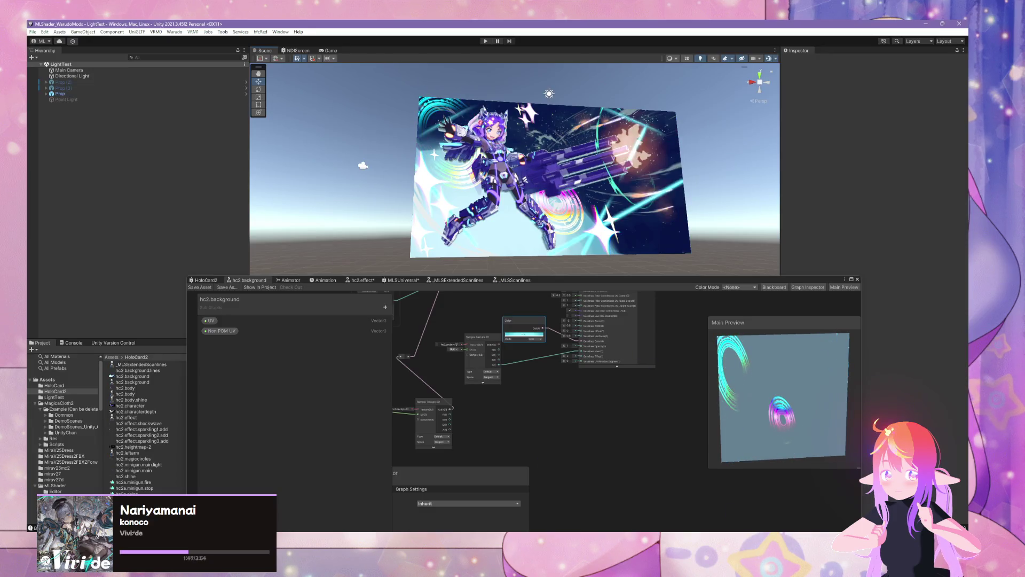
# Bring the Warudo window forward to preview the card with the new background.
pyautogui.hotkey('alt', 'Tab')
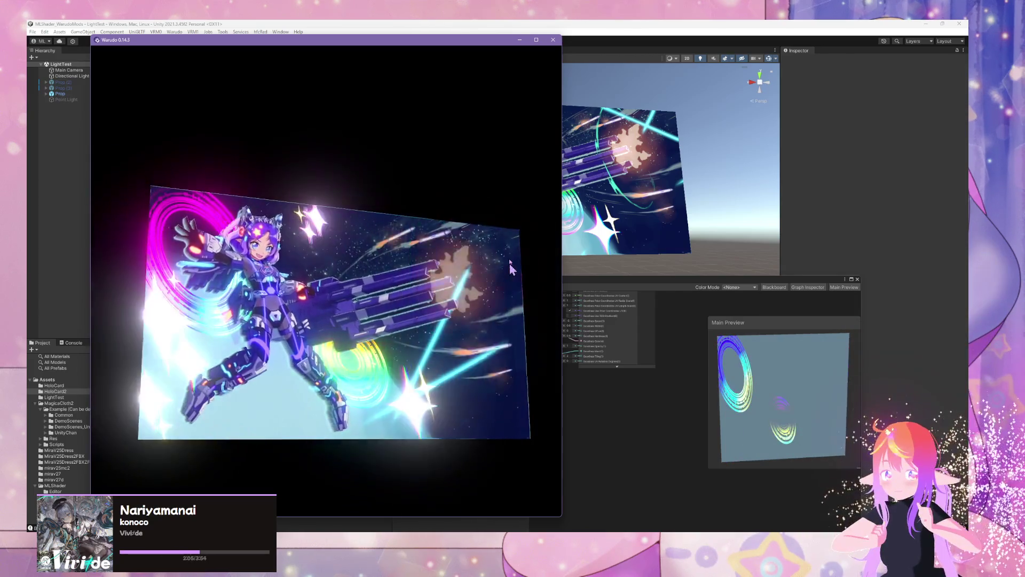
# Set Prop 7's HoloCard2Material _Ambient_Color target colour to black at 0.81 alpha.
pyautogui.scroll(5, 395, 252)
pyautogui.scroll(-5, 395, 252)
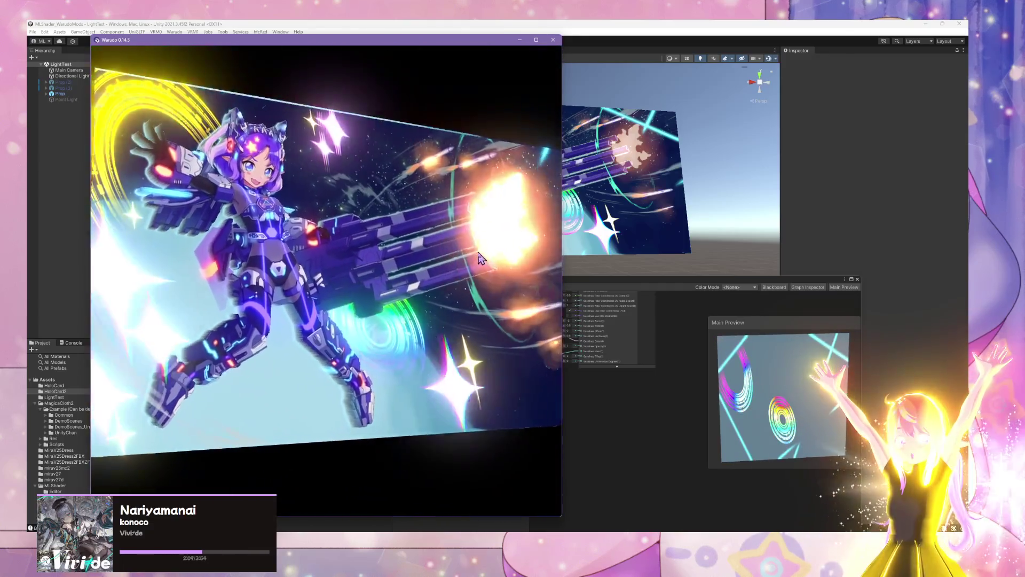
pyautogui.moveTo(480, 258); pyautogui.dragTo(431, 224)
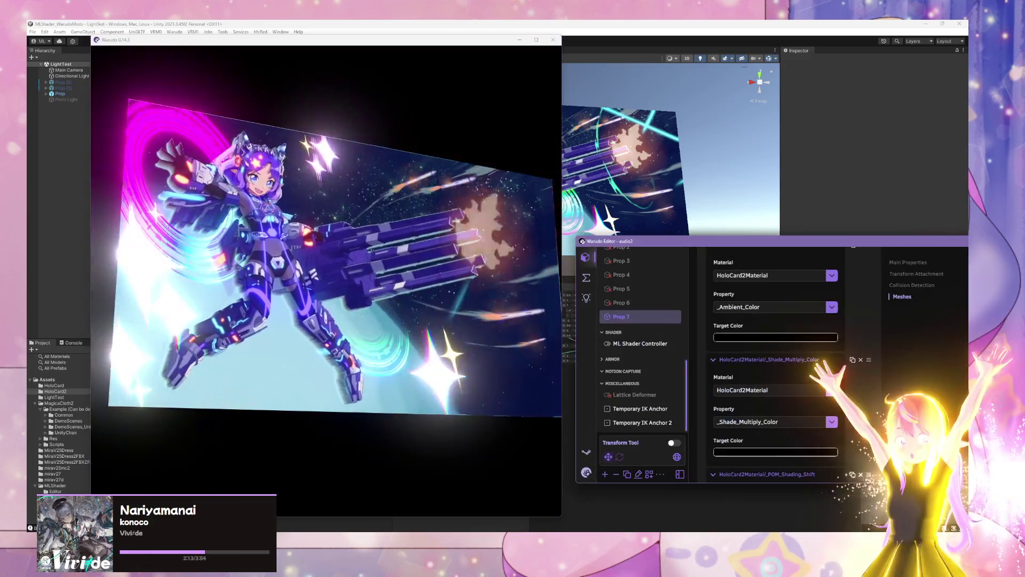
pyautogui.click(648, 526)
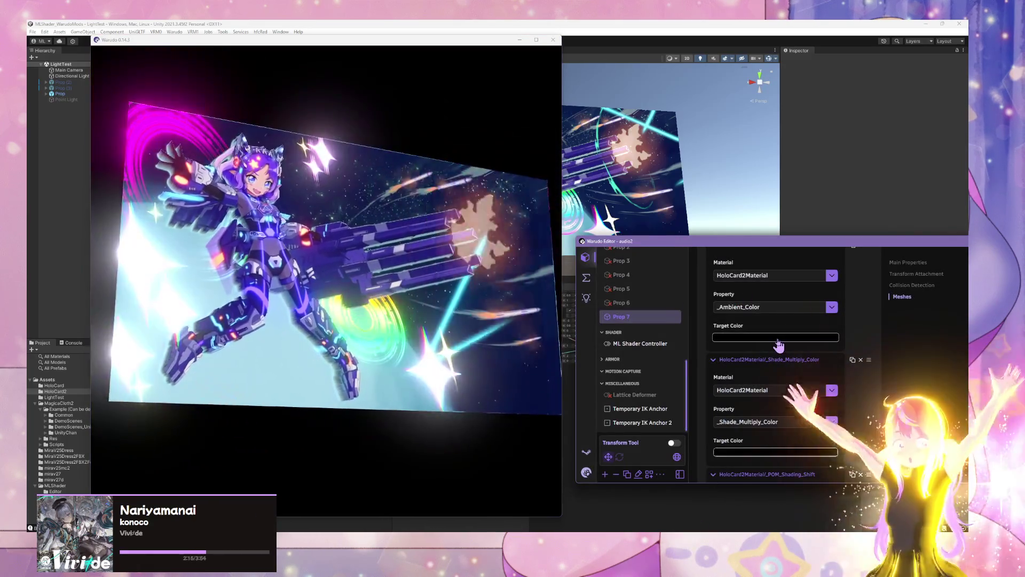
pyautogui.click(478, 306)
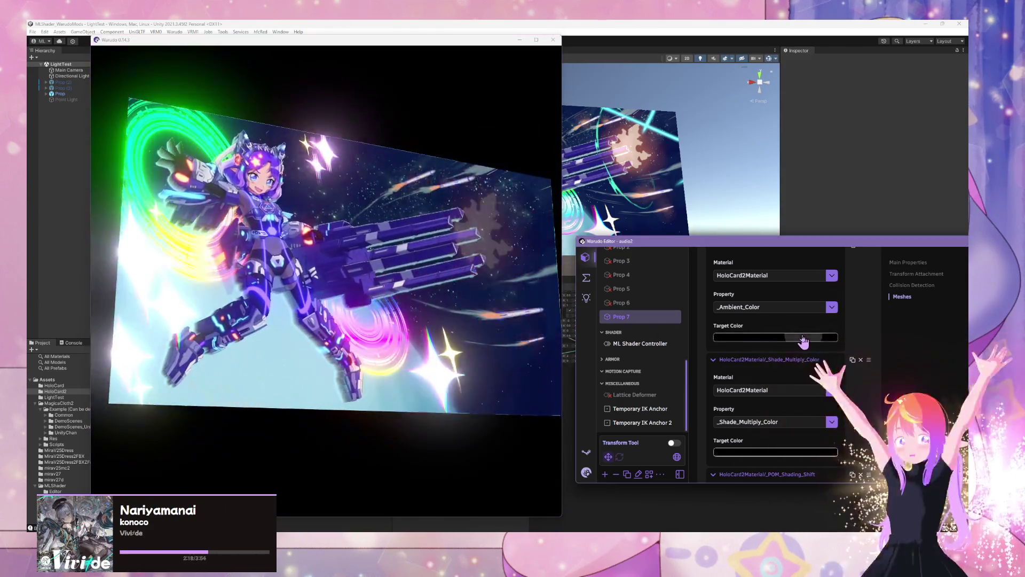
pyautogui.click(804, 338)
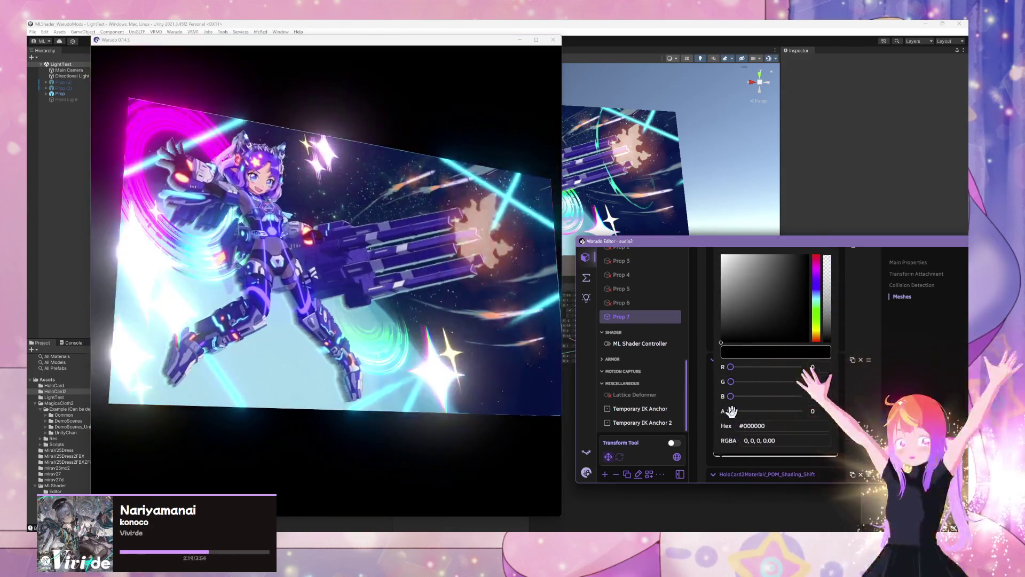
pyautogui.moveTo(730, 411)
pyautogui.mouseDown()
pyautogui.moveTo(800, 410)
pyautogui.moveTo(726, 410)
pyautogui.mouseUp()
pyautogui.click(923, 409)
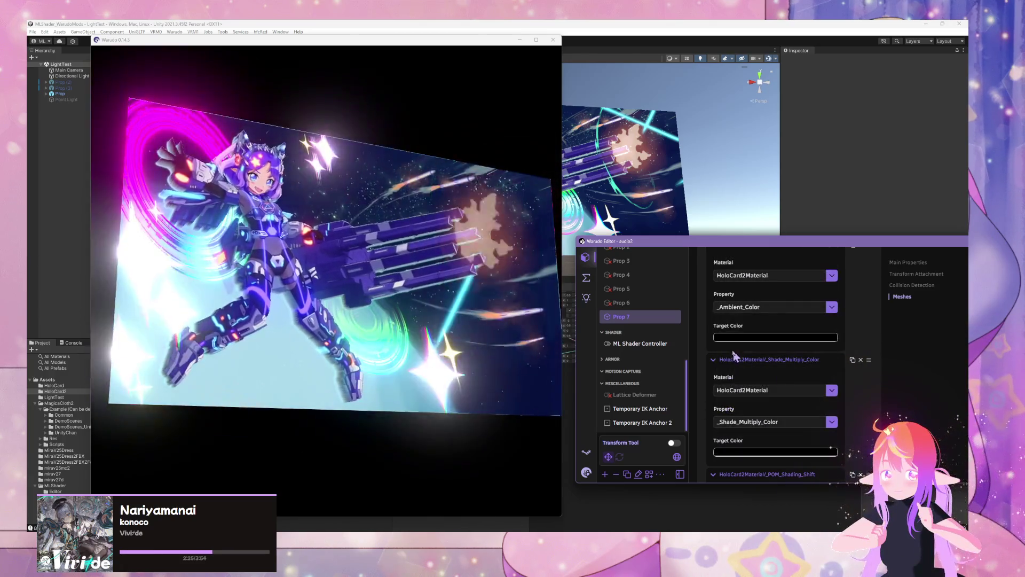
pyautogui.scroll(-1, 823, 421)
# Set the _POM_Shading_Shift target float to 1.04.
pyautogui.doubleClick(747, 455)
pyautogui.write('1.04')
pyautogui.press('Return')
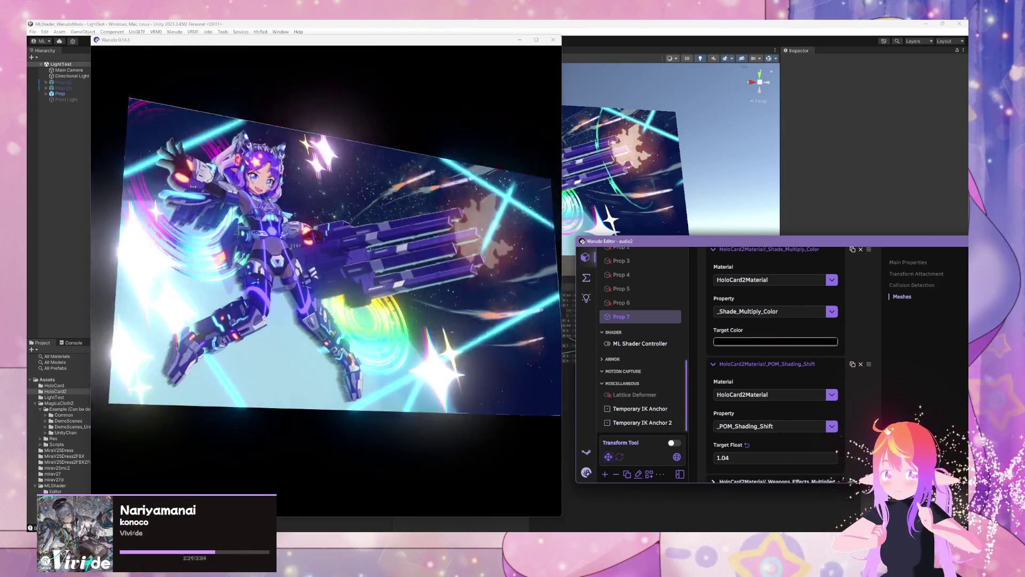
# Make the _Shade_Multiply_Color target colour fully transparent (alpha 0).
pyautogui.click(750, 345)
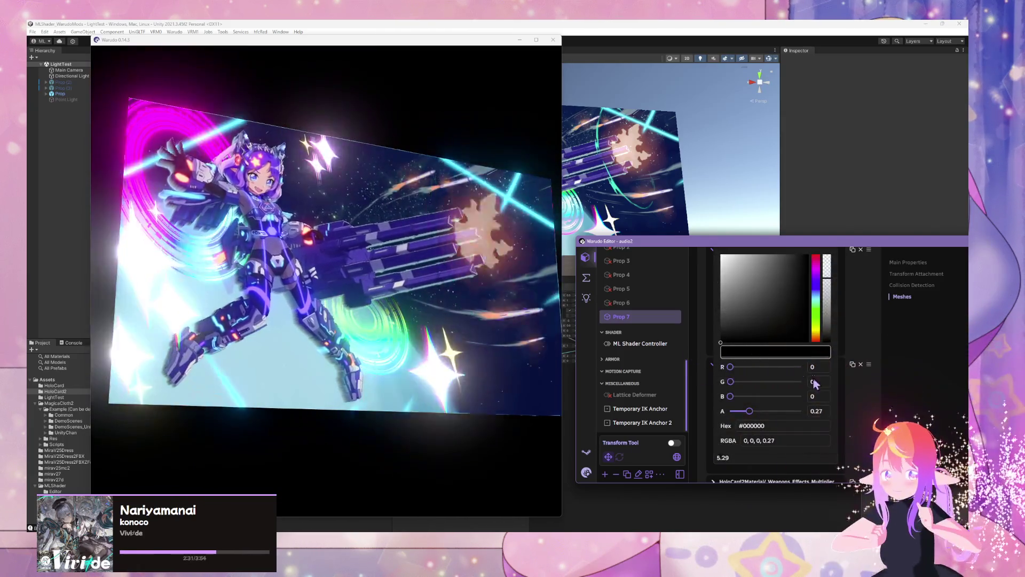
pyautogui.click(848, 344)
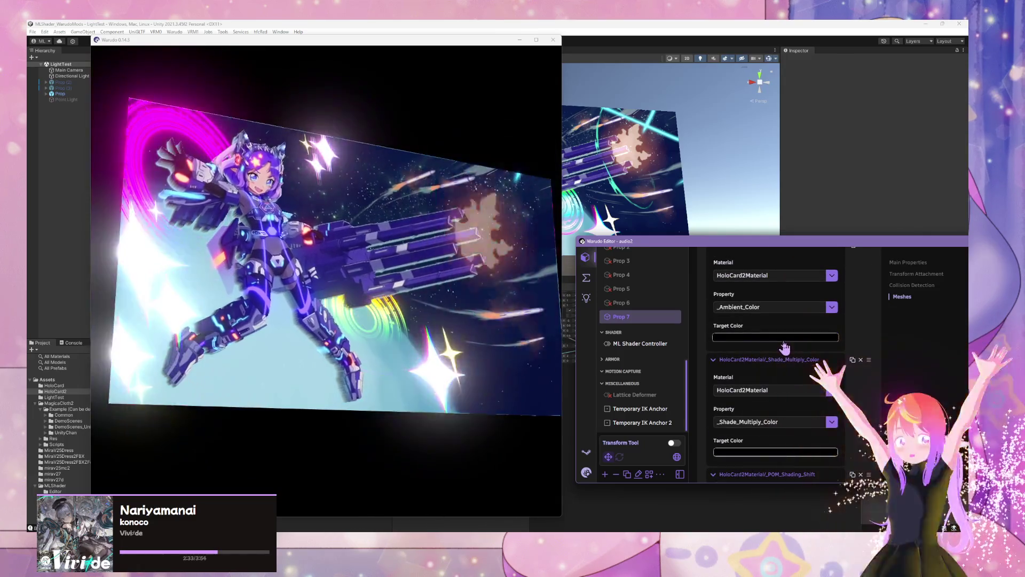
pyautogui.click(726, 320)
pyautogui.moveTo(729, 408); pyautogui.dragTo(800, 412)
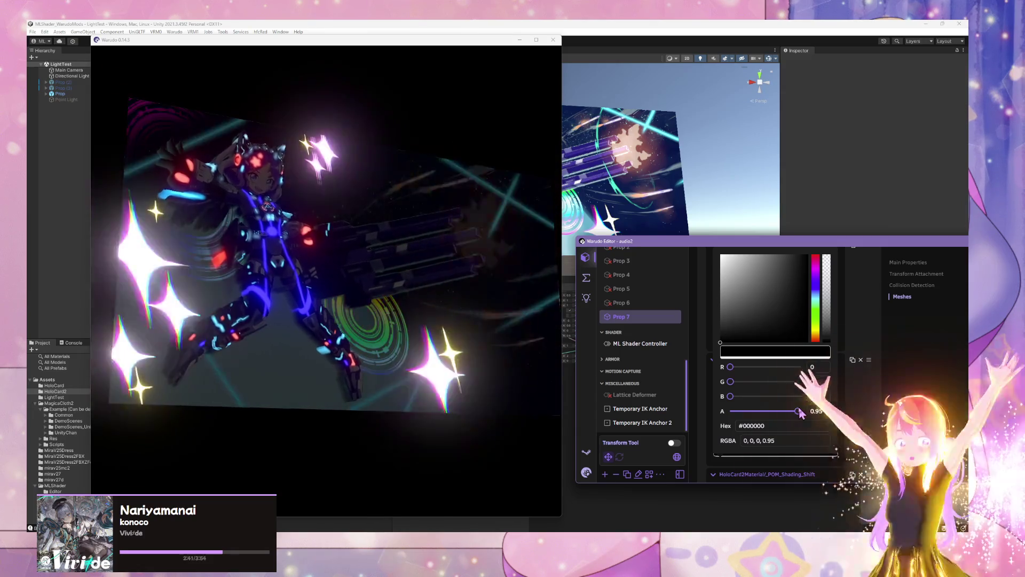
pyautogui.moveTo(801, 414); pyautogui.dragTo(693, 417)
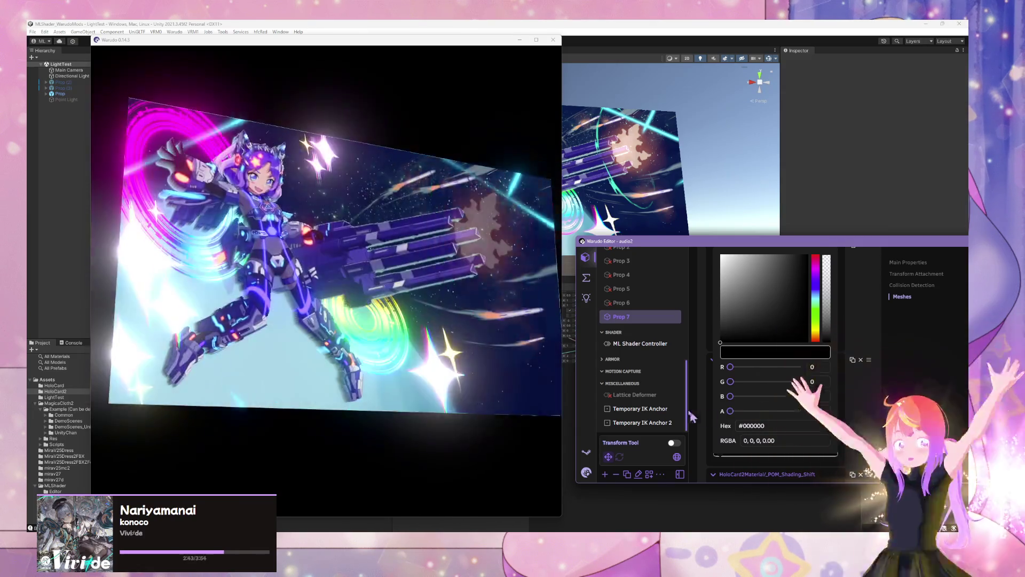
pyautogui.click(857, 375)
pyautogui.scroll(-1, 801, 395)
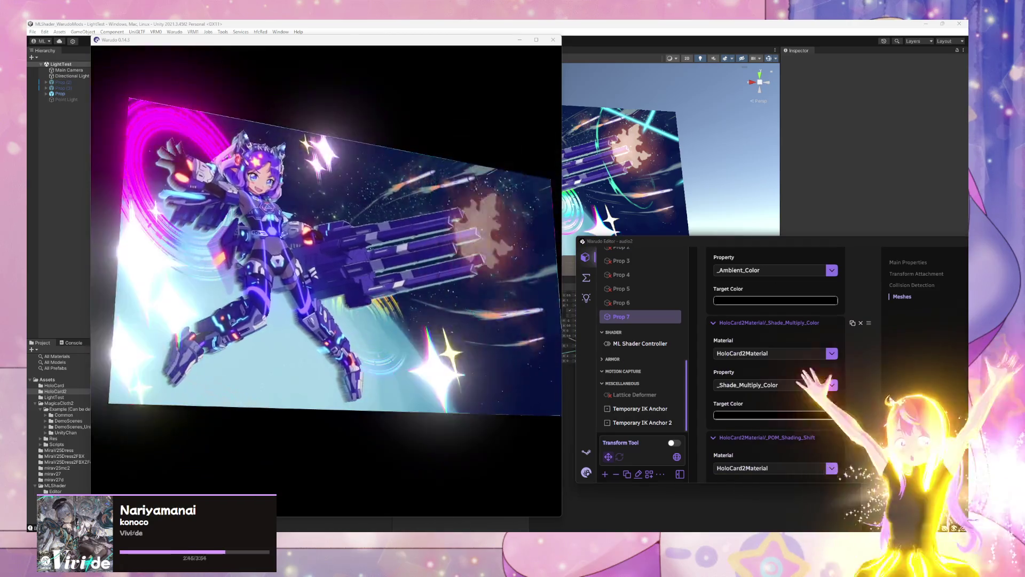
pyautogui.scroll(-4, 791, 406)
# Lower POM shading shift to -0.11 and raise the shade multiply alpha to 0.44.
pyautogui.moveTo(729, 374); pyautogui.dragTo(675, 374)
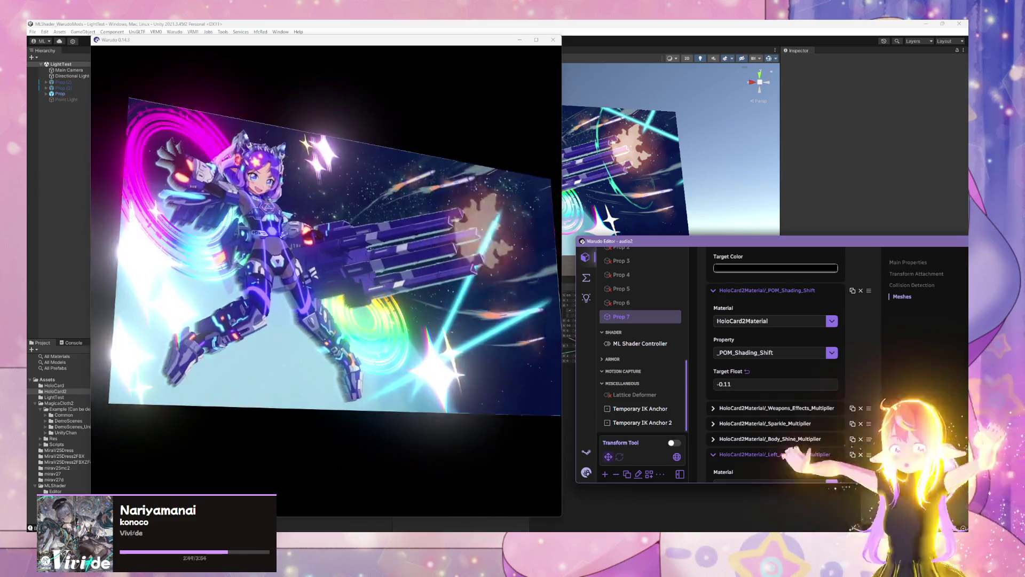
pyautogui.scroll(2, 791, 349)
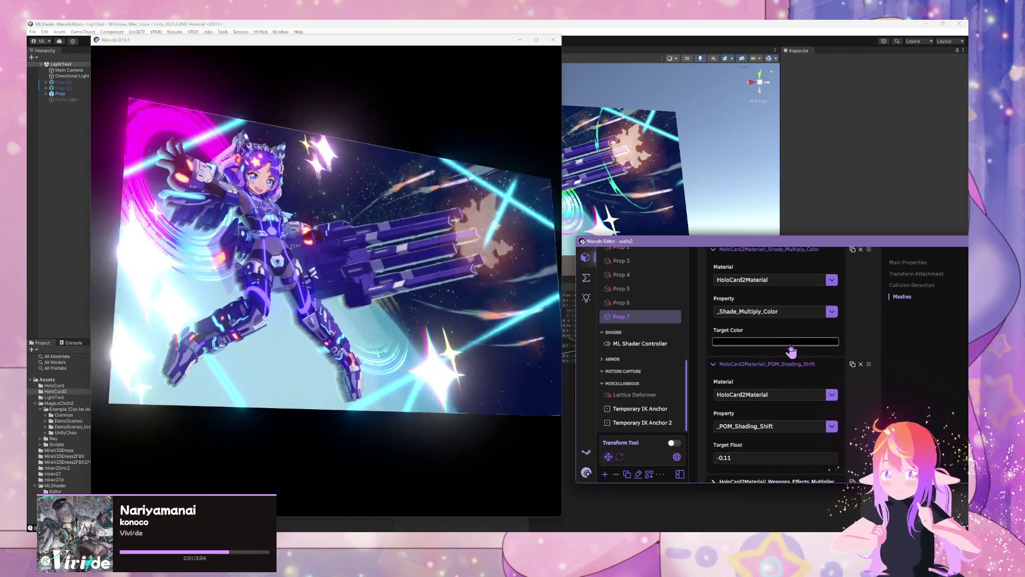
pyautogui.click(790, 344)
pyautogui.moveTo(800, 411); pyautogui.dragTo(761, 409)
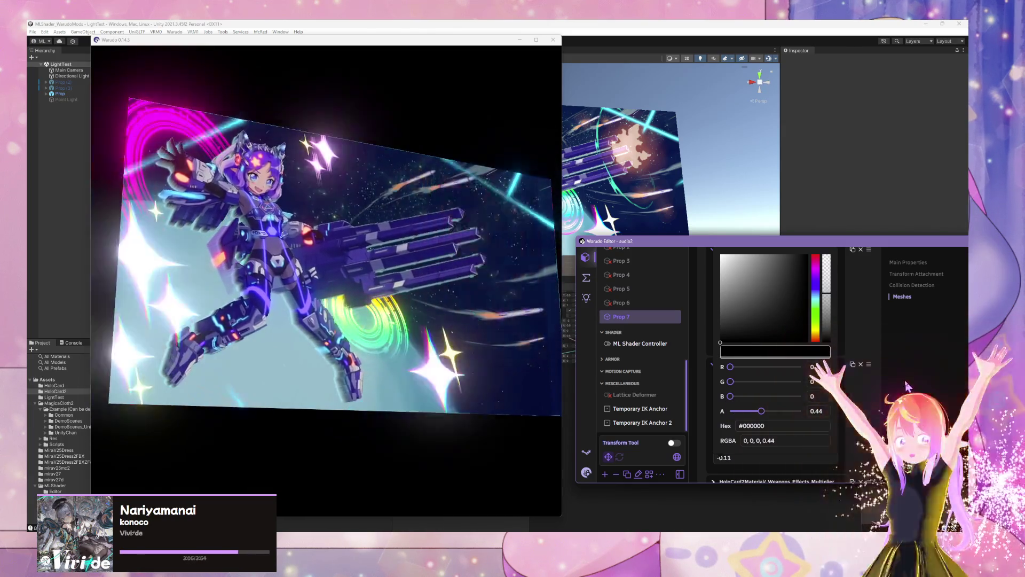
# Set Warudo's Shade_Multiply_Color target to black at 0.51 alpha, then bring Unity forward.
pyautogui.moveTo(729, 410)
pyautogui.mouseDown()
pyautogui.moveTo(796, 411)
pyautogui.moveTo(745, 411)
pyautogui.moveTo(795, 411)
pyautogui.moveTo(766, 411)
pyautogui.mouseUp()
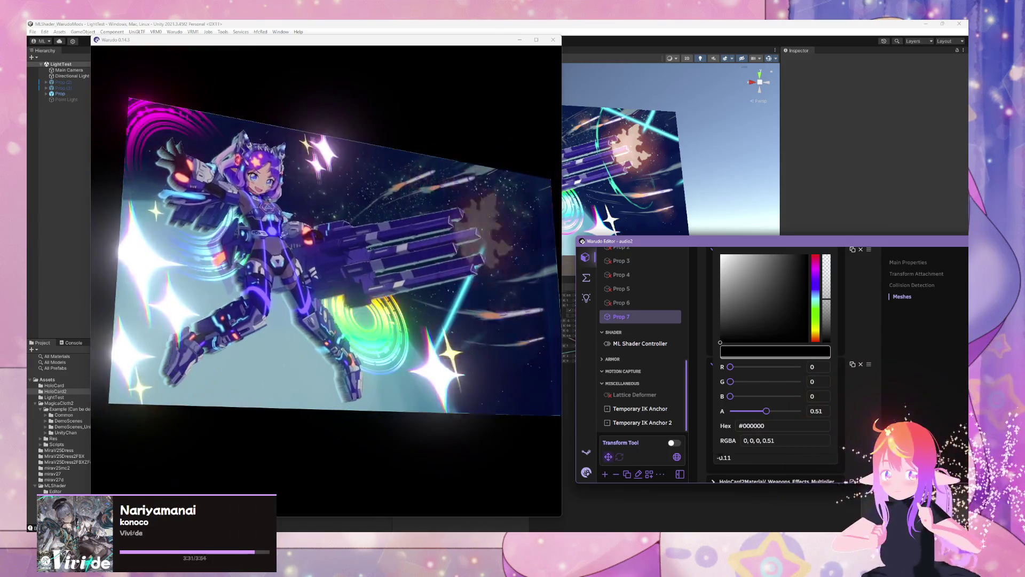
pyautogui.click(534, 541)
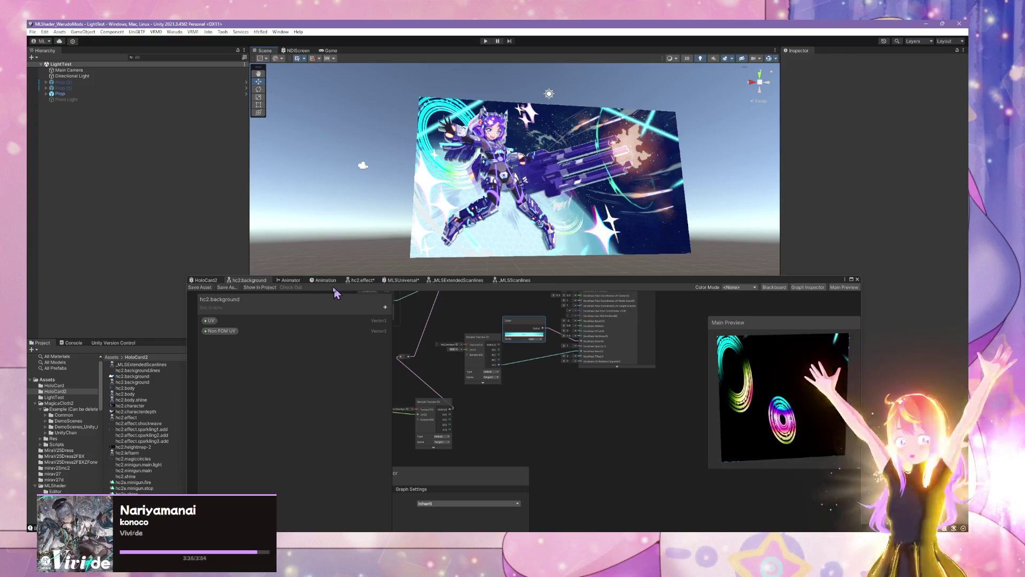
# Load the Card's hc2a.shine clip in the Animation window and select its Left_ArShine key.
pyautogui.click(325, 280)
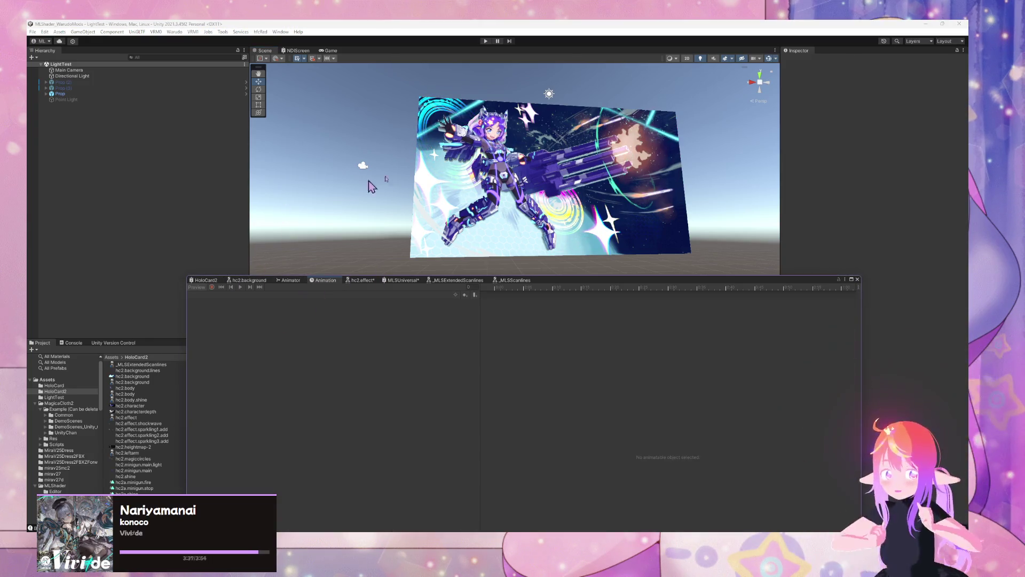
pyautogui.click(500, 162)
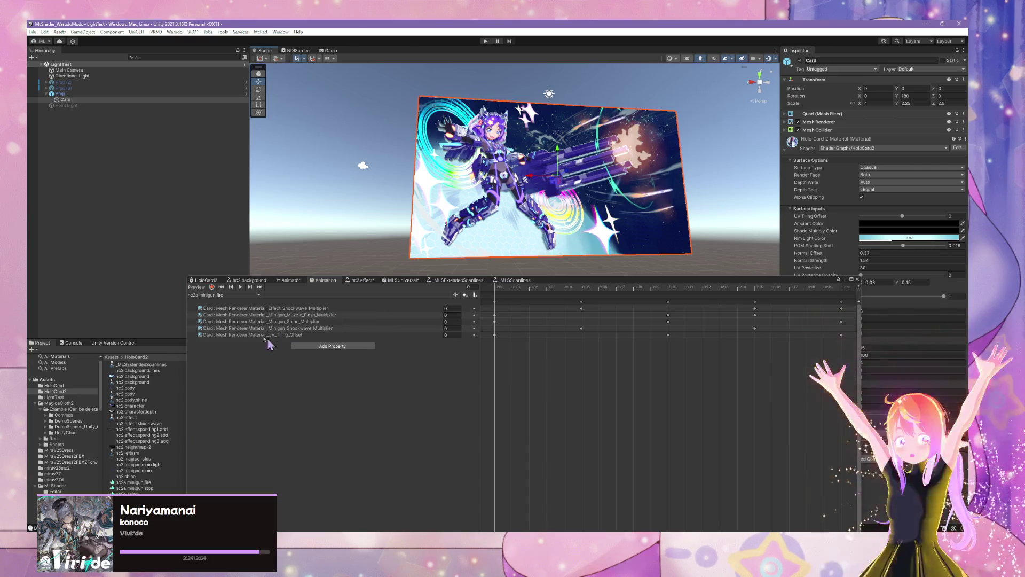
pyautogui.click(223, 295)
pyautogui.click(233, 320)
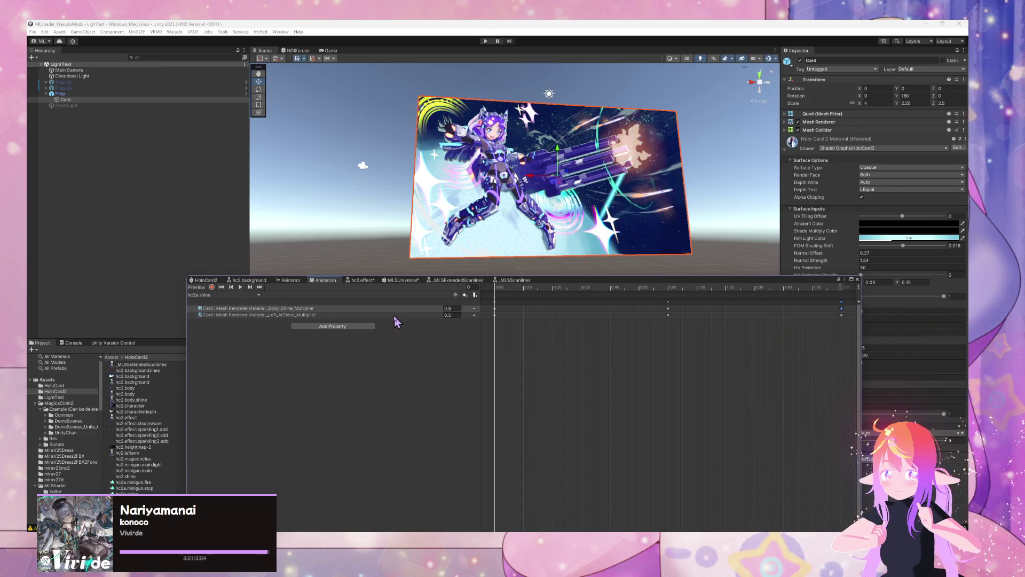
pyautogui.click(842, 315)
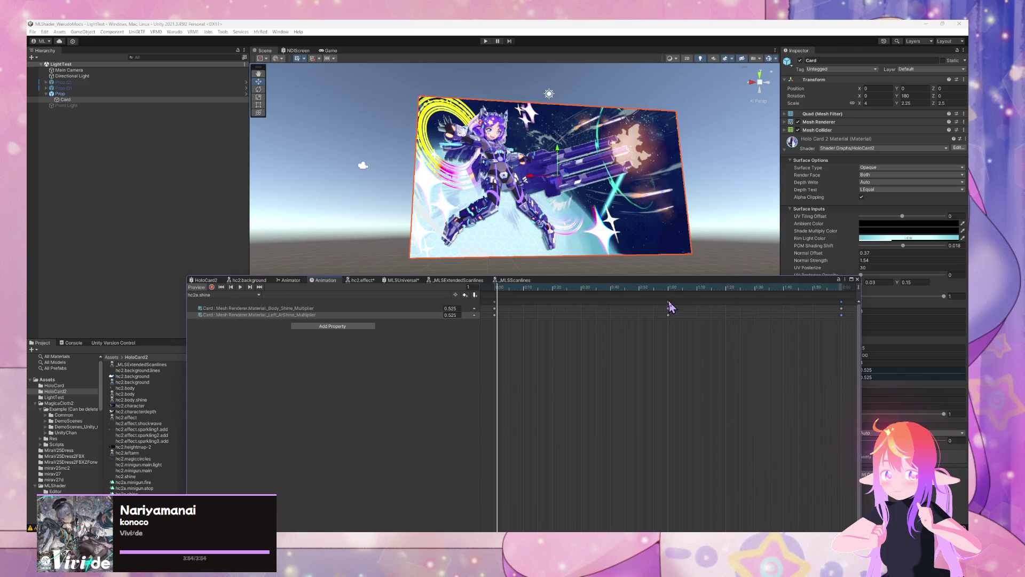
pyautogui.hotkey('alt', 'Tab')
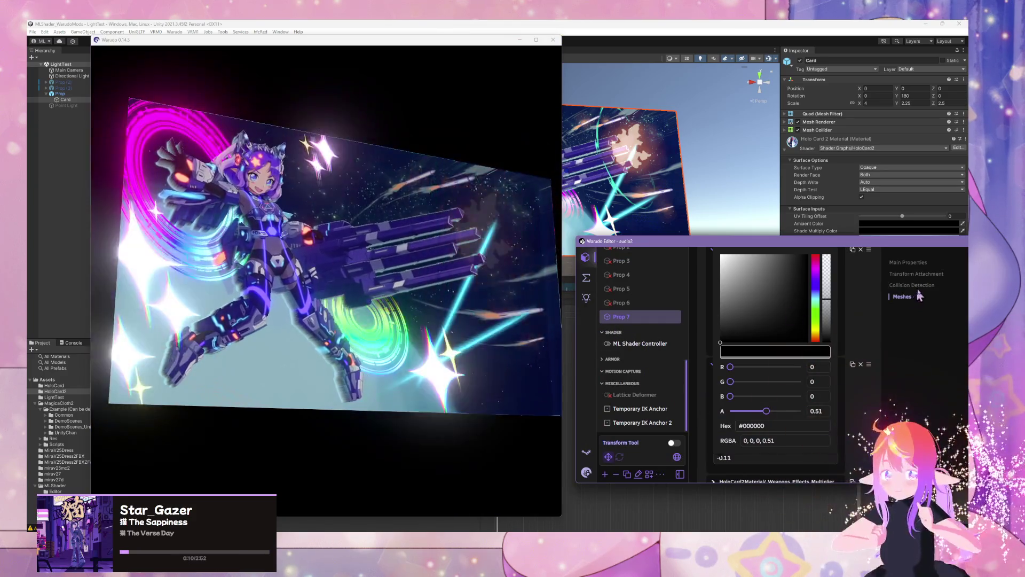
# Delete the Left_Arm_Shine_Multiplier and Body_Shine_Multiplier overrides in Warudo's card mesh properties.
pyautogui.click(909, 262)
pyautogui.scroll(-10, 852, 410)
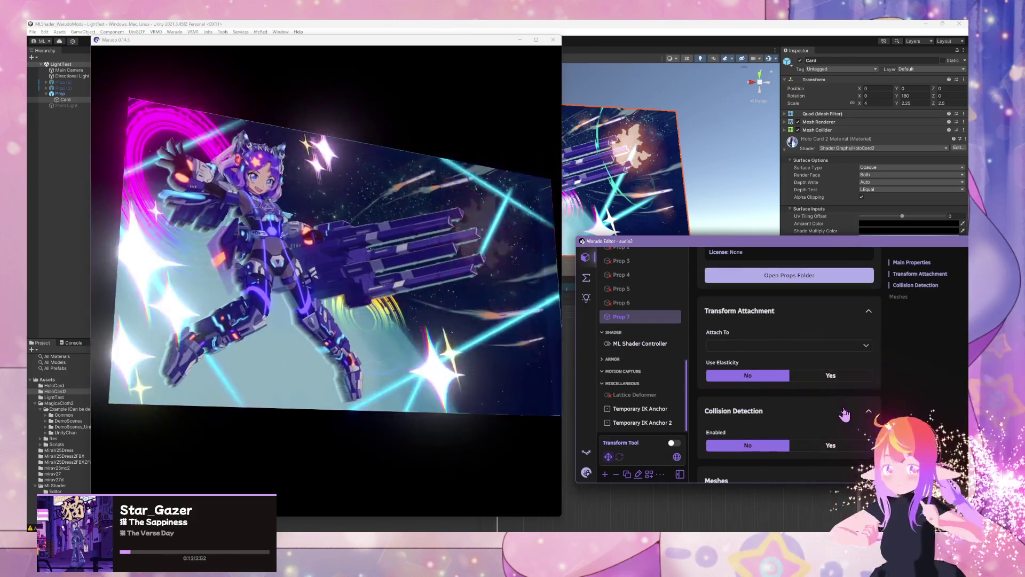
pyautogui.scroll(-5, 854, 376)
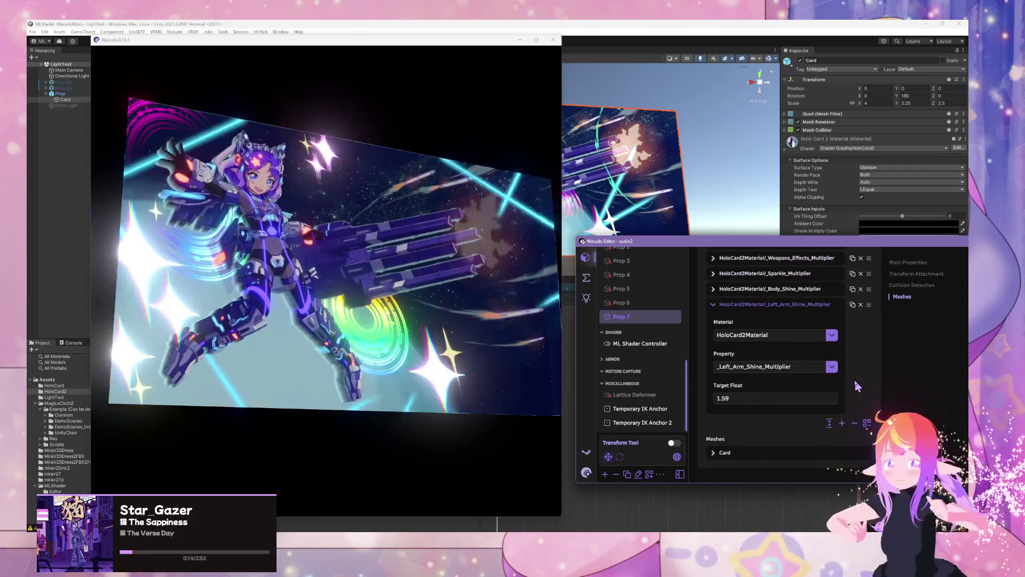
pyautogui.click(860, 326)
pyautogui.click(860, 327)
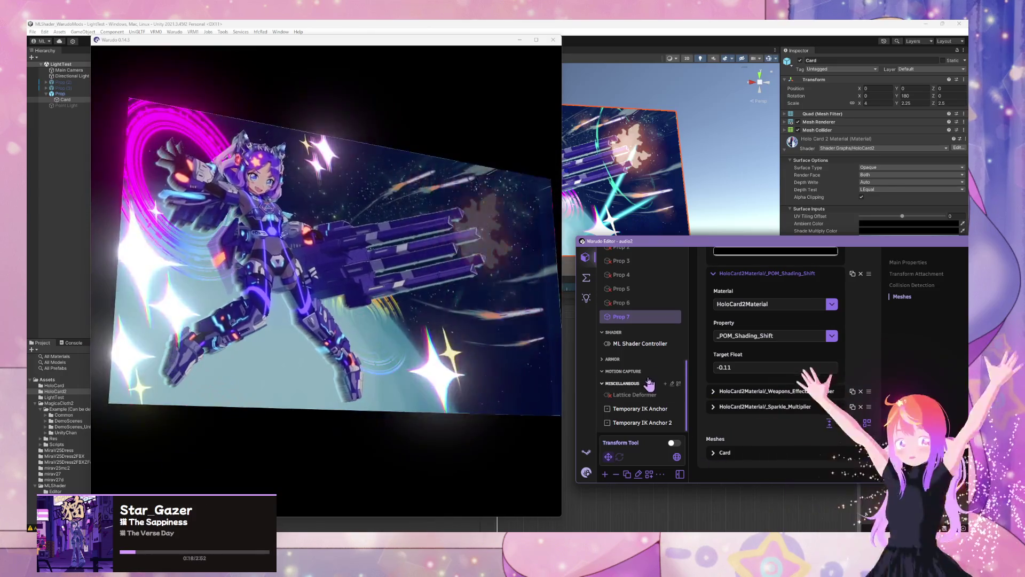
pyautogui.click(714, 274)
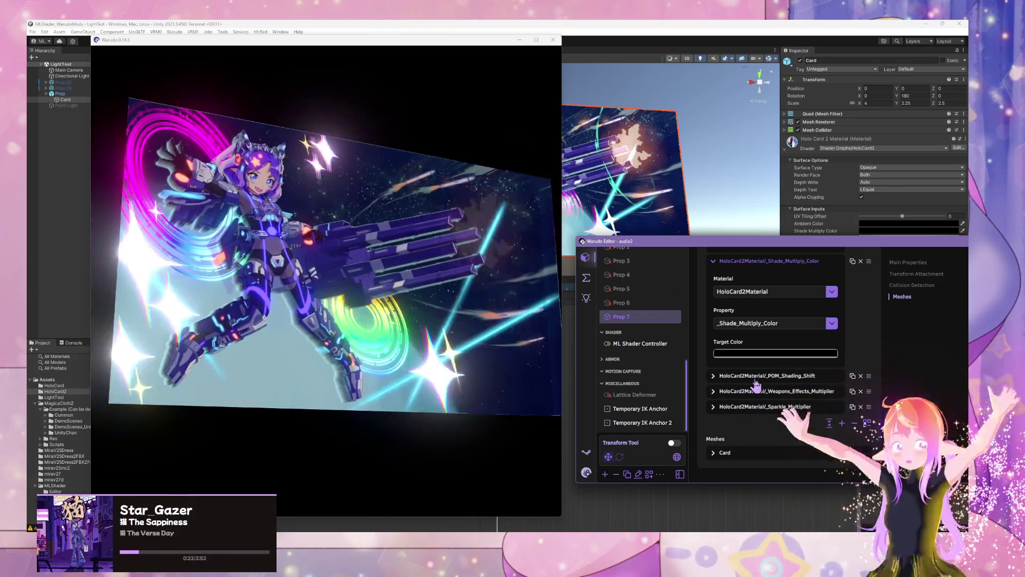
pyautogui.scroll(4, 751, 381)
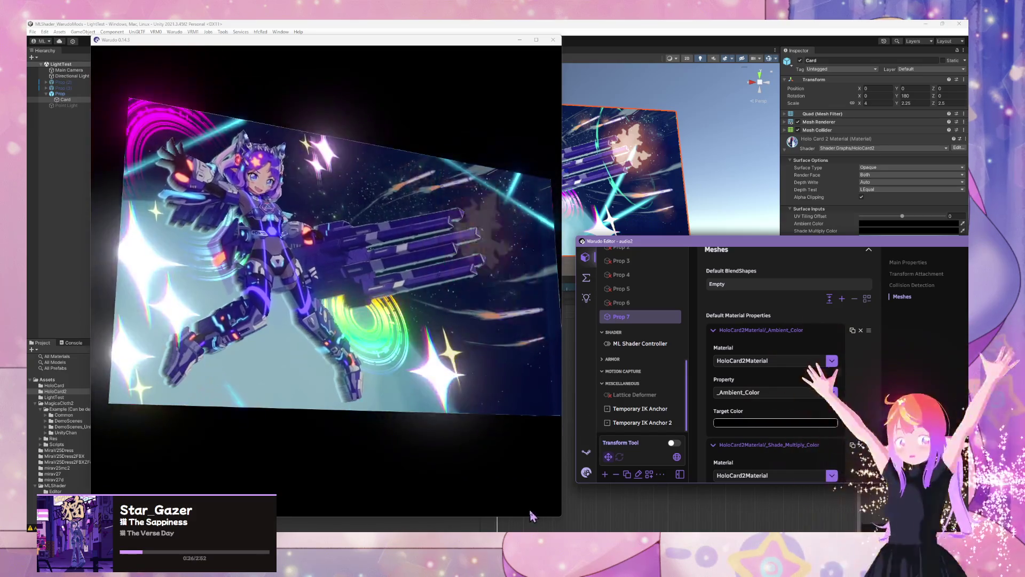
pyautogui.click(585, 529)
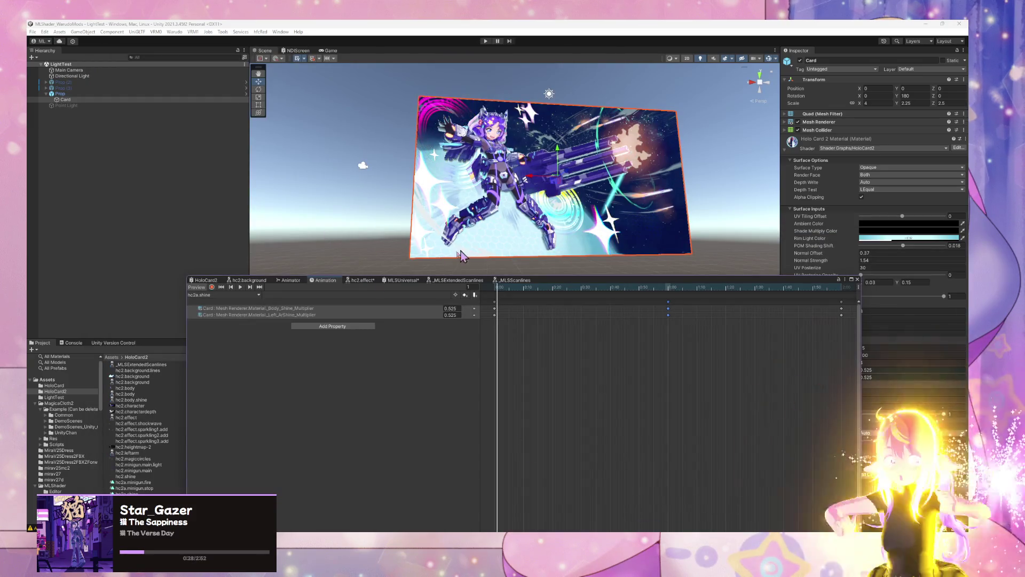
# Play the hc2a.shine clip on the card and move the Animation panel aside.
pyautogui.click(240, 287)
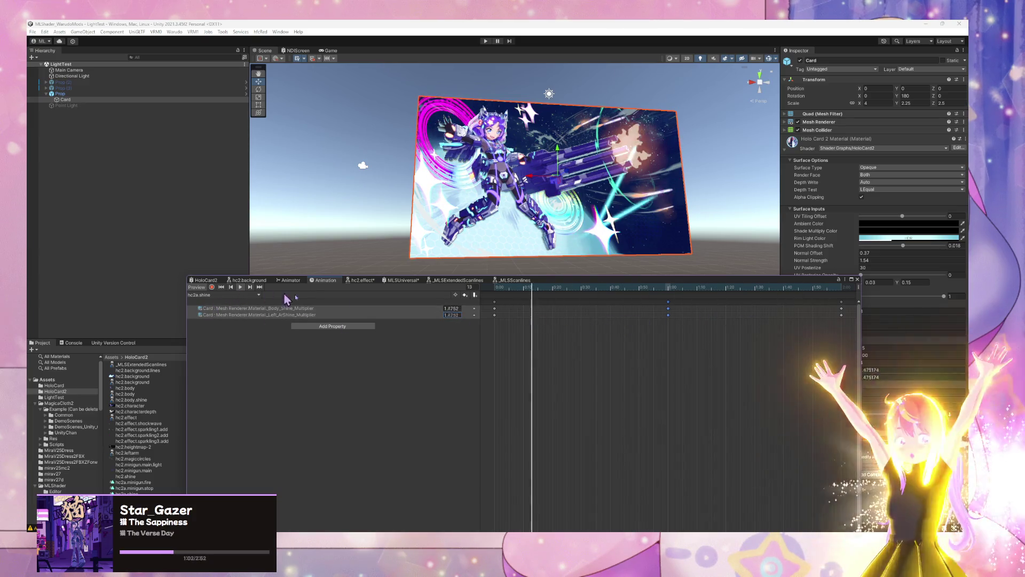
pyautogui.moveTo(635, 287)
pyautogui.mouseDown()
pyautogui.moveTo(821, 273)
pyautogui.moveTo(782, 265)
pyautogui.mouseUp()
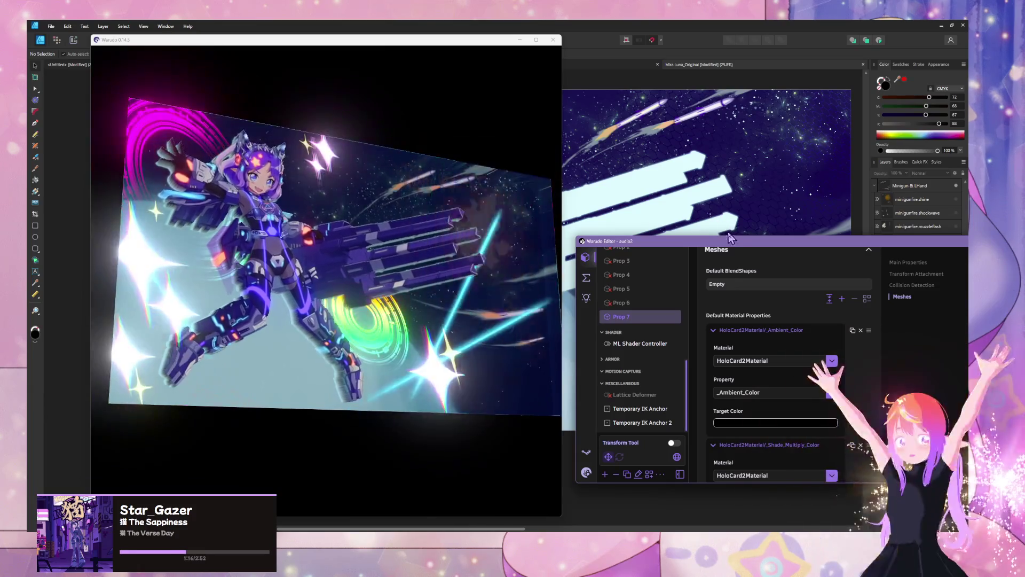
# Lower the black Shade_Multiply_Color tint's alpha to 0.18 and bring up Unity Hub.
pyautogui.moveTo(734, 243); pyautogui.dragTo(749, 185)
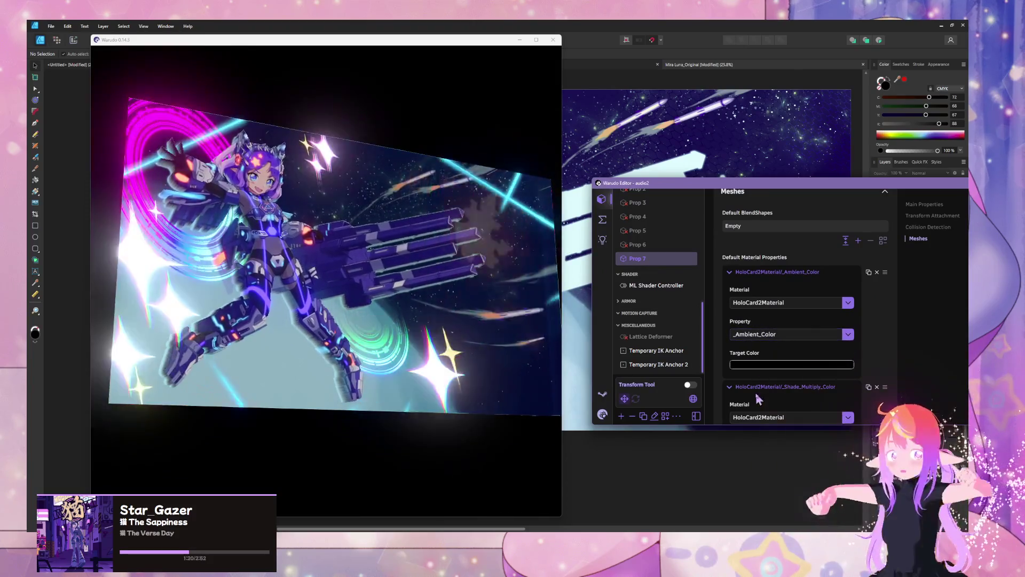
pyautogui.click(758, 387)
pyautogui.scroll(-1, 768, 373)
pyautogui.click(783, 341)
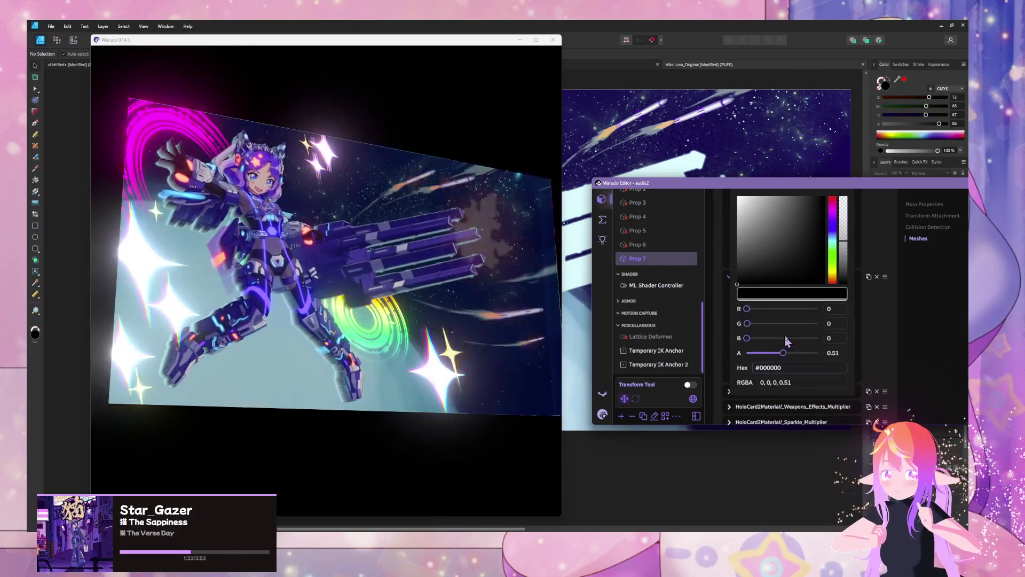
pyautogui.moveTo(817, 352); pyautogui.dragTo(759, 352)
pyautogui.click(425, 289)
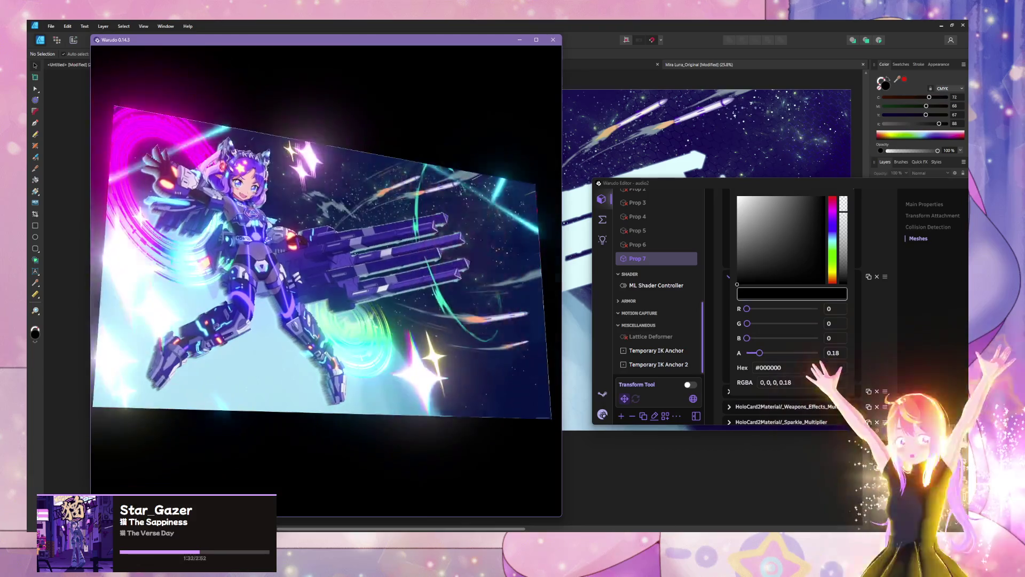
pyautogui.hotkey('alt', 'Tab')
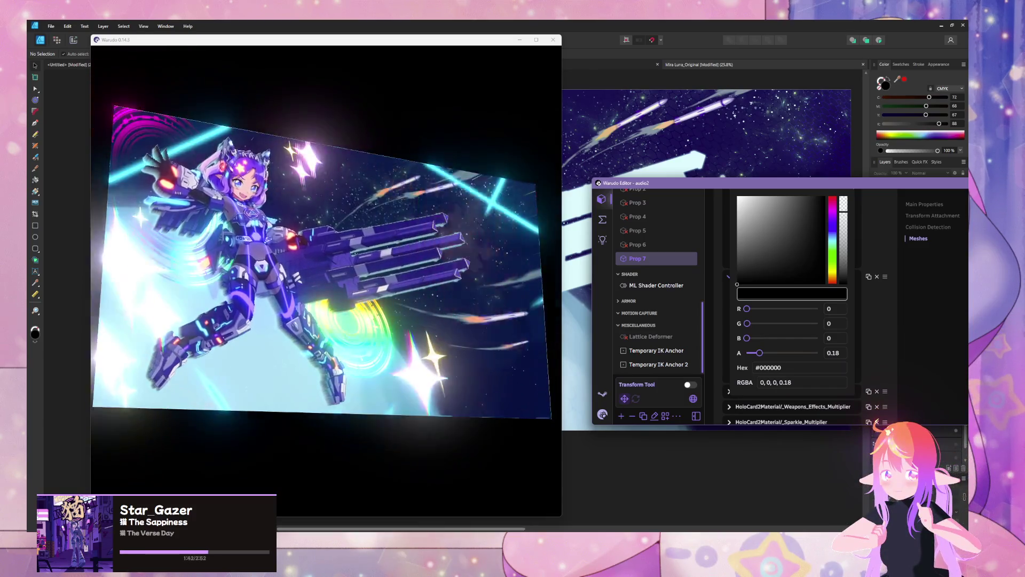
pyautogui.click(533, 483)
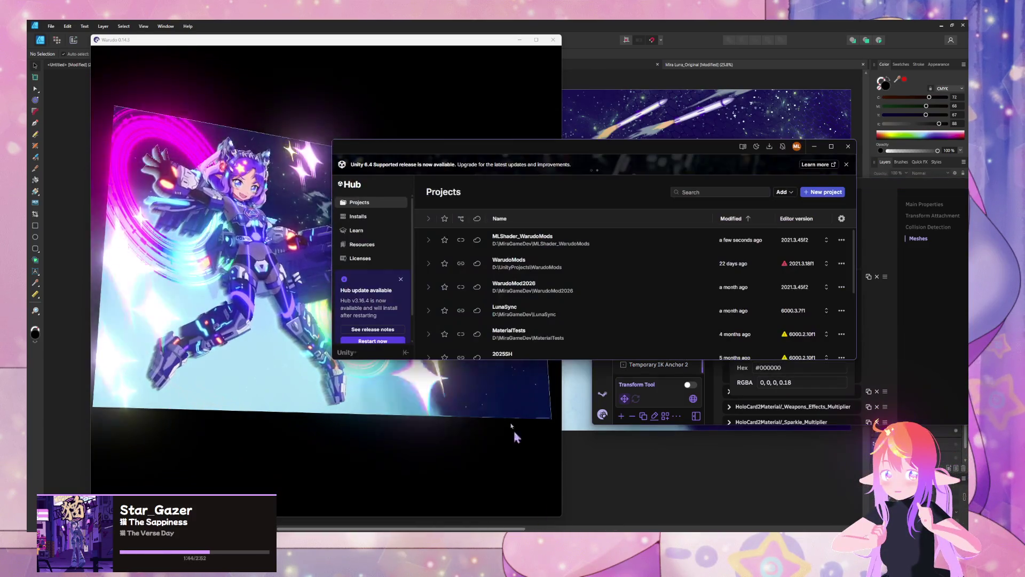
# Export the Affinity artwork at 2048 px width, overwriting hc2.background.png in HoloCard2.
pyautogui.click(462, 236)
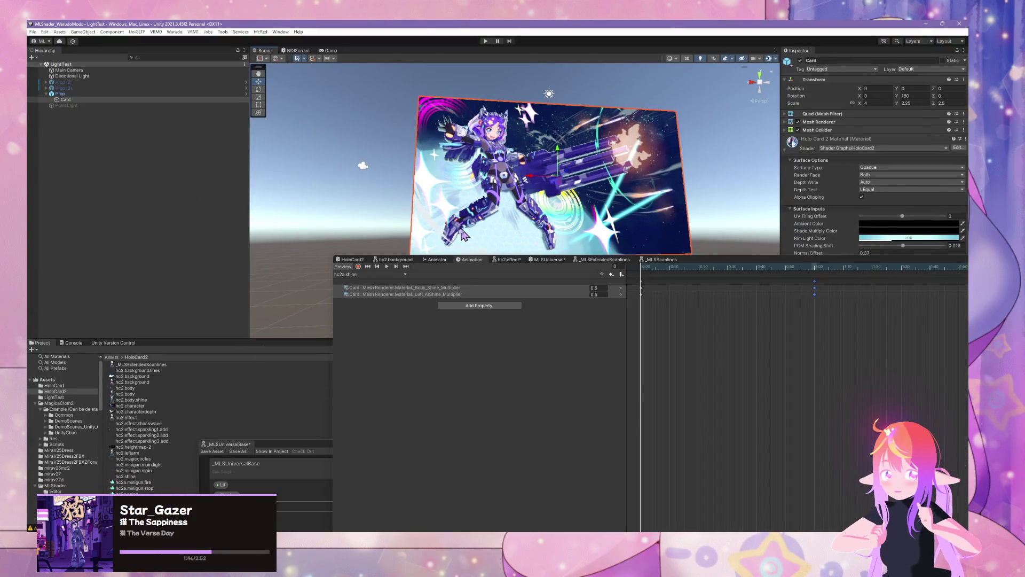
pyautogui.hotkey('alt', 'Tab')
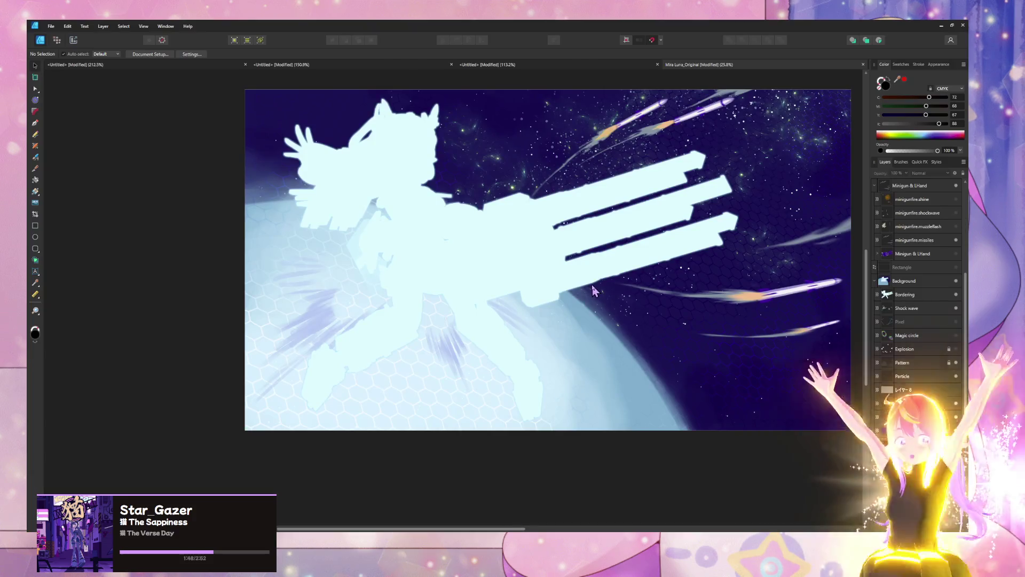
pyautogui.hotkey('ctrl', 'alt', 'shift', 's')
pyautogui.write('2048')
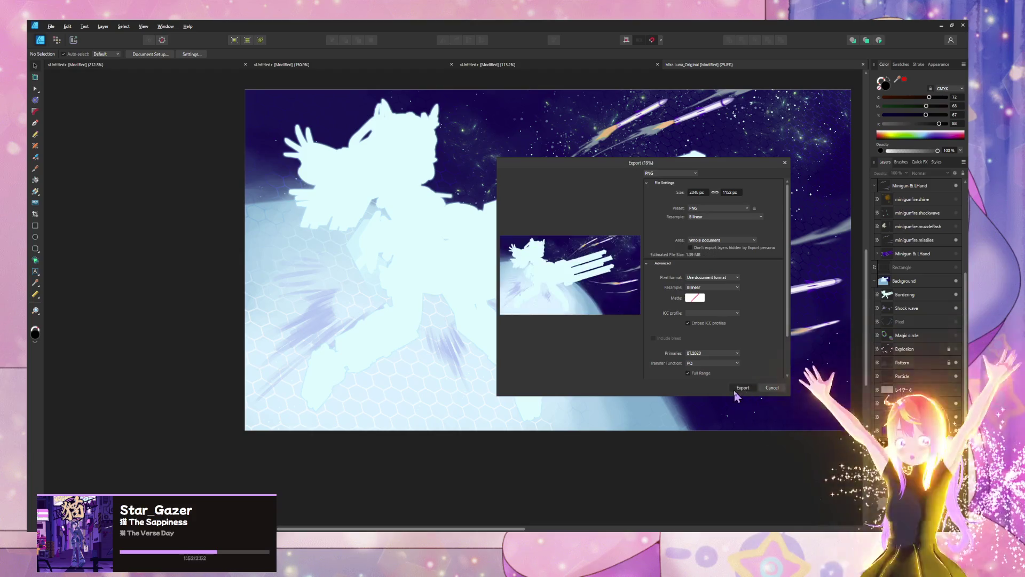
pyautogui.click(741, 387)
pyautogui.doubleClick(558, 184)
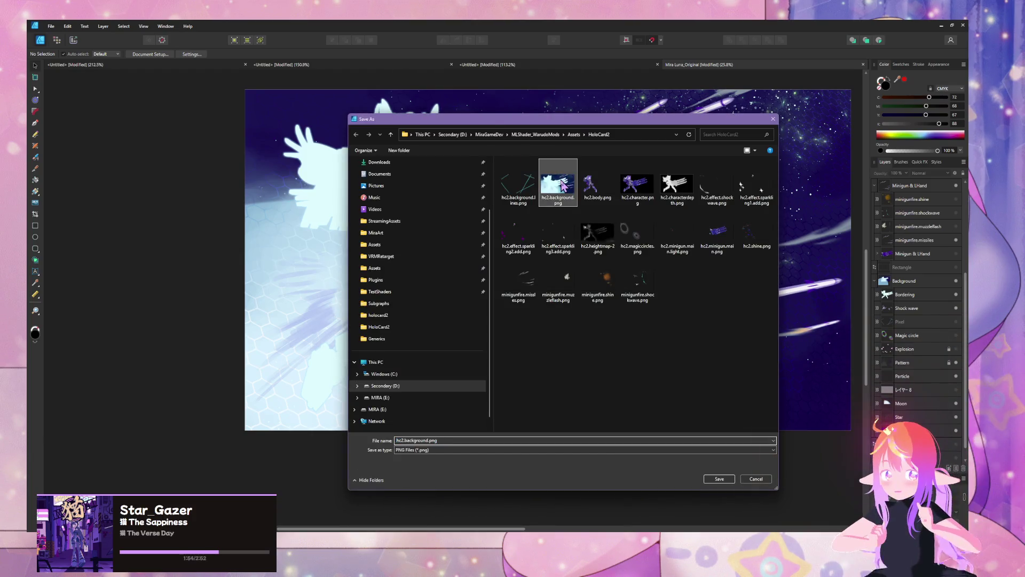
pyautogui.click(525, 303)
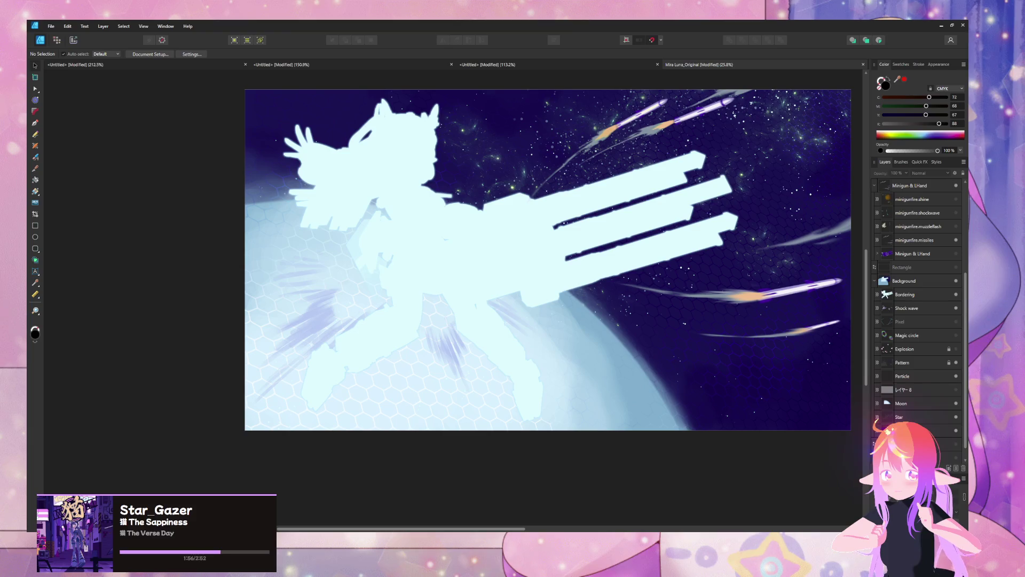
pyautogui.hotkey('alt', 'Tab')
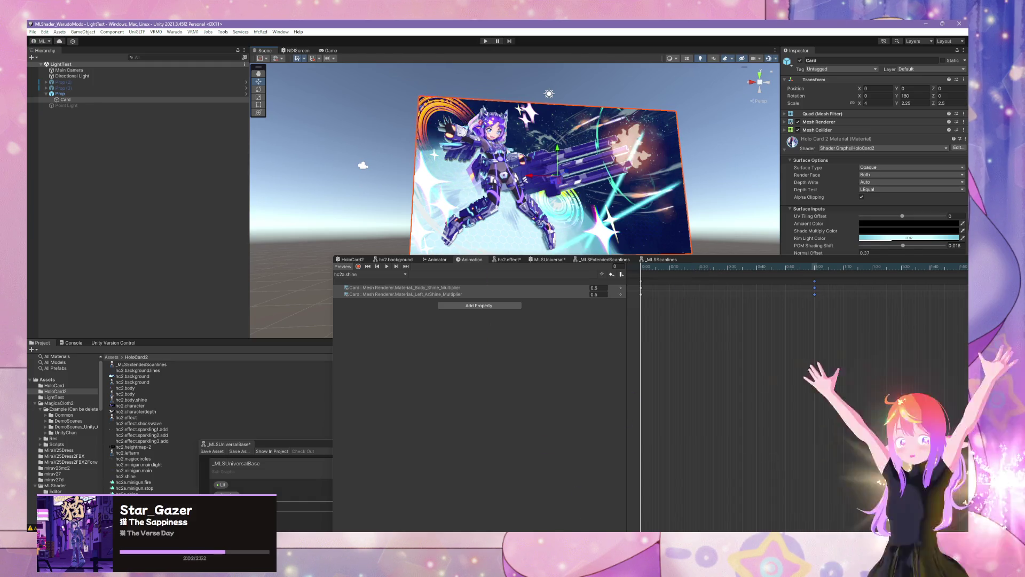
# Refresh Unity's textures, glance at Warudo, and open the hc2.background shader graph.
pyautogui.hotkey('alt', 'Tab')
pyautogui.hotkey('alt', 'Tab')
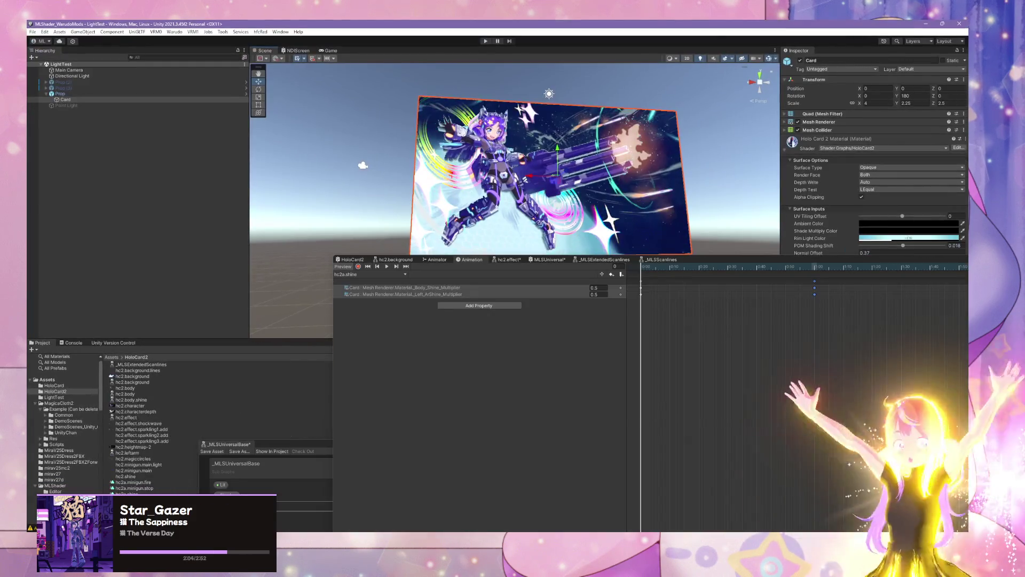
pyautogui.hotkey('alt', 'Tab')
pyautogui.hotkey('alt', 'Tab')
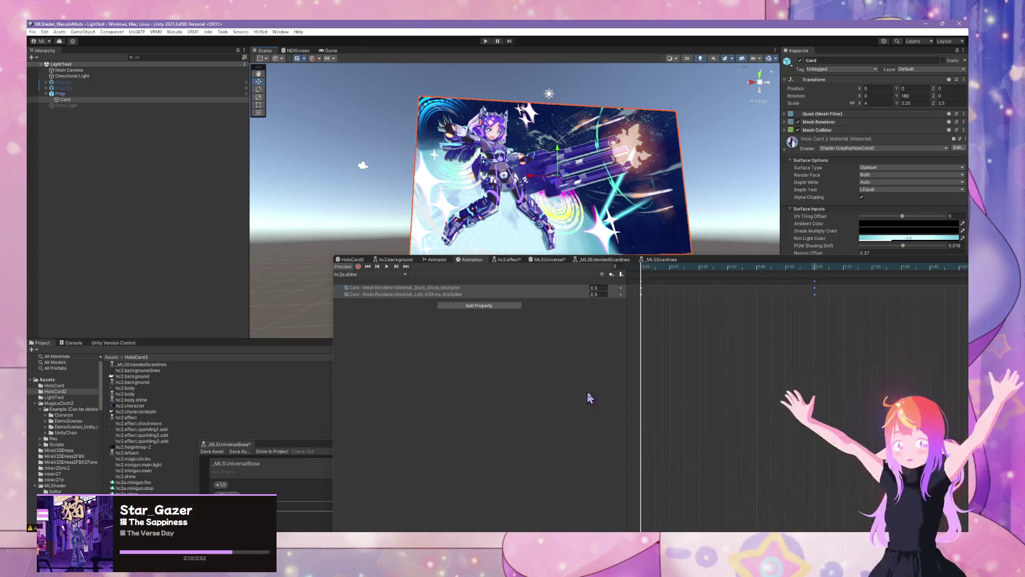
pyautogui.moveTo(645, 536)
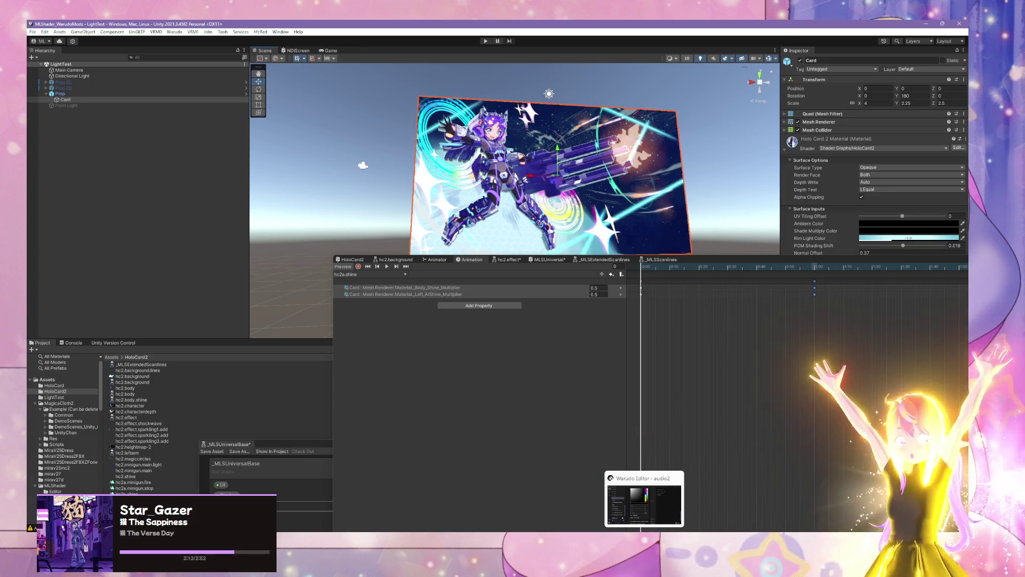
pyautogui.click(644, 505)
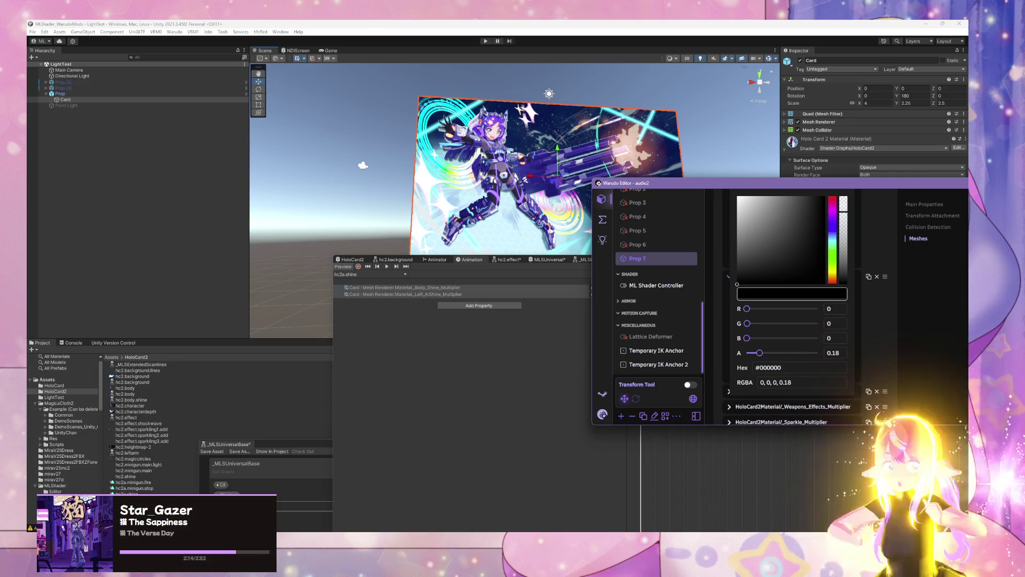
pyautogui.hotkey('alt', 'Tab')
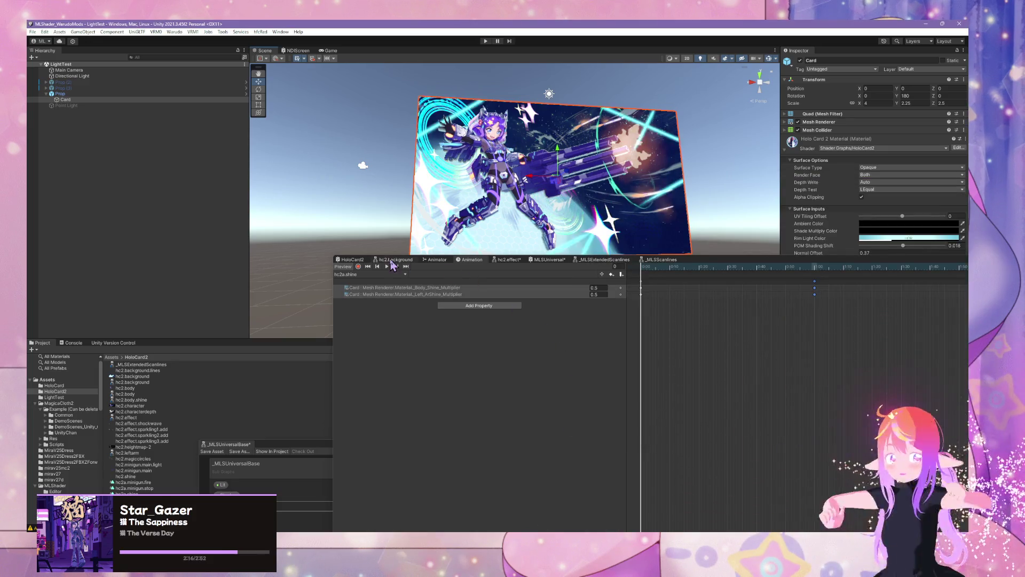
pyautogui.click(394, 260)
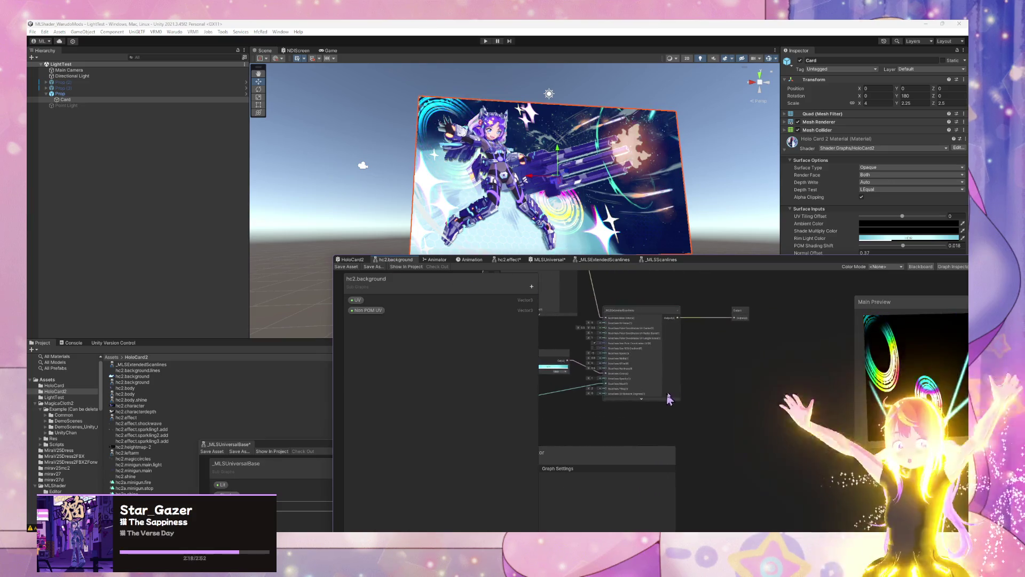
# Duplicate the _MLSExtendedScanlines node and chain the upper scanlines output into it.
pyautogui.moveTo(726, 401); pyautogui.dragTo(817, 416)
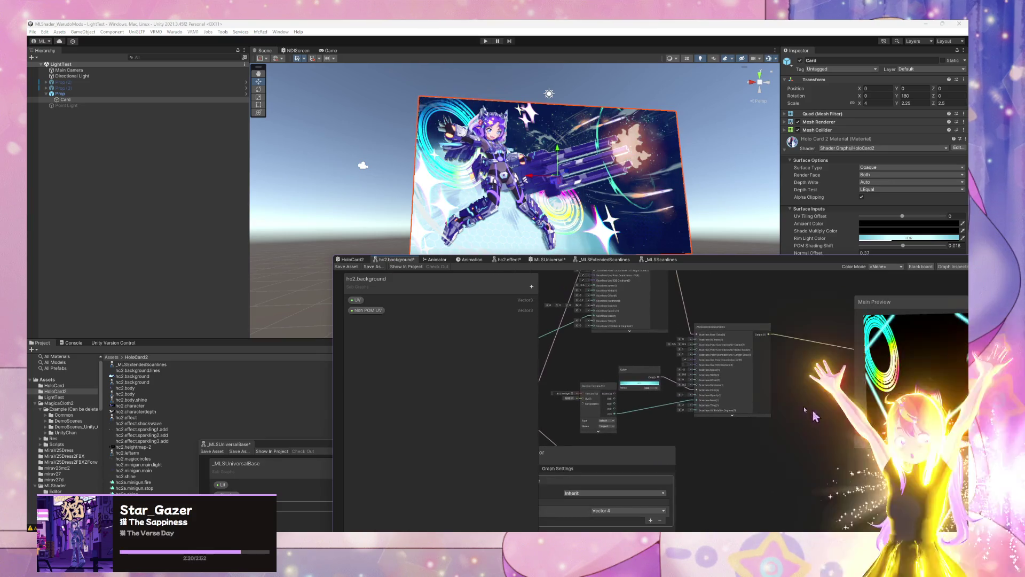
pyautogui.moveTo(705, 374); pyautogui.dragTo(647, 374)
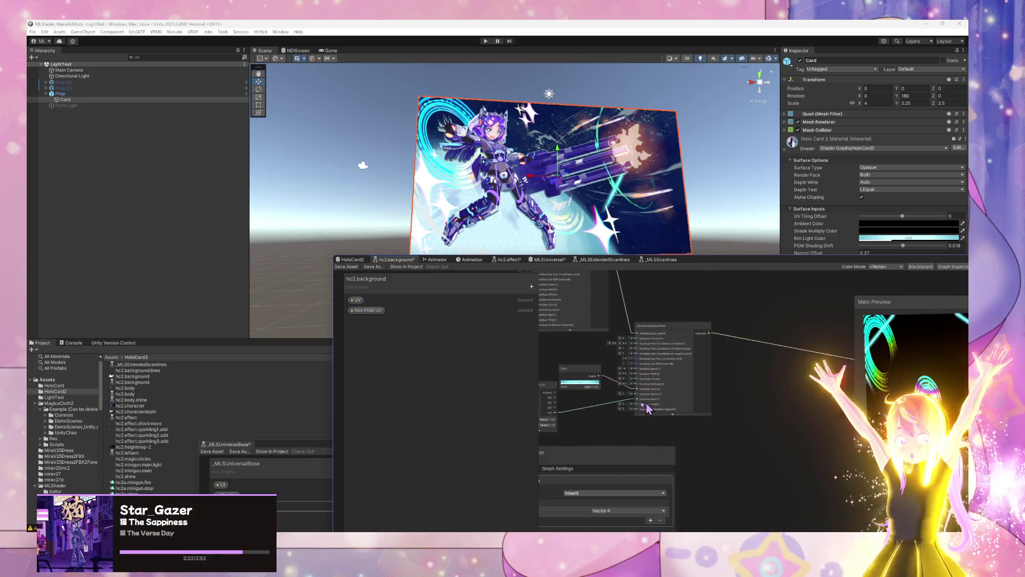
pyautogui.moveTo(652, 409); pyautogui.dragTo(623, 402)
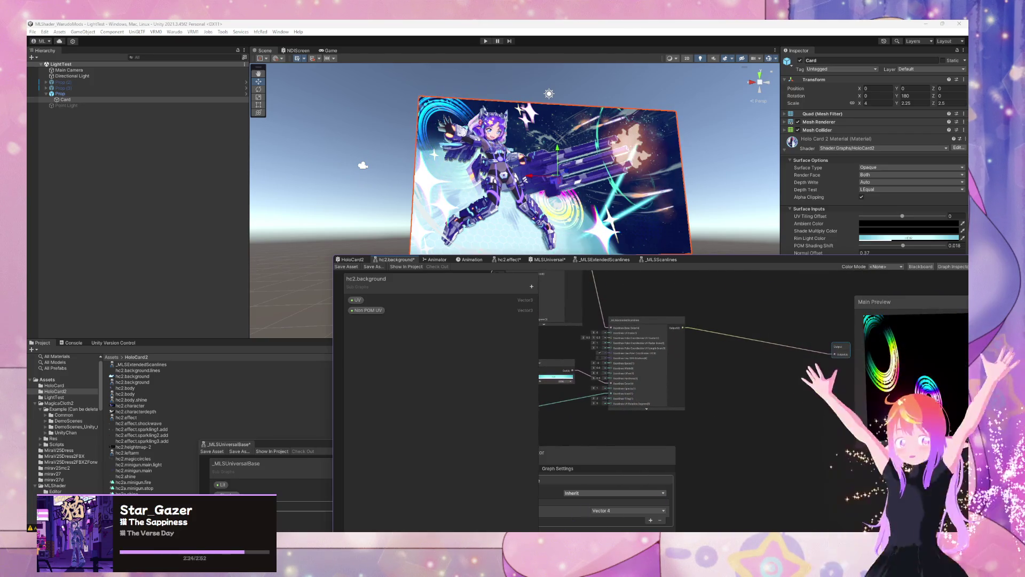
pyautogui.hotkey('alt', 'Tab')
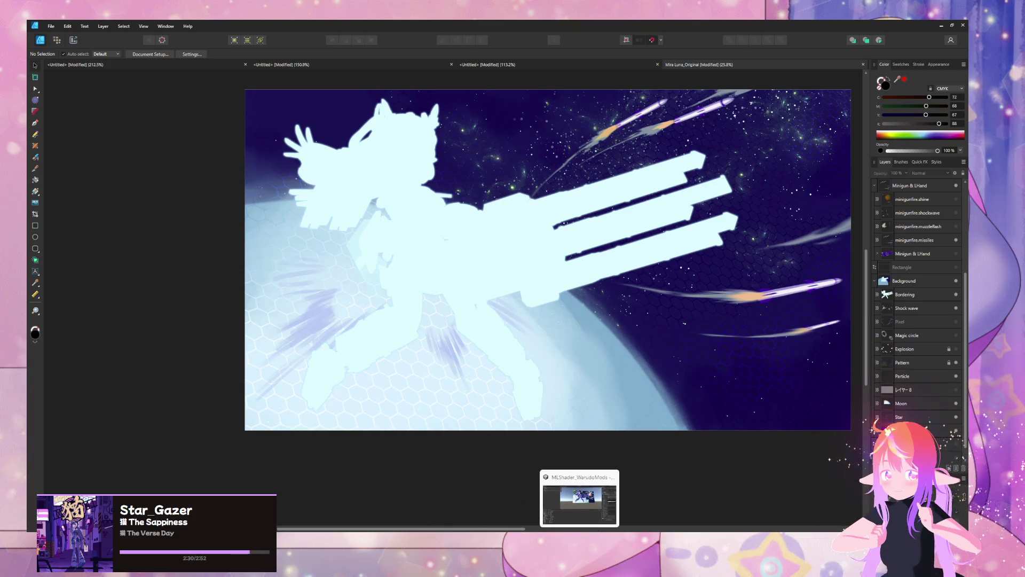
pyautogui.click(579, 500)
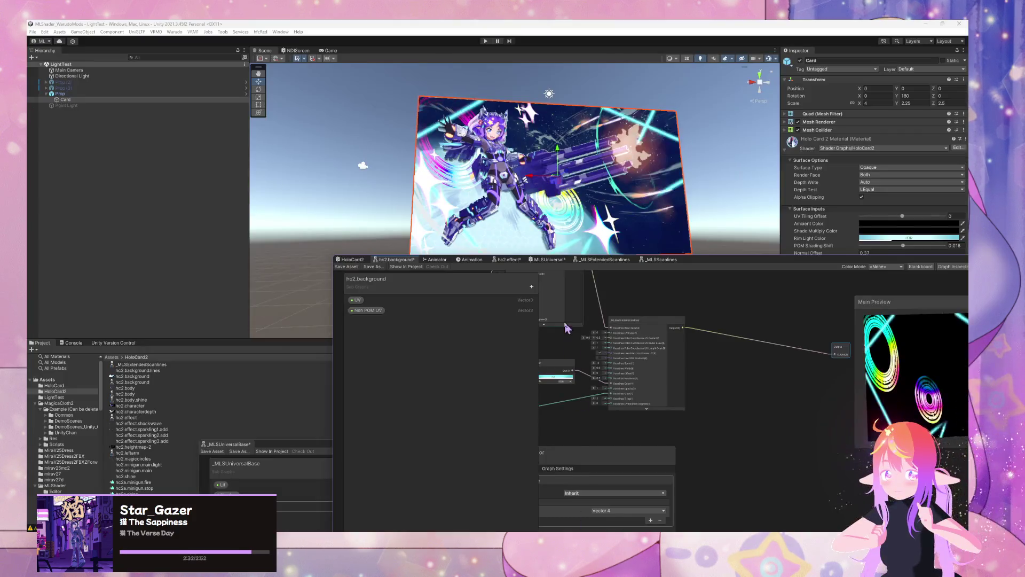
pyautogui.moveTo(706, 274)
pyautogui.mouseDown()
pyautogui.moveTo(773, 376)
pyautogui.moveTo(712, 382)
pyautogui.moveTo(739, 299)
pyautogui.moveTo(758, 342)
pyautogui.moveTo(716, 400)
pyautogui.mouseUp()
pyautogui.hotkey('ctrl', 'd')
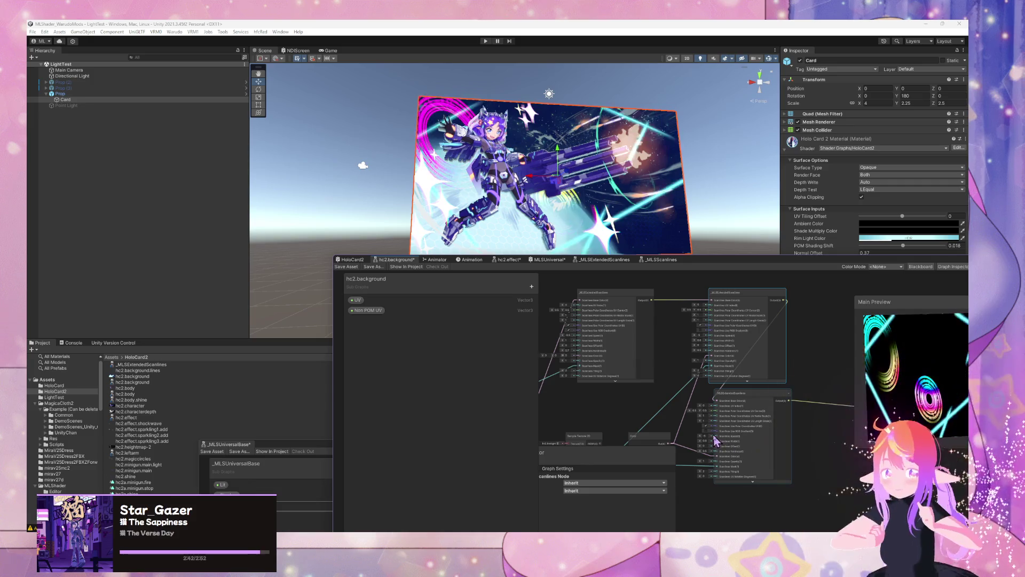
pyautogui.click(692, 401)
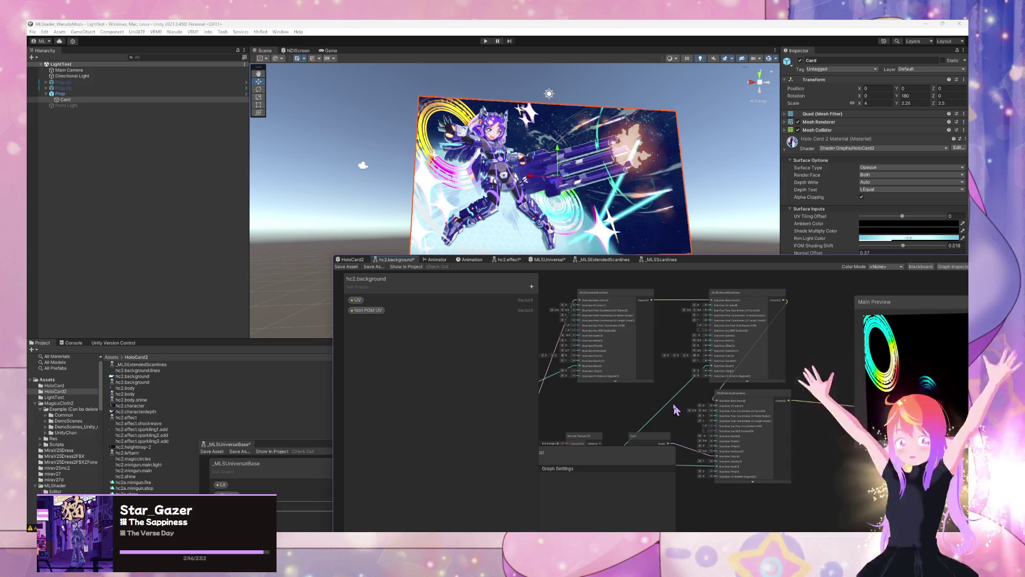
# Duplicate the Sample Texture 2D node and search 'hc' in its texture picker.
pyautogui.moveTo(674, 407); pyautogui.dragTo(692, 379)
pyautogui.scroll(1, 692, 378)
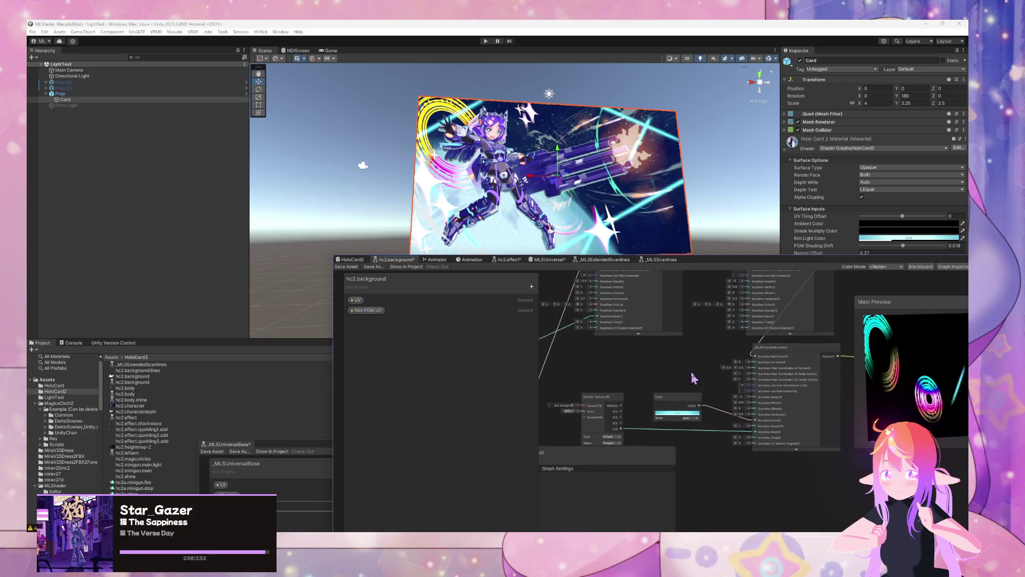
pyautogui.click(619, 400)
pyautogui.hotkey('ctrl', 'd')
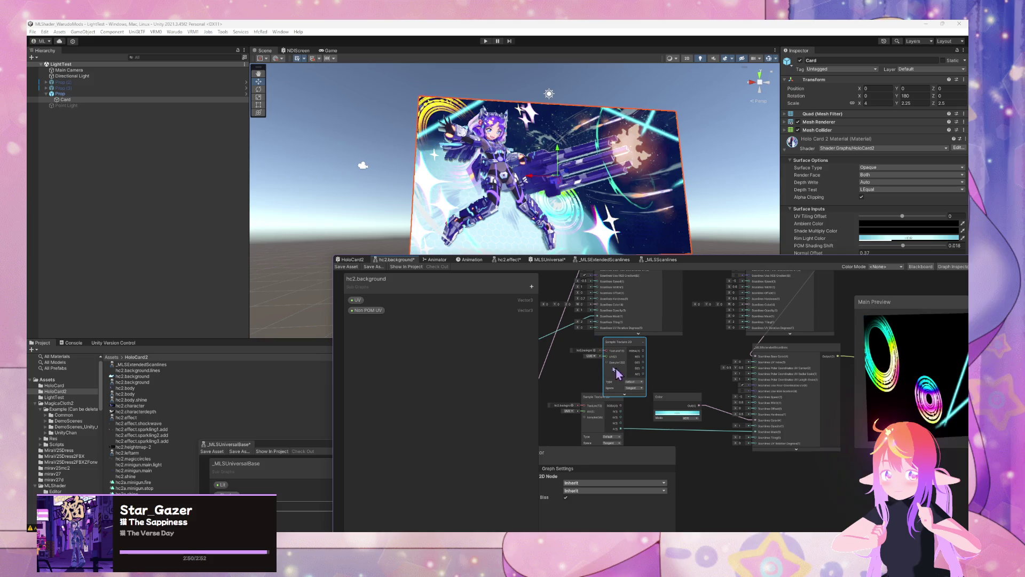
pyautogui.click(595, 351)
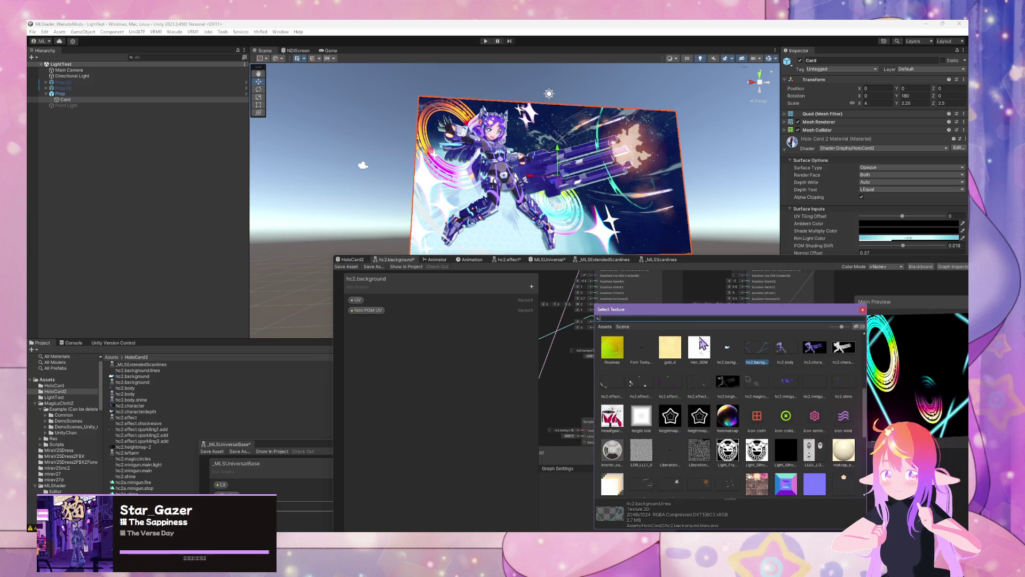
pyautogui.write('exp')
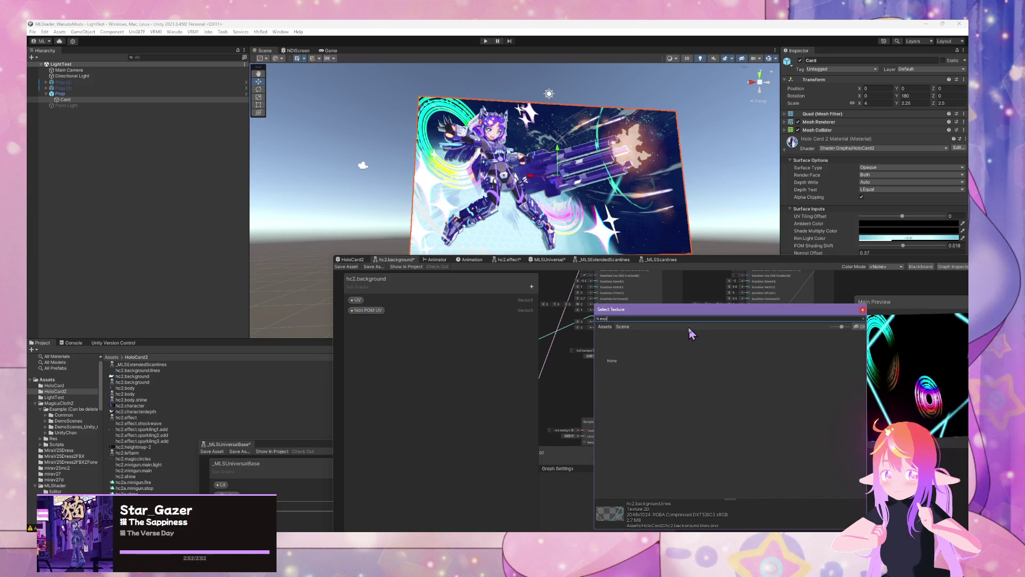
pyautogui.press('BackSpace')
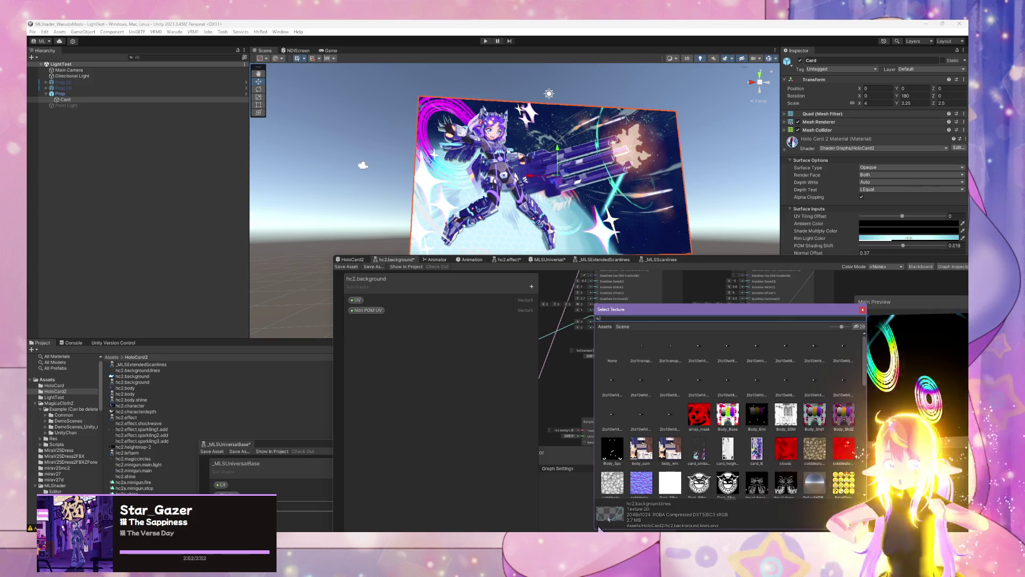
pyautogui.scroll(-10, 672, 427)
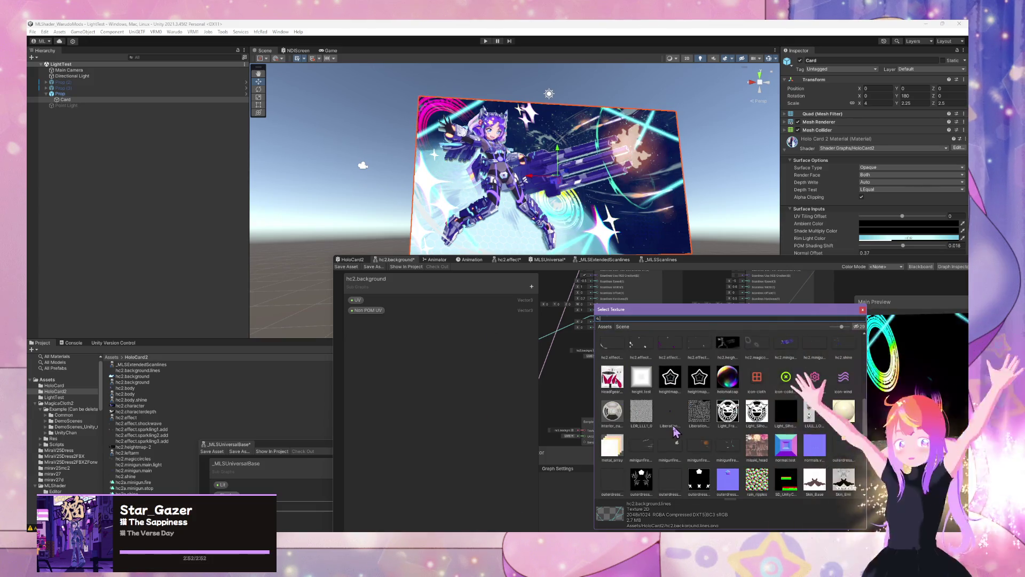
pyautogui.write('hc')
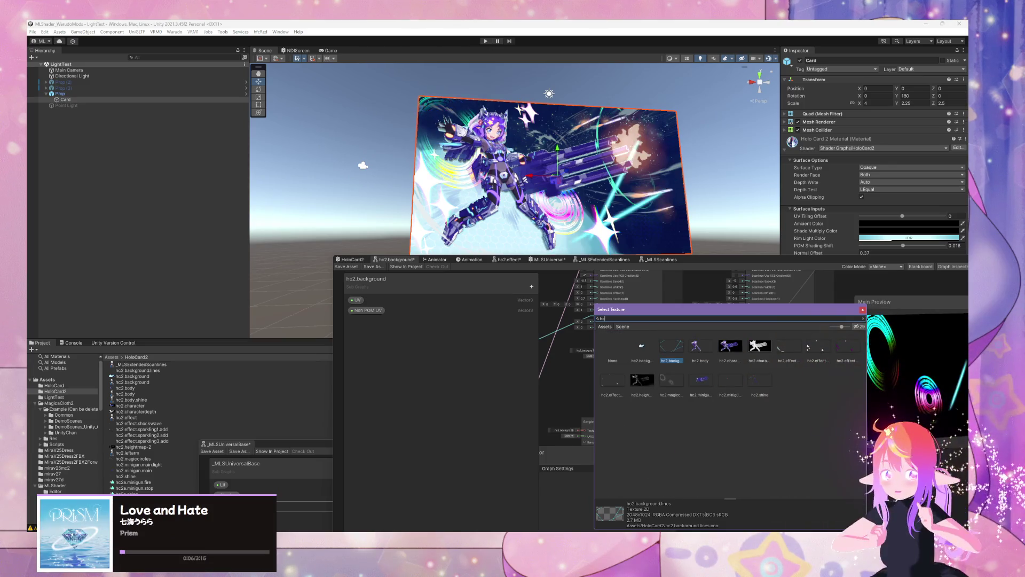
pyautogui.hotkey('alt', 'Tab')
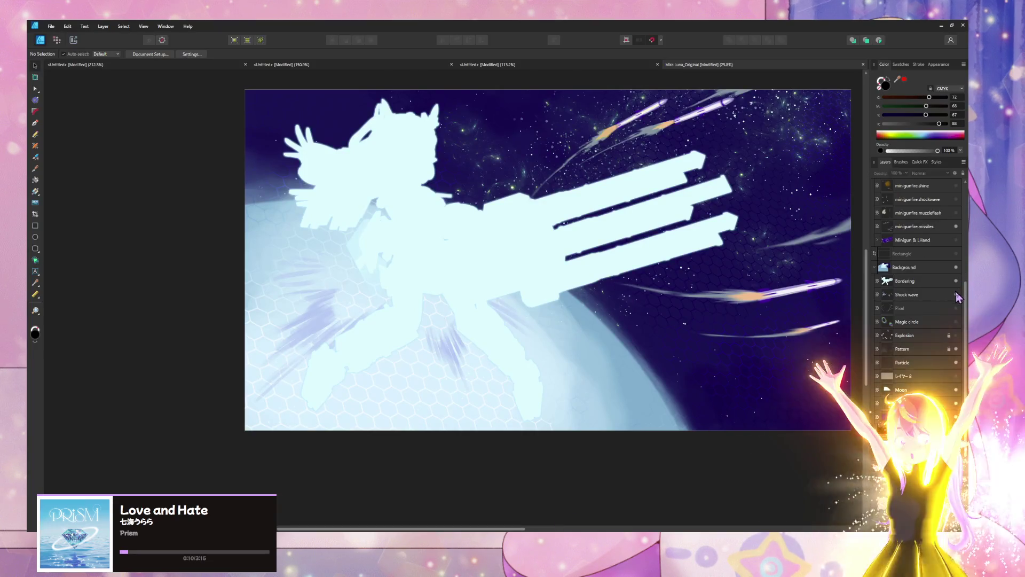
# Hide the Background, Bordering, Moon and Sky layers, leaving only Explosion visible for PNG export.
pyautogui.click(956, 268)
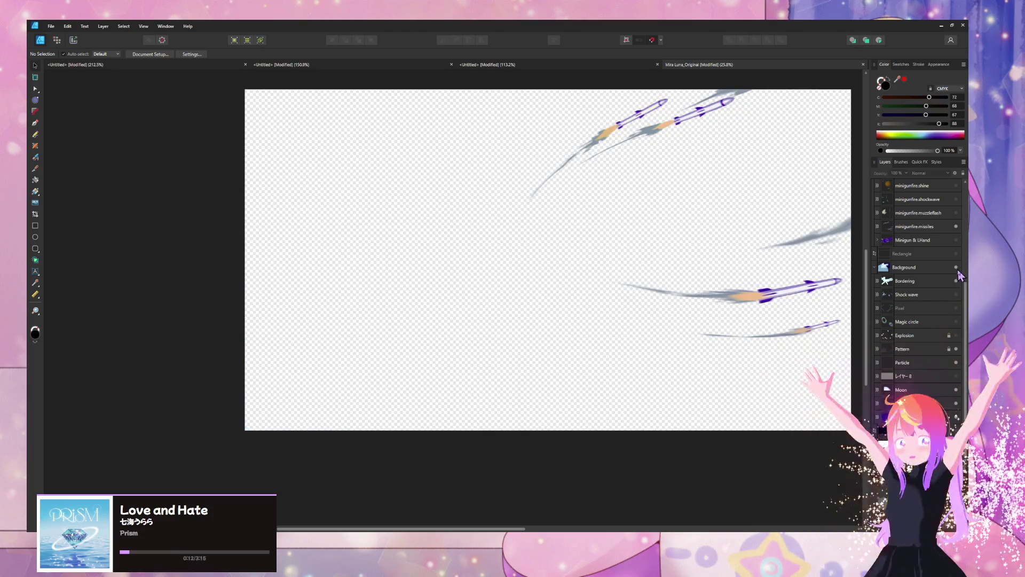
pyautogui.click(956, 267)
pyautogui.click(952, 227)
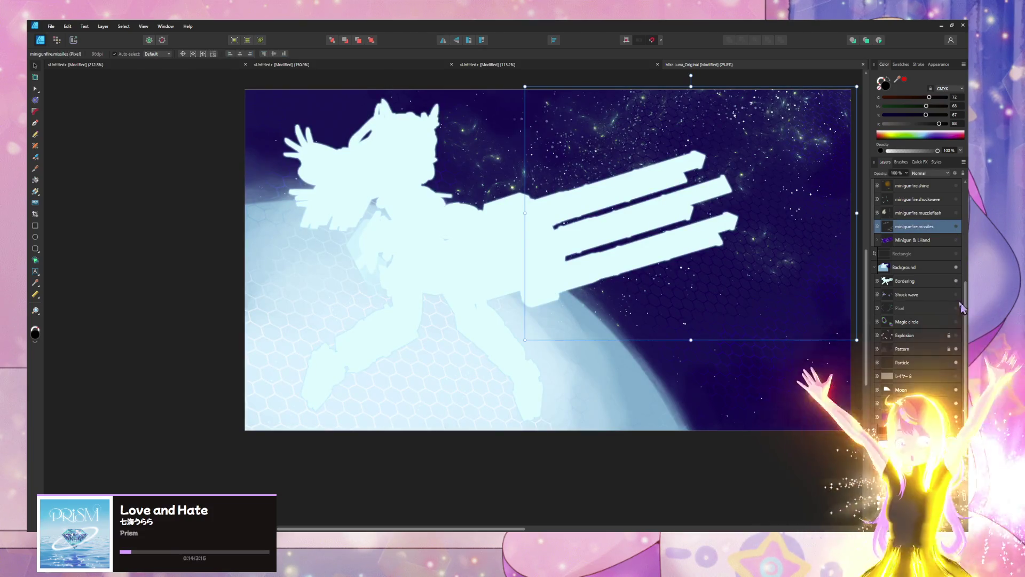
pyautogui.click(956, 281)
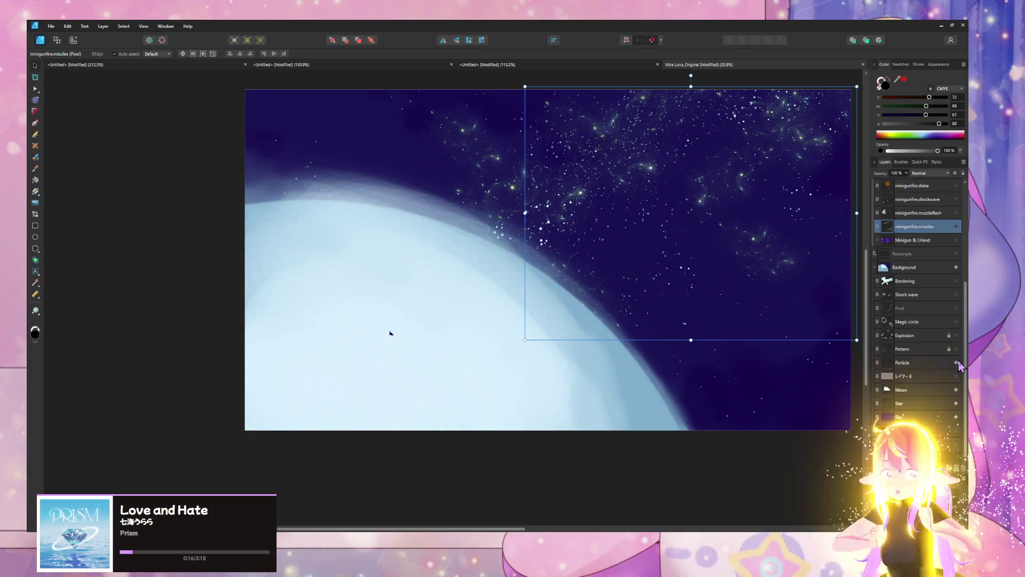
pyautogui.click(956, 395)
pyautogui.click(956, 417)
pyautogui.scroll(1, 959, 344)
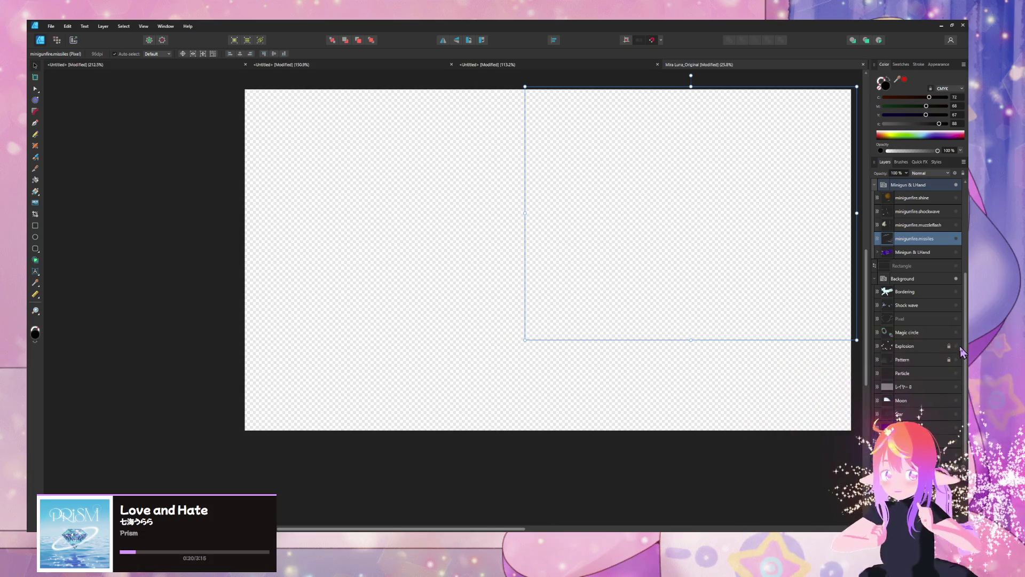
pyautogui.click(960, 350)
pyautogui.click(956, 347)
pyautogui.hotkey('ctrl', 'alt', 'shift', 'w')
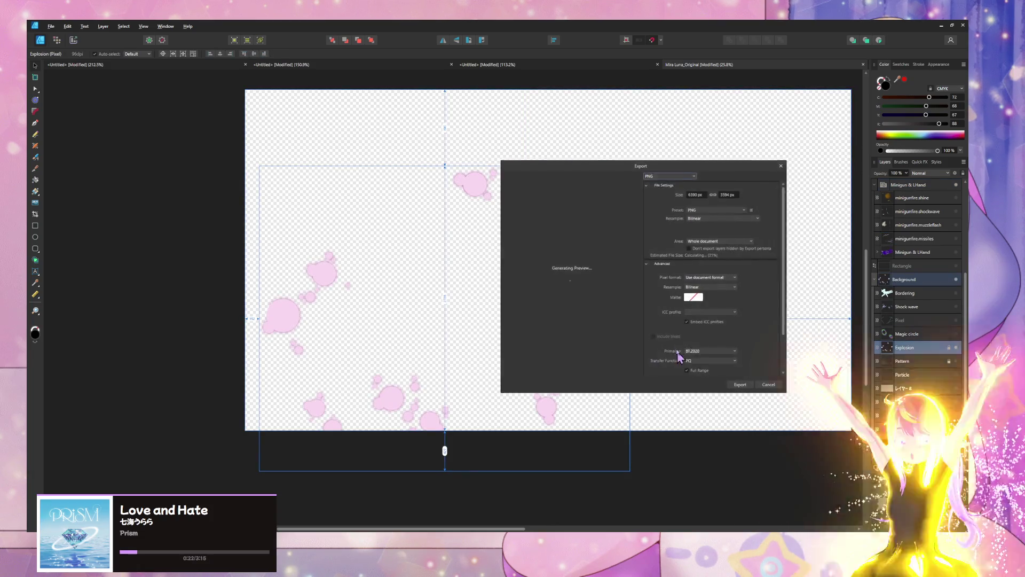
# Export the Explosion layer as a PNG named hc2.background.explosion.png.
pyautogui.click(751, 389)
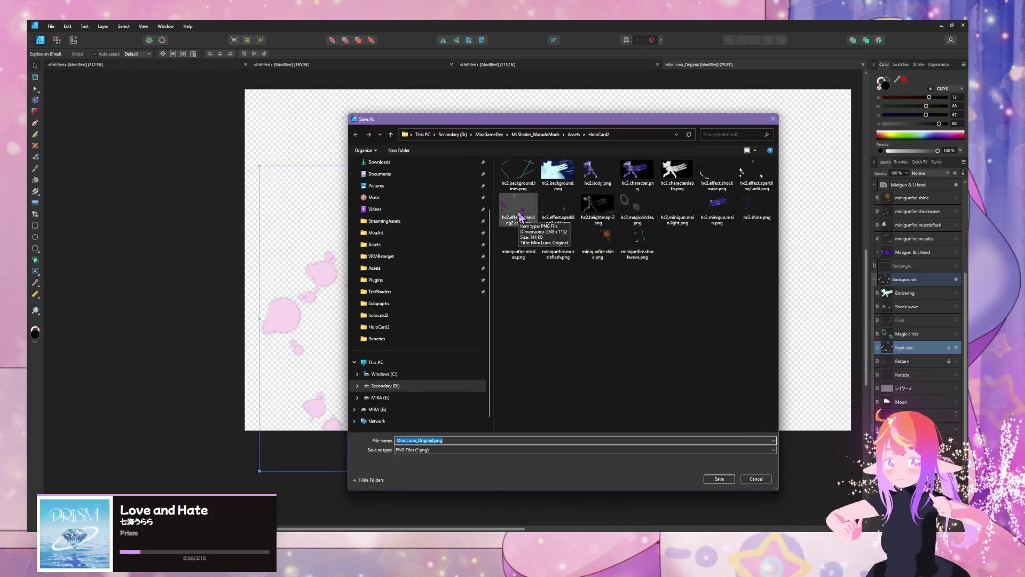
pyautogui.click(561, 185)
pyautogui.click(429, 440)
pyautogui.write('.line')
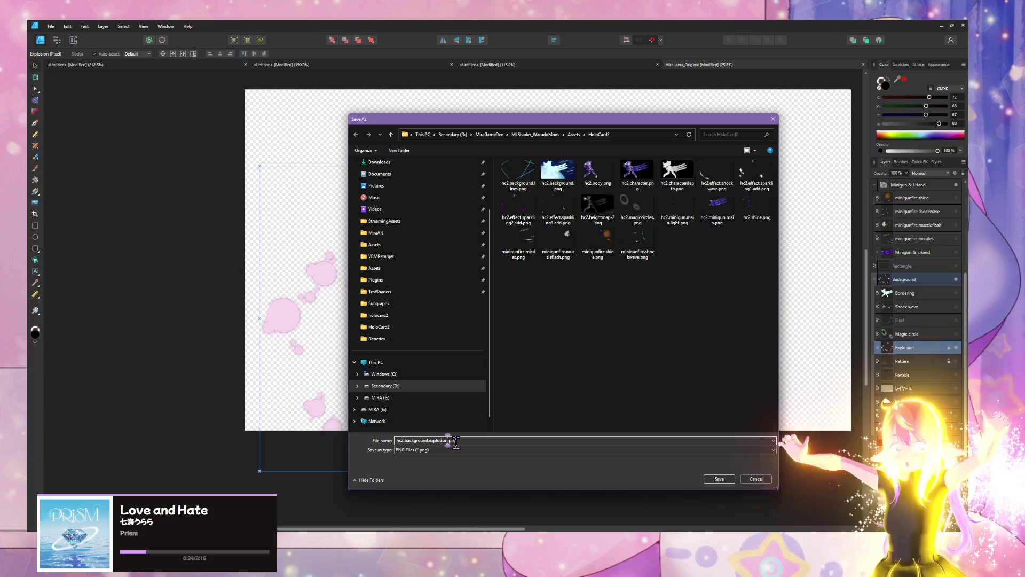
pyautogui.press('Return')
# Re-export the explosion PNG at 2048 px width, replacing the existing file.
pyautogui.hotkey('ctrl', 'alt', 'shift', 'w')
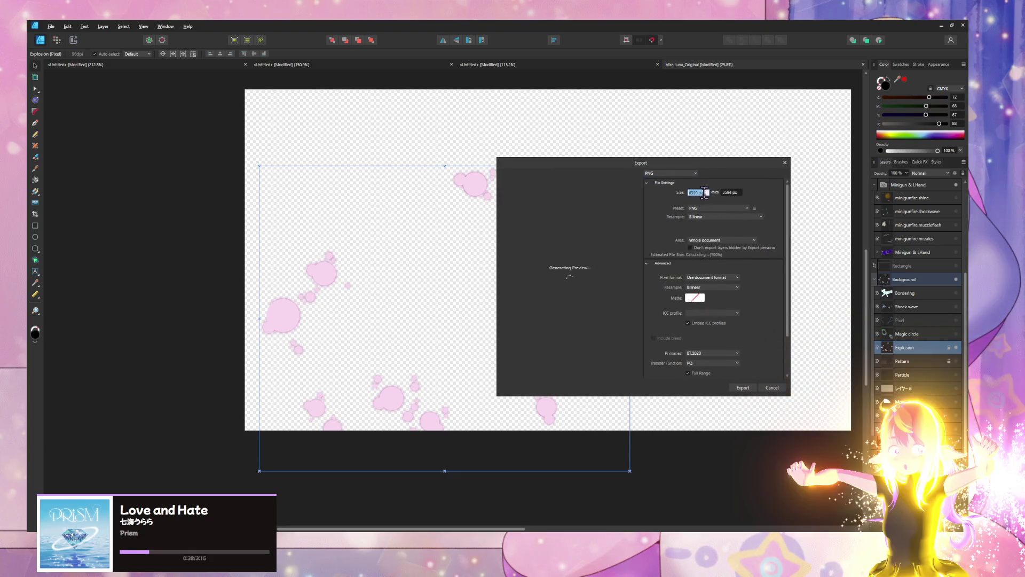
pyautogui.write('2048')
pyautogui.press('Return')
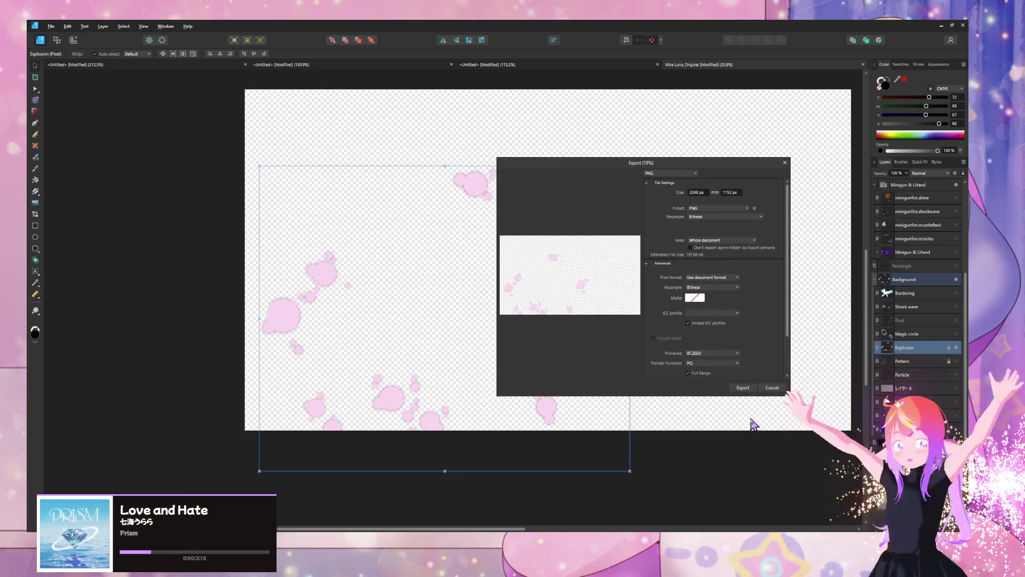
pyautogui.click(747, 384)
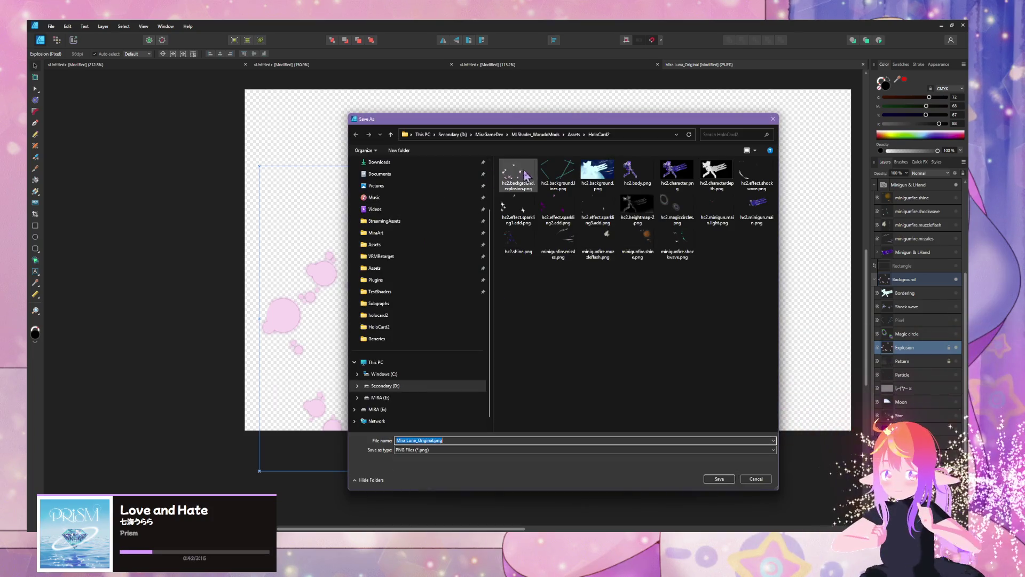
pyautogui.press('Return')
pyautogui.click(534, 309)
pyautogui.hotkey('alt', 'Tab')
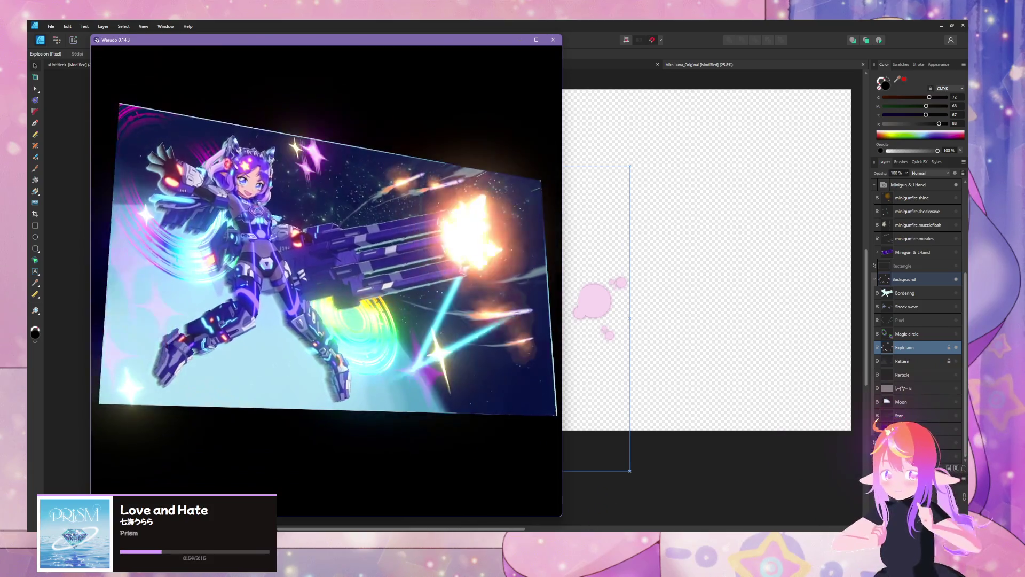
# Check the card in Unity by panning the hc2.background shader graph, then return to Affinity Photo.
pyautogui.hotkey('alt', 'Tab')
pyautogui.moveTo(695, 460)
pyautogui.mouseDown()
pyautogui.moveTo(698, 441)
pyautogui.moveTo(712, 437)
pyautogui.mouseUp()
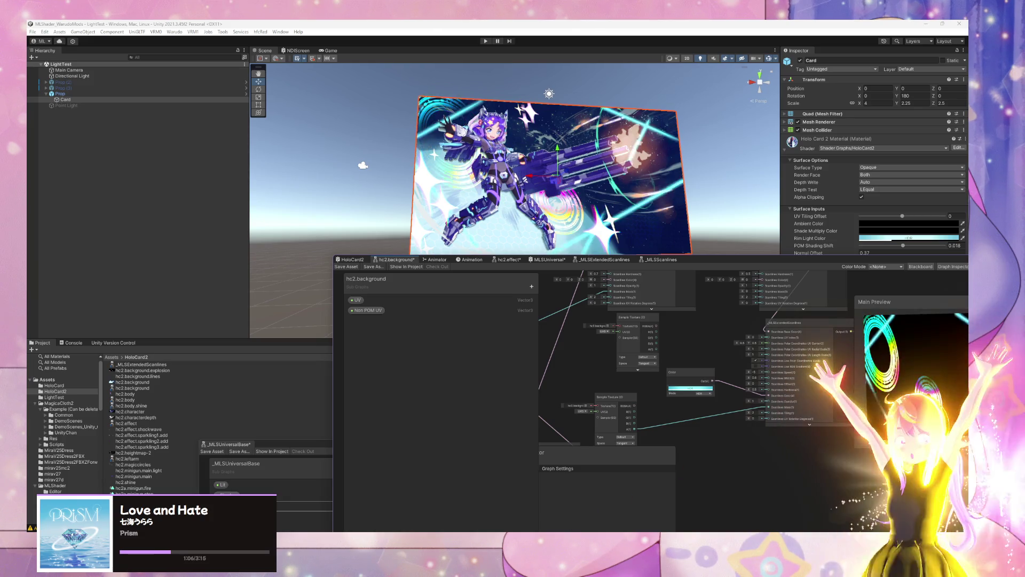
pyautogui.hotkey('alt', 'Tab')
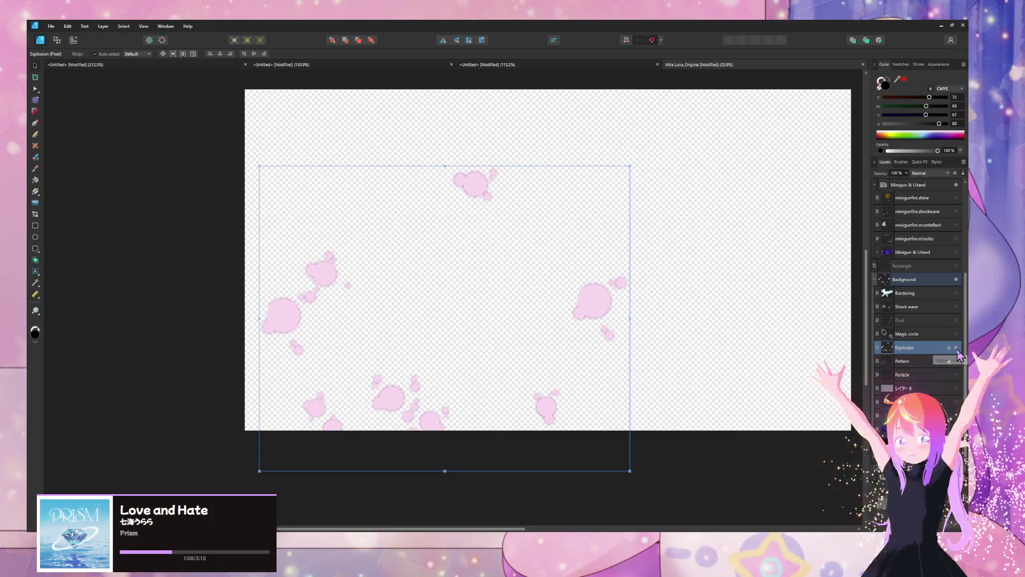
# Hide Explosion and Pattern so only Shock wave and minigunfire.shockwave layers are visible.
pyautogui.click(956, 348)
pyautogui.click(956, 360)
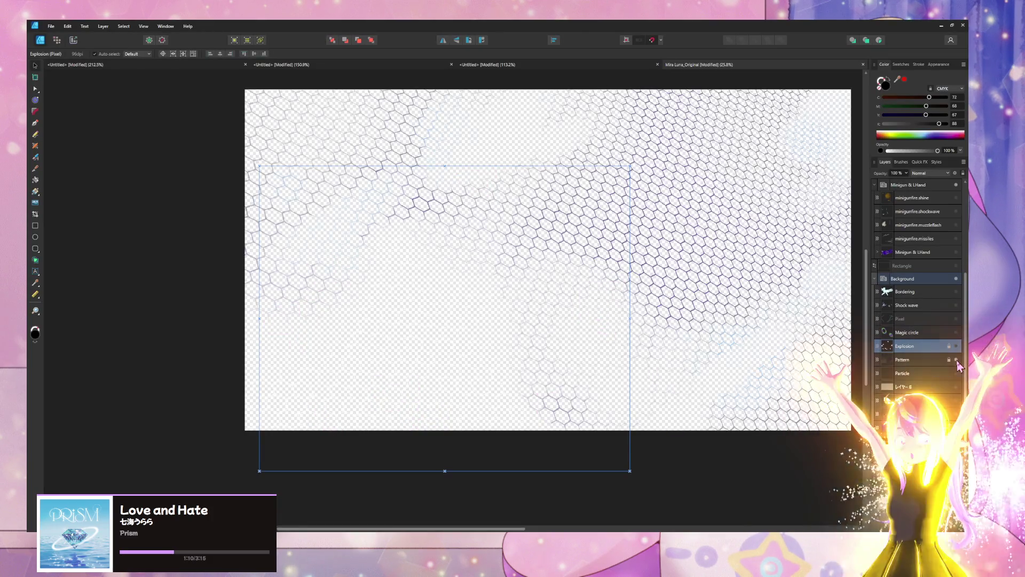
pyautogui.click(956, 361)
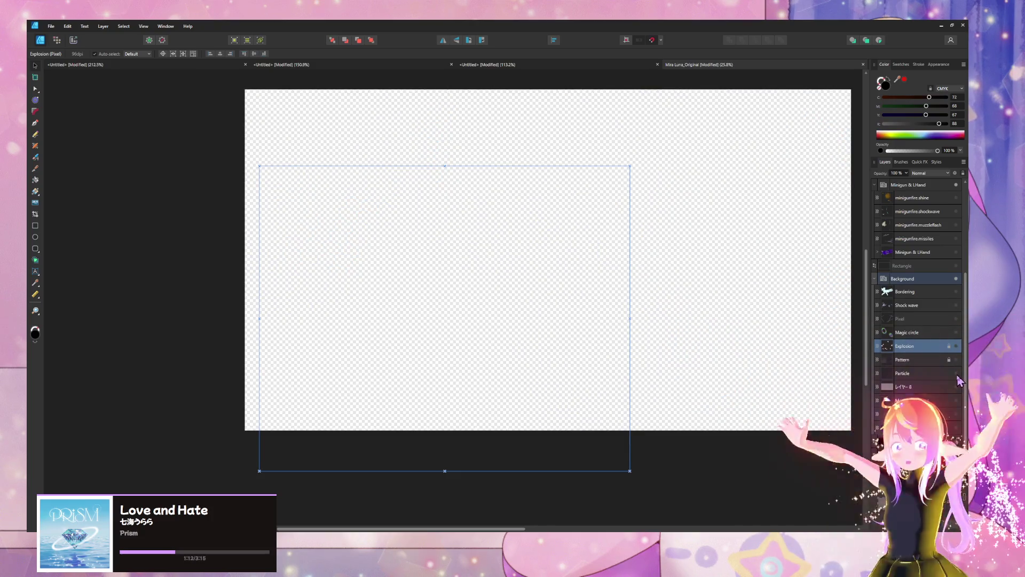
pyautogui.click(956, 305)
pyautogui.scroll(3, 947, 334)
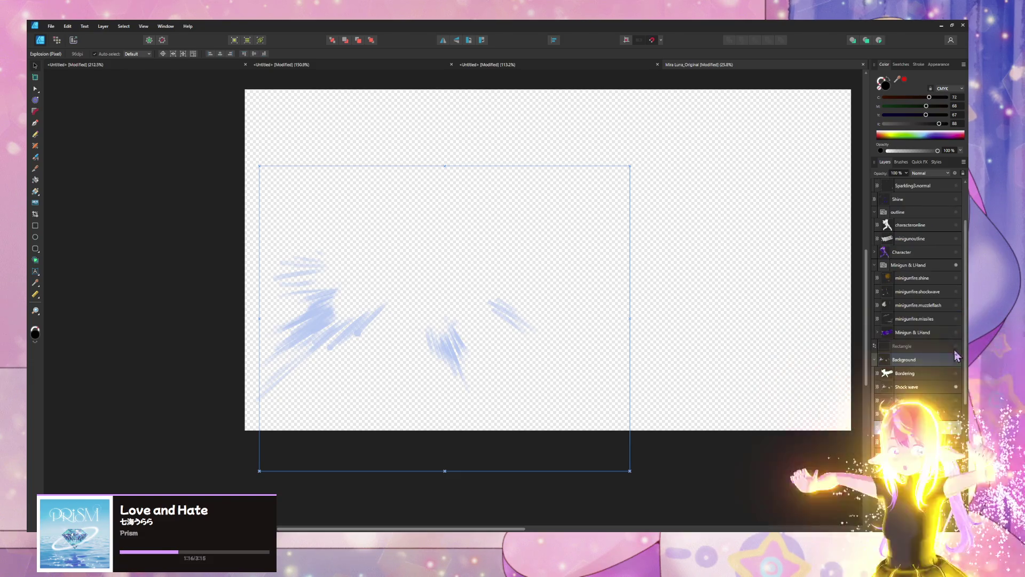
pyautogui.click(956, 292)
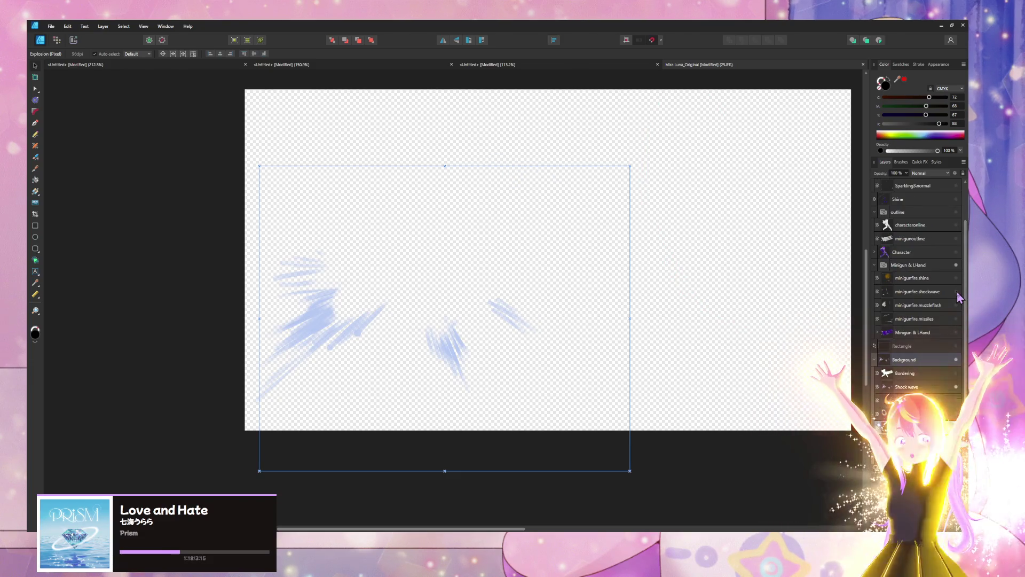
pyautogui.scroll(2, 957, 300)
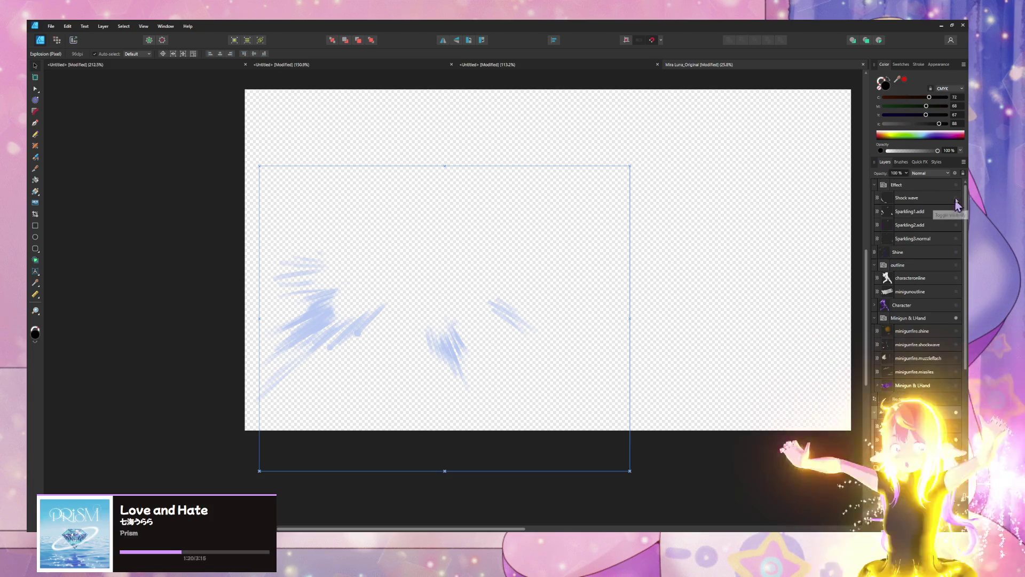
pyautogui.scroll(1, 956, 201)
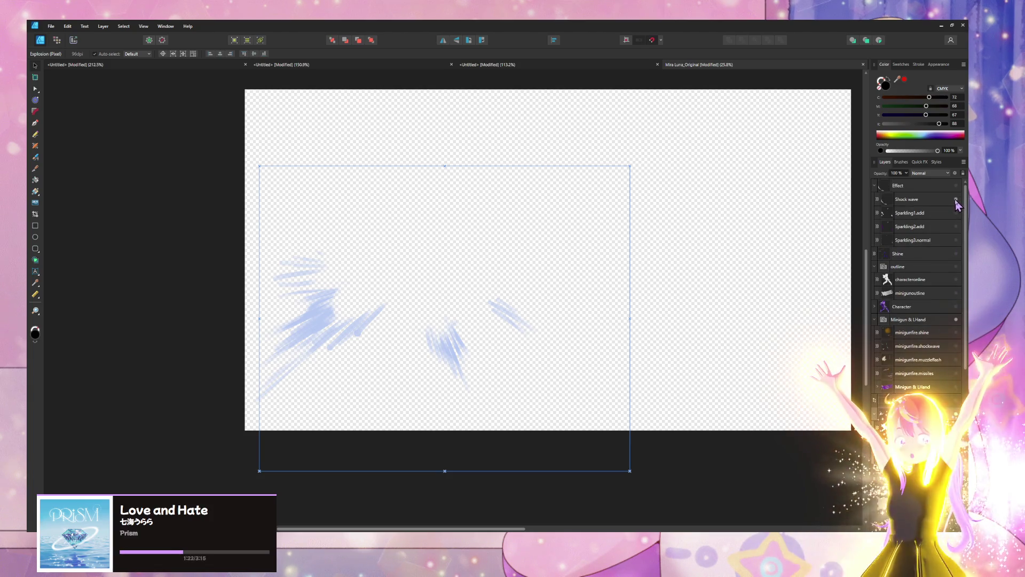
# Export the visible layers as PNG over hc2.effect.shockwave.png and preview it in Unity.
pyautogui.hotkey('ctrl', 'shift', 'alt', 's')
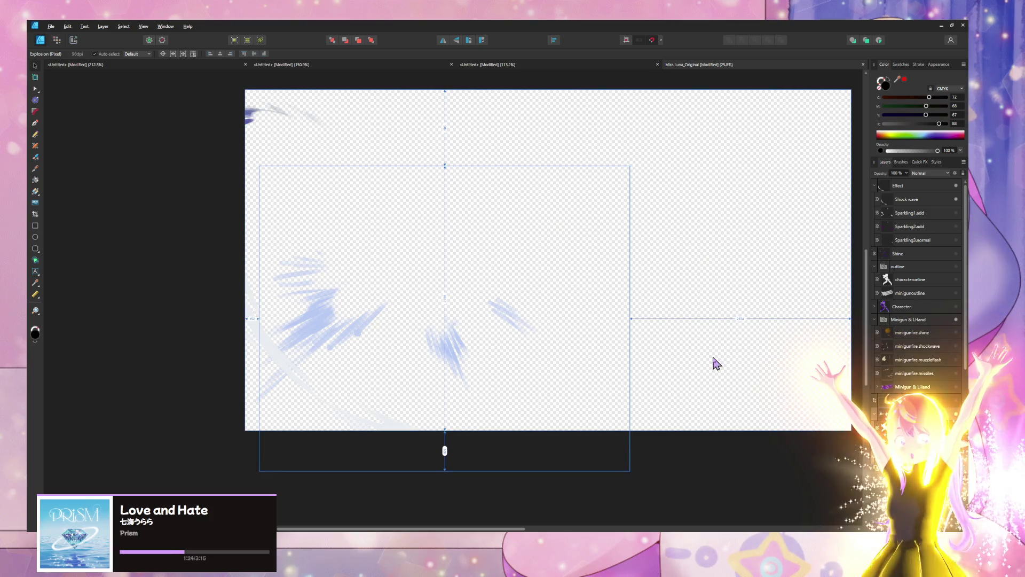
pyautogui.click(746, 389)
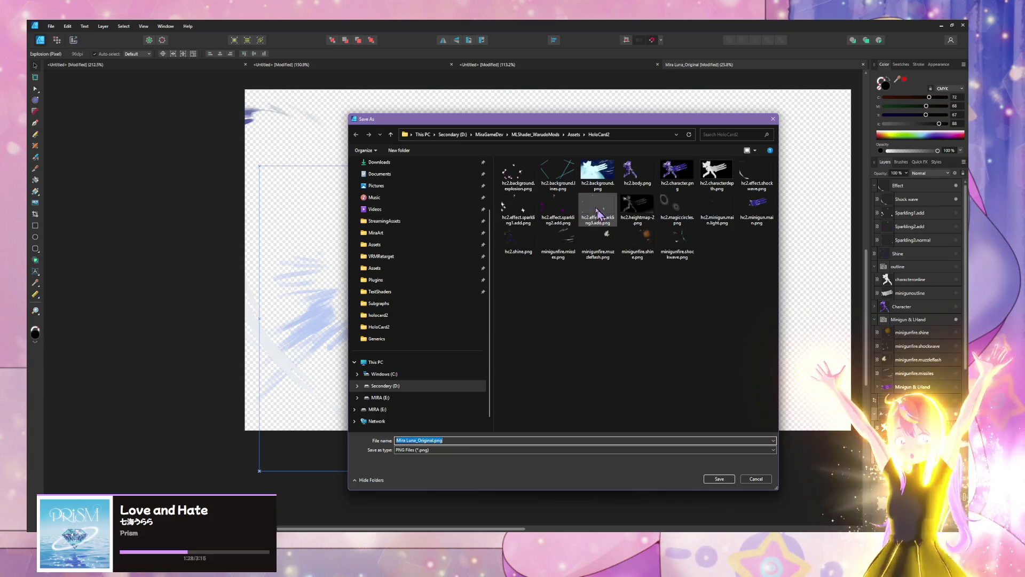
pyautogui.click(761, 481)
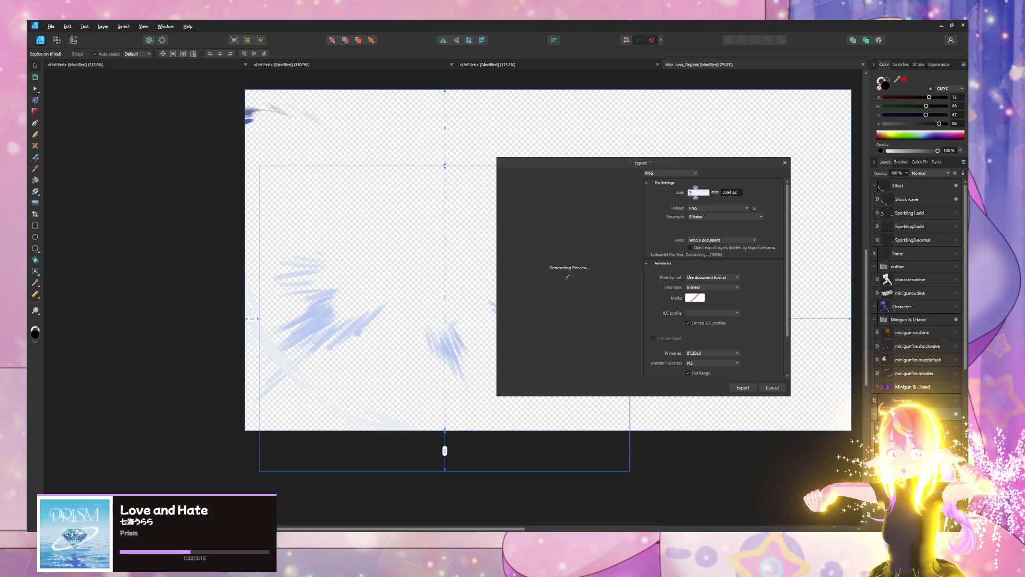
pyautogui.click(745, 388)
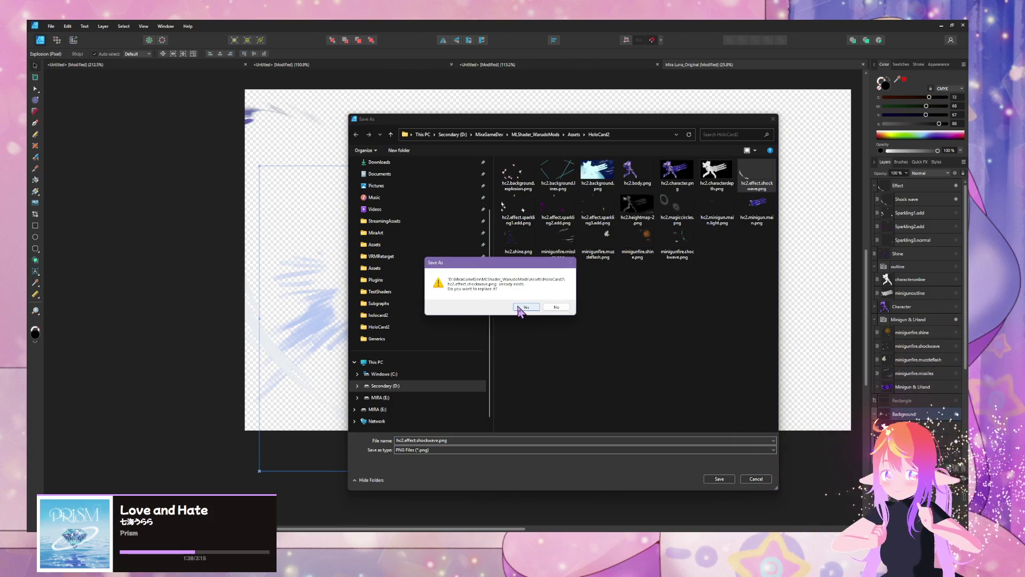
pyautogui.click(523, 308)
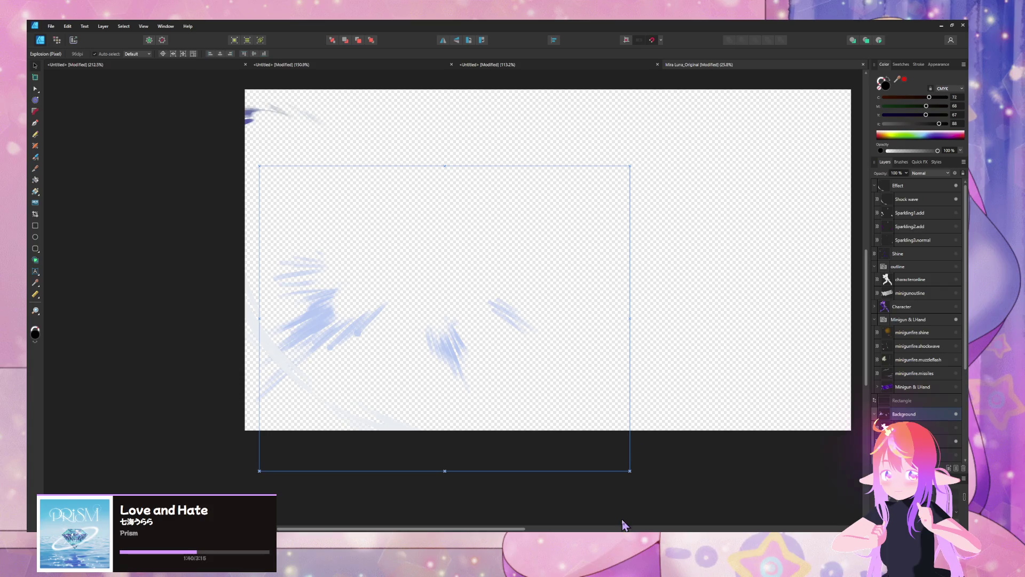
pyautogui.click(584, 507)
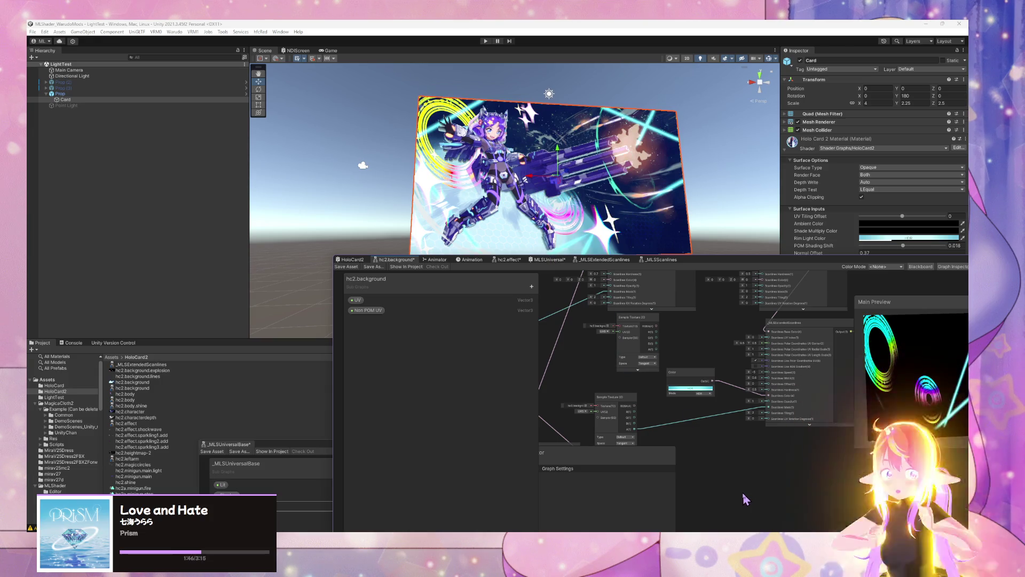
pyautogui.hotkey('alt', 'Tab')
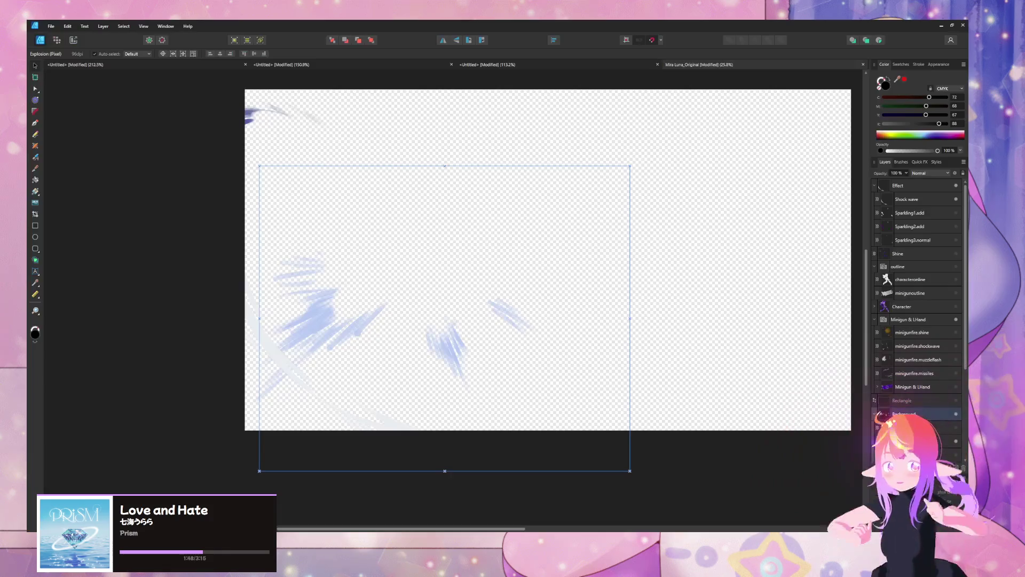
# Hide Shock wave and show the Bordering, Pattern, Moon and Star layers, comparing Bordering and Star.
pyautogui.scroll(-5, 926, 381)
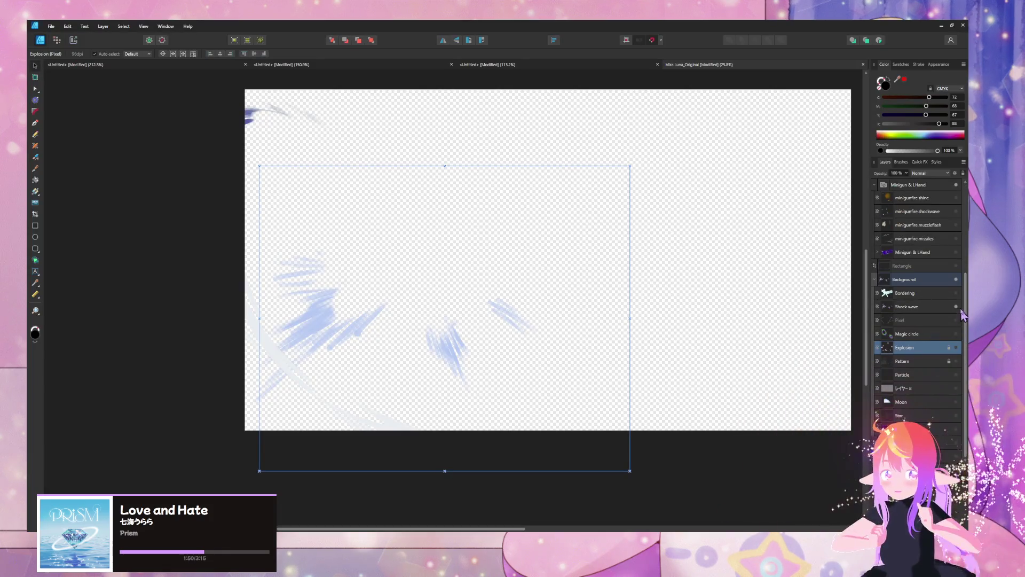
pyautogui.click(956, 307)
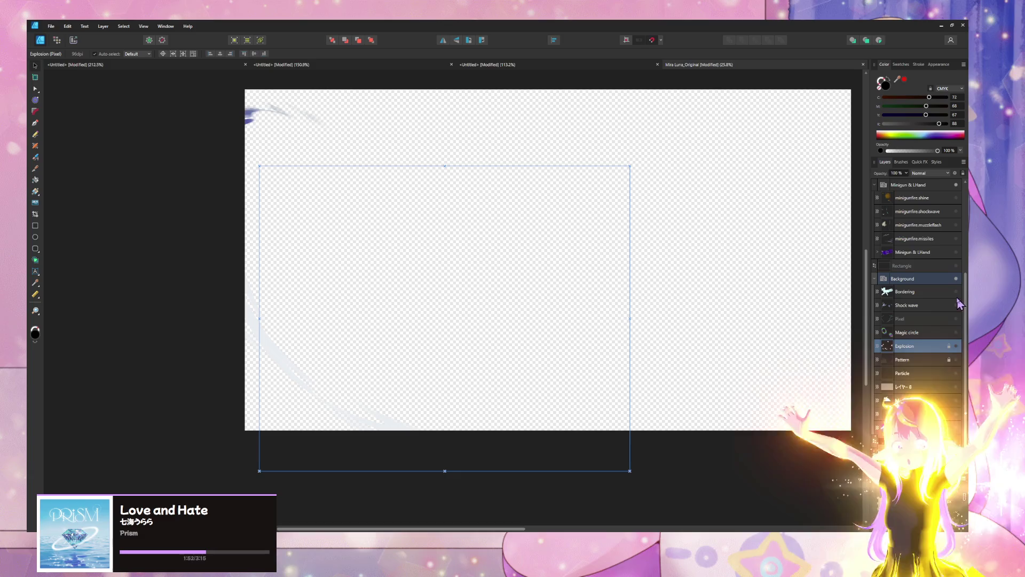
pyautogui.click(956, 292)
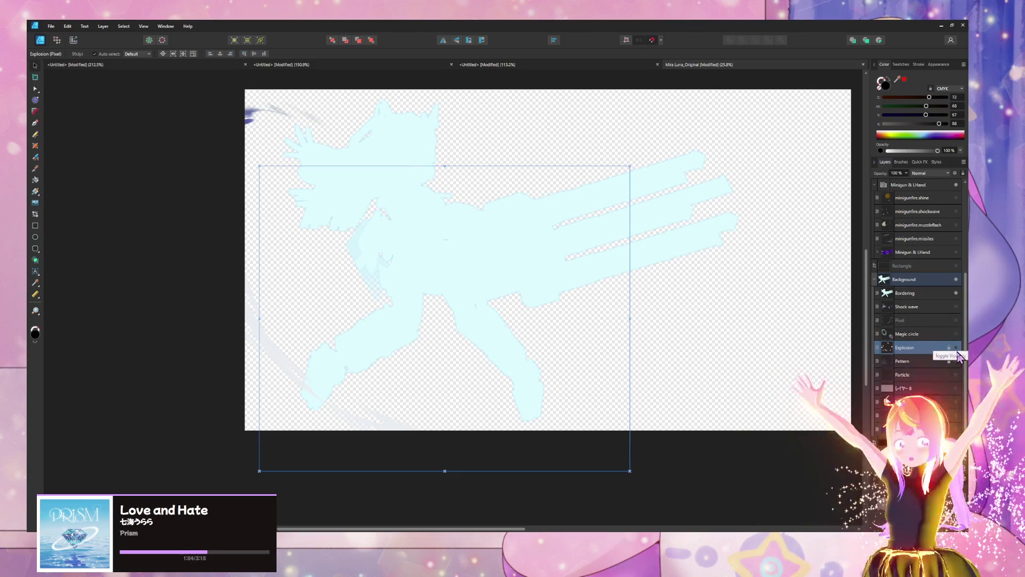
pyautogui.click(956, 362)
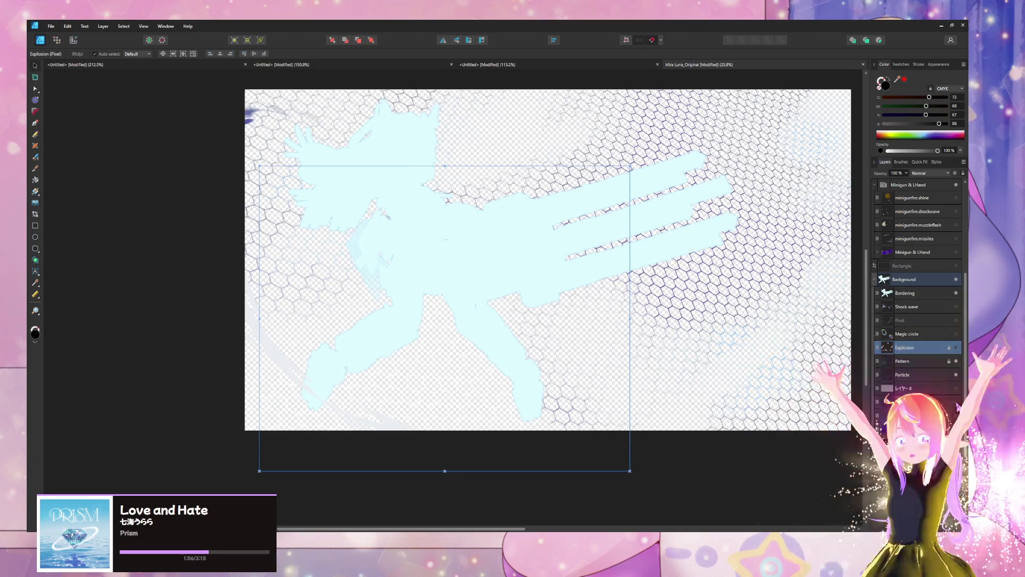
pyautogui.click(956, 409)
pyautogui.click(951, 394)
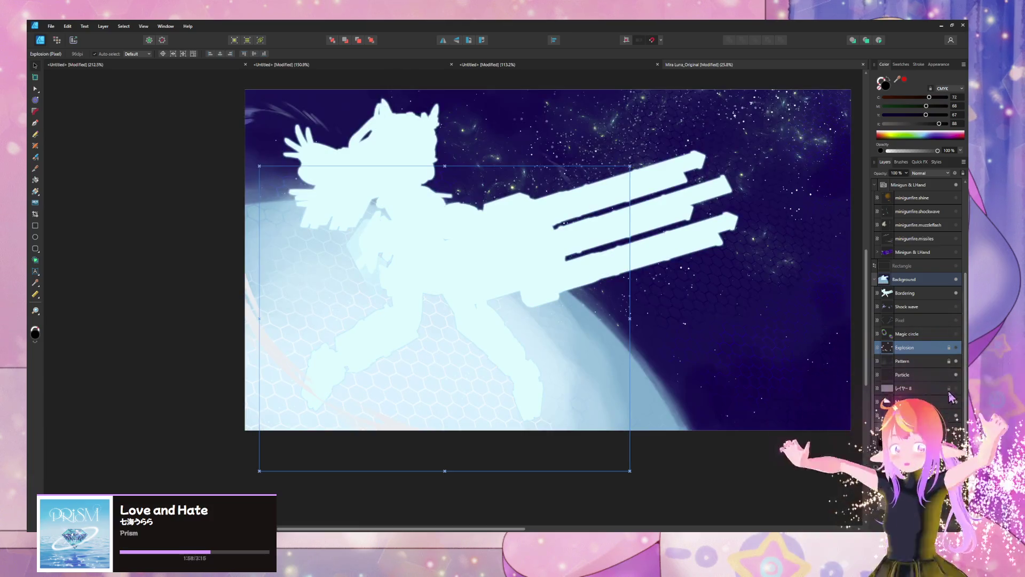
pyautogui.click(720, 487)
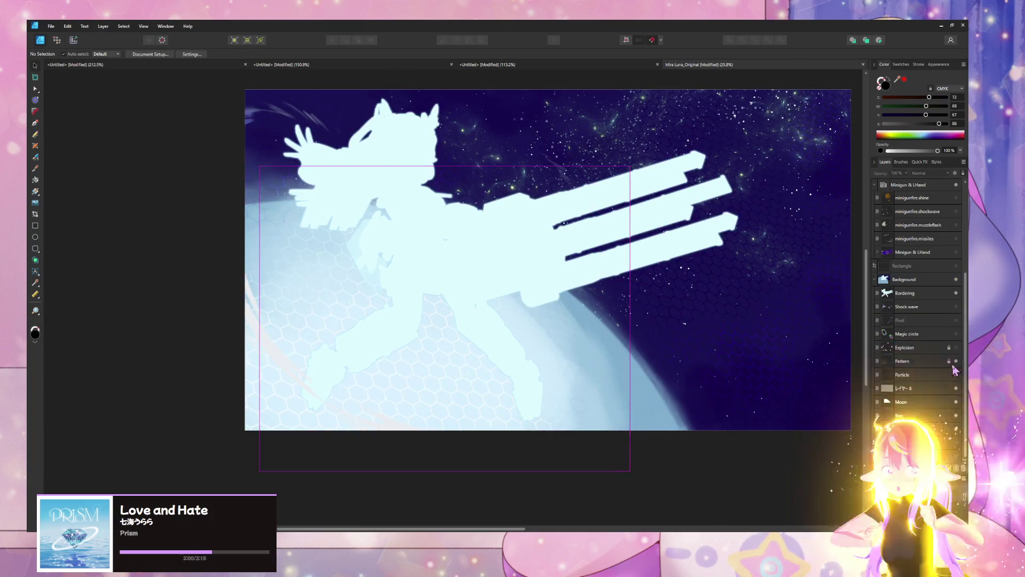
pyautogui.click(956, 294)
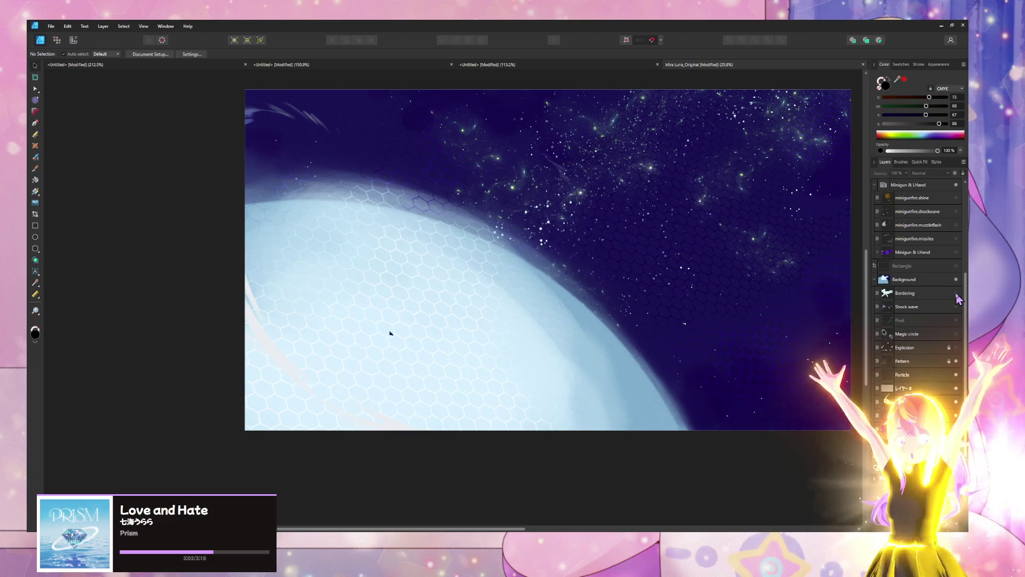
pyautogui.click(956, 293)
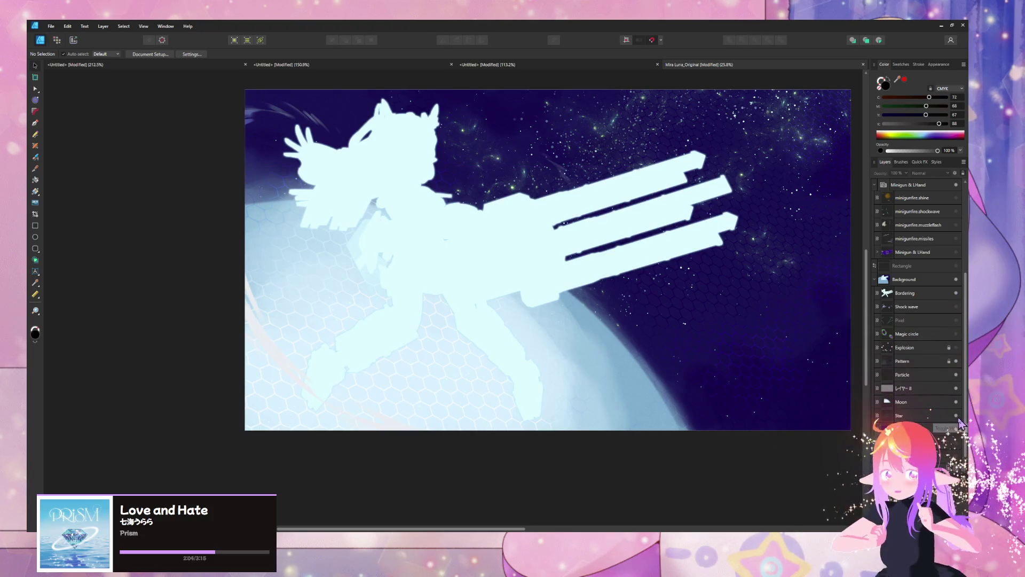
pyautogui.click(956, 416)
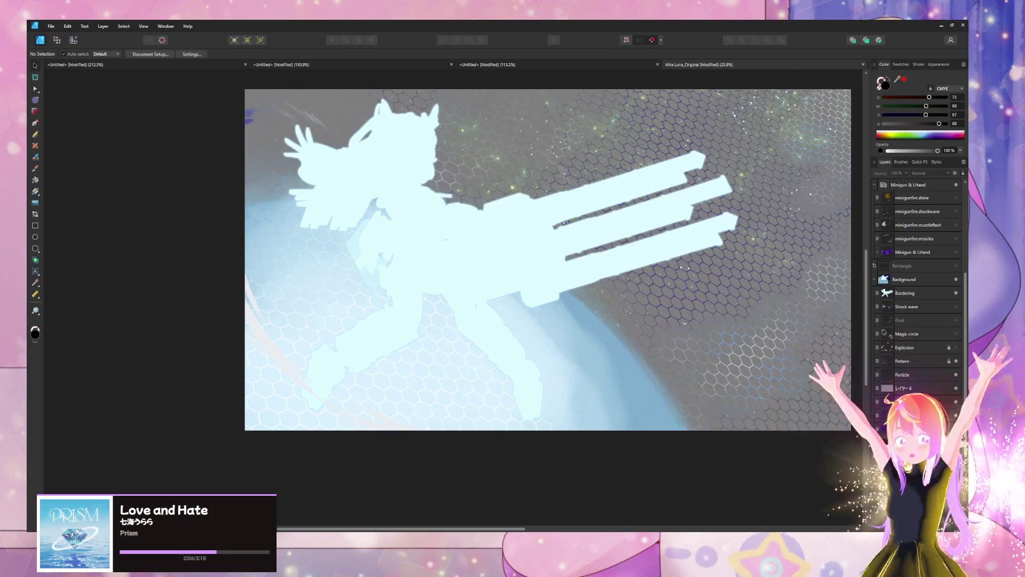
pyautogui.click(956, 416)
pyautogui.scroll(5, 950, 267)
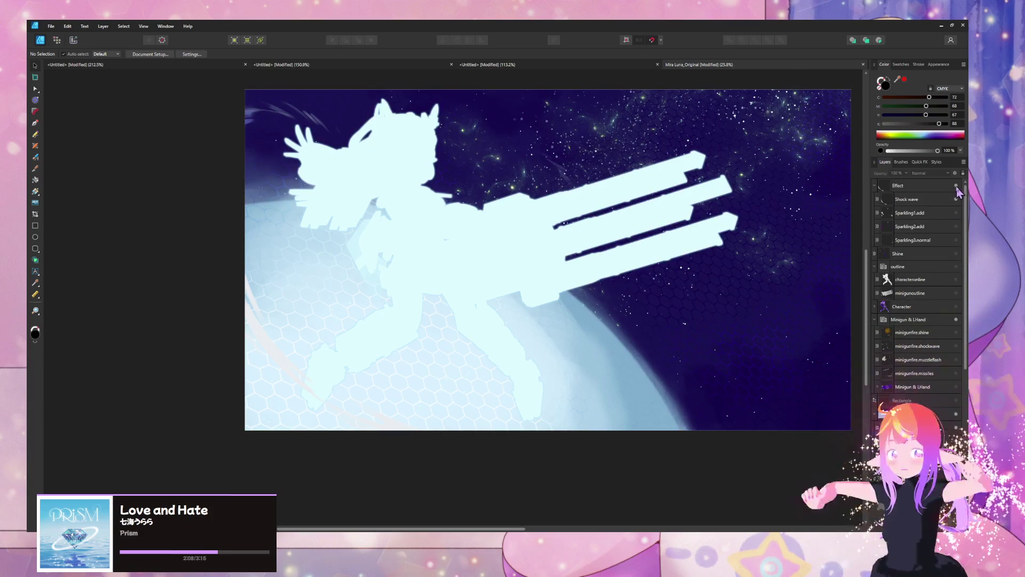
# Add the minigunfire.missiles layer and export the full background as PNG.
pyautogui.hotkey('ctrl', 'alt', 'shift', 's')
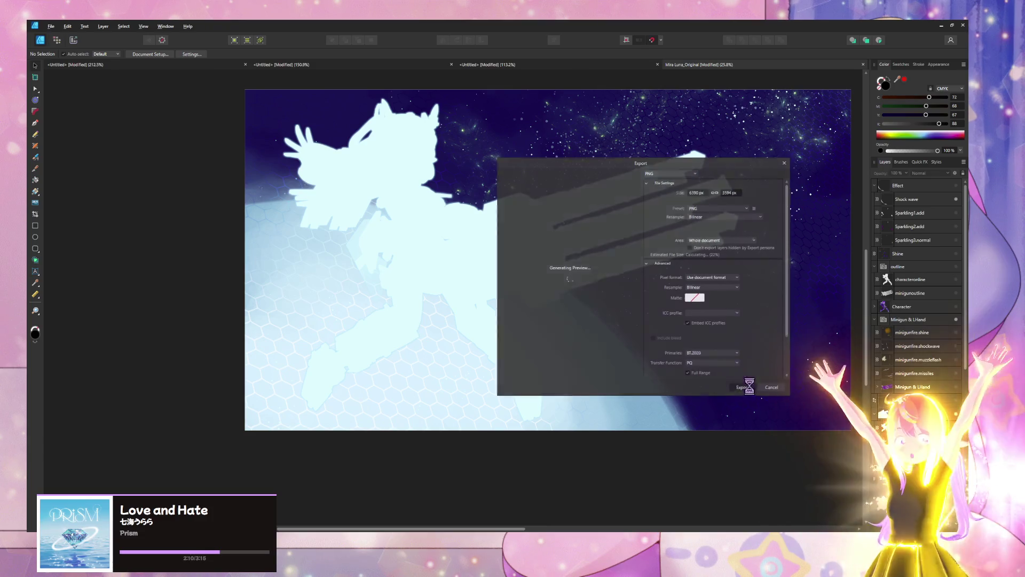
pyautogui.click(751, 385)
pyautogui.click(754, 480)
pyautogui.click(955, 372)
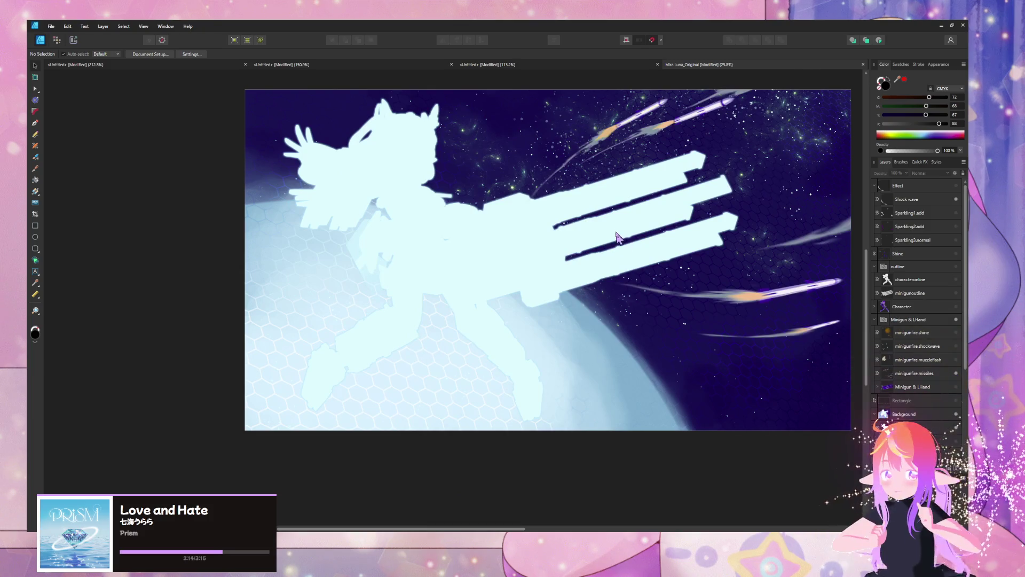
pyautogui.hotkey('ctrl', 'alt', 'shift', 's')
pyautogui.click(747, 388)
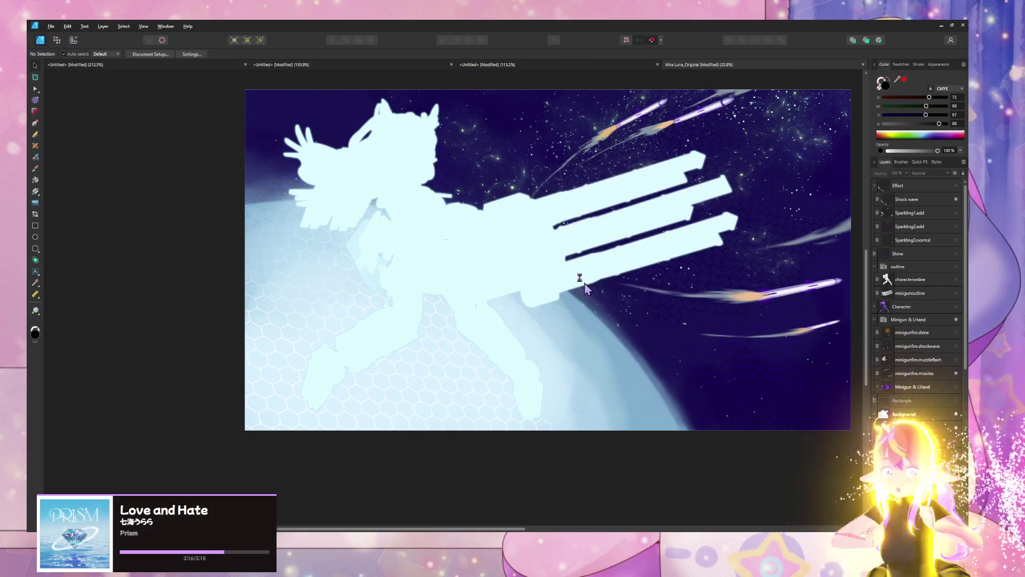